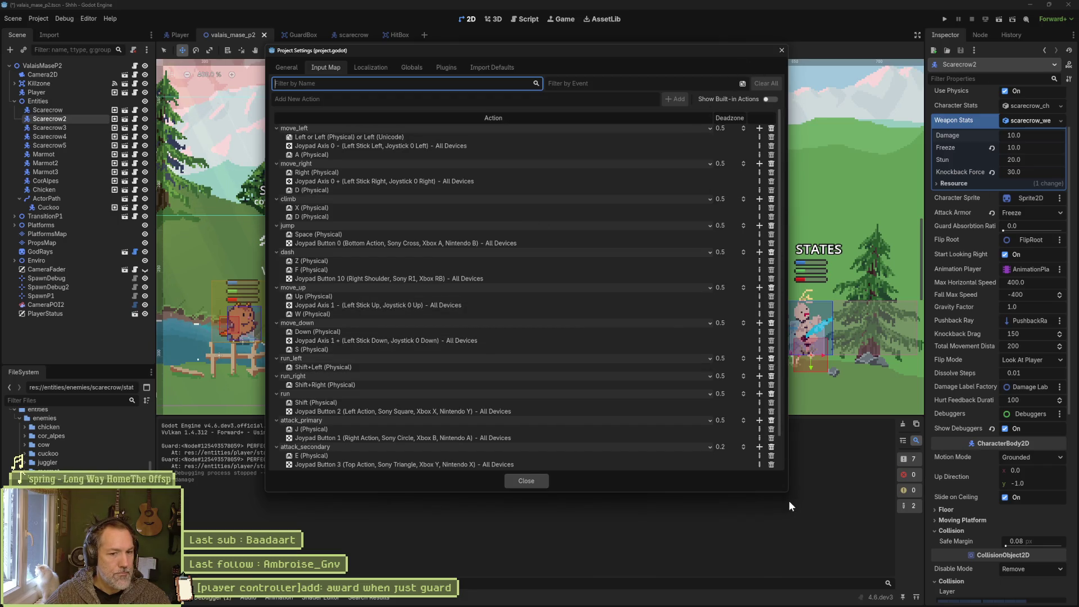
Enlarge and reposition the Project Settings window so actions from move_left through guard all show.
{"action": "mouse_move", "coordinate": [787, 491]}
{"action": "left_mouse_down"}
{"action": "mouse_move", "coordinate": [927, 566]}
{"action": "mouse_move", "coordinate": [910, 568]}
{"action": "left_mouse_up"}
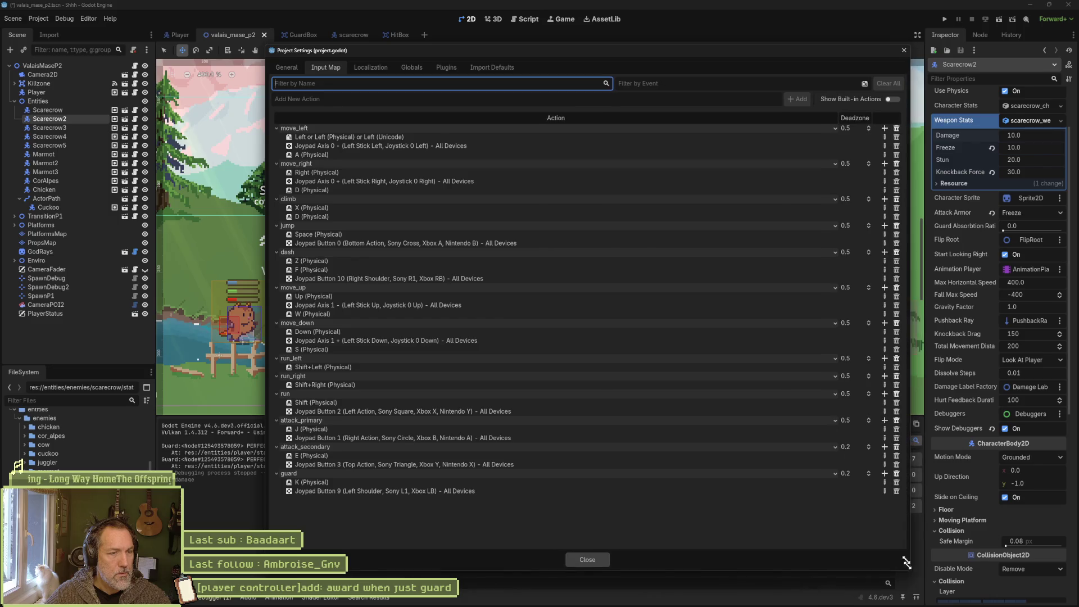
{"action": "left_click_drag", "start_coordinate": [641, 49], "coordinate": [622, 27]}
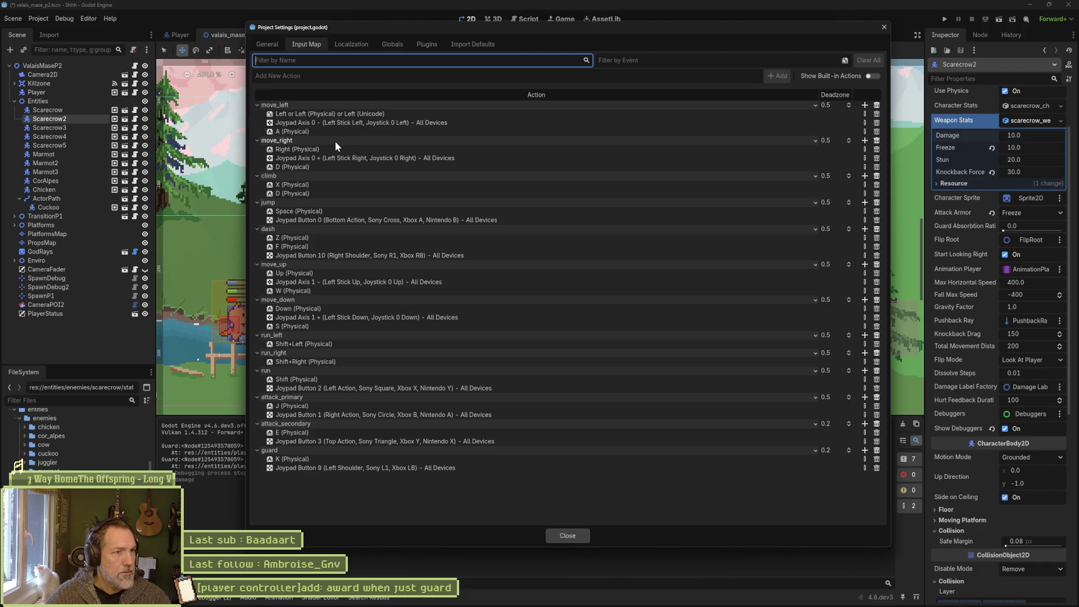
Delete the A, D, D and Z key bindings from move_left, move_right, climb and dash.
{"action": "left_click", "coordinate": [876, 132]}
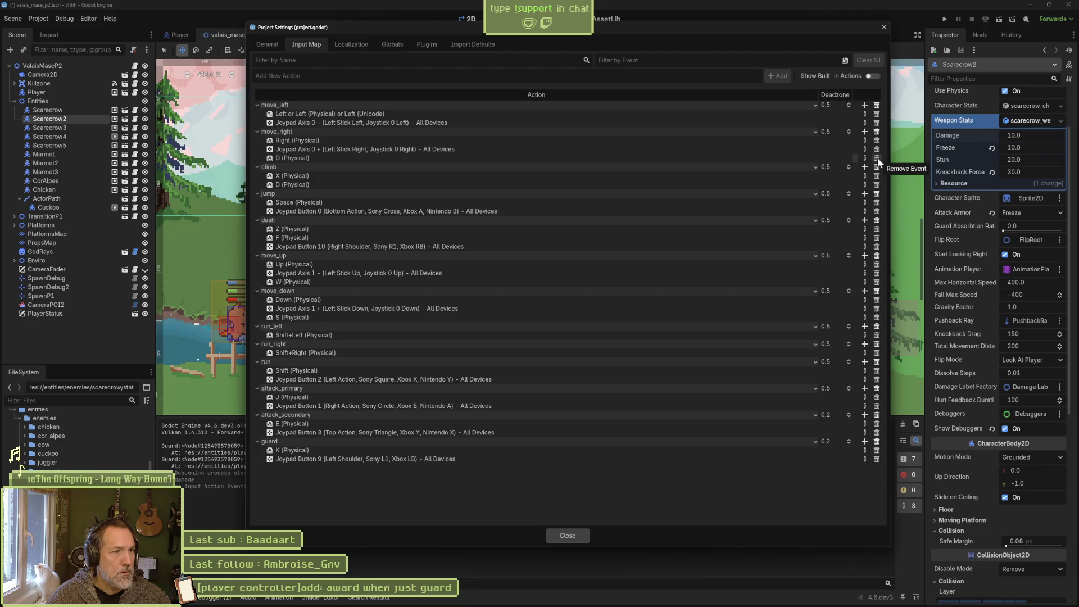
{"action": "left_click", "coordinate": [876, 159]}
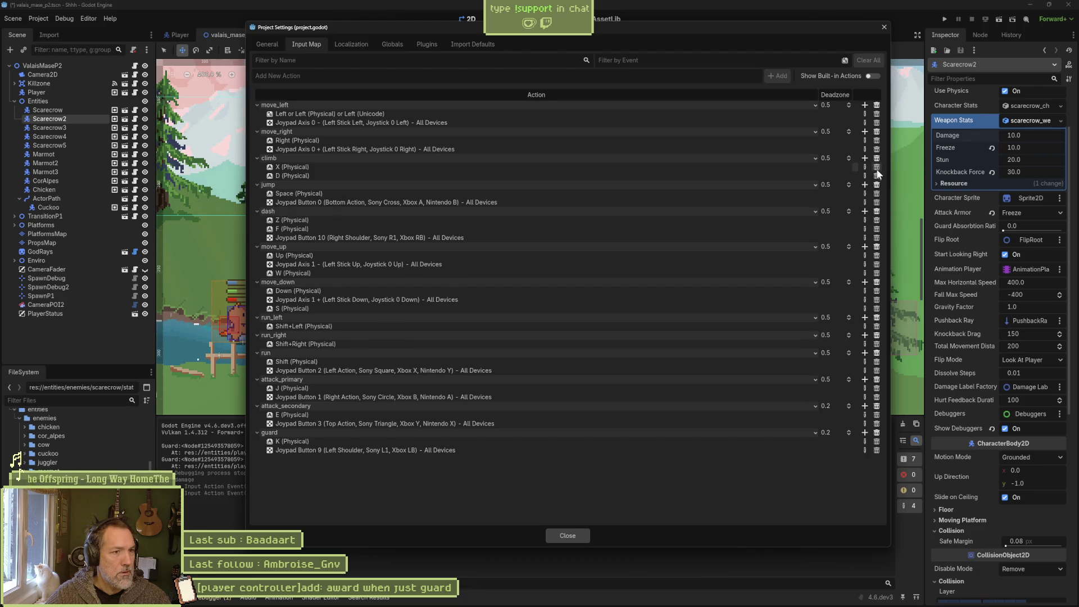
{"action": "left_click", "coordinate": [877, 175]}
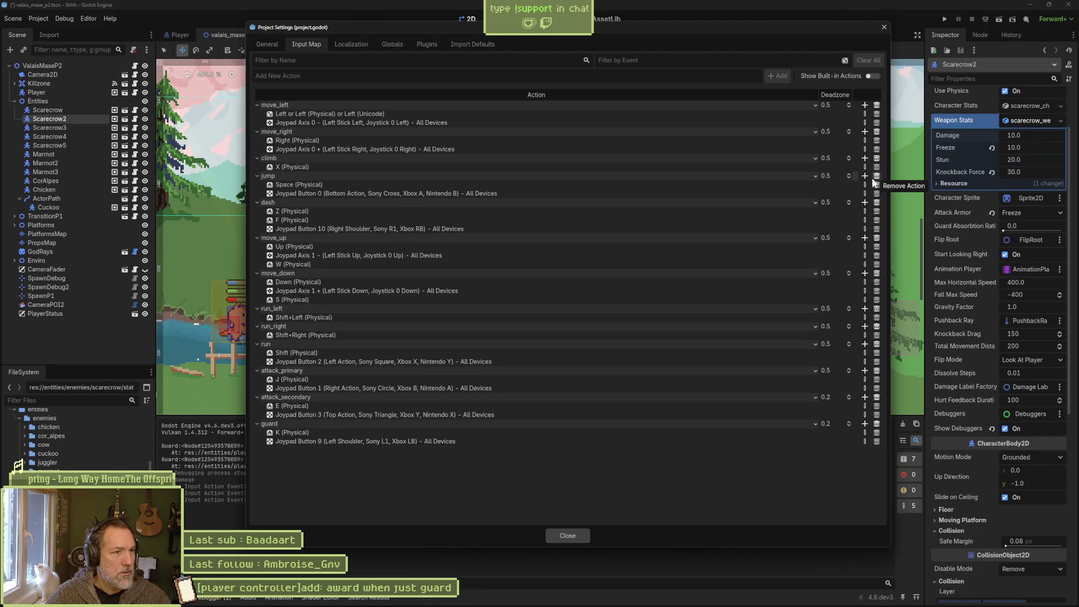
{"action": "left_click", "coordinate": [878, 212]}
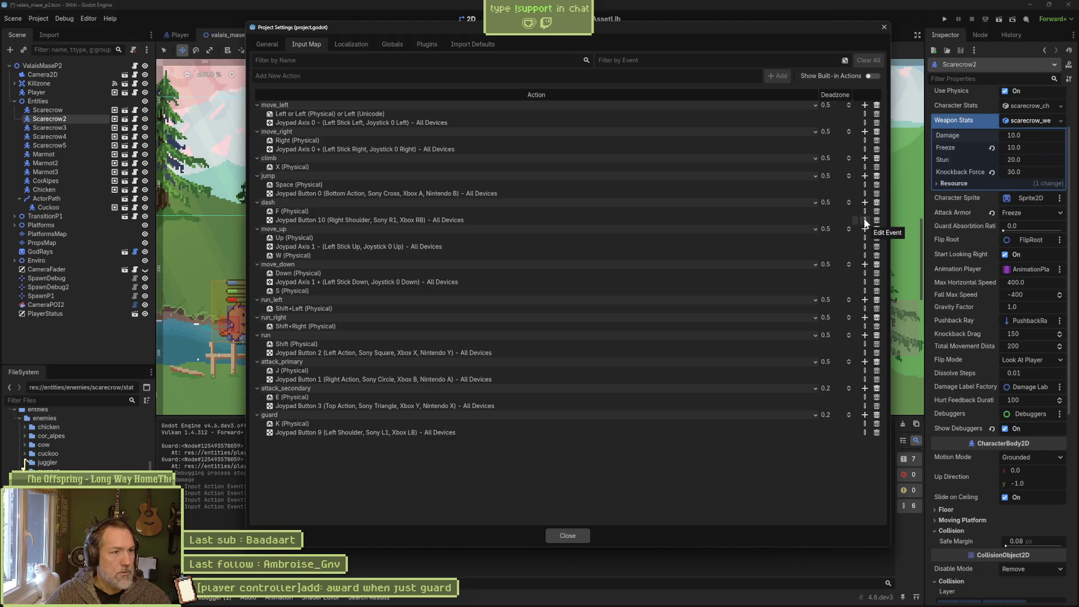
{"action": "left_click", "coordinate": [864, 220]}
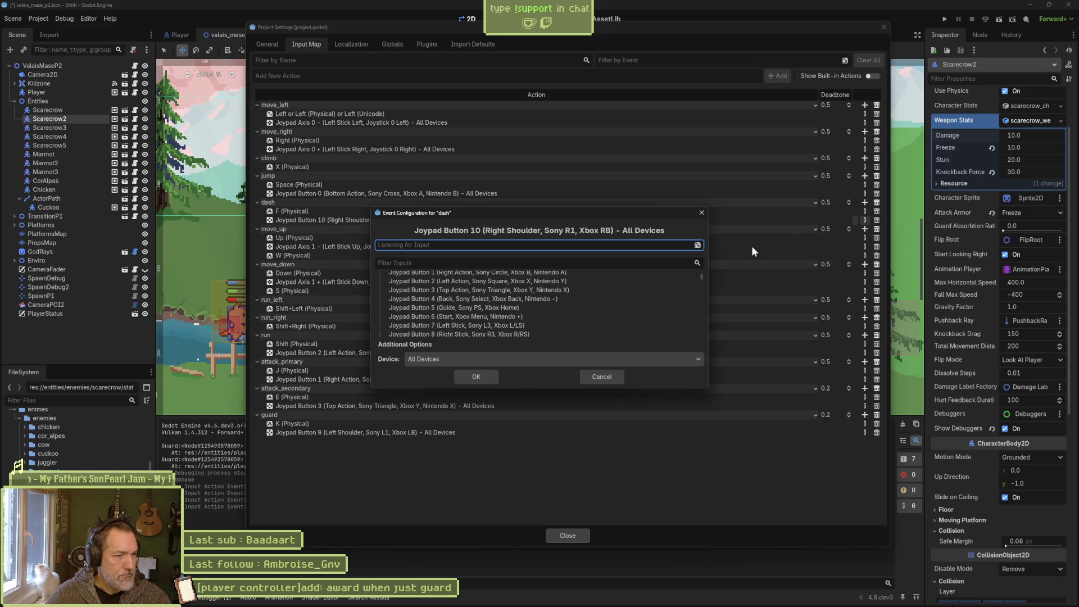
Replace dash's Joypad Button 10 binding with the D key and delete its F physical-key binding.
{"action": "key", "text": "d"}
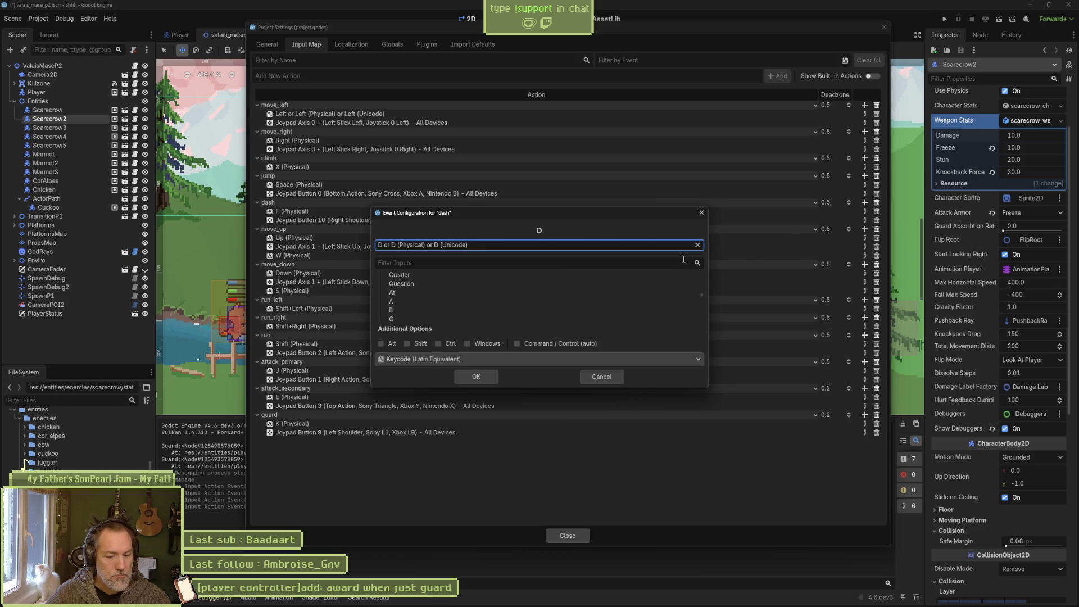
{"action": "left_click", "coordinate": [481, 374]}
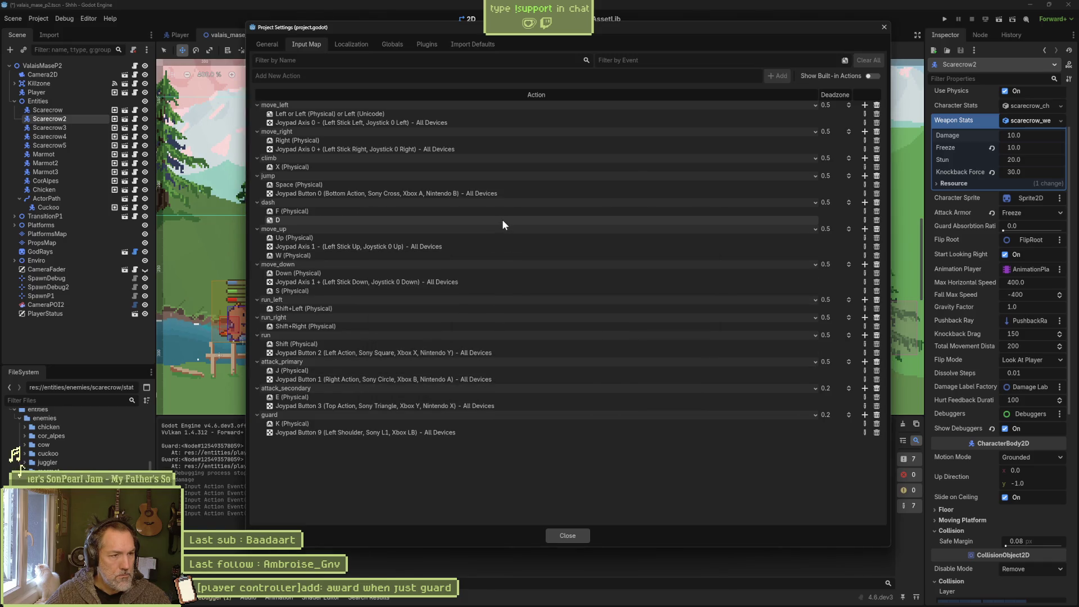
{"action": "left_click", "coordinate": [873, 210]}
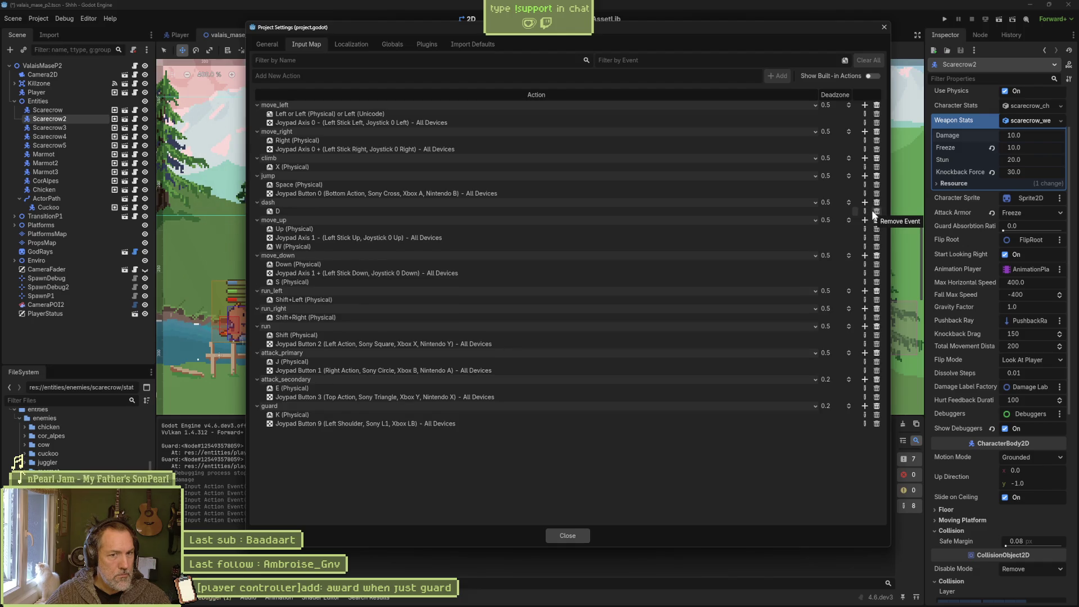
{"action": "left_click", "coordinate": [865, 210]}
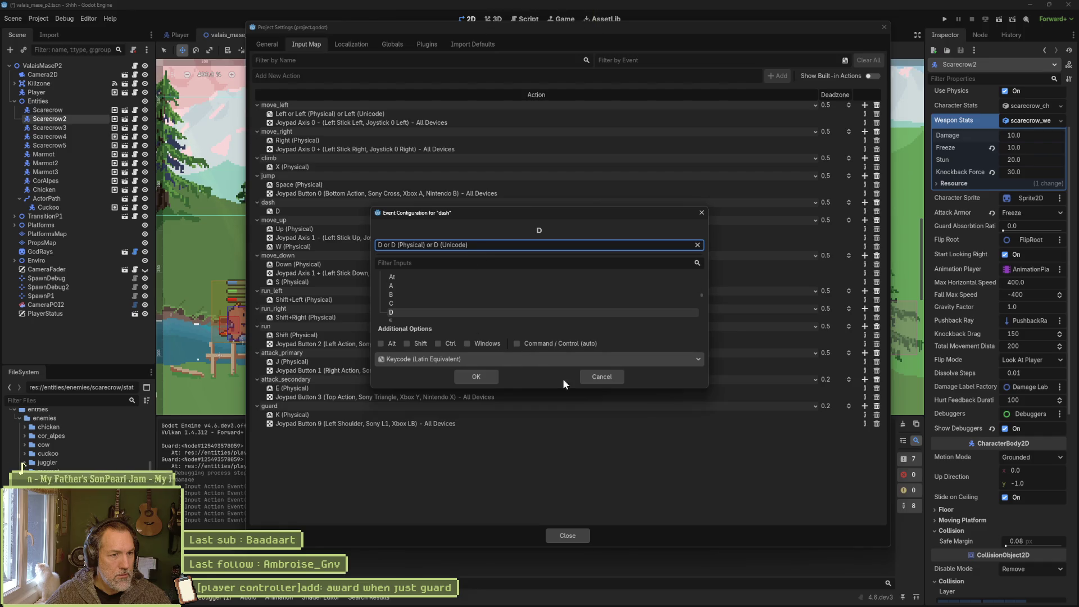
{"action": "left_click", "coordinate": [595, 376]}
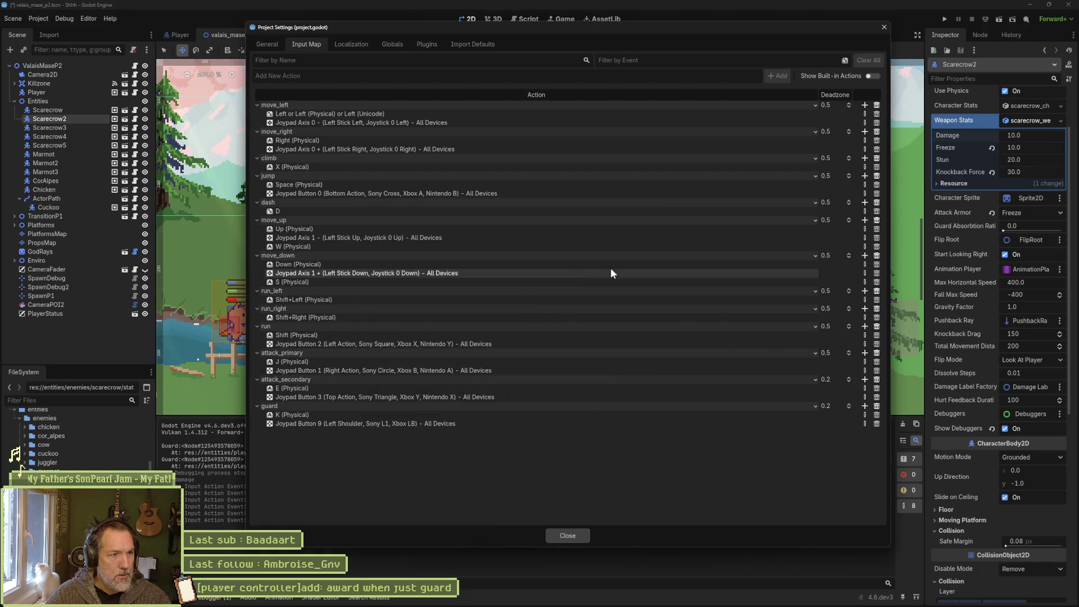
Clear W under move_up and S under move_down, then remove the run_left and run_right actions.
{"action": "left_click", "coordinate": [876, 246]}
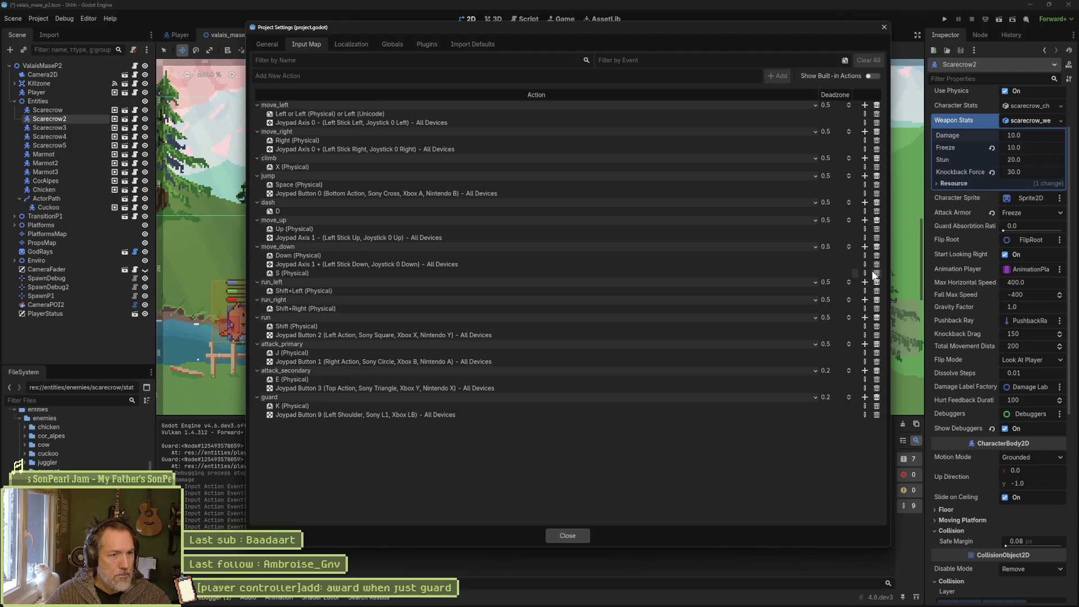
{"action": "left_click", "coordinate": [876, 274]}
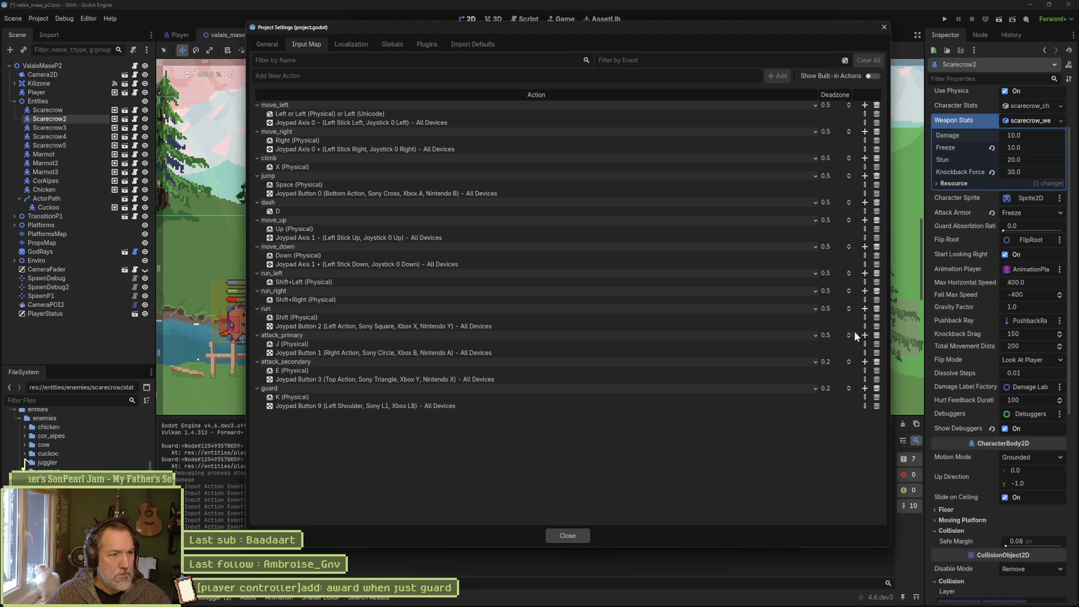
{"action": "left_click", "coordinate": [331, 282]}
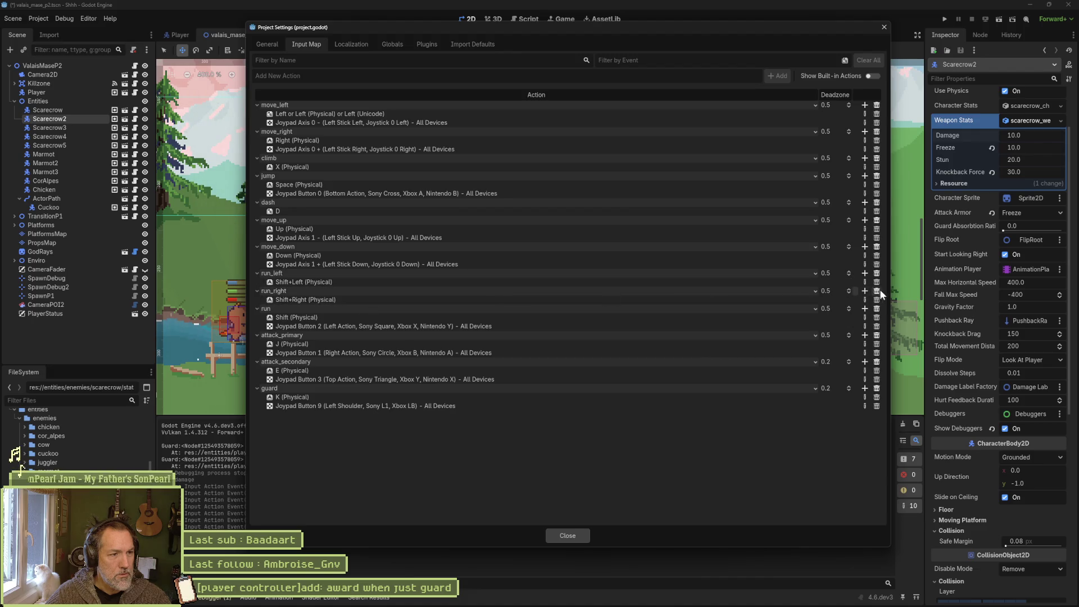
{"action": "left_click", "coordinate": [876, 273]}
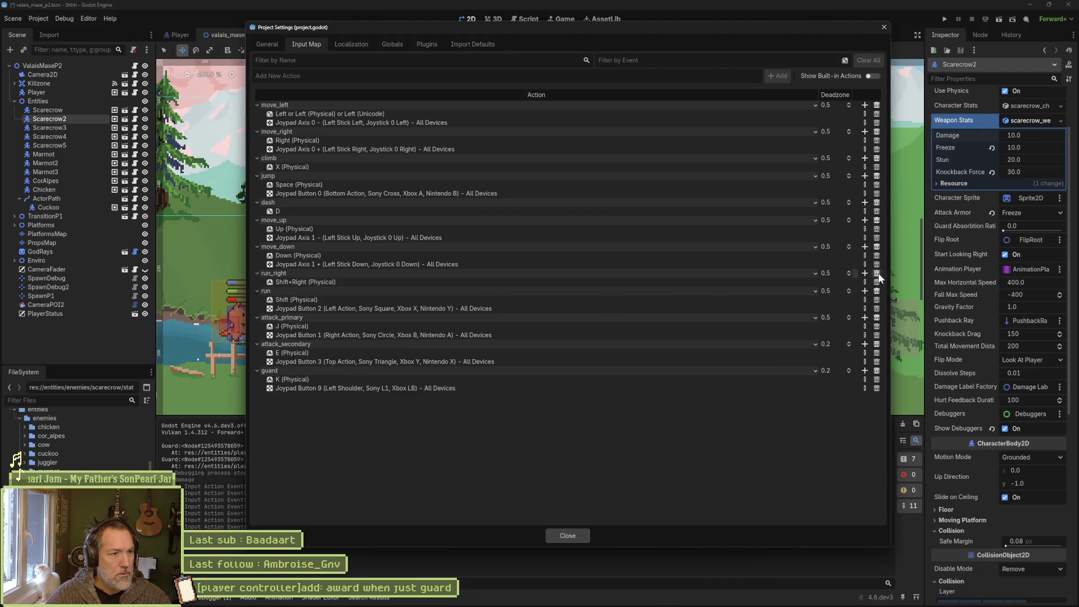
{"action": "left_click", "coordinate": [876, 273]}
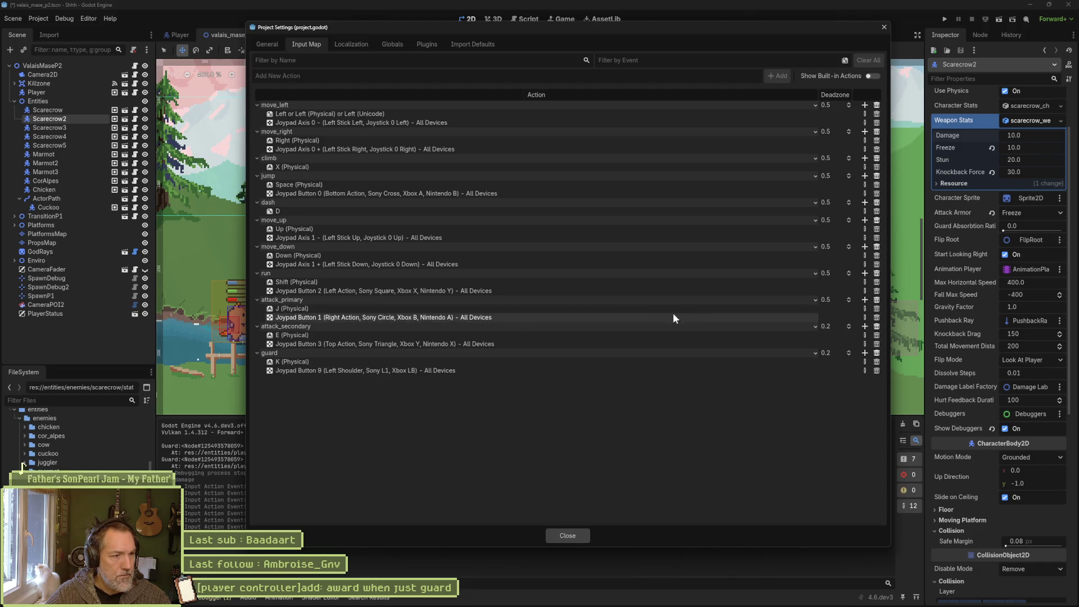
Rebind attack_primary from J to the S key, briefly trying F before settling on S.
{"action": "left_click", "coordinate": [863, 308]}
{"action": "key", "text": "s"}
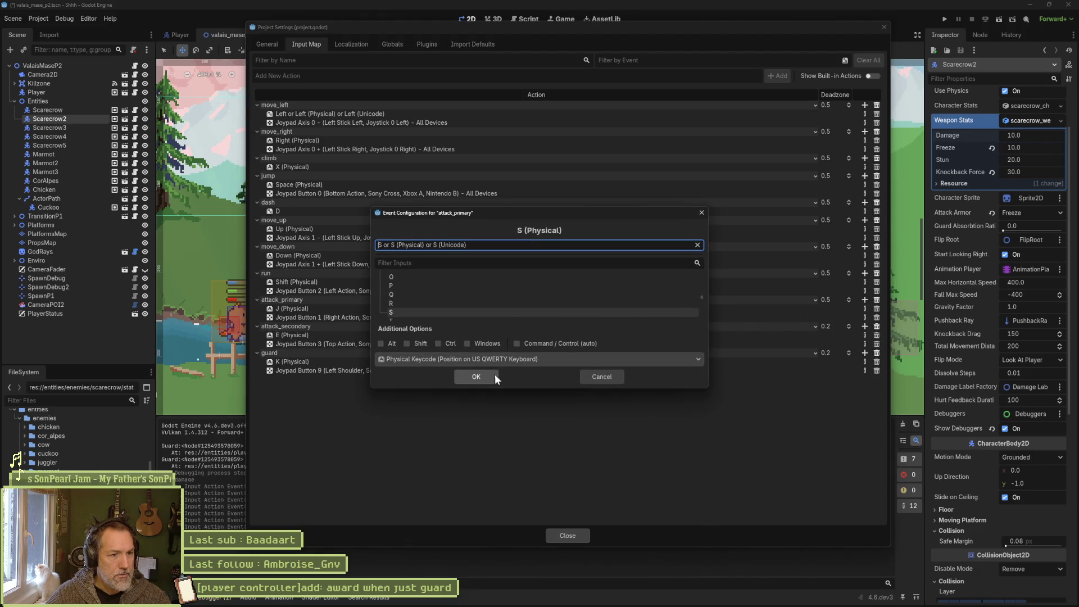
{"action": "left_click", "coordinate": [476, 376]}
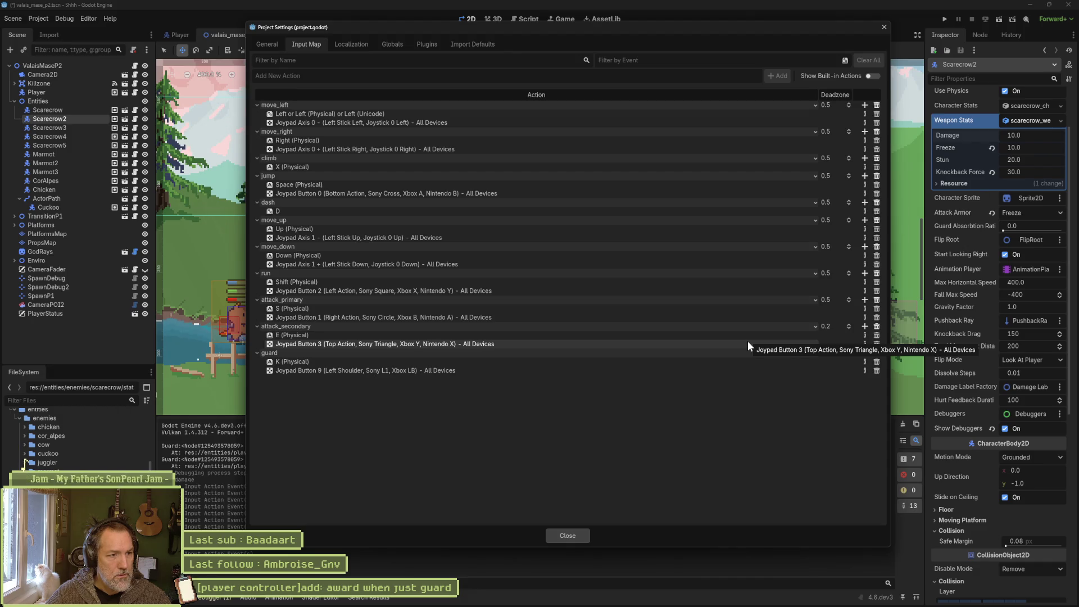
{"action": "left_click", "coordinate": [865, 308]}
{"action": "key", "text": "f"}
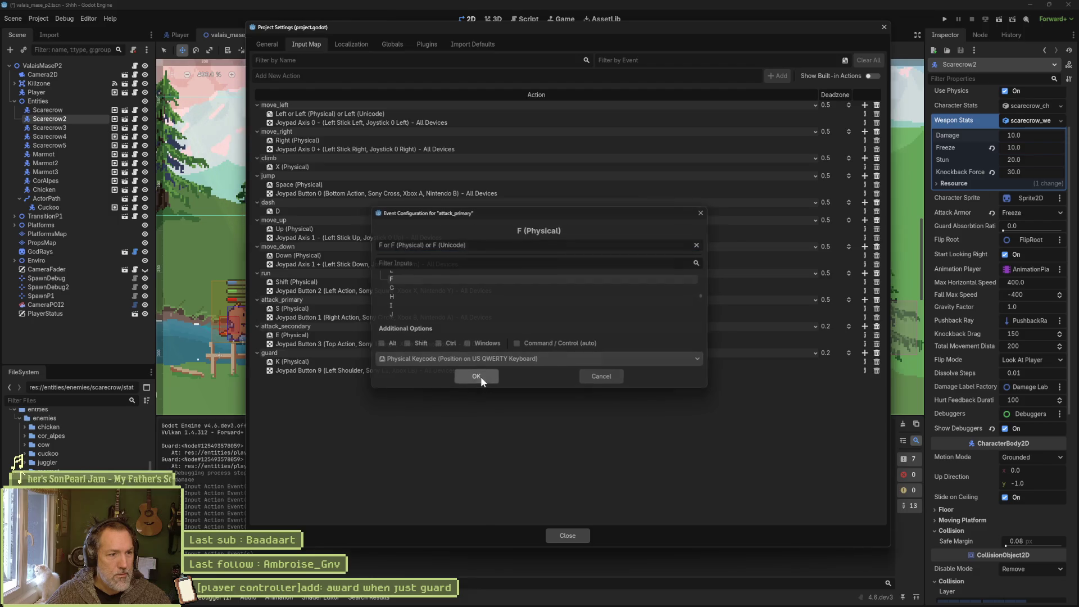
{"action": "left_click", "coordinate": [479, 376]}
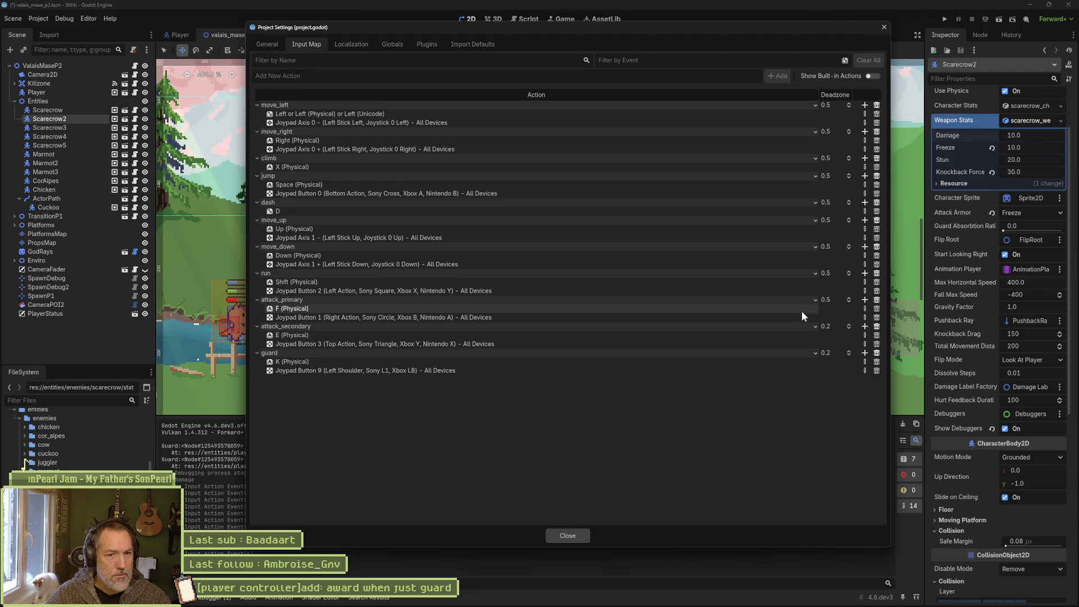
{"action": "left_click", "coordinate": [865, 309]}
{"action": "key", "text": "s"}
{"action": "left_click", "coordinate": [472, 377]}
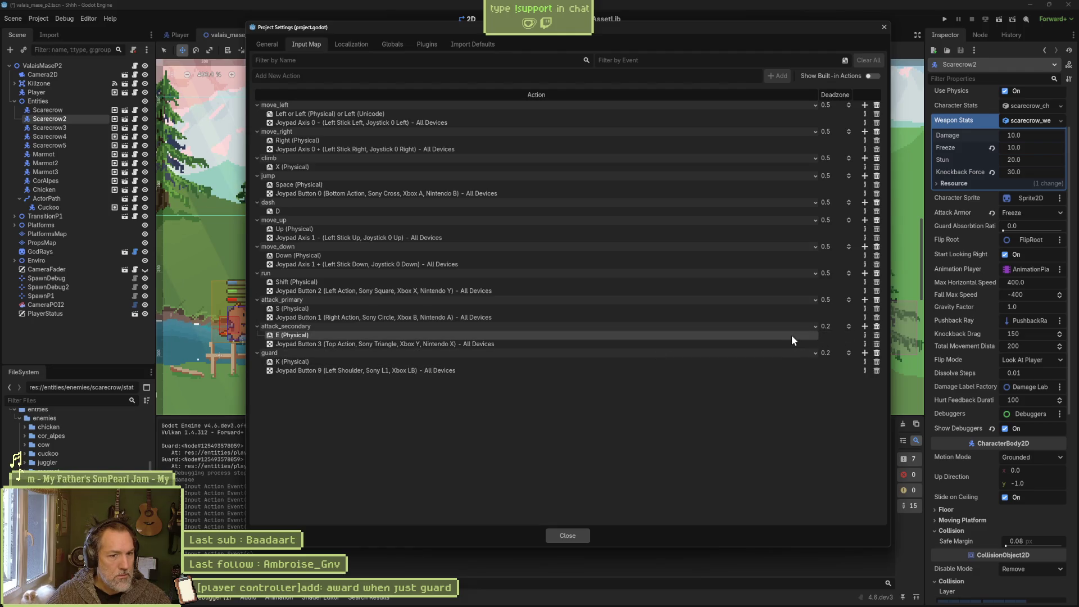
Rebind attack_secondary from E to F and guard from K to A, then close Project Settings.
{"action": "left_click", "coordinate": [864, 334]}
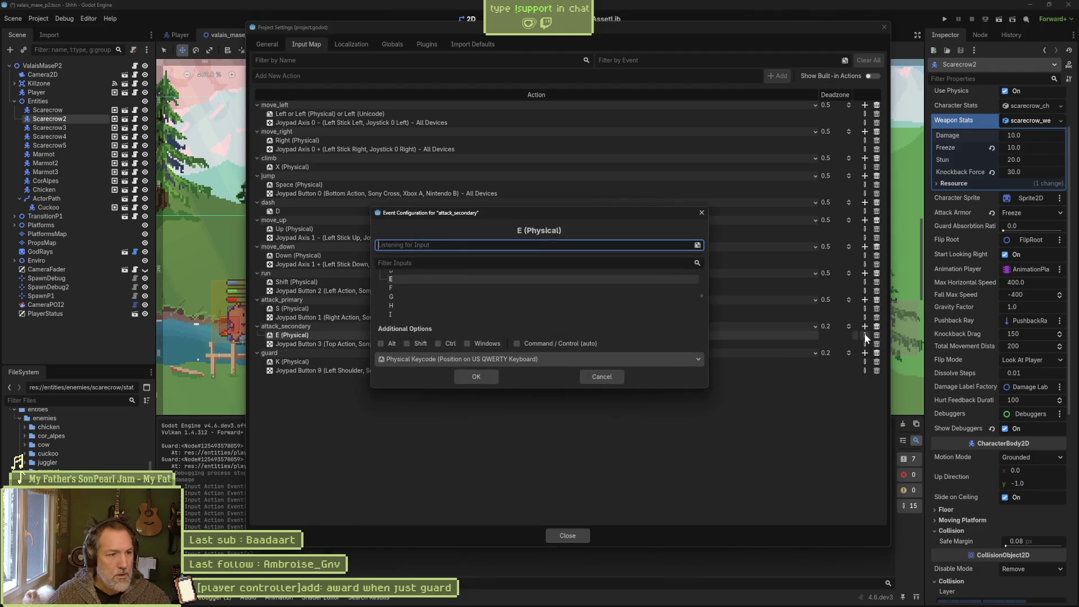
{"action": "key", "text": "f"}
{"action": "left_click", "coordinate": [470, 376]}
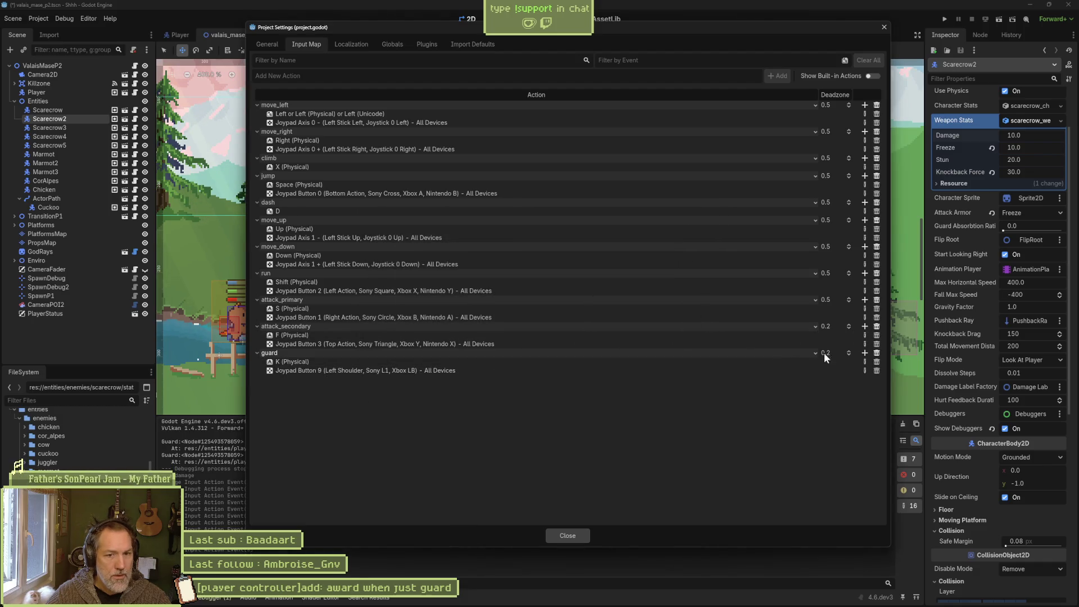
{"action": "left_click", "coordinate": [864, 361]}
{"action": "key", "text": "a"}
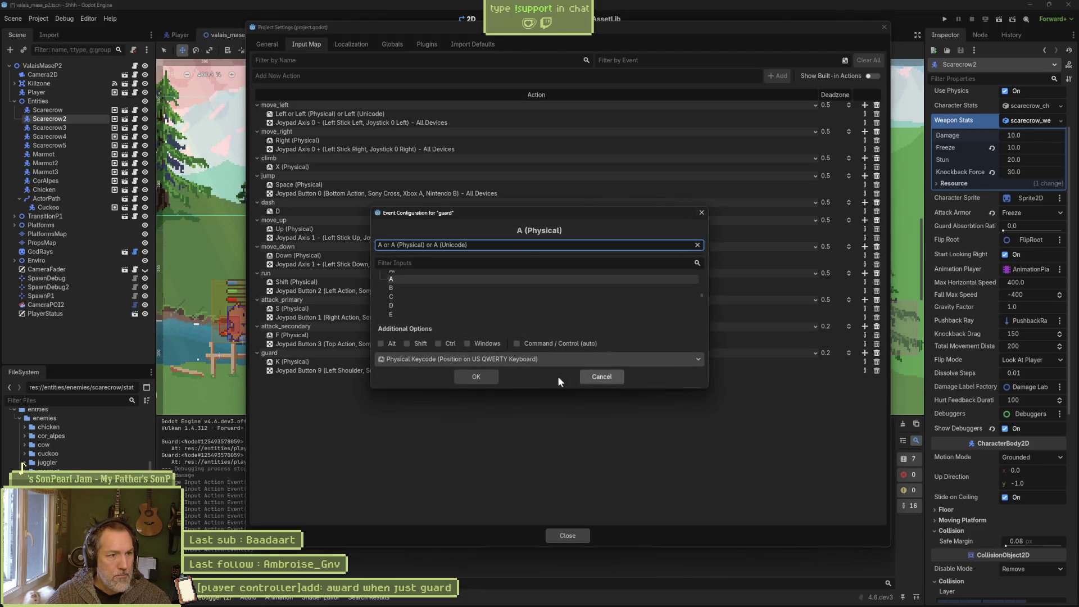
{"action": "left_click", "coordinate": [487, 374]}
{"action": "left_click", "coordinate": [559, 535]}
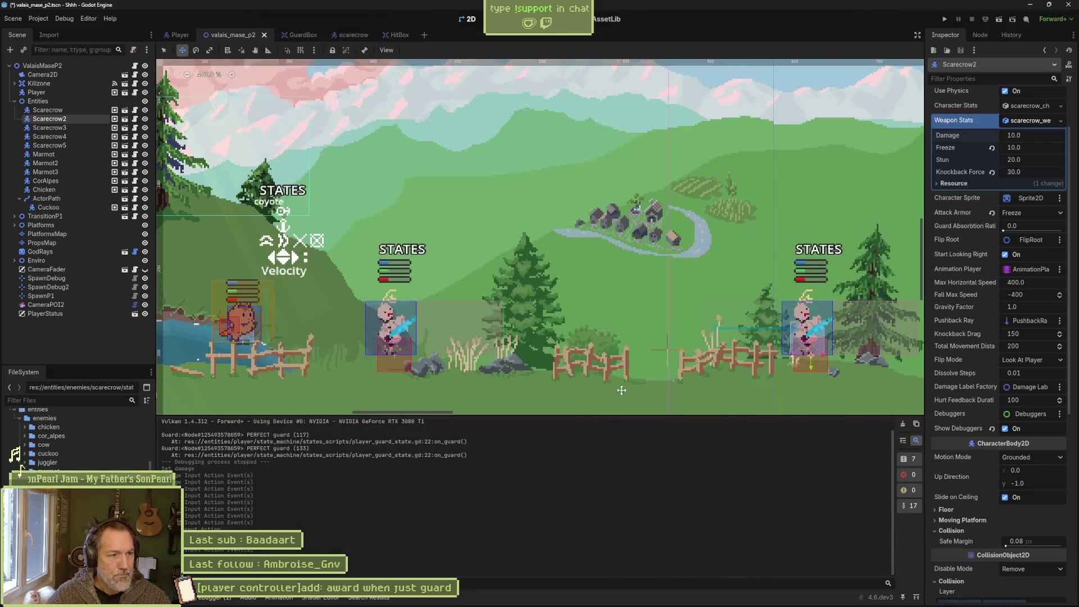
Run the game with F6, move the cat left and right toward the scarecrow, then stop it with F8.
{"action": "key", "text": "F6"}
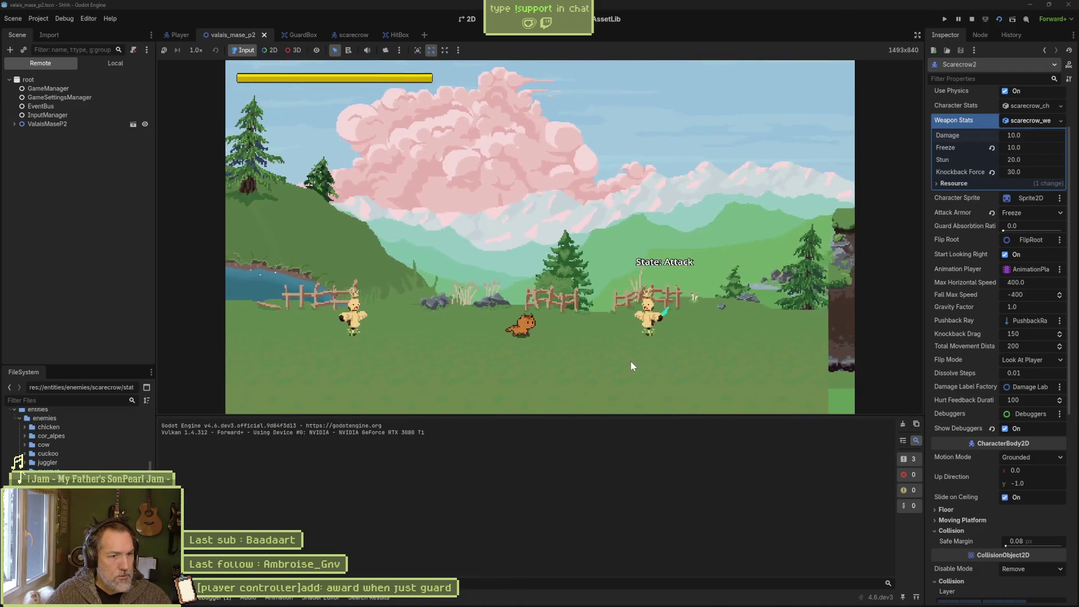
{"action": "key", "text": "Right"}
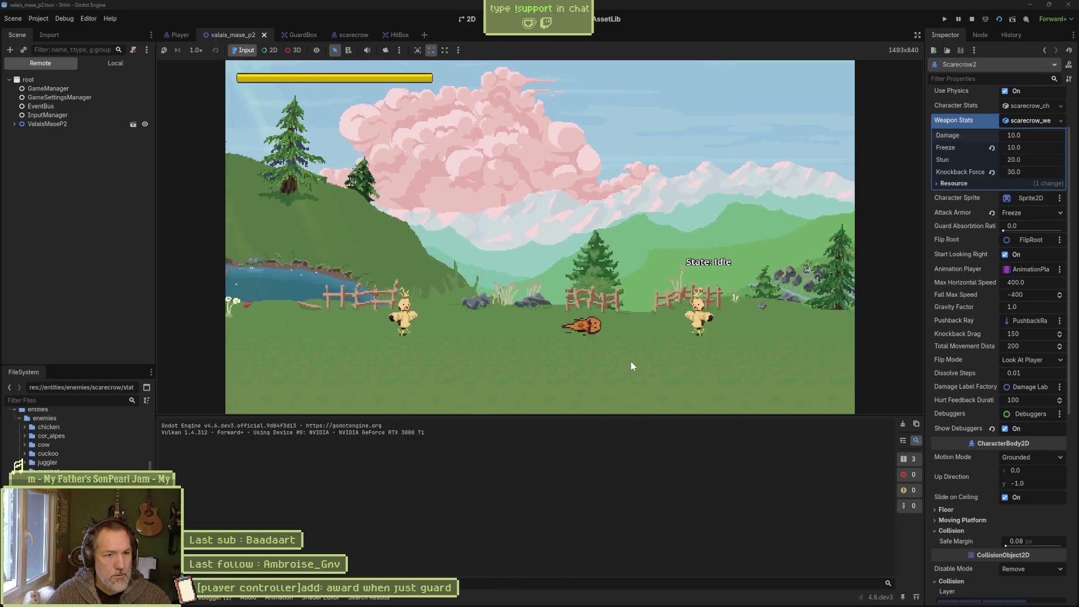
{"action": "key", "text": "Left"}
{"action": "key", "text": "Right"}
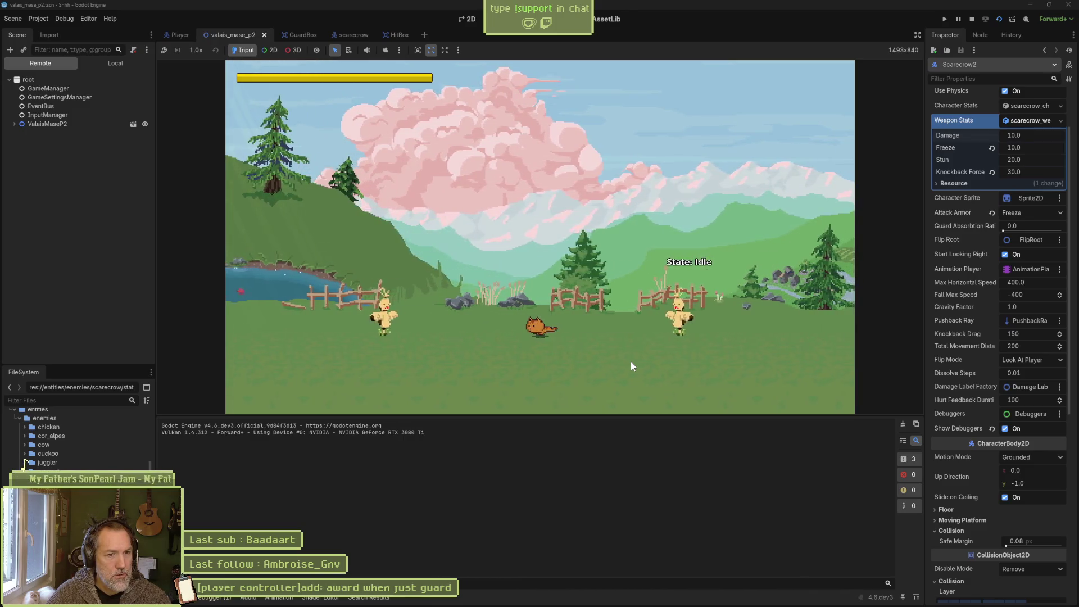
{"action": "key", "text": "Right"}
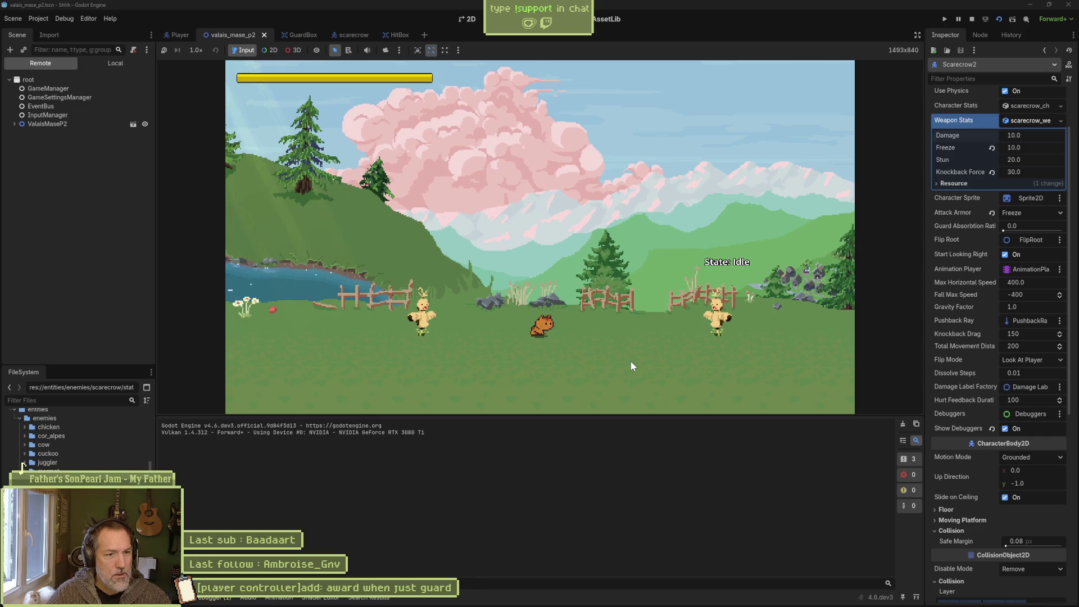
{"action": "key", "text": "Right"}
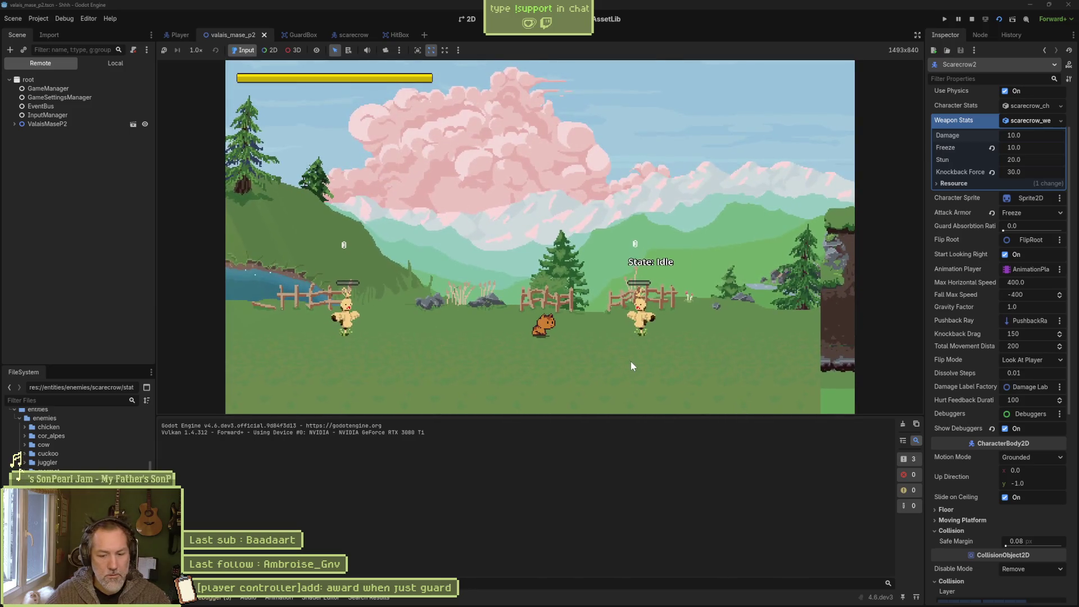
{"action": "key", "text": "F8"}
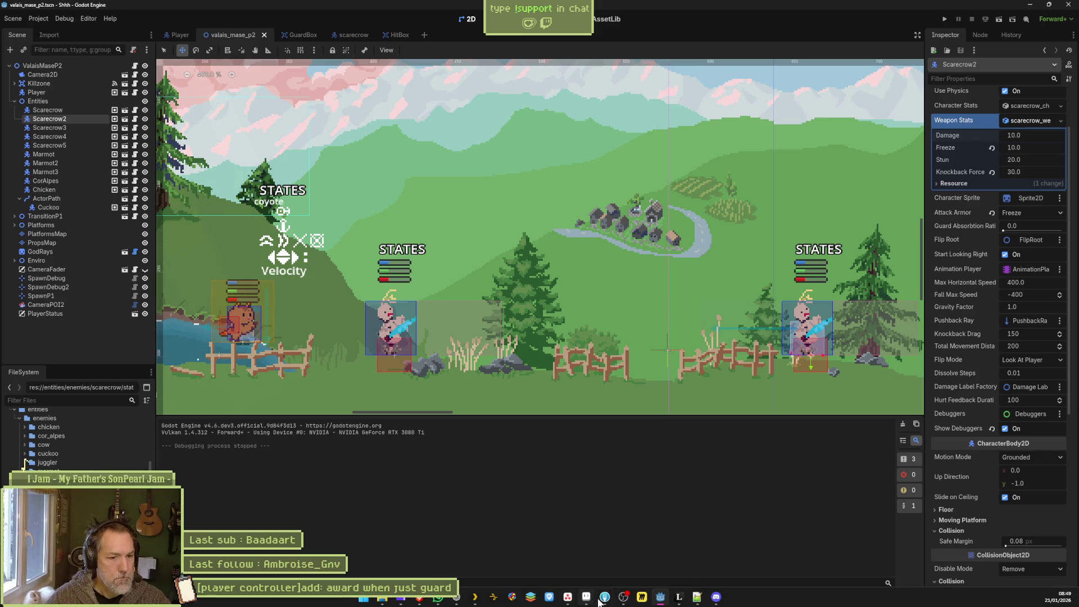
{"action": "left_click", "coordinate": [604, 597]}
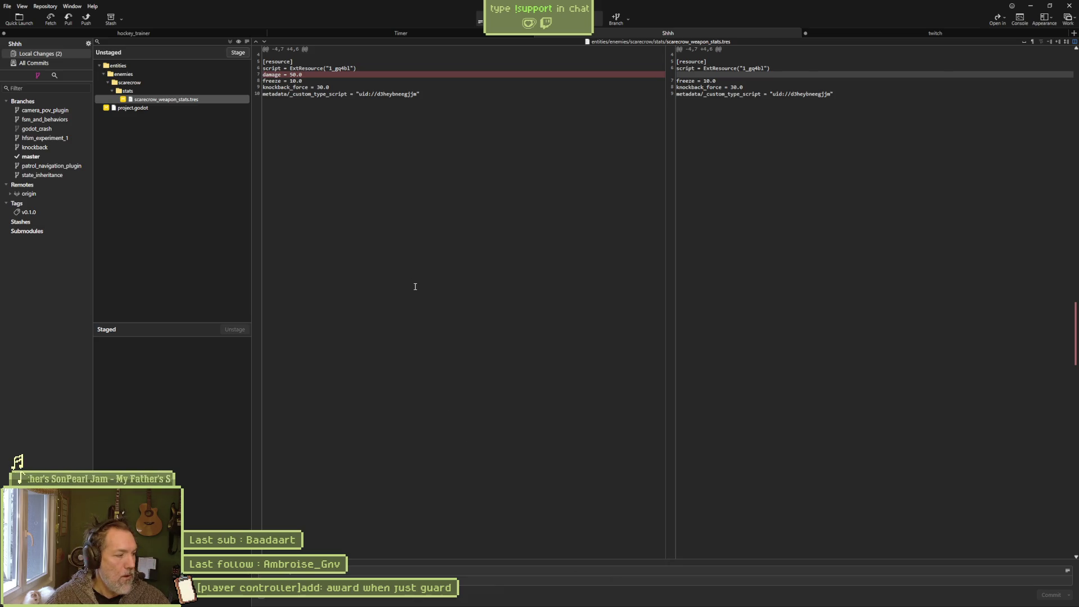
Review the project.godot diff and stage both scarecrow_weapon_stats.tres and project.godot.
{"action": "left_click", "coordinate": [151, 109]}
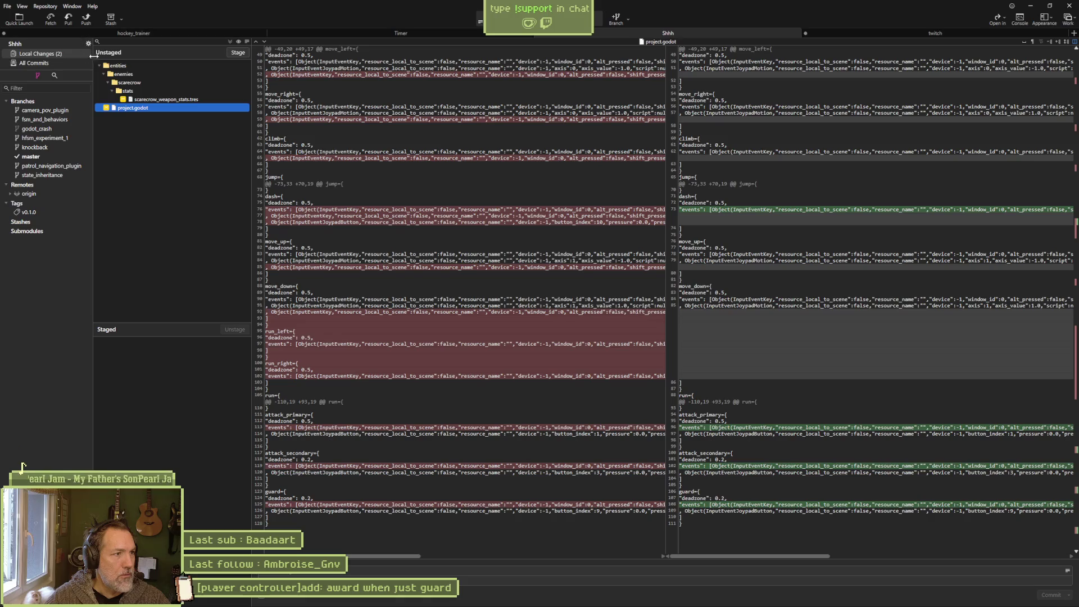
{"action": "left_click", "coordinate": [229, 41]}
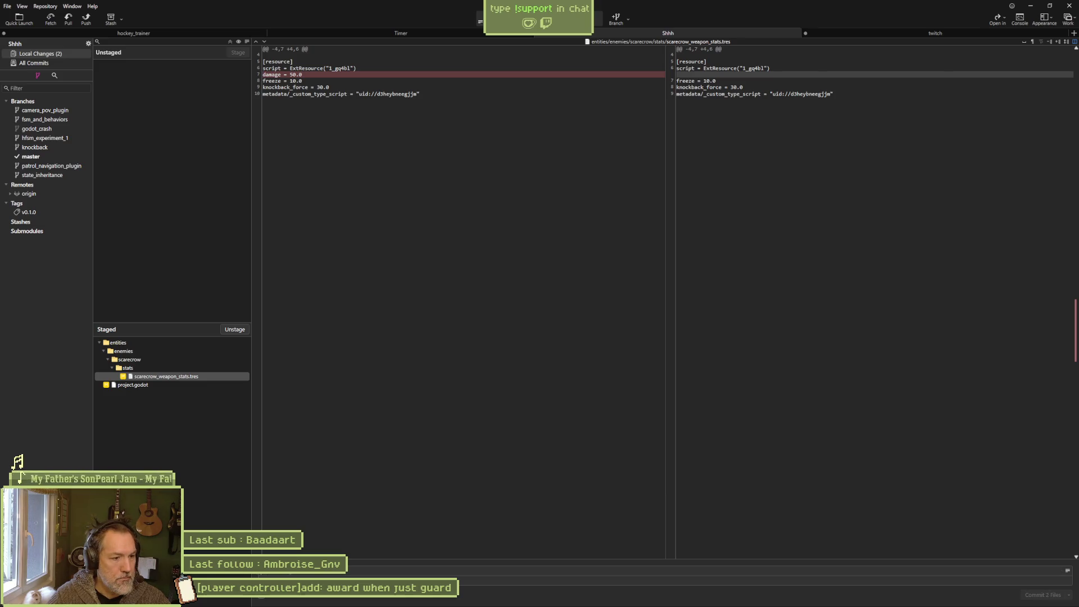
{"action": "type", "text": "["}
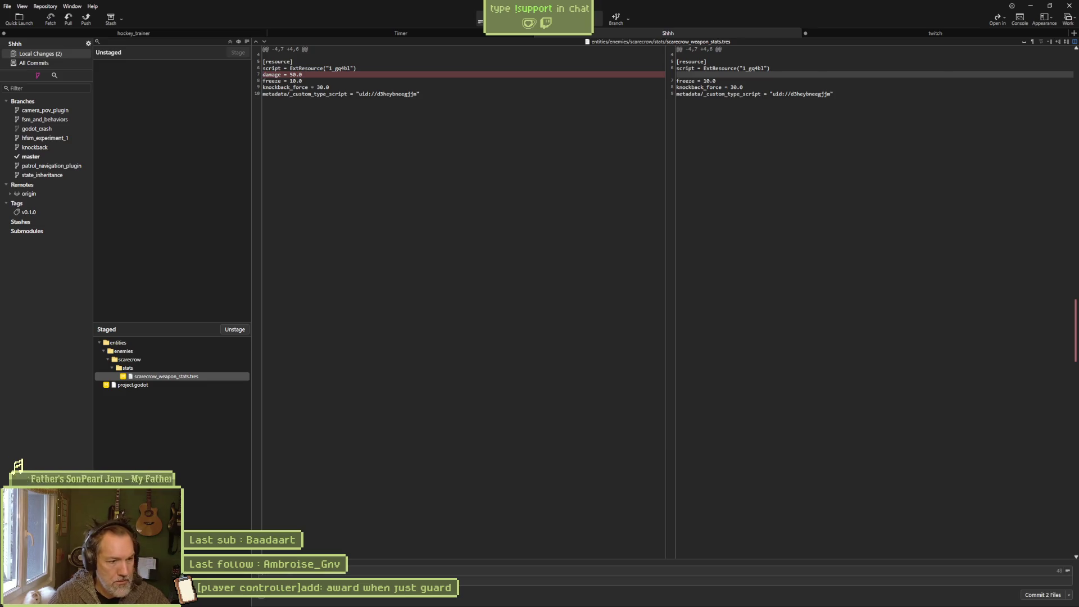
{"action": "type", "text": "r"}
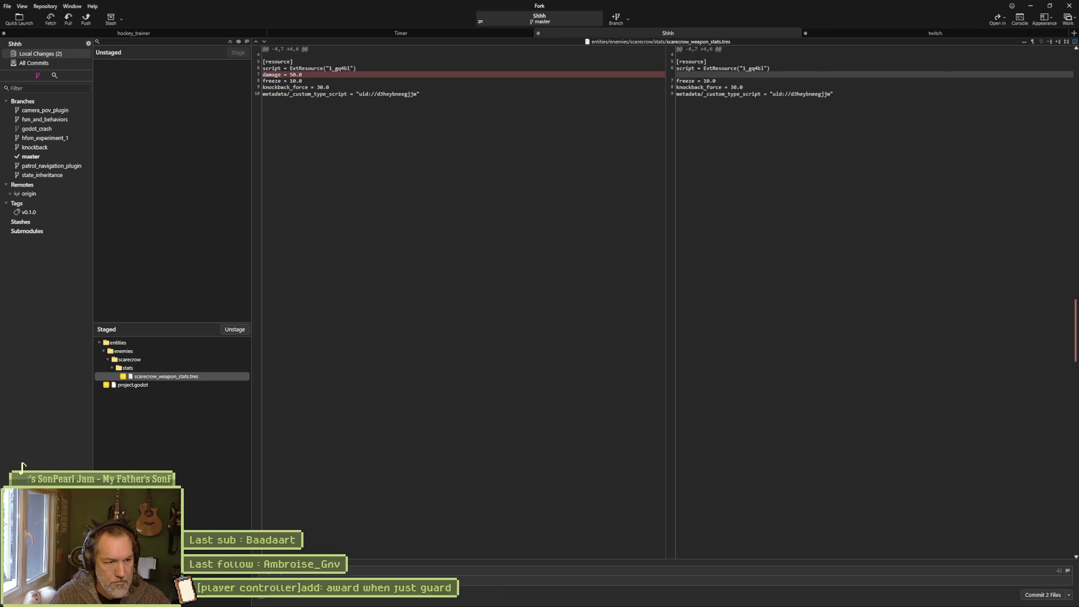
{"action": "type", "text": "em"}
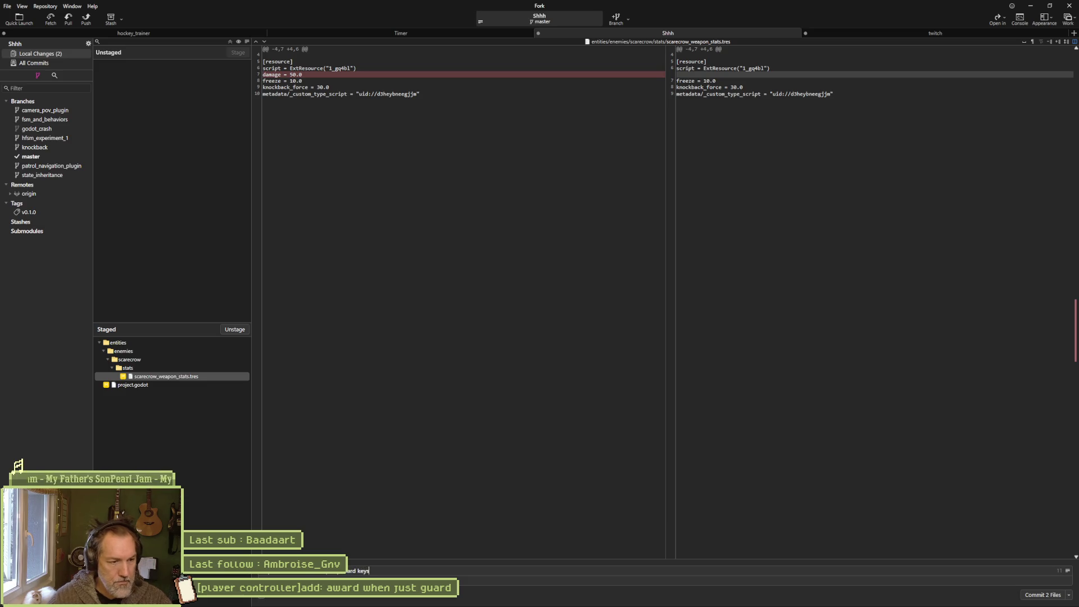
Finish typing the commit message and commit both staged files.
{"action": "type", "text": "s"}
{"action": "left_click", "coordinate": [1026, 597]}
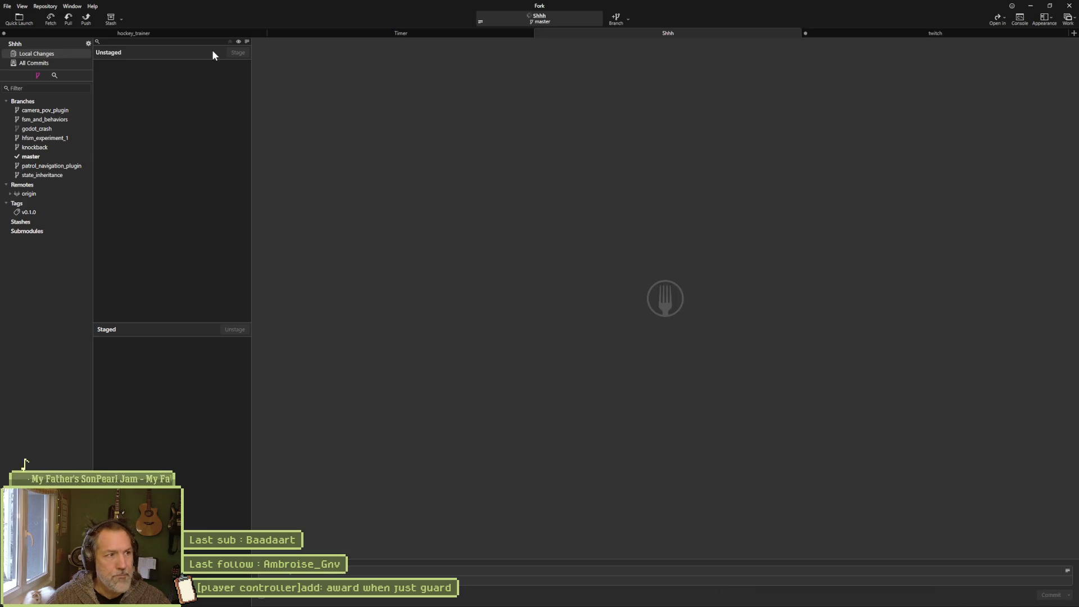
Push master to origin/master, then minimize Fork.
{"action": "left_click", "coordinate": [87, 20]}
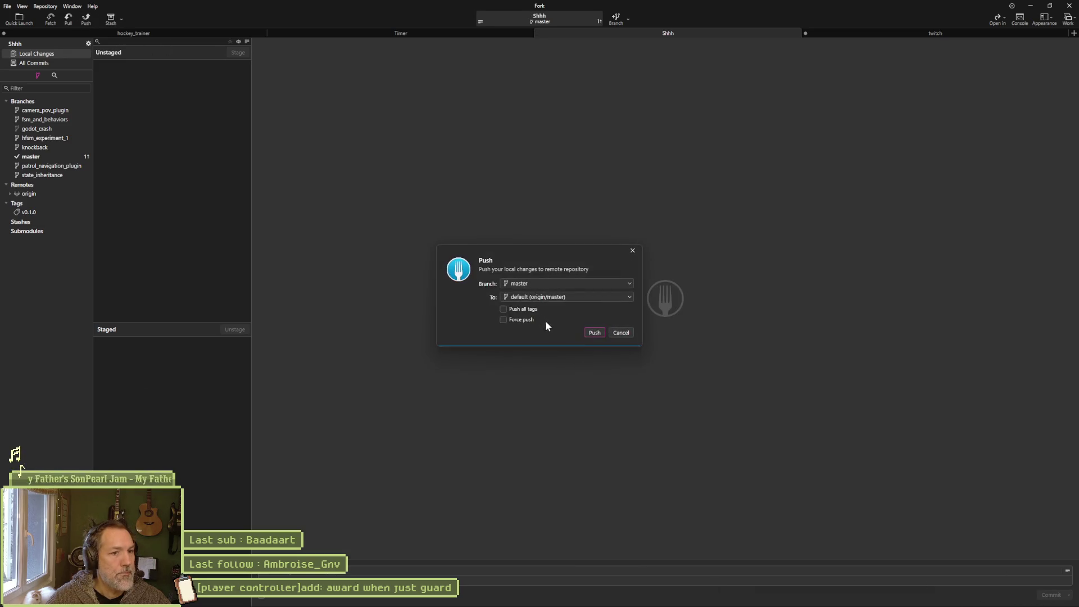
{"action": "left_click", "coordinate": [595, 333]}
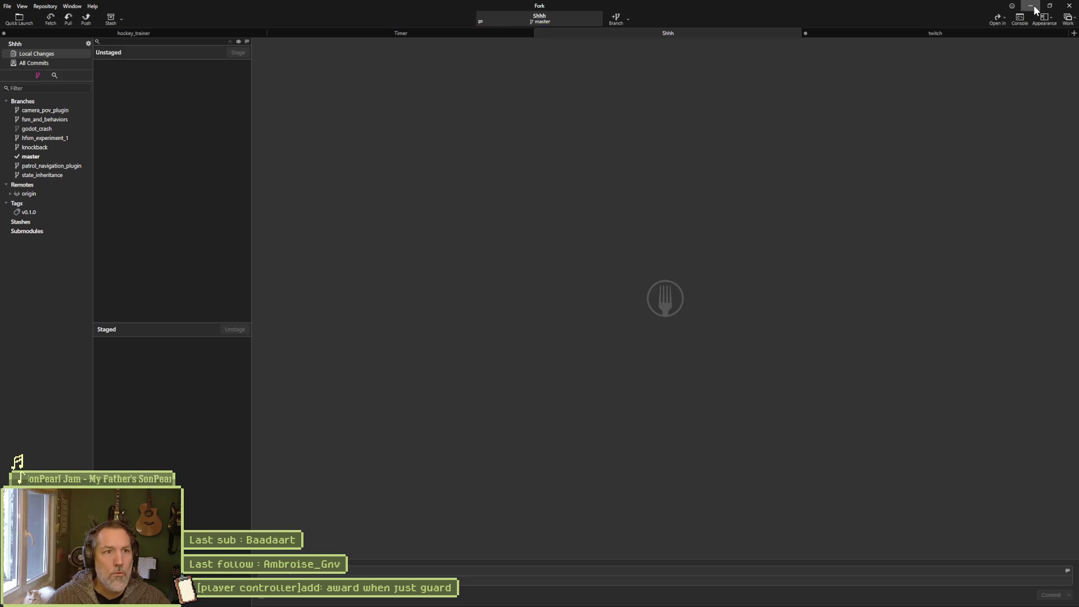
{"action": "left_click", "coordinate": [1034, 6]}
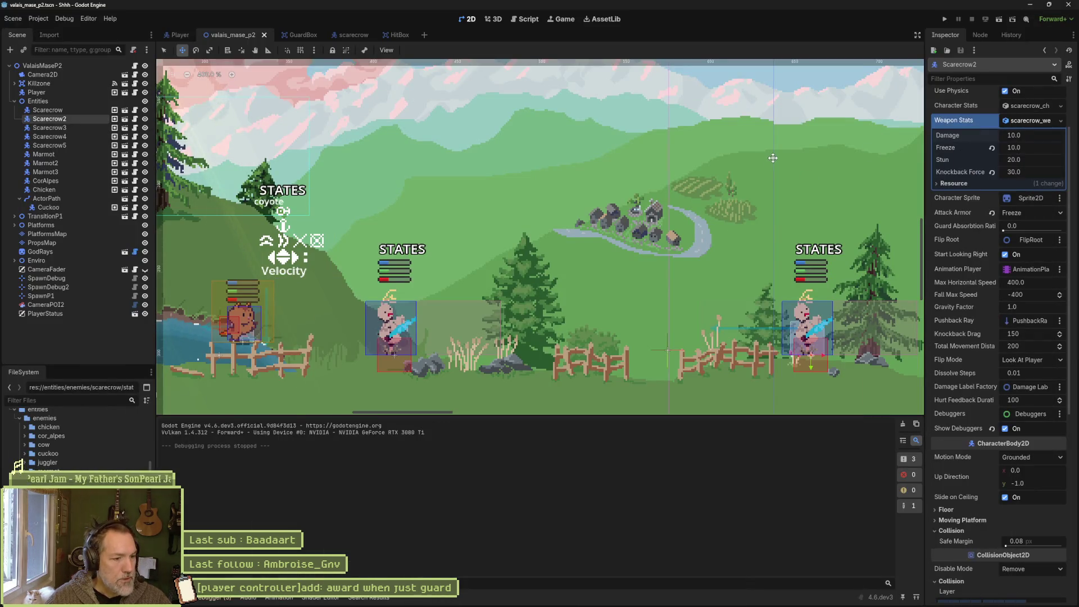
Read the three entries in the debugger's Errors (3) tab, then view the Stack Trace.
{"action": "left_click", "coordinate": [197, 597]}
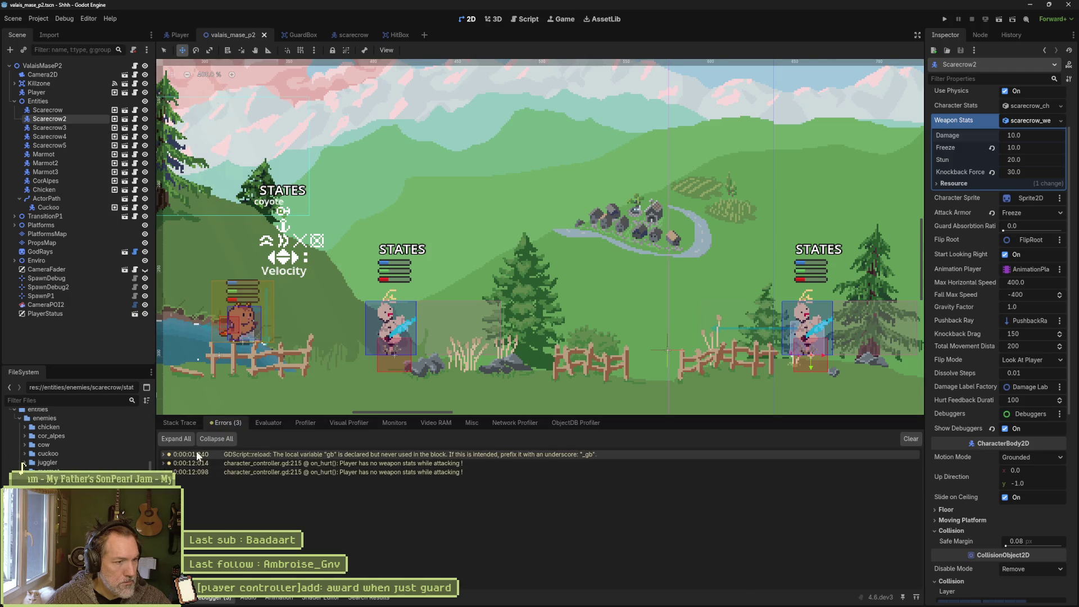
{"action": "left_click", "coordinate": [171, 425]}
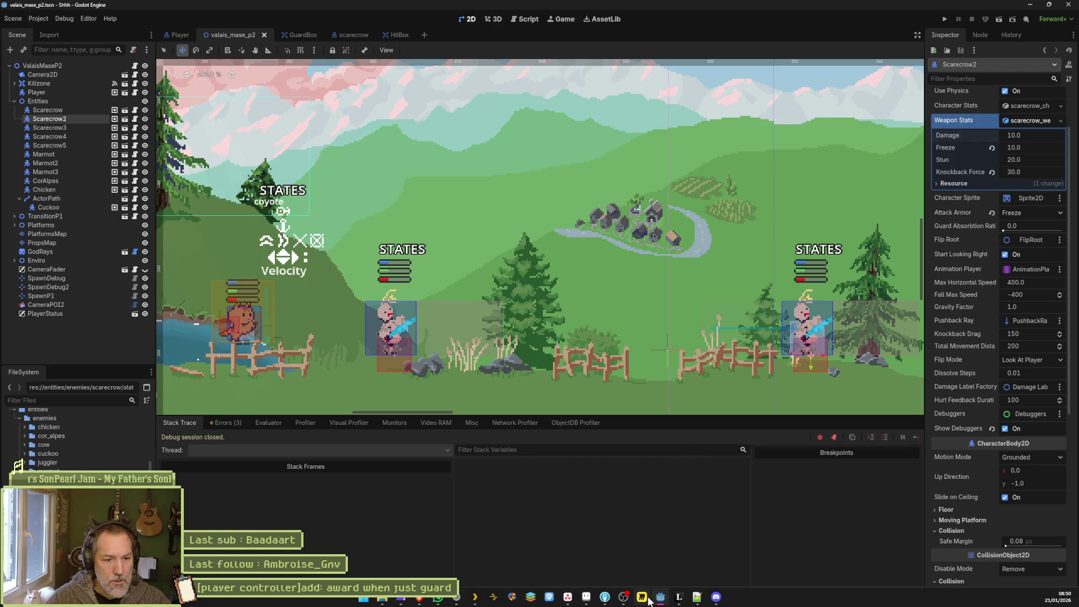
Open scarecrow.aseprite and recolour the cyan sword red on frame 32 with a non-contiguous Paint Bucket.
{"action": "mouse_move", "coordinate": [586, 604]}
{"action": "left_click", "coordinate": [586, 555]}
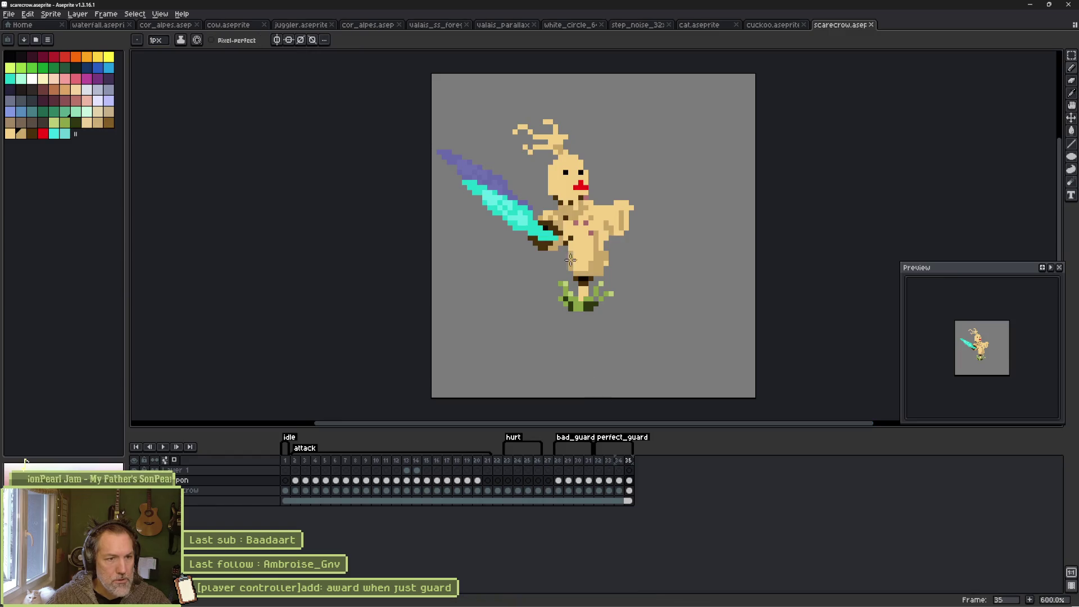
{"action": "left_click", "coordinate": [599, 480]}
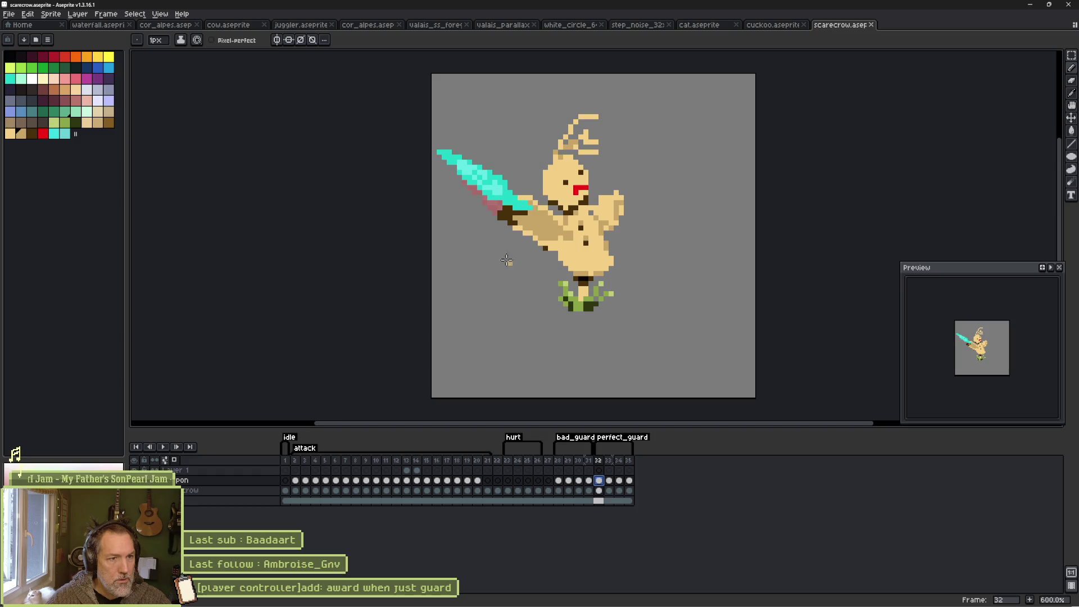
{"action": "left_click", "coordinate": [56, 57]}
{"action": "key", "text": "g"}
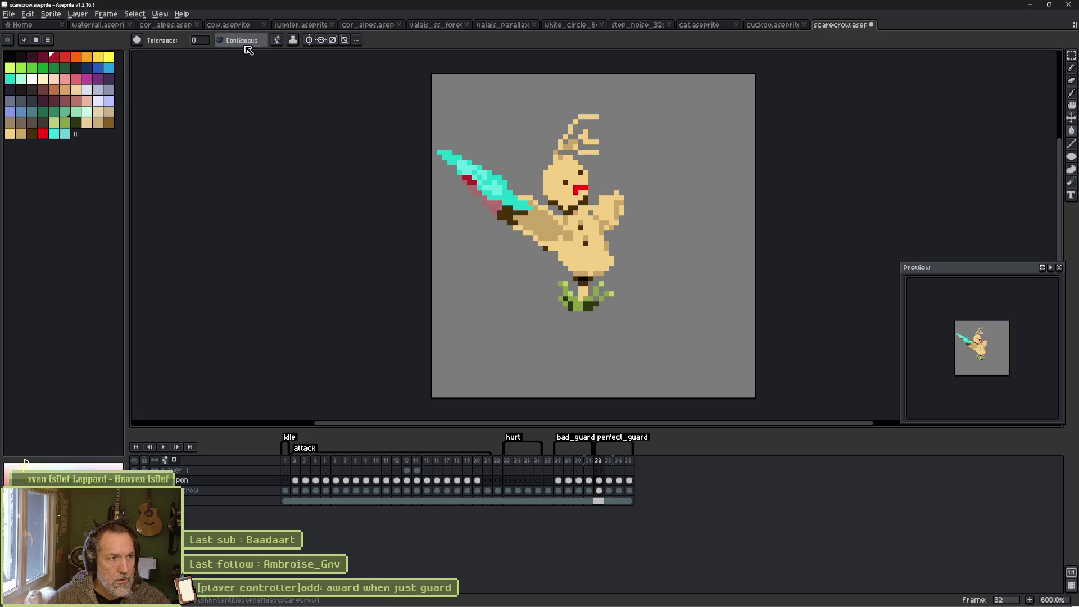
{"action": "left_click", "coordinate": [220, 40]}
{"action": "left_click", "coordinate": [509, 195]}
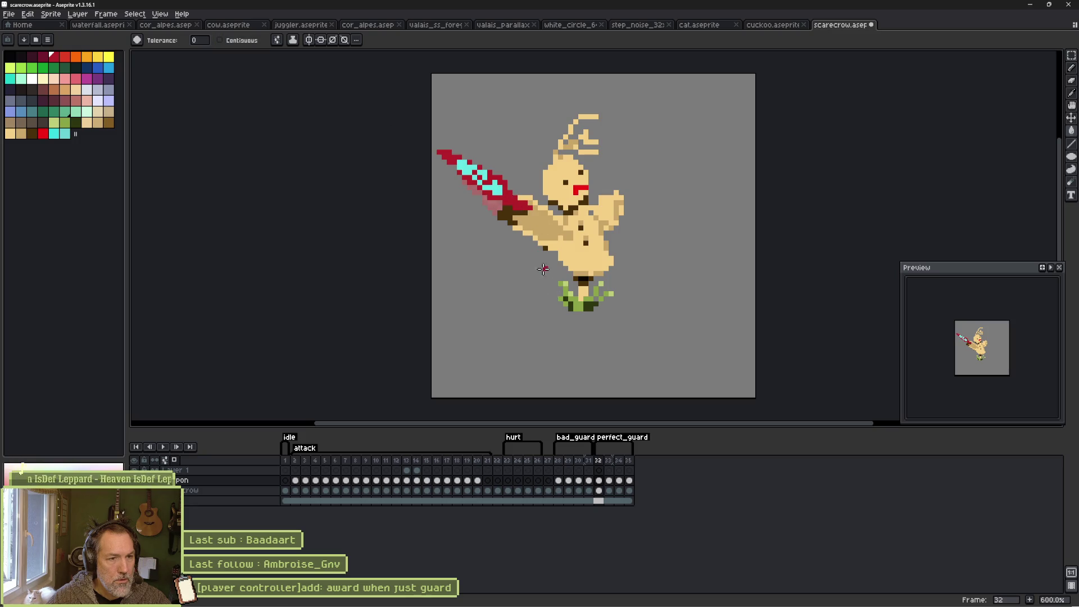
{"action": "left_click", "coordinate": [66, 58]}
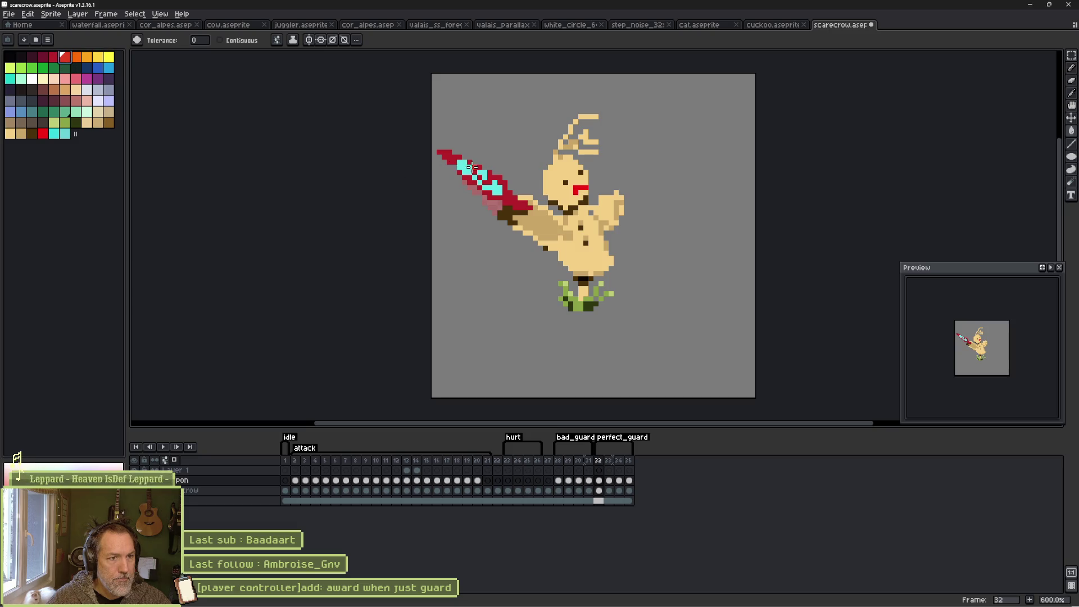
{"action": "left_click", "coordinate": [471, 167]}
Recolour the sword red on perfect_guard frames 33–35 and save the sprite with Ctrl+S.
{"action": "key", "text": "."}
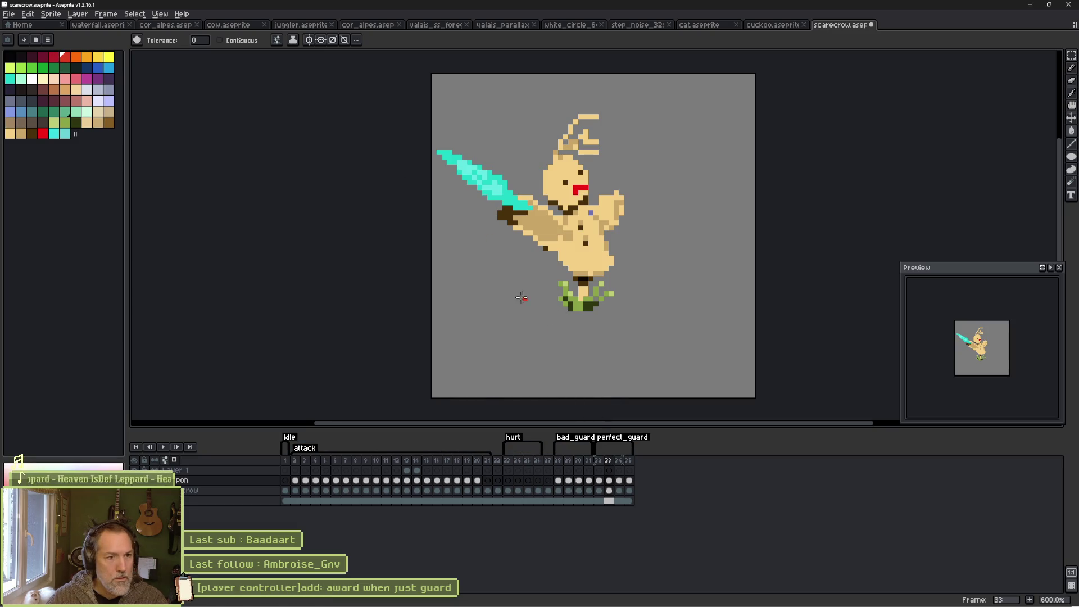
{"action": "key", "text": "."}
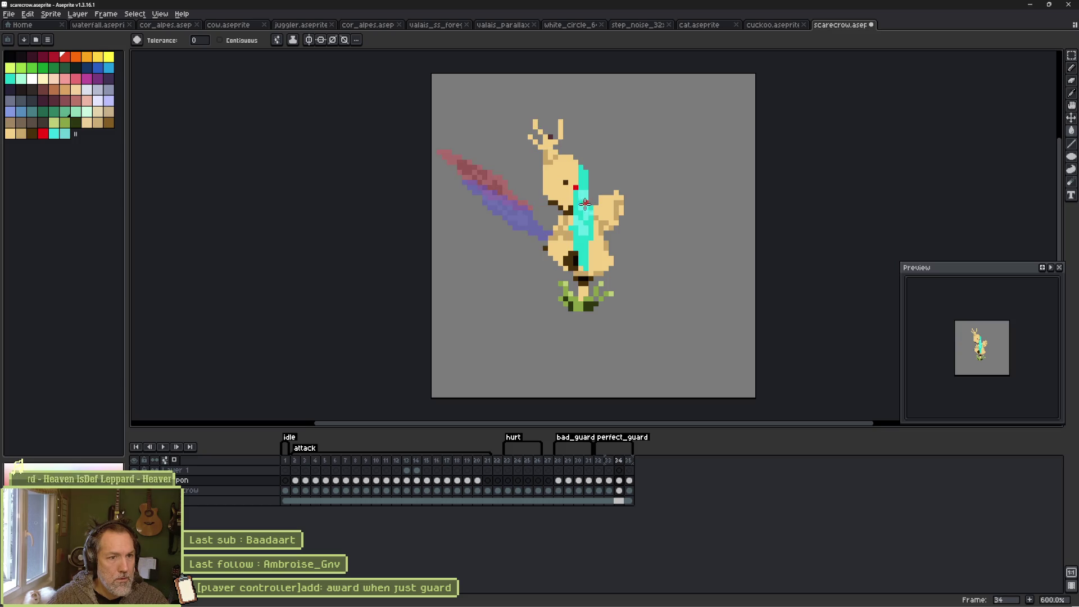
{"action": "key", "text": "."}
{"action": "left_click", "coordinate": [492, 198]}
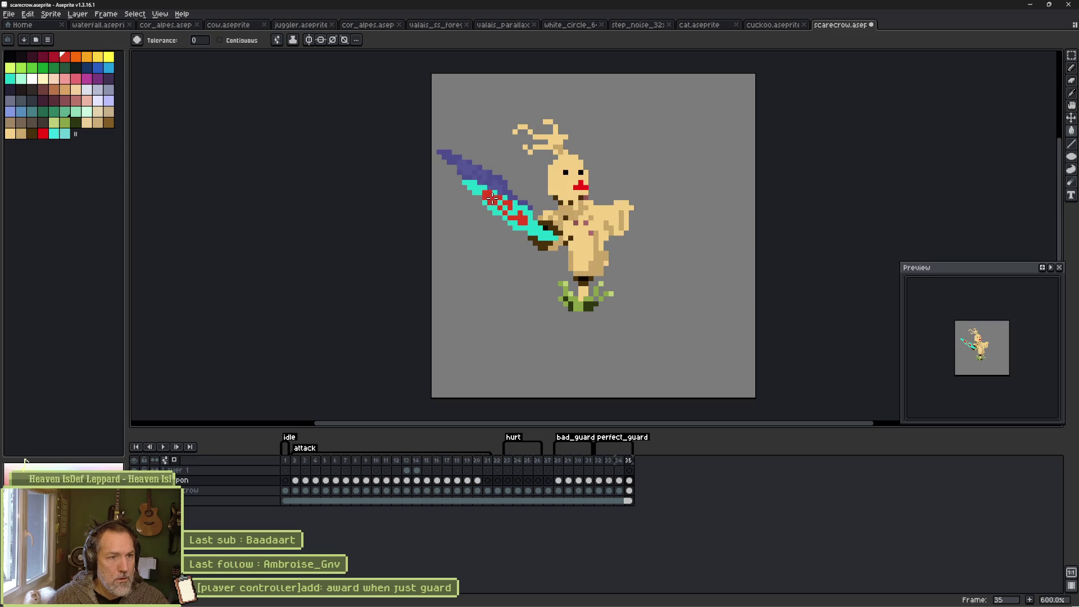
{"action": "key", "text": "comma"}
{"action": "key", "text": "comma"}
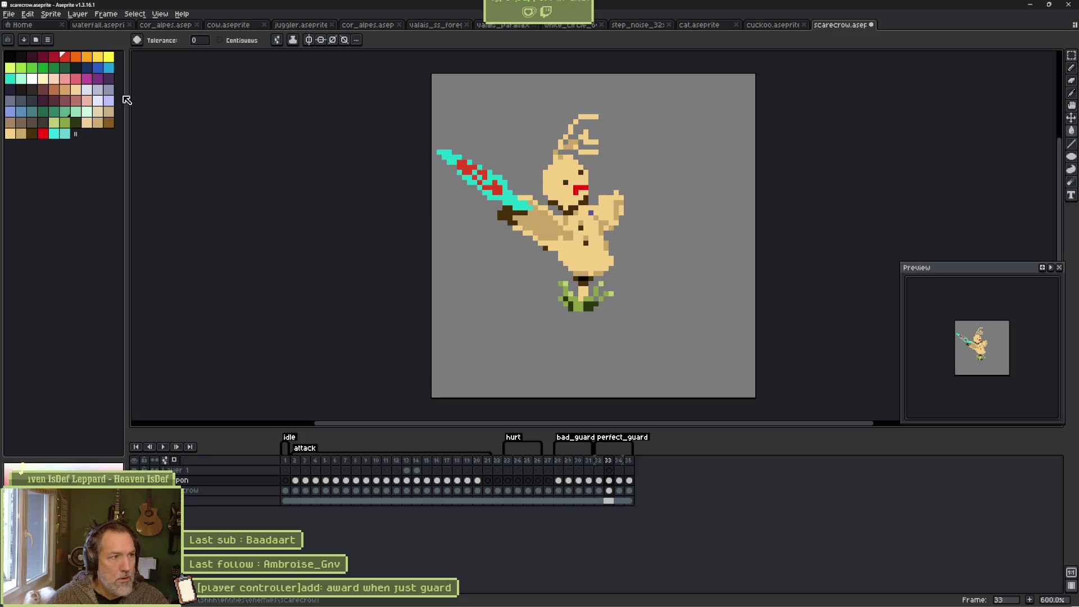
{"action": "left_click", "coordinate": [442, 163]}
{"action": "key", "text": "comma"}
{"action": "key", "text": "comma"}
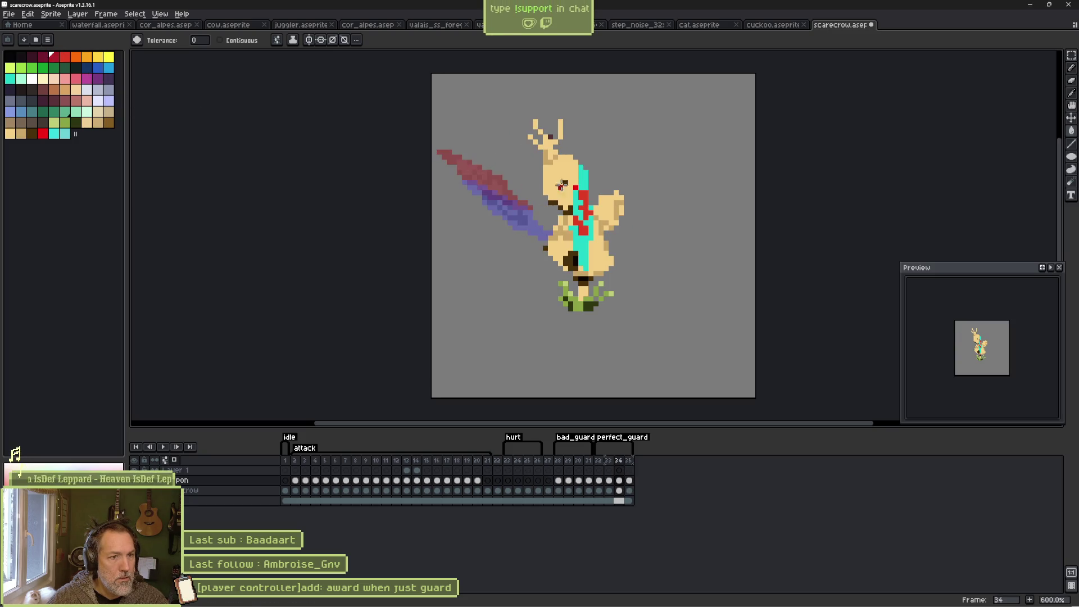
{"action": "left_click", "coordinate": [482, 187]}
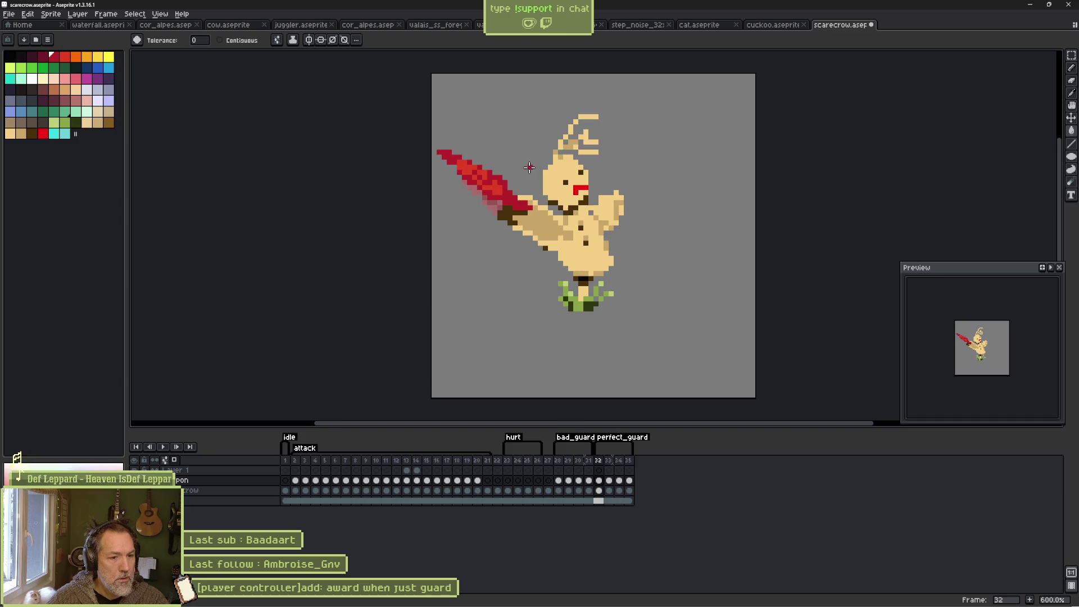
{"action": "key", "text": "period"}
{"action": "key", "text": "period"}
{"action": "key", "text": "period"}
{"action": "key", "text": "period"}
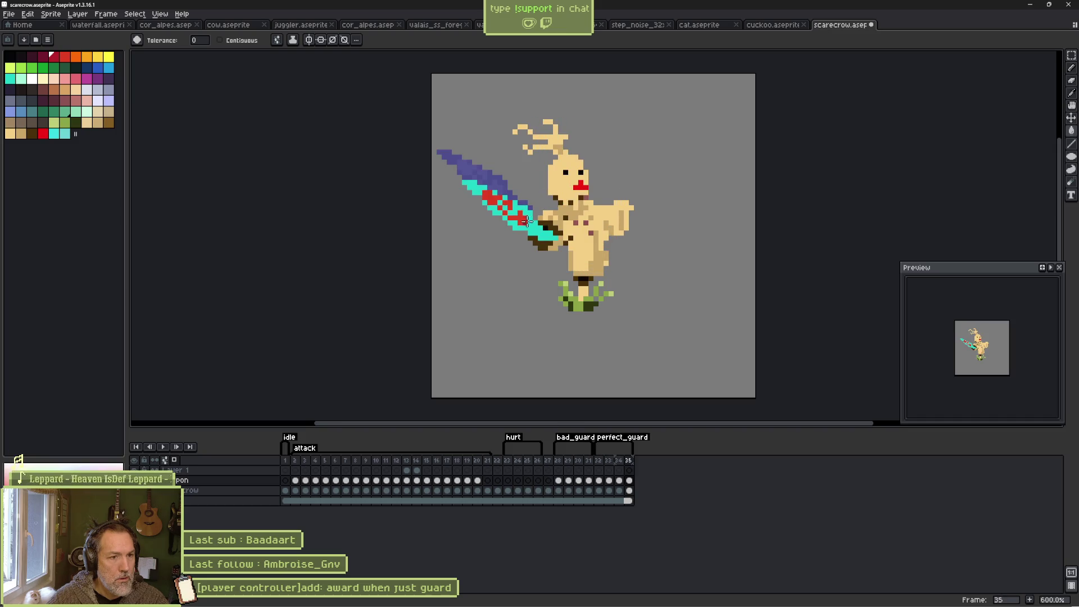
{"action": "left_click", "coordinate": [538, 232]}
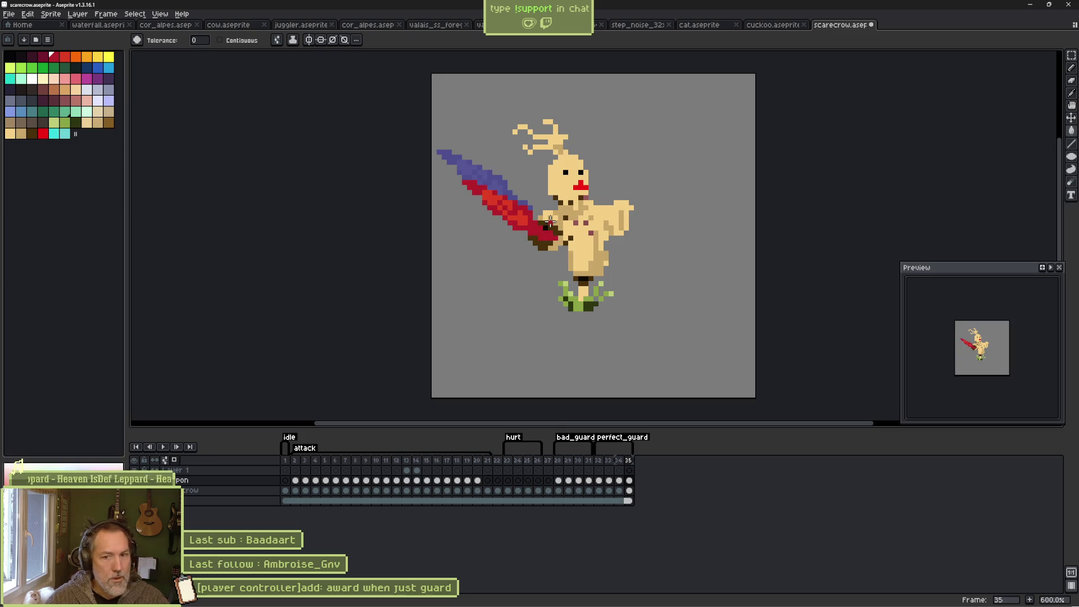
{"action": "key", "text": "ctrl+s"}
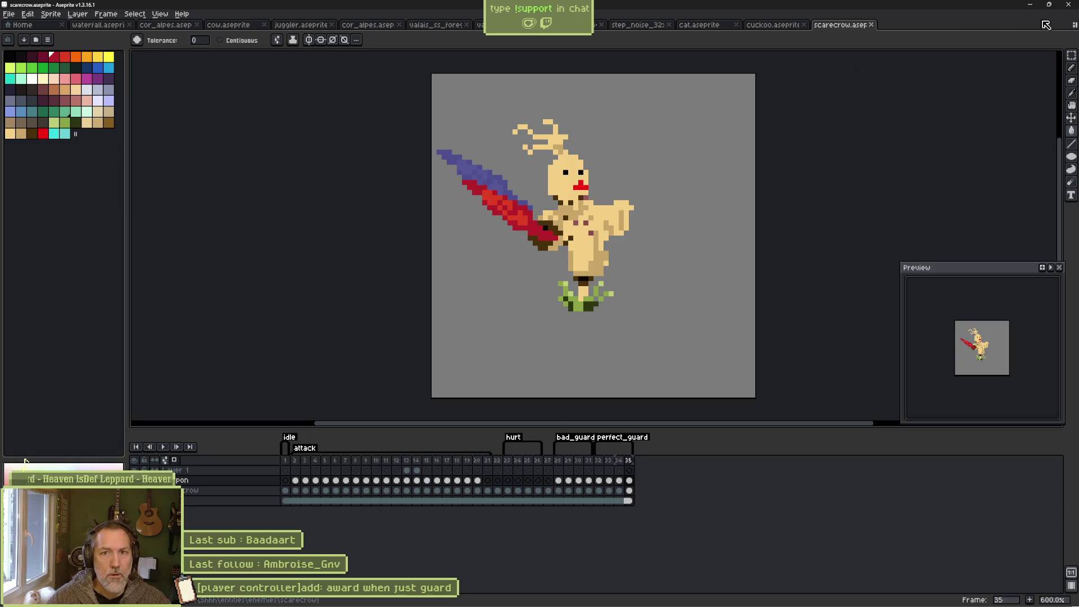
{"action": "key", "text": "alt+Tab"}
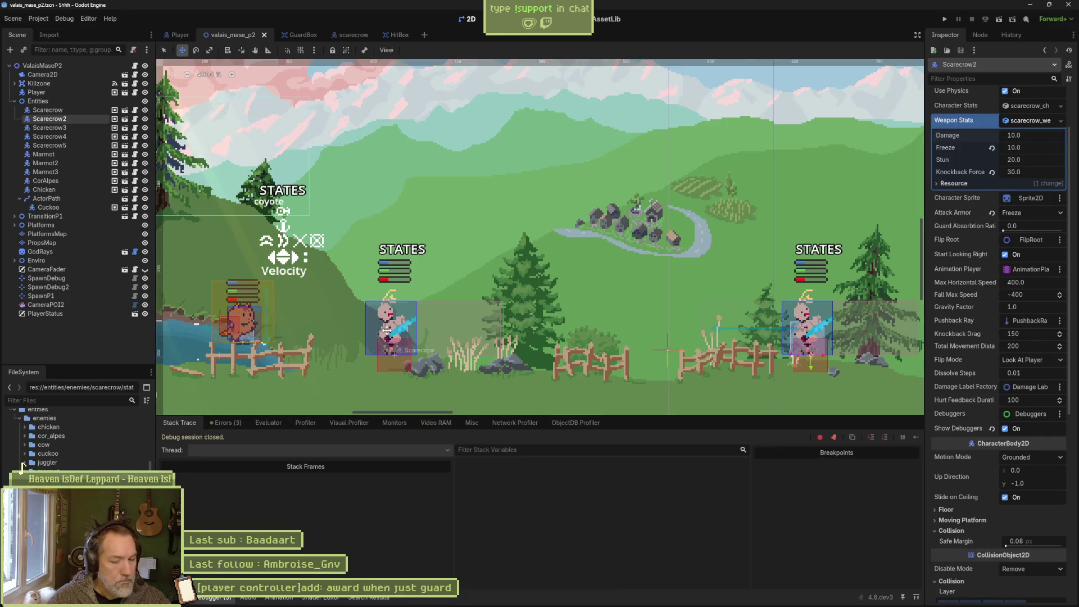
Run the scene, walk to the scarecrow and guard its attack twice, then stop the game.
{"action": "key", "text": "F6"}
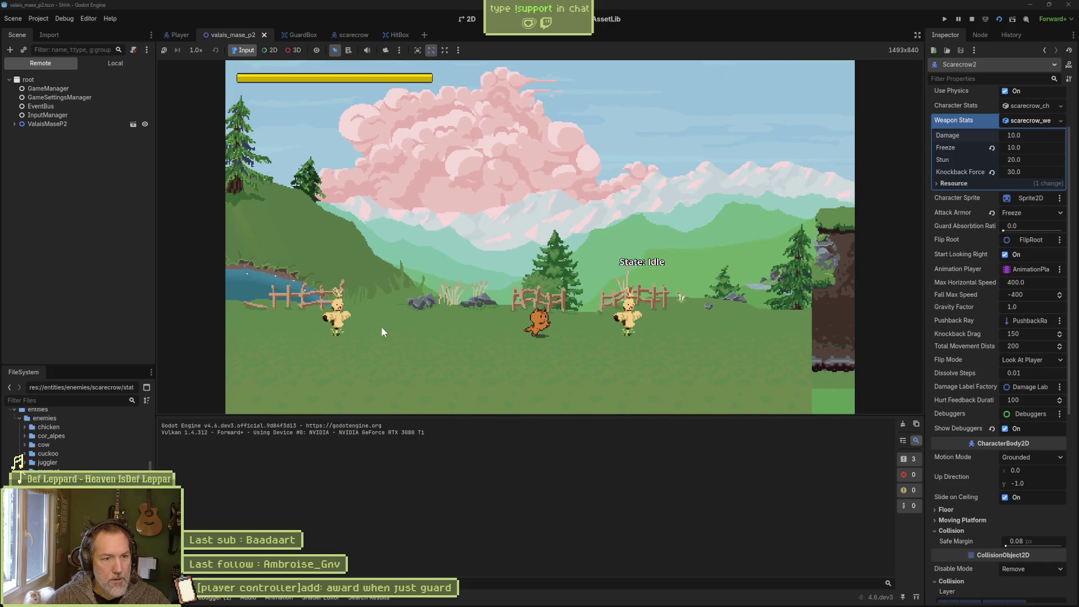
{"action": "key", "text": "Right"}
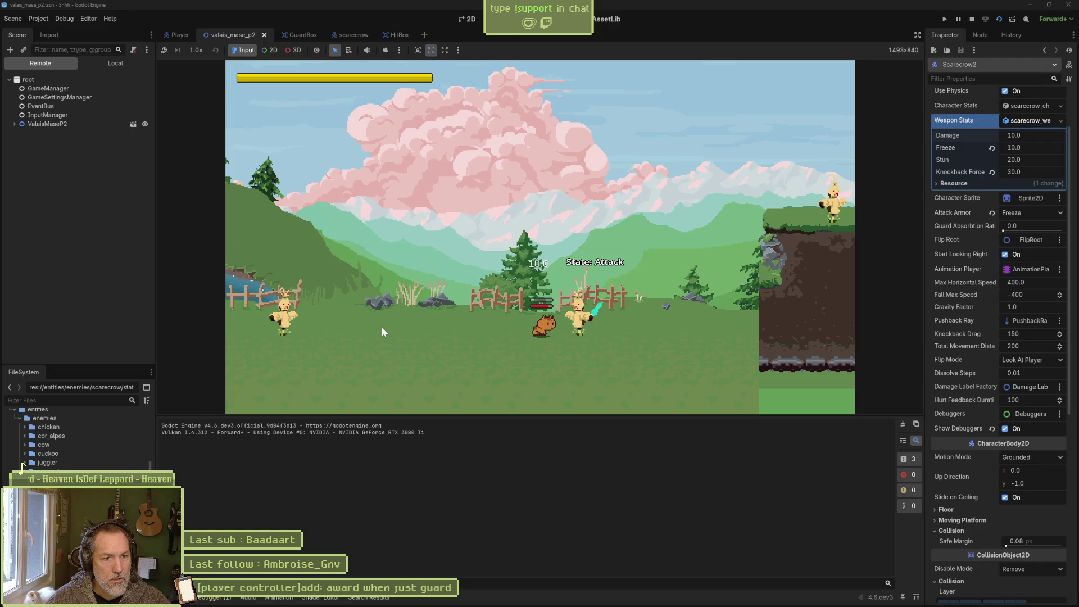
{"action": "key", "text": "Down"}
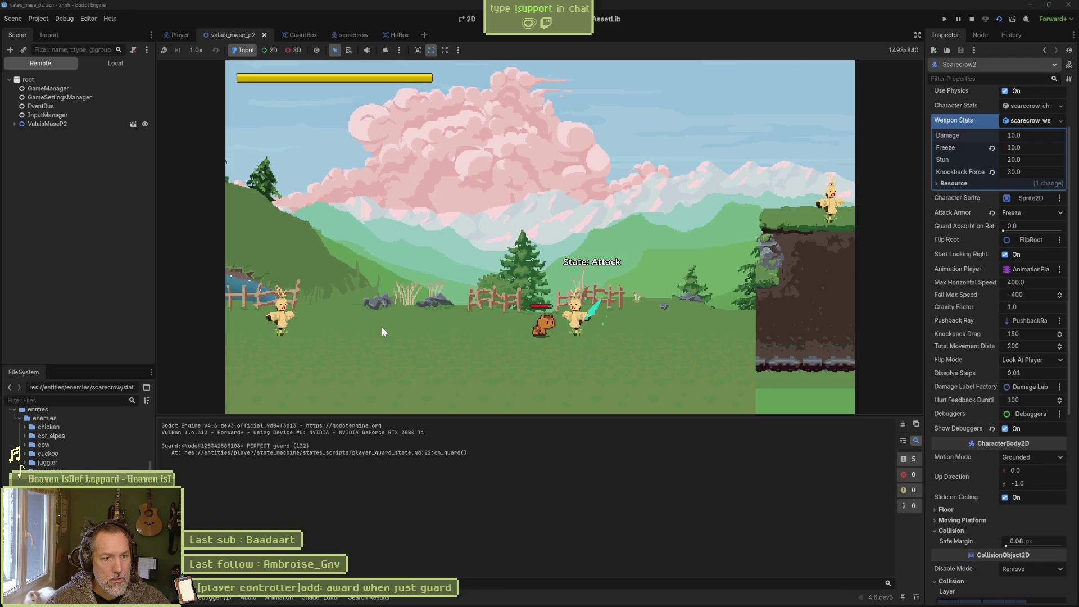
{"action": "key", "text": "Down"}
{"action": "key", "text": "F8"}
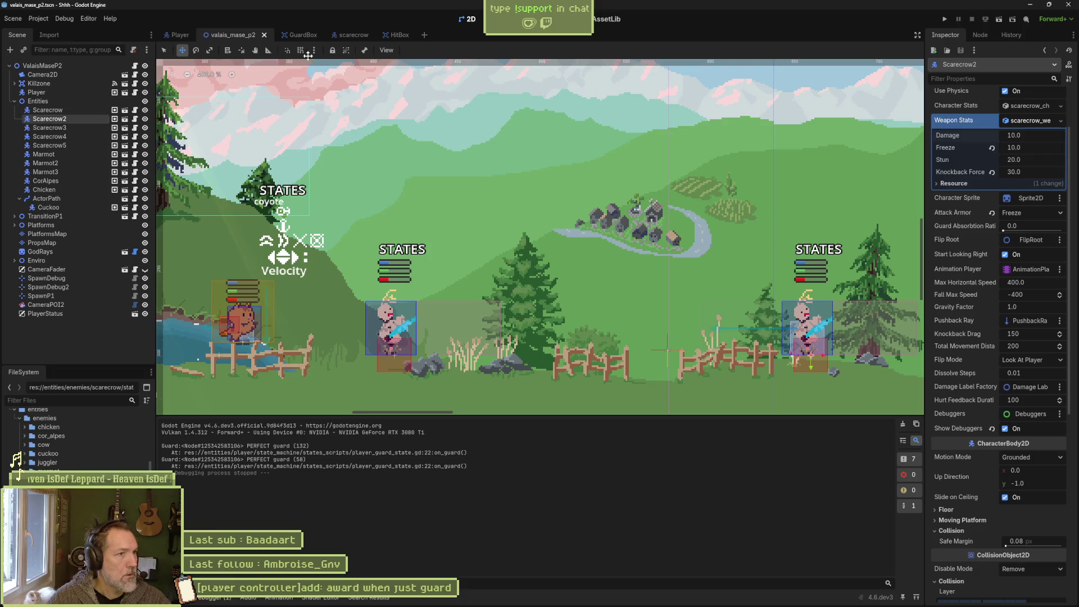
{"action": "left_click", "coordinate": [336, 35]}
Reimport the scarecrow Sprite2D's changed Aseprite source file.
{"action": "left_click", "coordinate": [71, 91]}
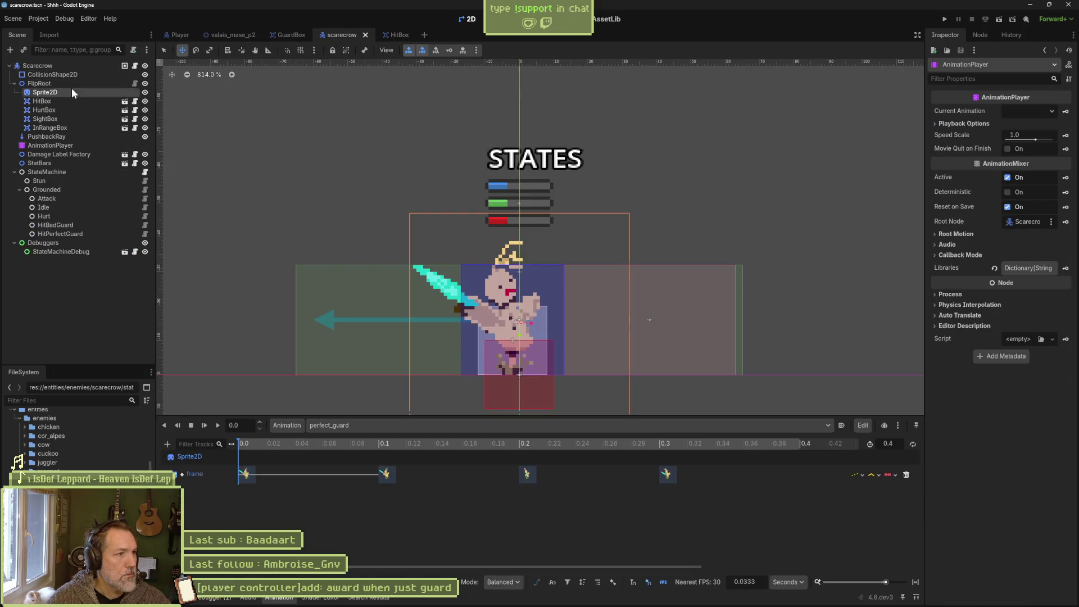
{"action": "scroll", "coordinate": [1000, 562], "scroll_direction": "down", "scroll_amount": 10}
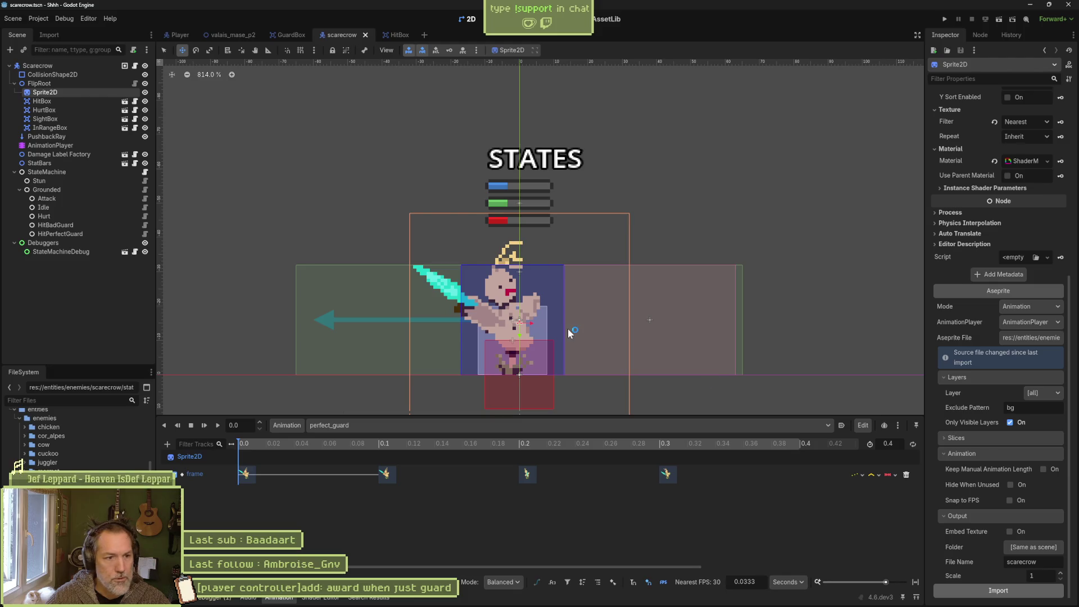
{"action": "left_click", "coordinate": [1003, 593]}
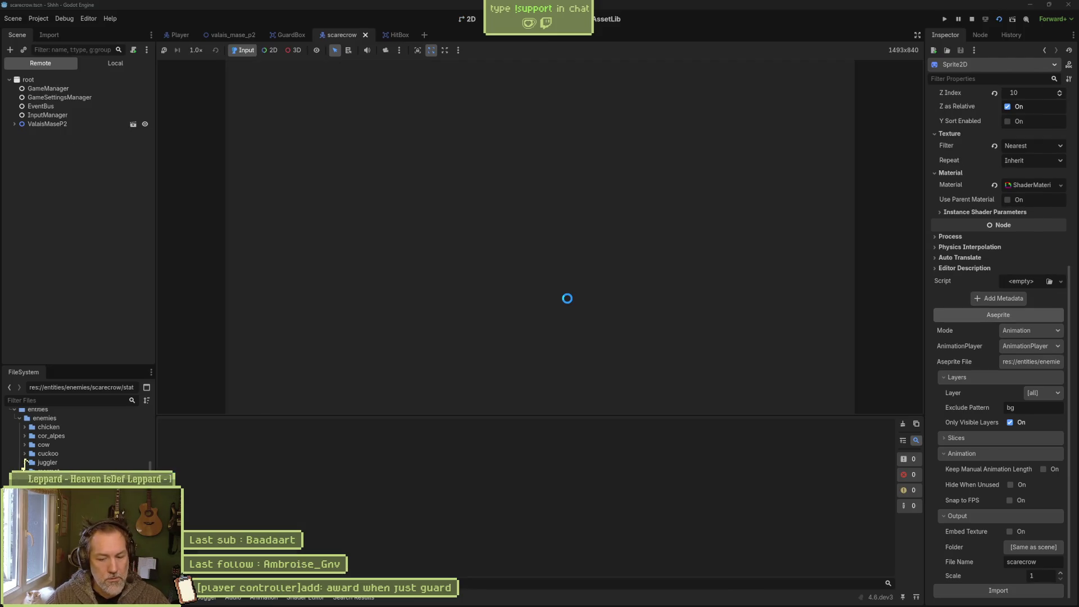
Playtest with F5, guarding the scarecrow's attacks five times, then stop the game.
{"action": "key", "text": "F5"}
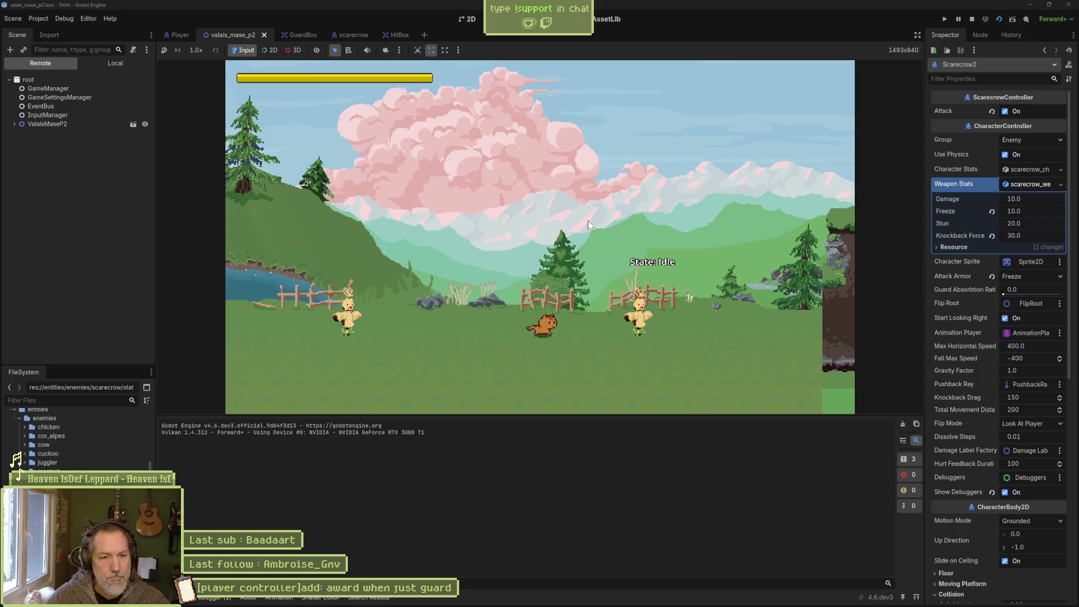
{"action": "key", "text": "Right"}
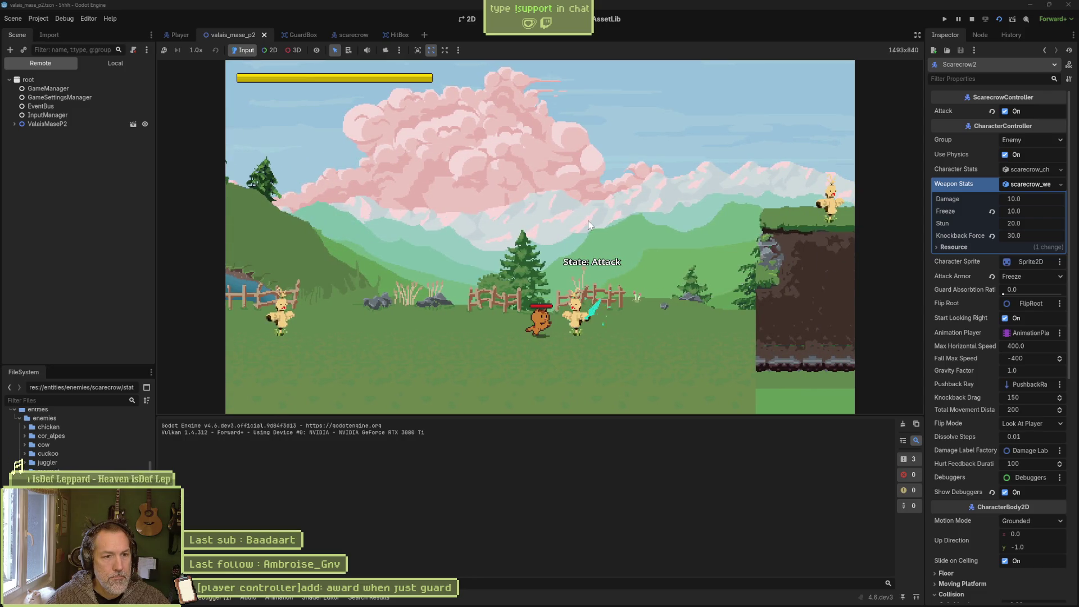
{"action": "key", "text": "Down"}
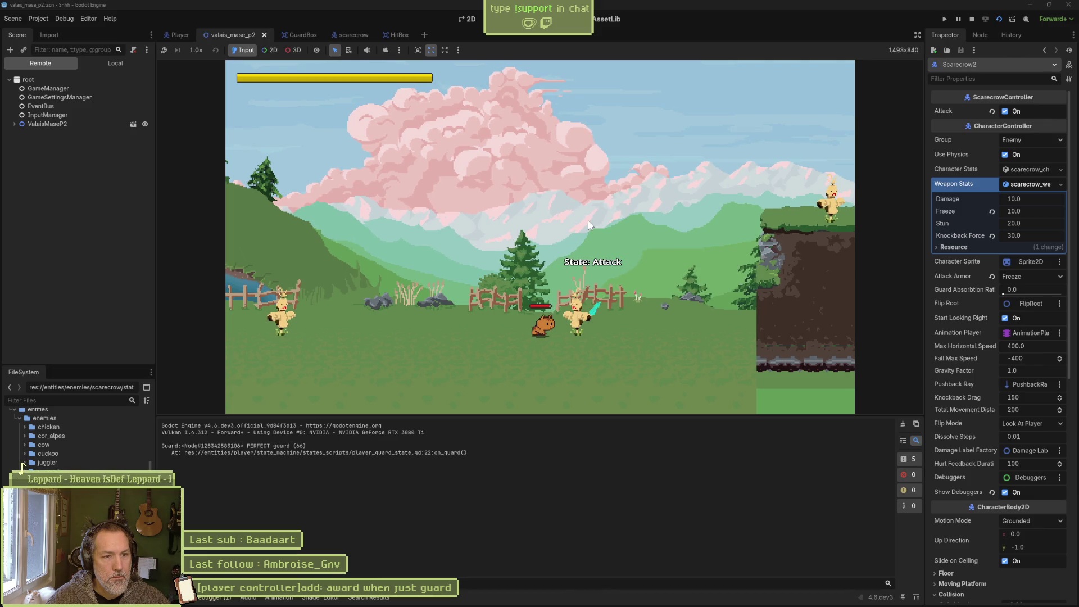
{"action": "key", "text": "Down"}
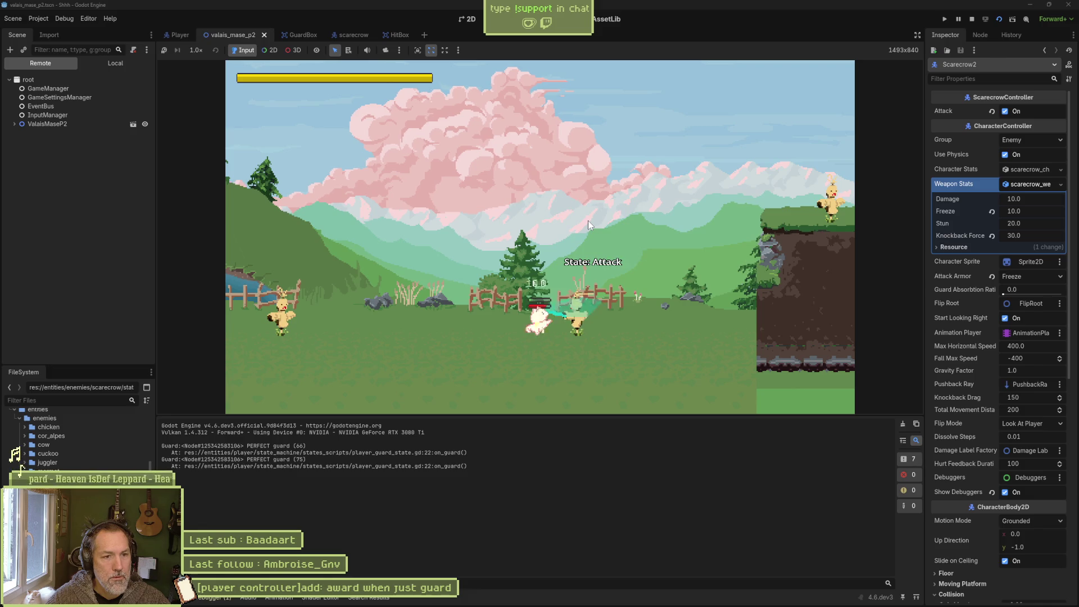
{"action": "key", "text": "Down"}
{"action": "key", "text": "Down"}
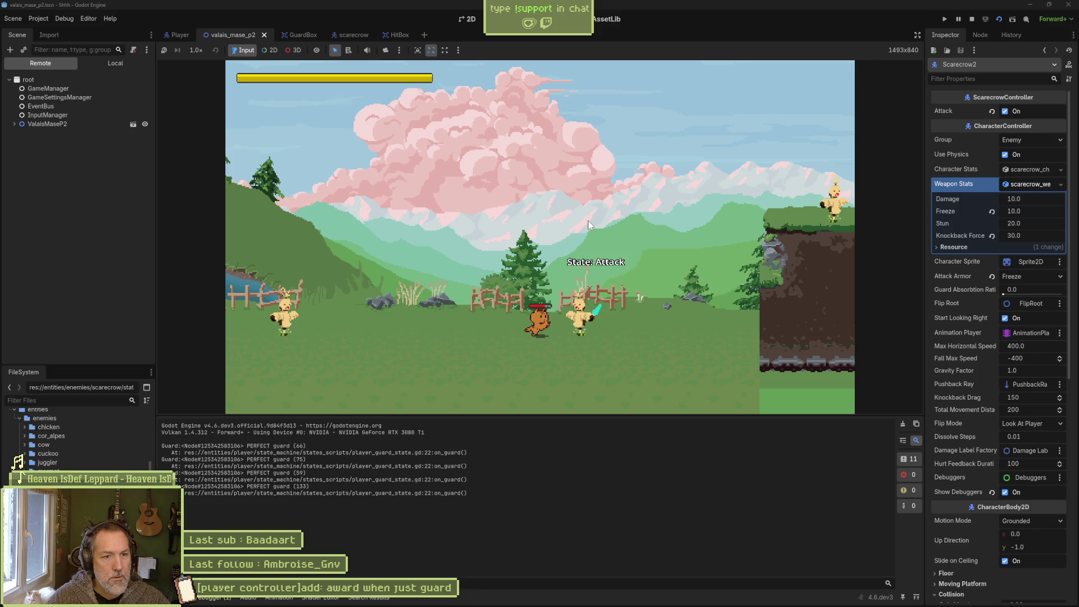
{"action": "key", "text": "Down"}
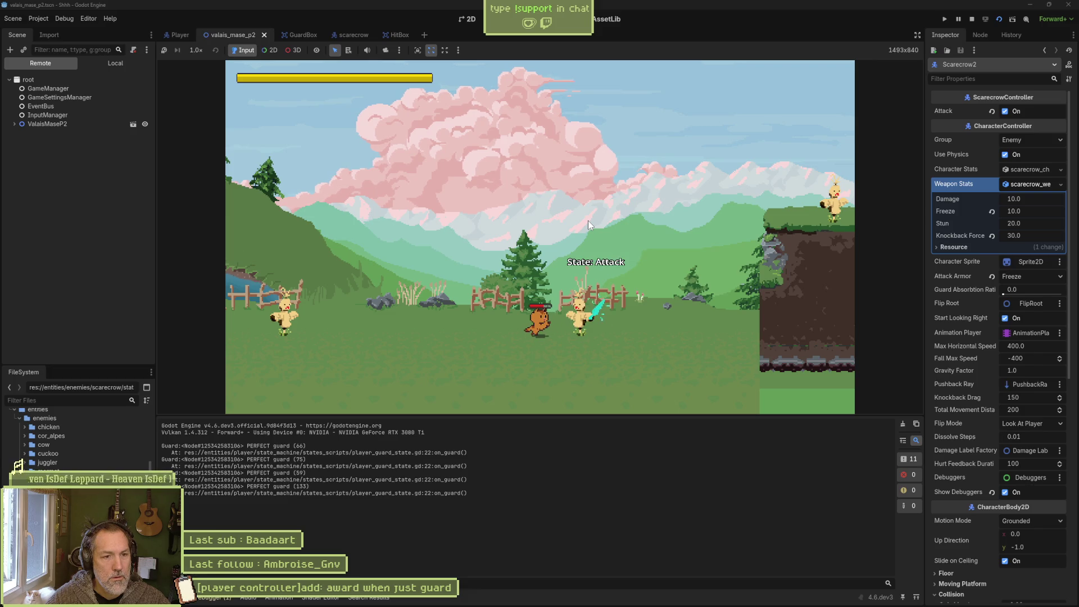
{"action": "key", "text": "Down"}
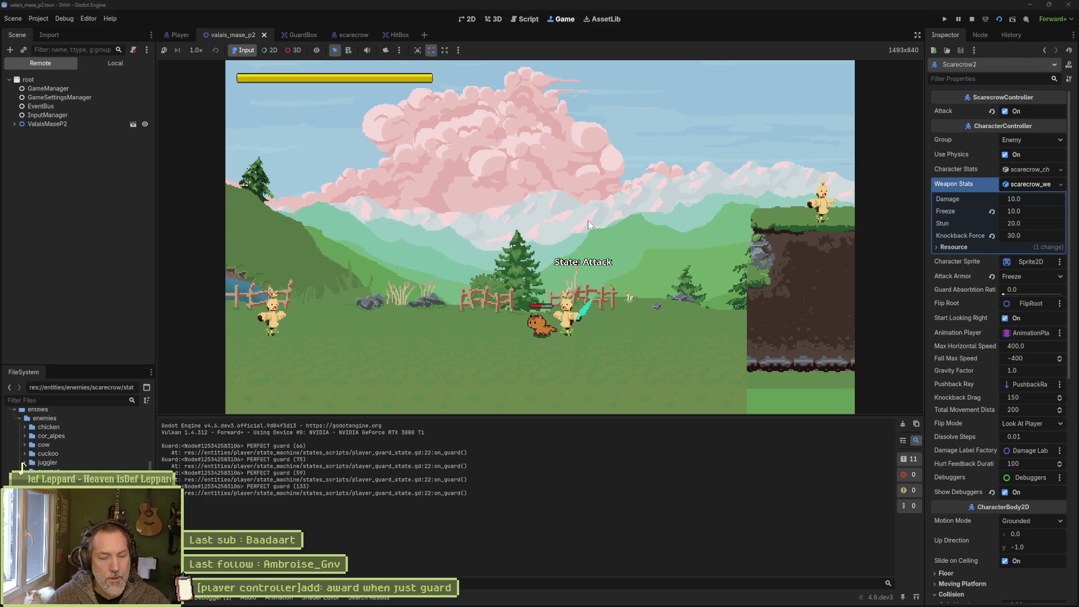
{"action": "key", "text": "F8"}
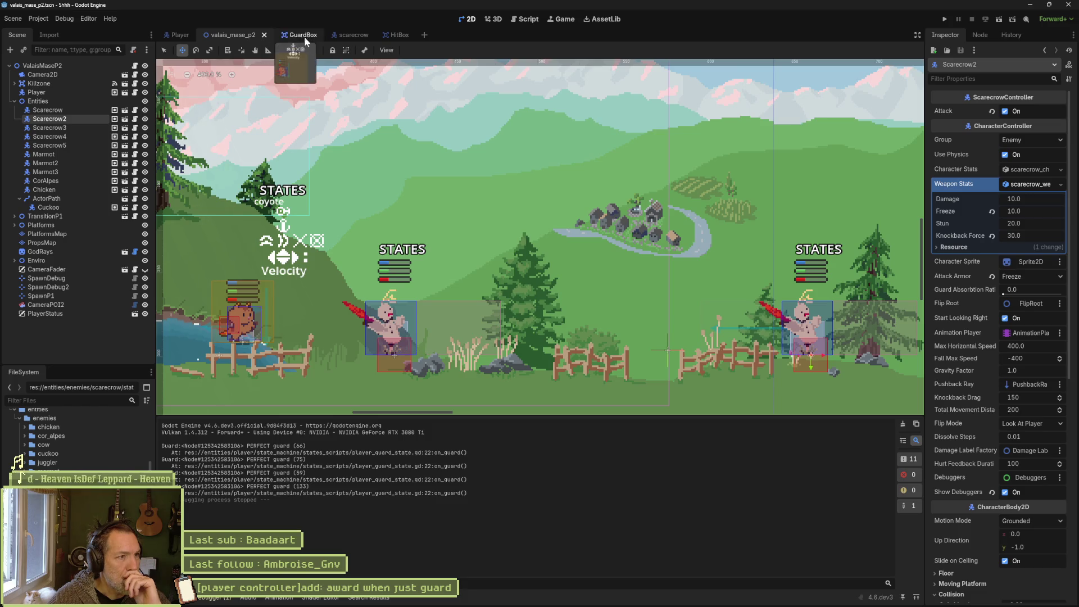
Drag the Player's Damage Label Factory up to (0, -42) and run the valais_mase_p2 level.
{"action": "left_click", "coordinate": [177, 35]}
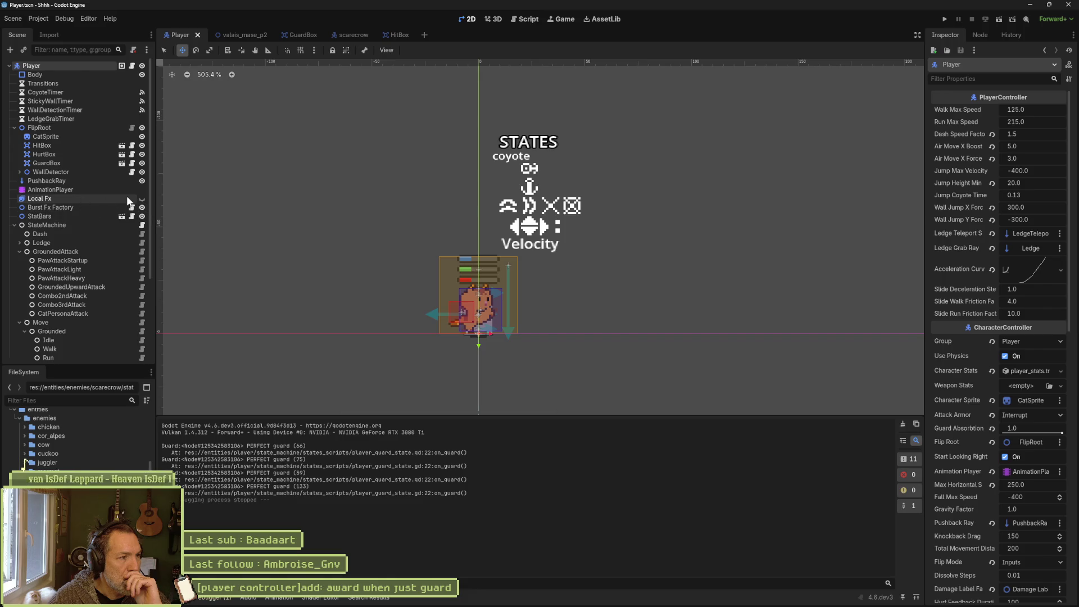
{"action": "left_click", "coordinate": [15, 225]}
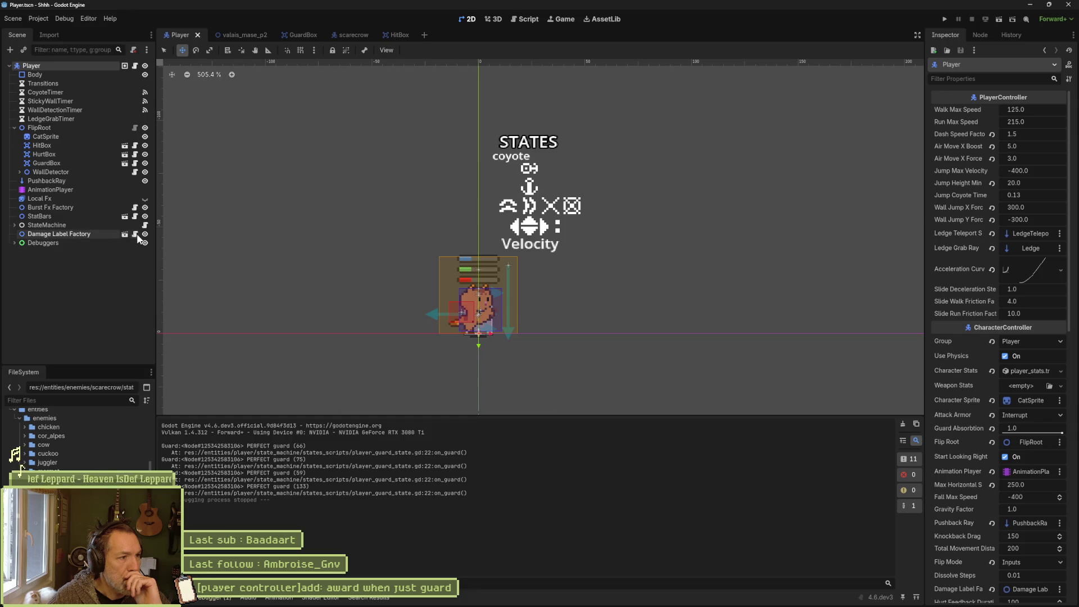
{"action": "left_click", "coordinate": [102, 234]}
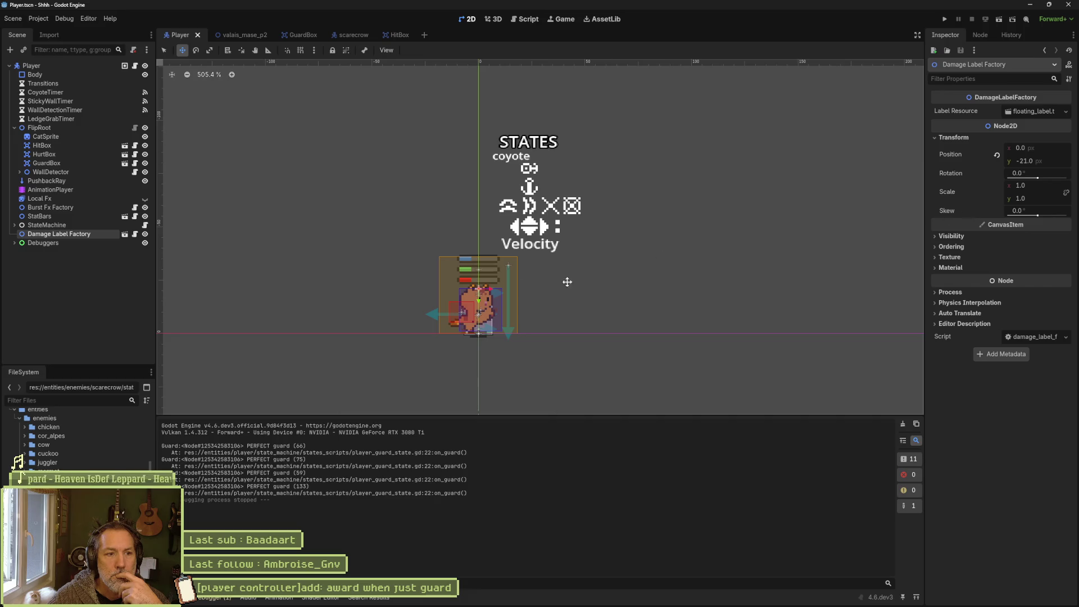
{"action": "left_click_drag", "start_coordinate": [478, 300], "coordinate": [478, 239]}
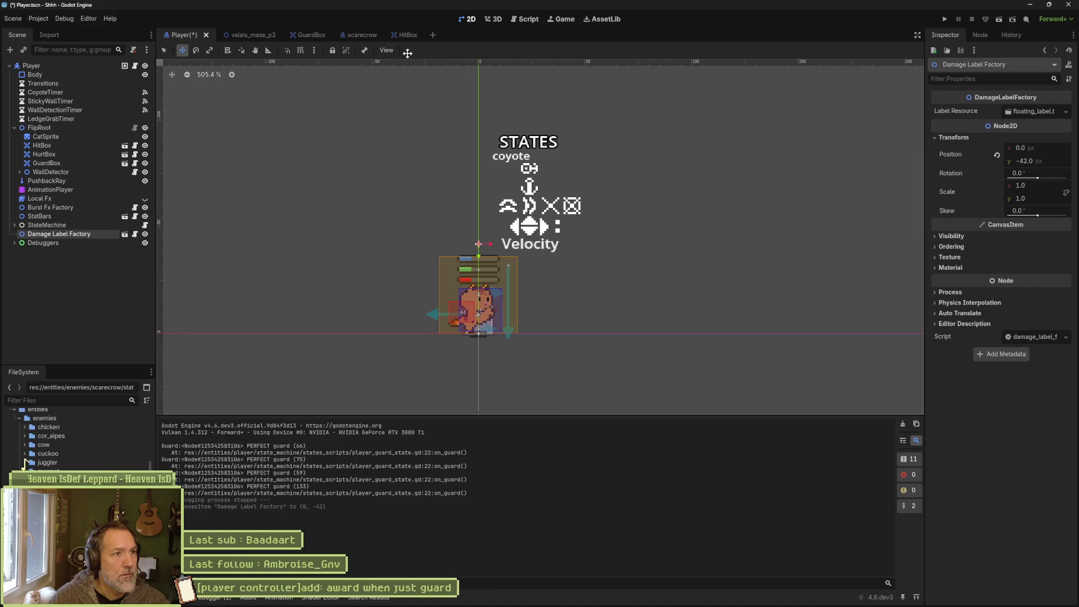
{"action": "left_click", "coordinate": [247, 35]}
{"action": "key", "text": "F6"}
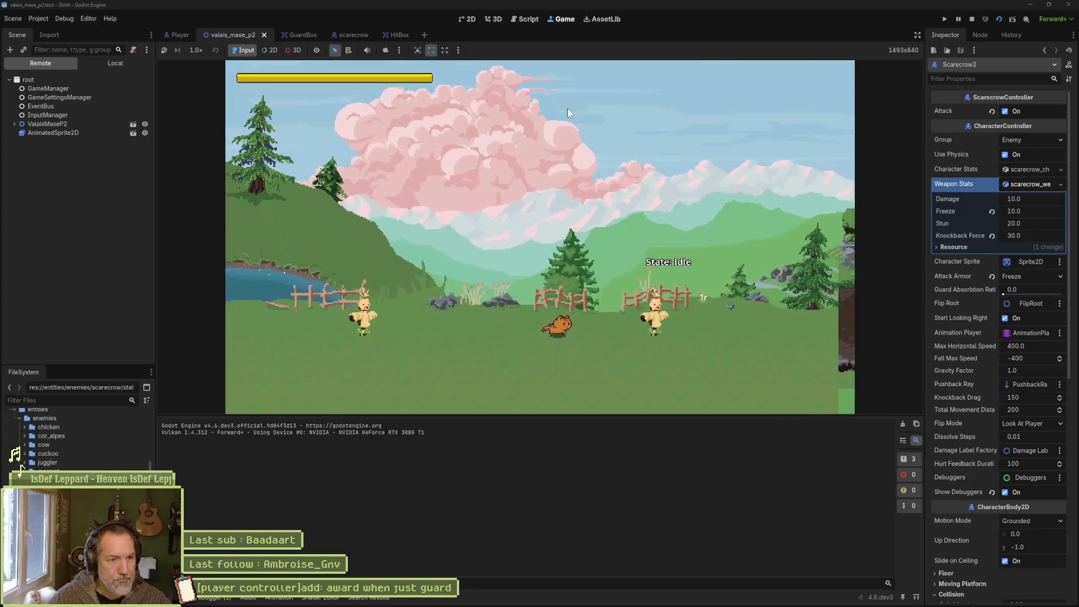
Walk the cat into the scarecrow's attack, stop the game and reopen the Player scene.
{"action": "key", "text": "d"}
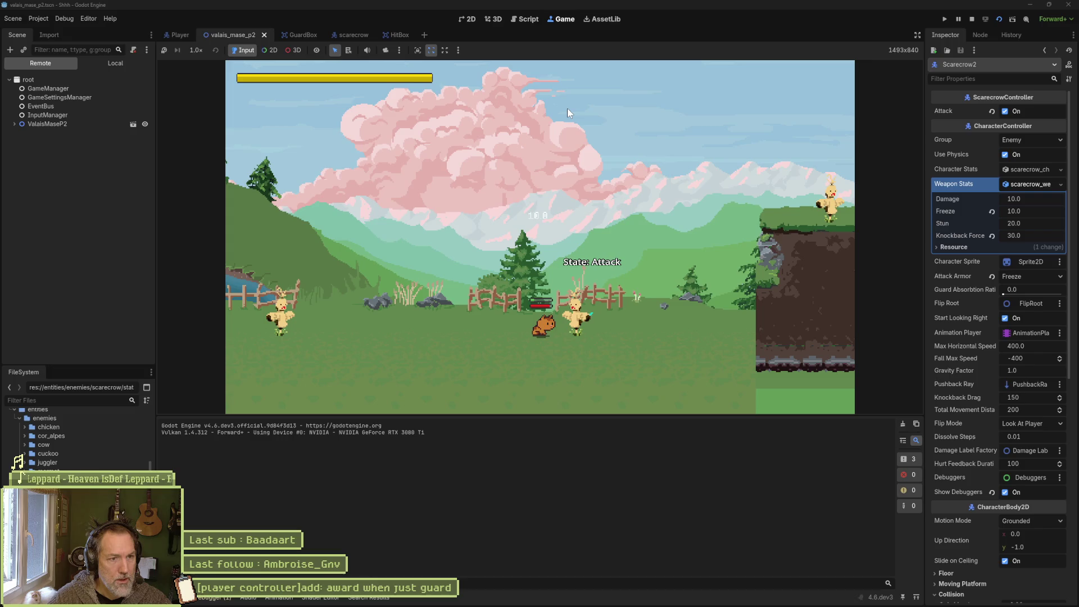
{"action": "key", "text": "F8"}
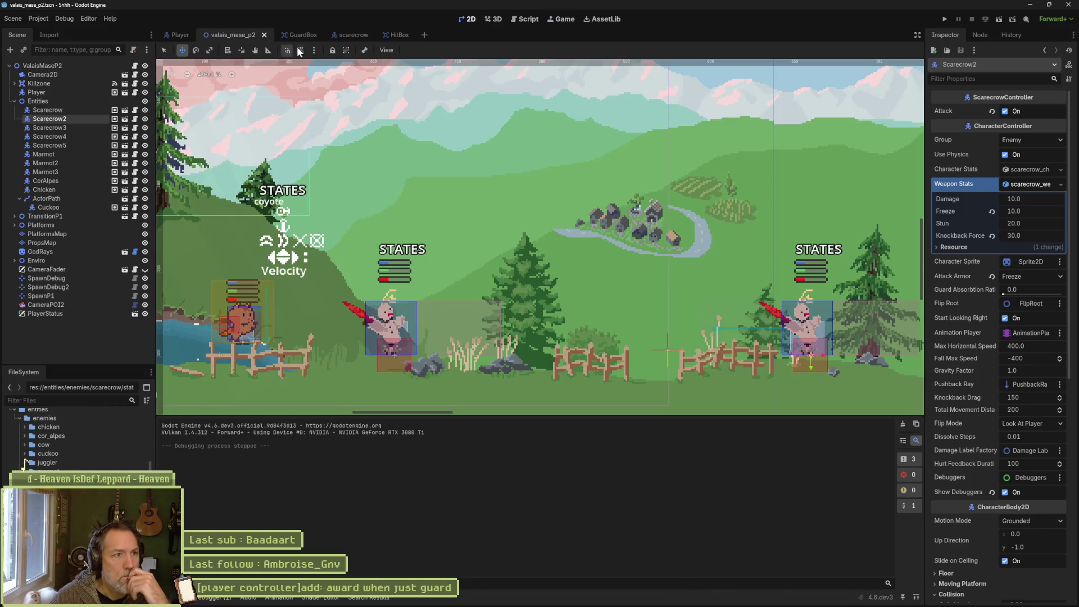
{"action": "left_click", "coordinate": [181, 35]}
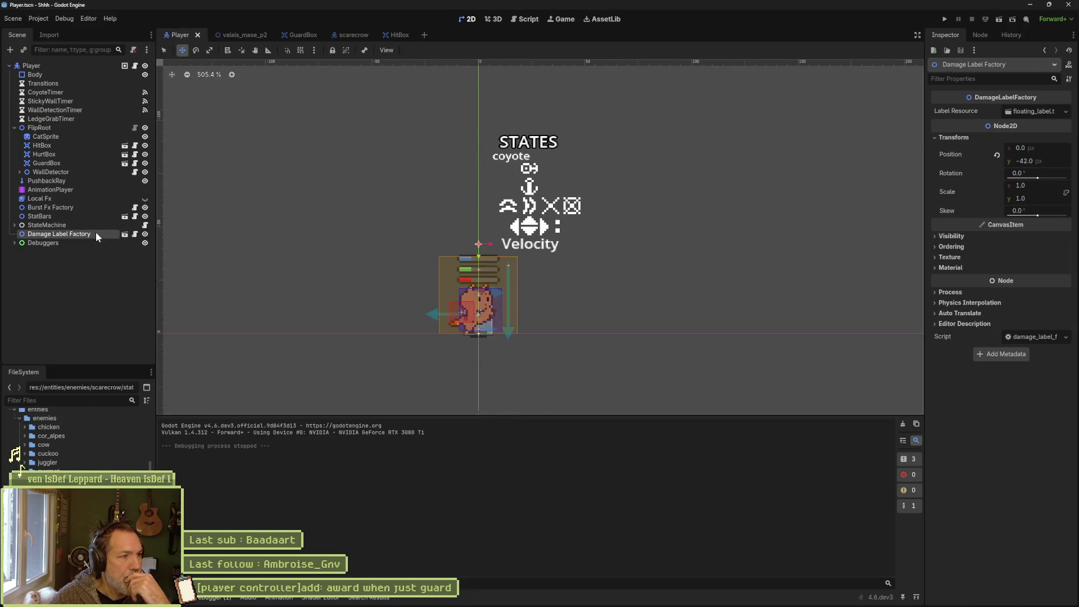
Open the Damage Label Factory scene, then its Label Resource floating_label scene.
{"action": "left_click", "coordinate": [126, 233]}
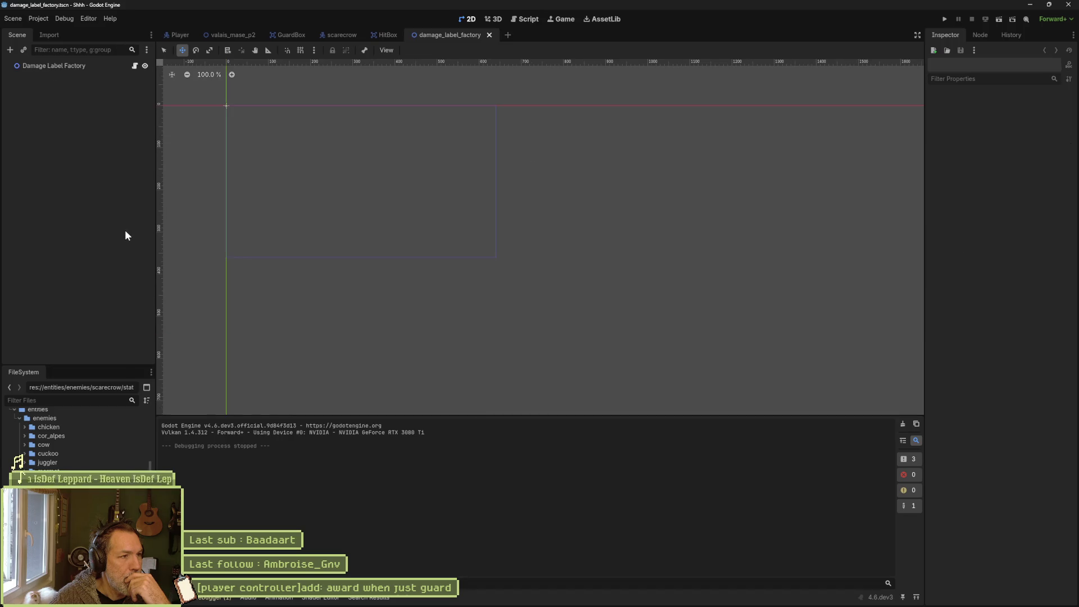
{"action": "left_click", "coordinate": [85, 66]}
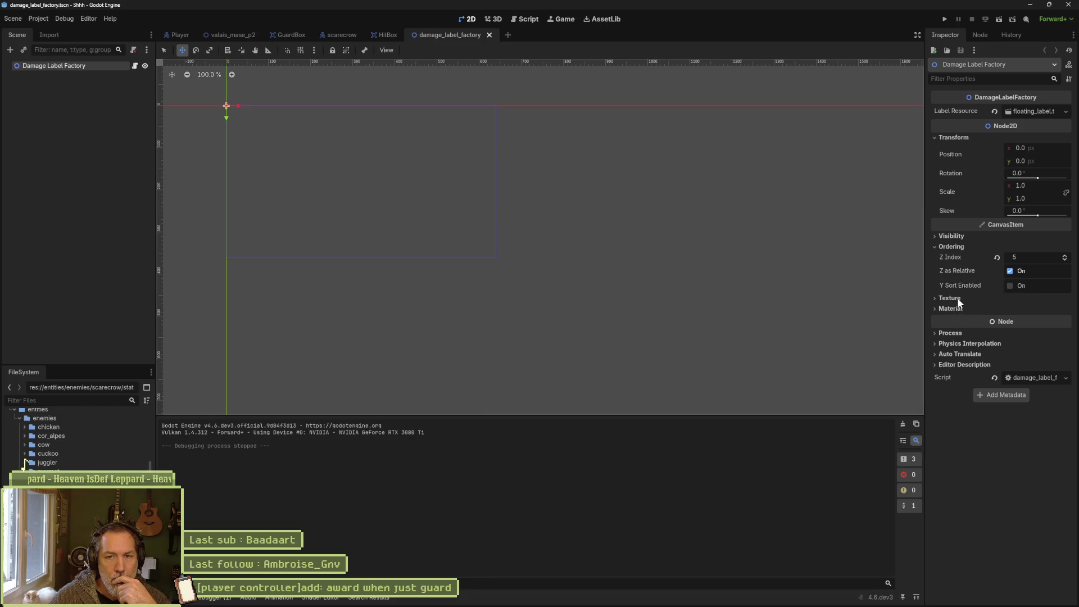
{"action": "left_click", "coordinate": [1033, 110]}
{"action": "left_click", "coordinate": [1012, 127]}
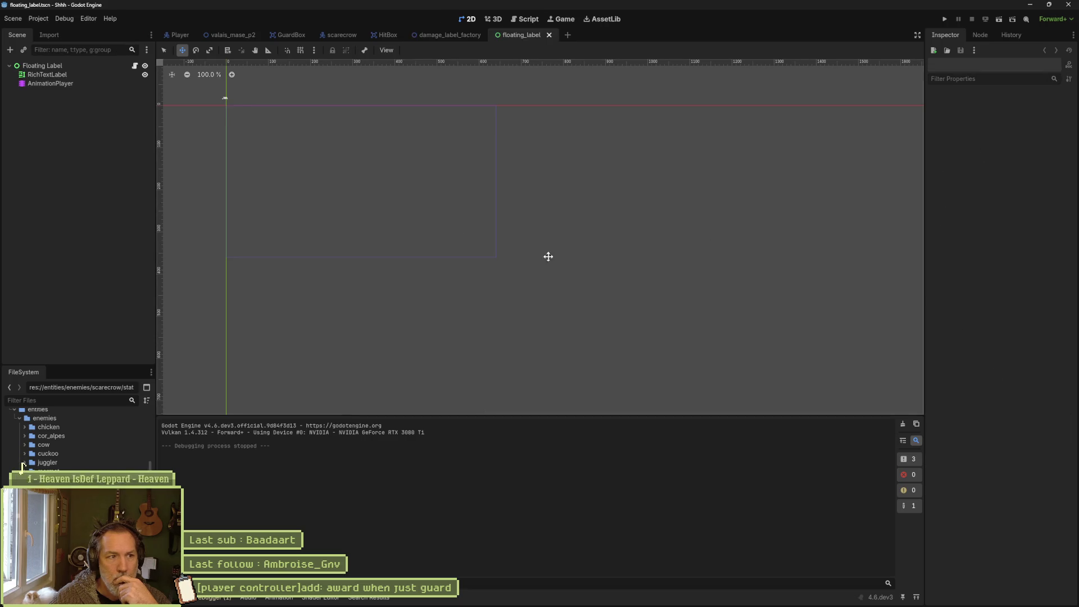
Frame the RichTextLabel showing '300' and expand its Theme Overrides Colors in the Inspector.
{"action": "left_click", "coordinate": [39, 76]}
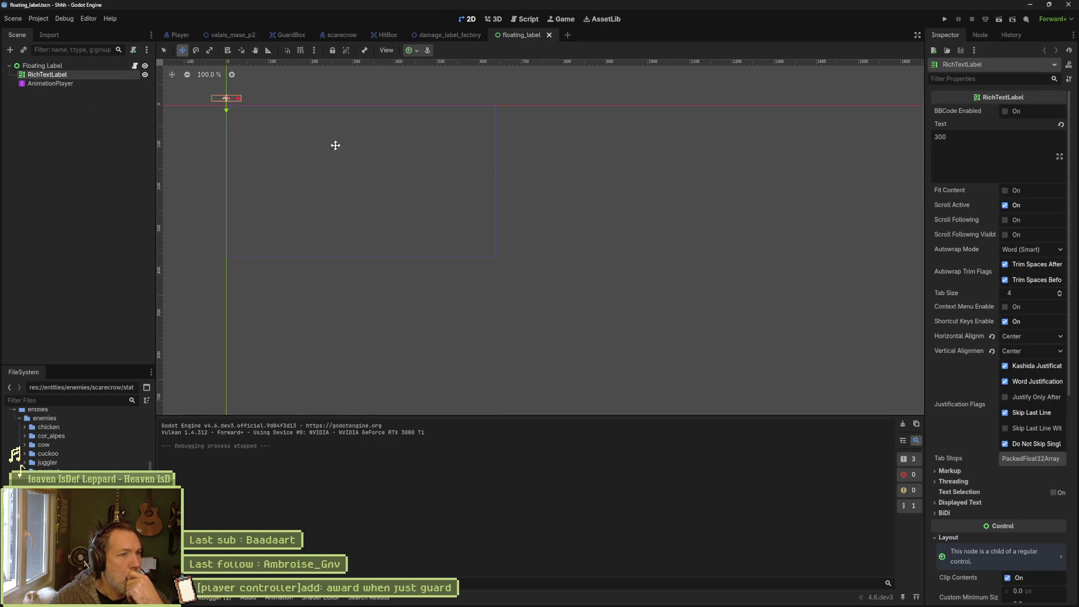
{"action": "key", "text": "f"}
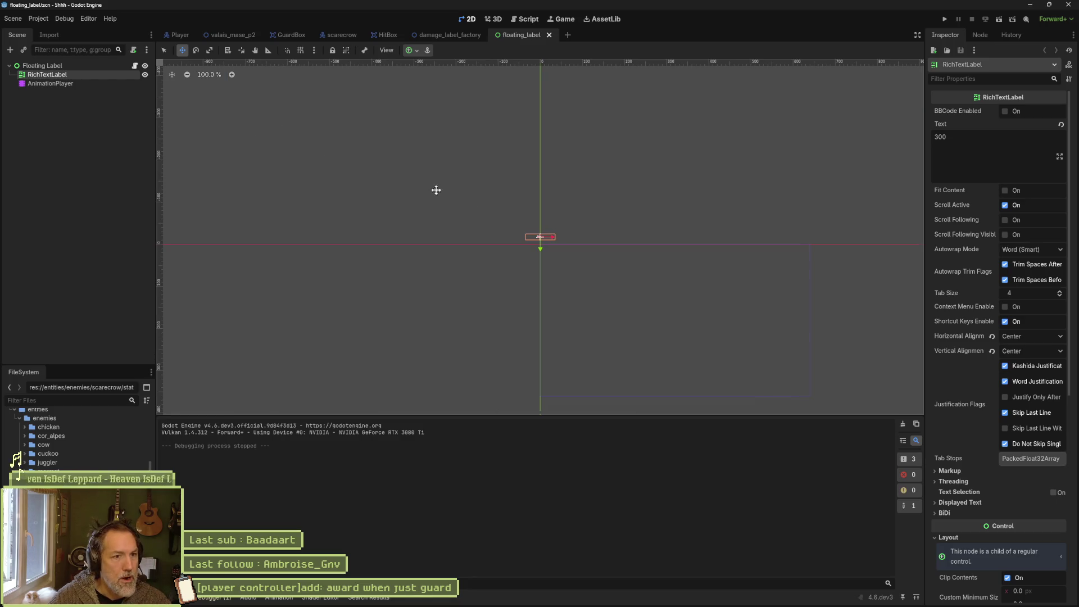
{"action": "scroll", "coordinate": [513, 234], "scroll_direction": "up", "scroll_amount": 7}
{"action": "key", "text": "f"}
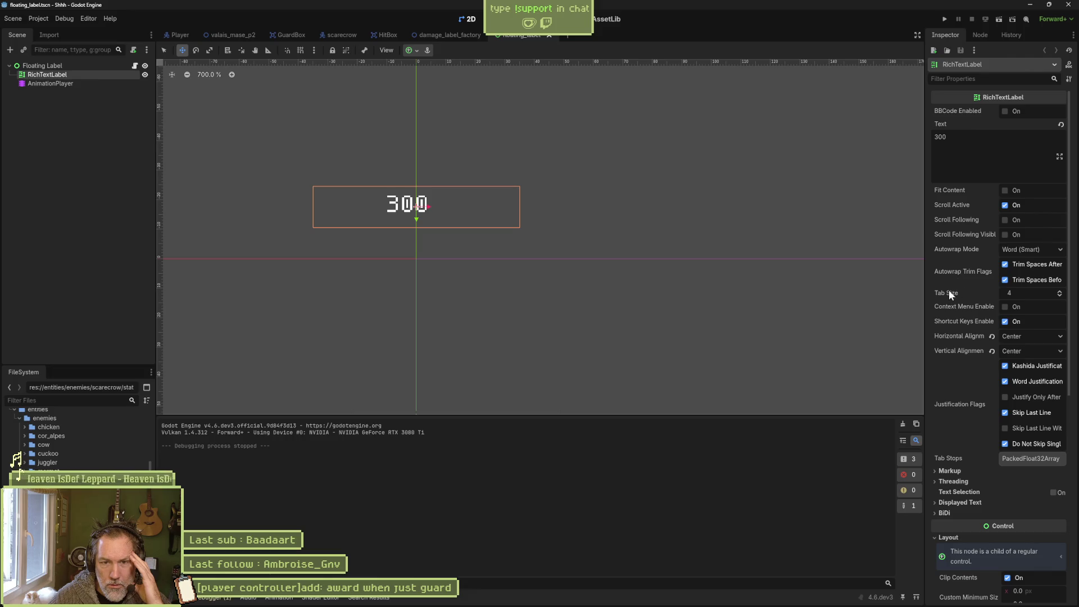
{"action": "scroll", "coordinate": [957, 346], "scroll_direction": "down", "scroll_amount": 2}
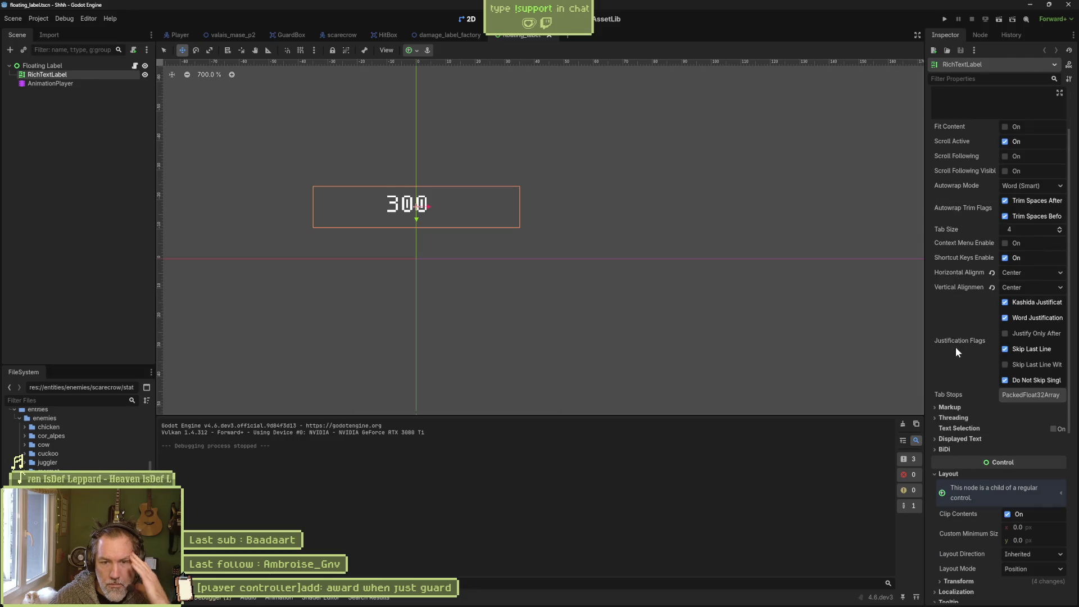
{"action": "scroll", "coordinate": [955, 346], "scroll_direction": "down", "scroll_amount": 2}
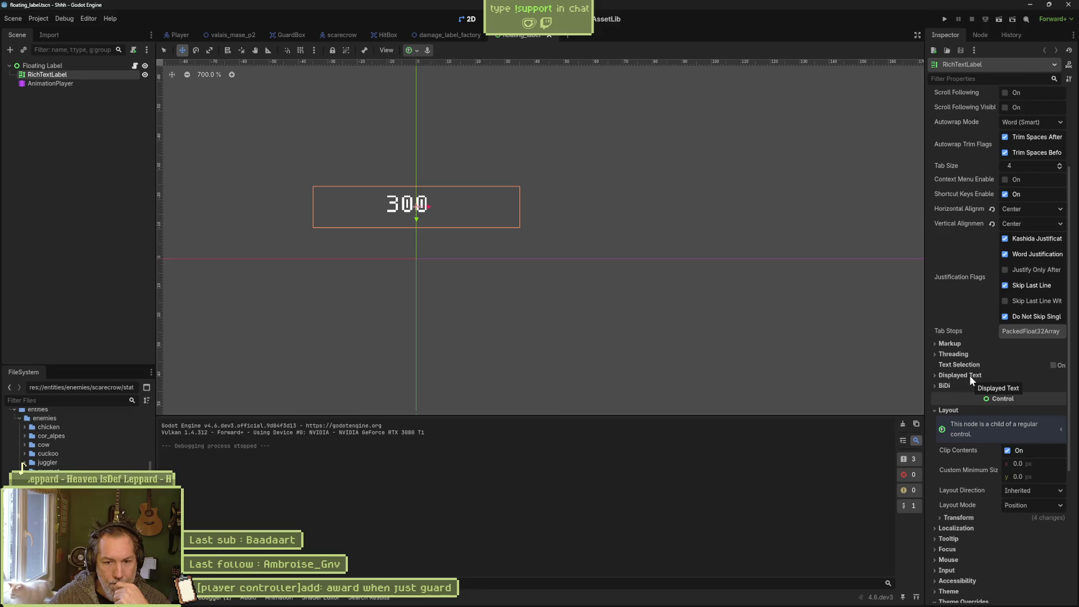
{"action": "scroll", "coordinate": [969, 375], "scroll_direction": "down", "scroll_amount": 2}
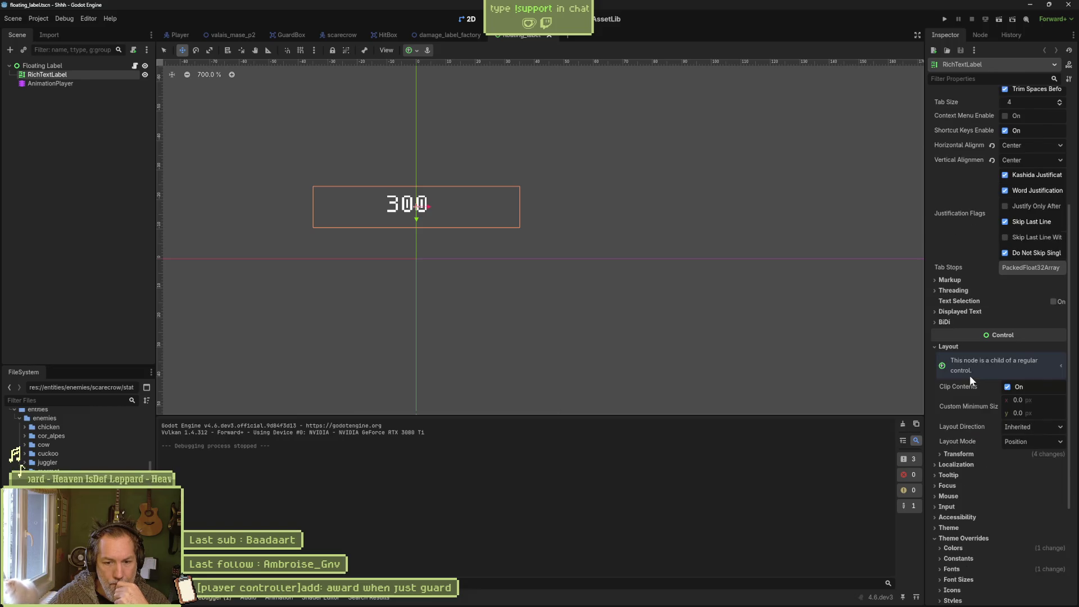
{"action": "scroll", "coordinate": [970, 375], "scroll_direction": "down", "scroll_amount": 2}
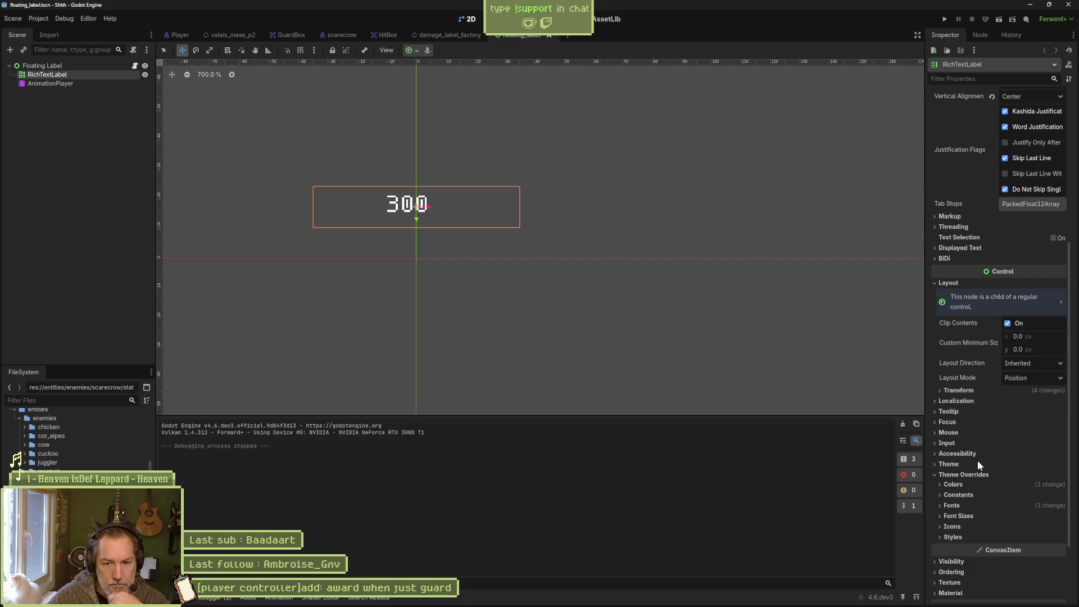
{"action": "left_click", "coordinate": [939, 484]}
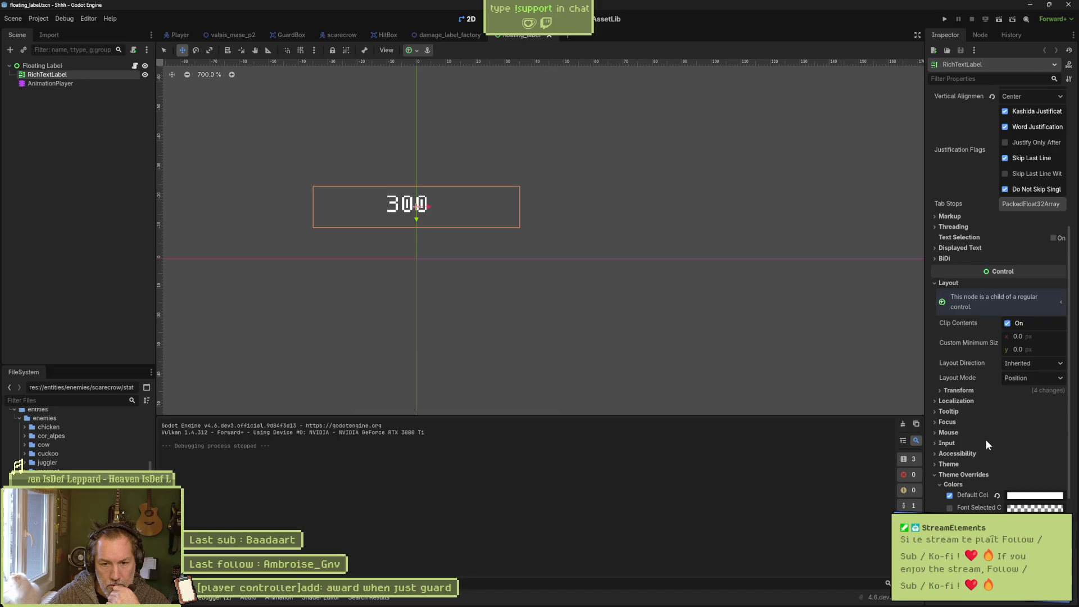
Enable a Font Outline Color override on the label and keep it black.
{"action": "scroll", "coordinate": [985, 439], "scroll_direction": "down", "scroll_amount": 2}
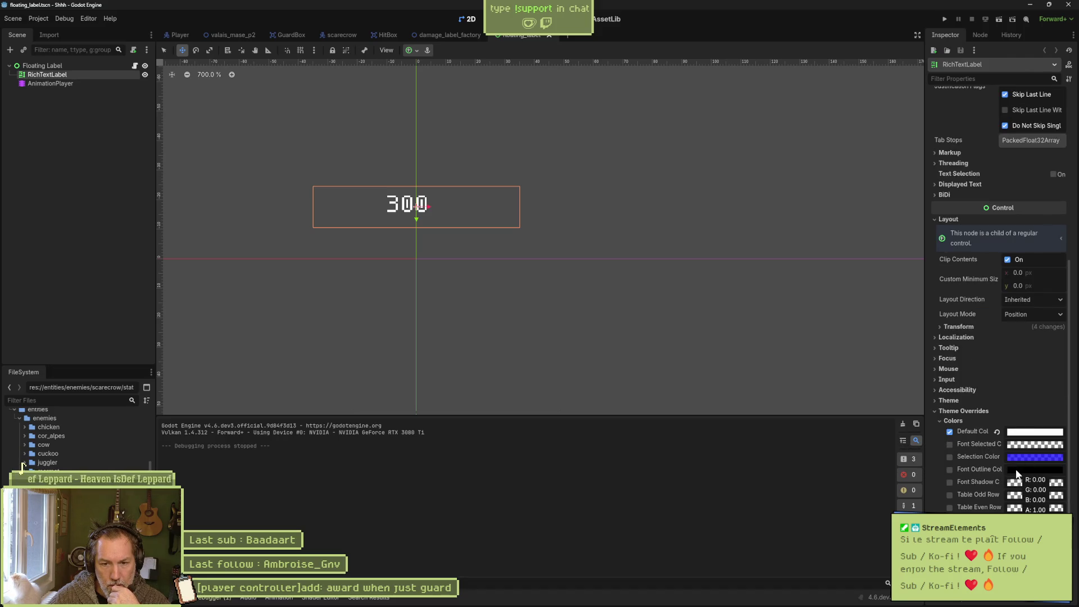
{"action": "left_click", "coordinate": [950, 469]}
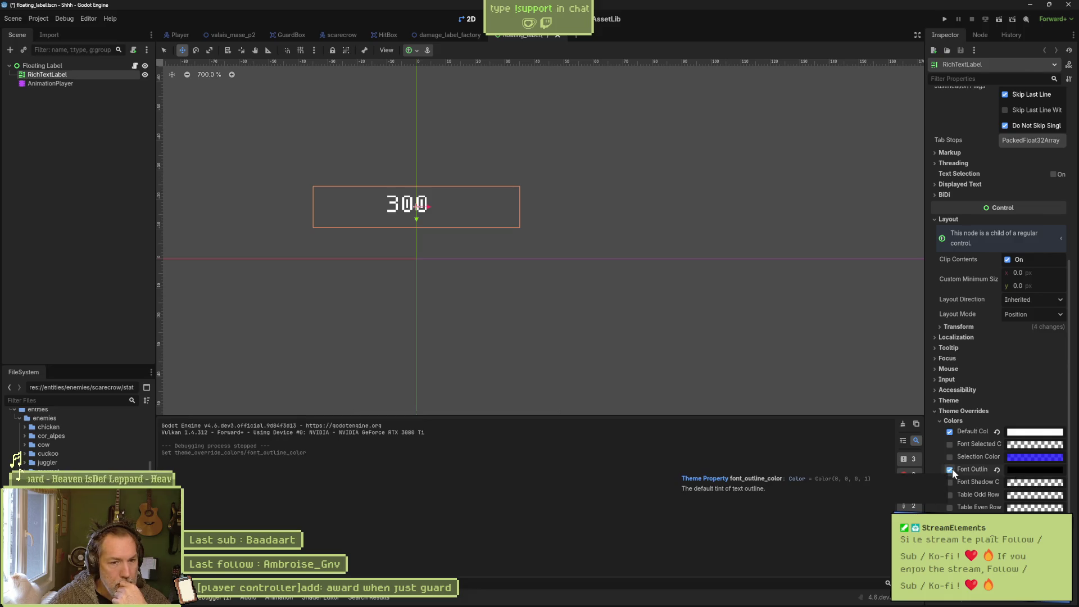
{"action": "left_click", "coordinate": [1031, 475]}
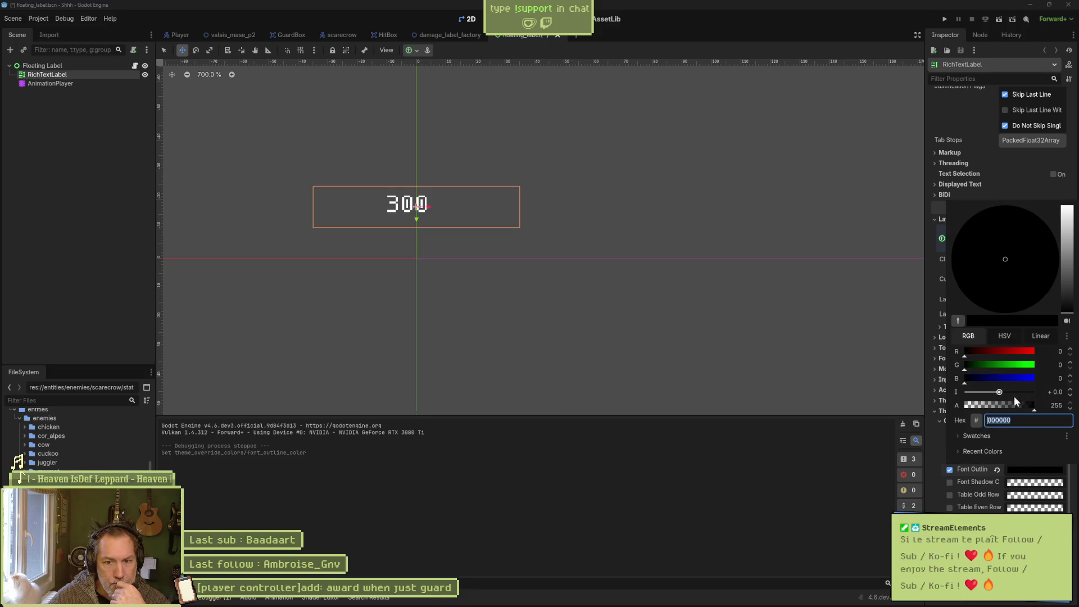
{"action": "left_click", "coordinate": [1020, 365]}
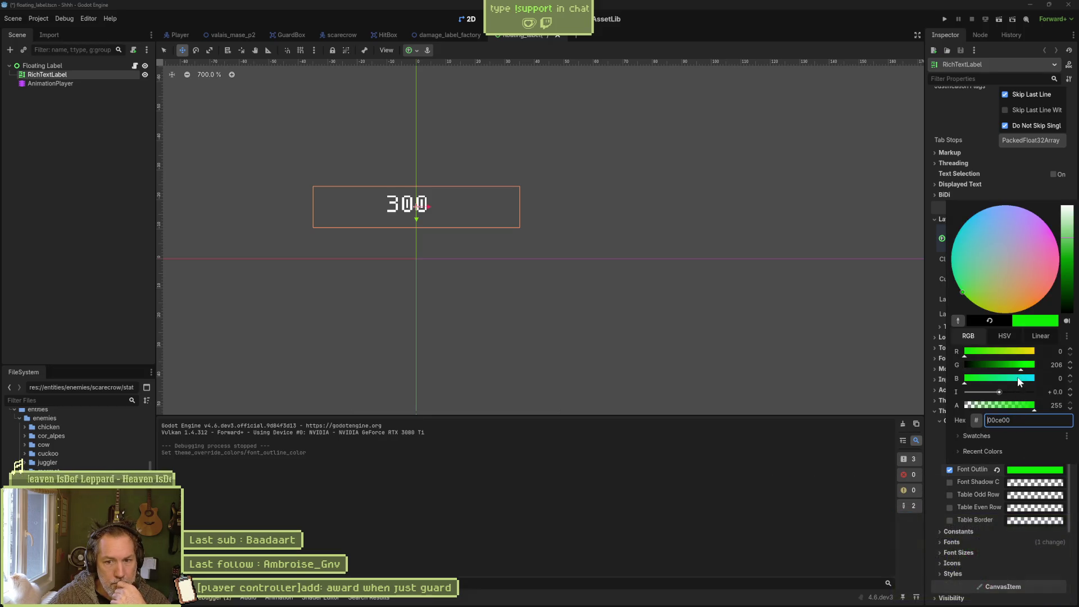
{"action": "left_click", "coordinate": [990, 321]}
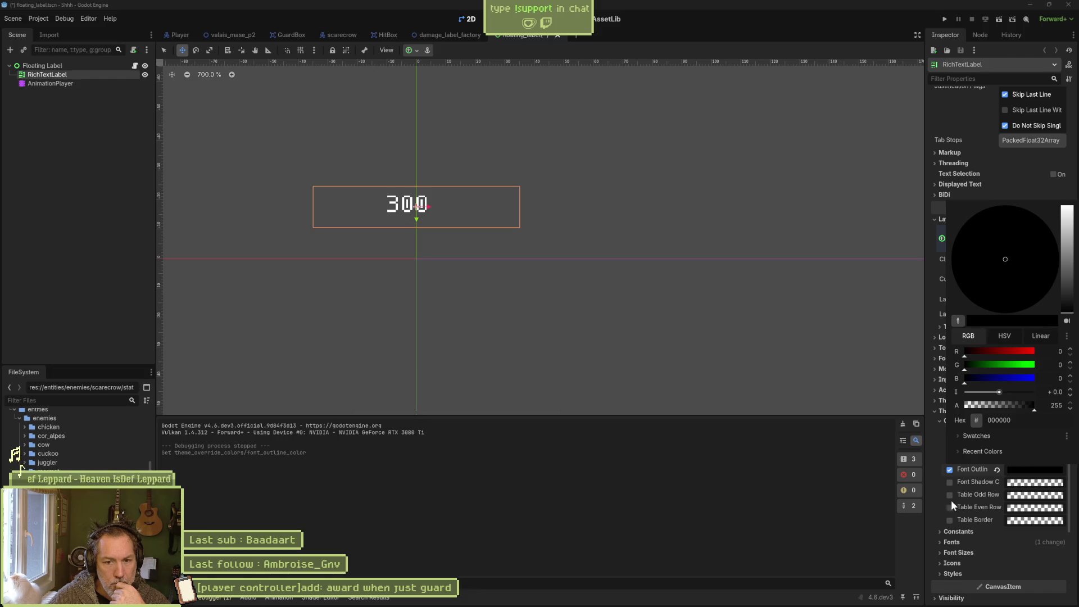
Leave the Font Shadow Color override off, then run the valais_mase_p2 level.
{"action": "left_click", "coordinate": [951, 481]}
{"action": "left_click", "coordinate": [952, 481]}
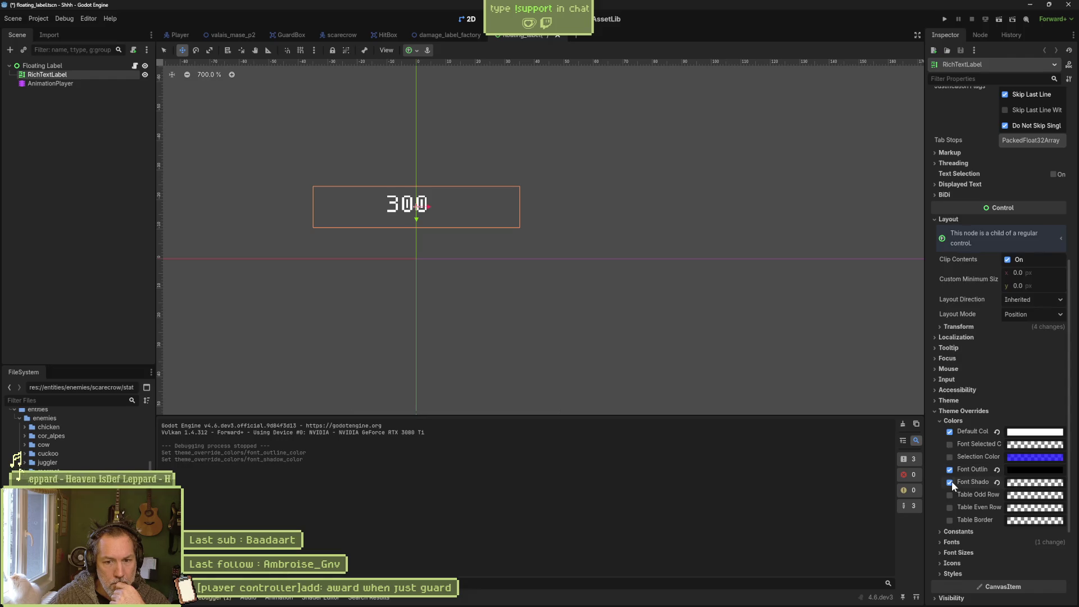
{"action": "left_click", "coordinate": [952, 480]}
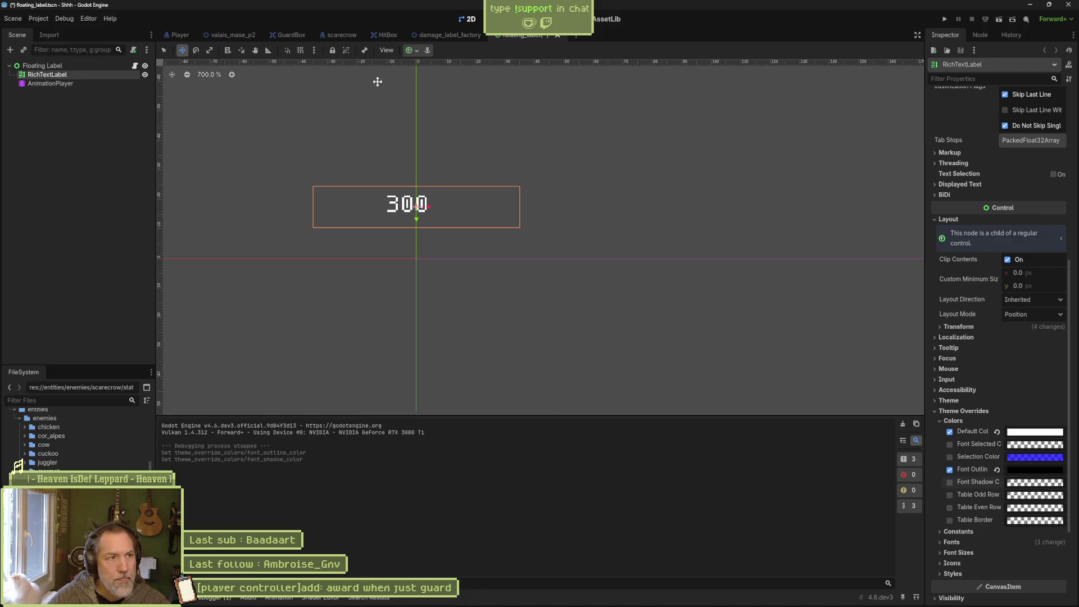
{"action": "left_click", "coordinate": [236, 37]}
{"action": "key", "text": "F6"}
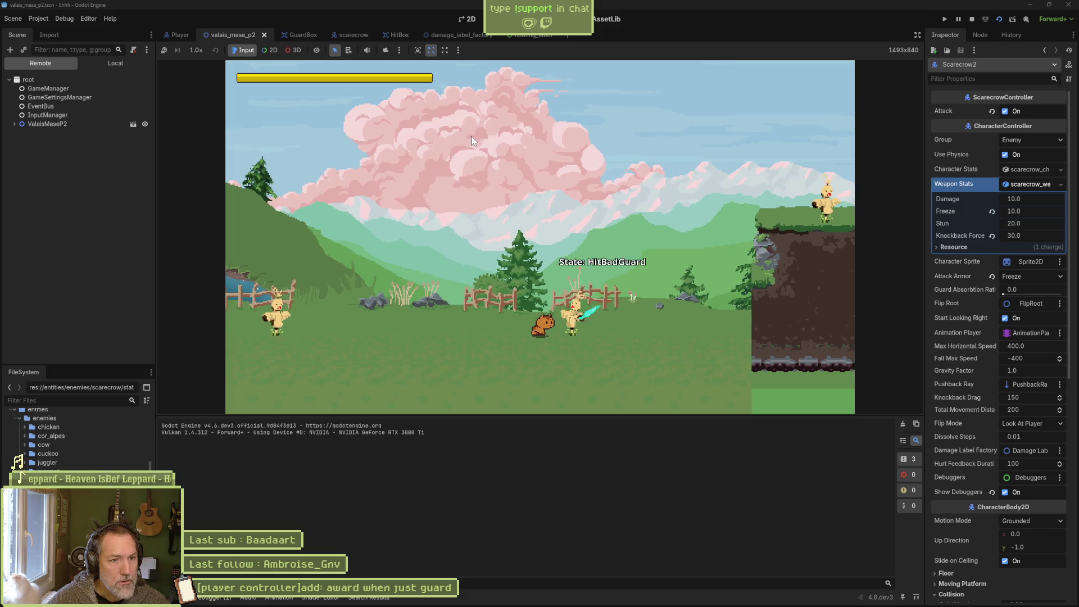
Stop the valais_mase_p2 playtest with F8.
{"action": "key", "text": "F8"}
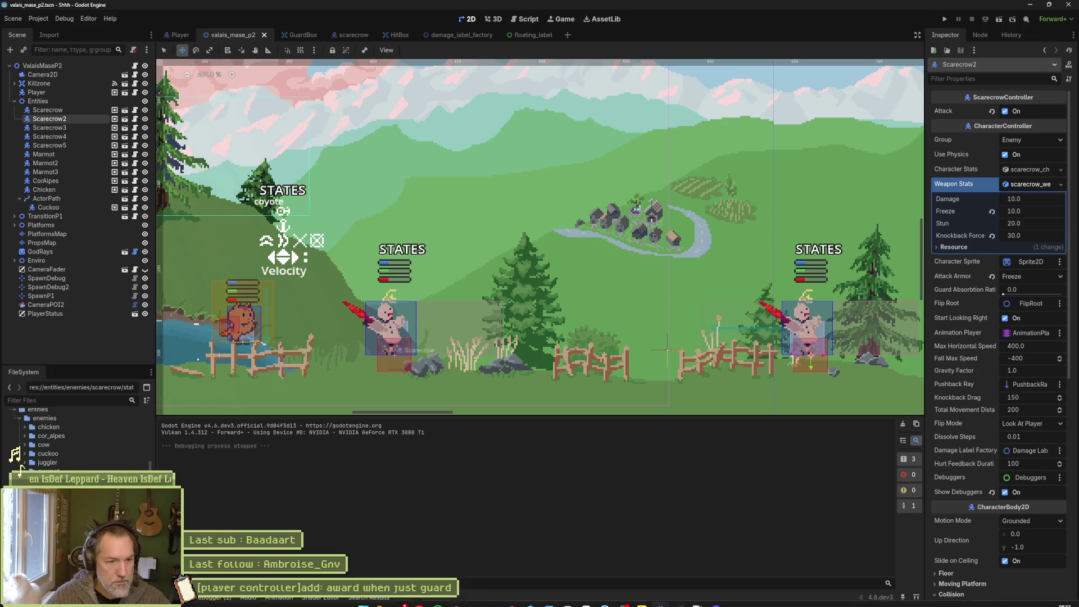
Add task '[player controller]bug: guard box visible at start' and drag it atop In progress.
{"action": "left_click", "coordinate": [567, 597]}
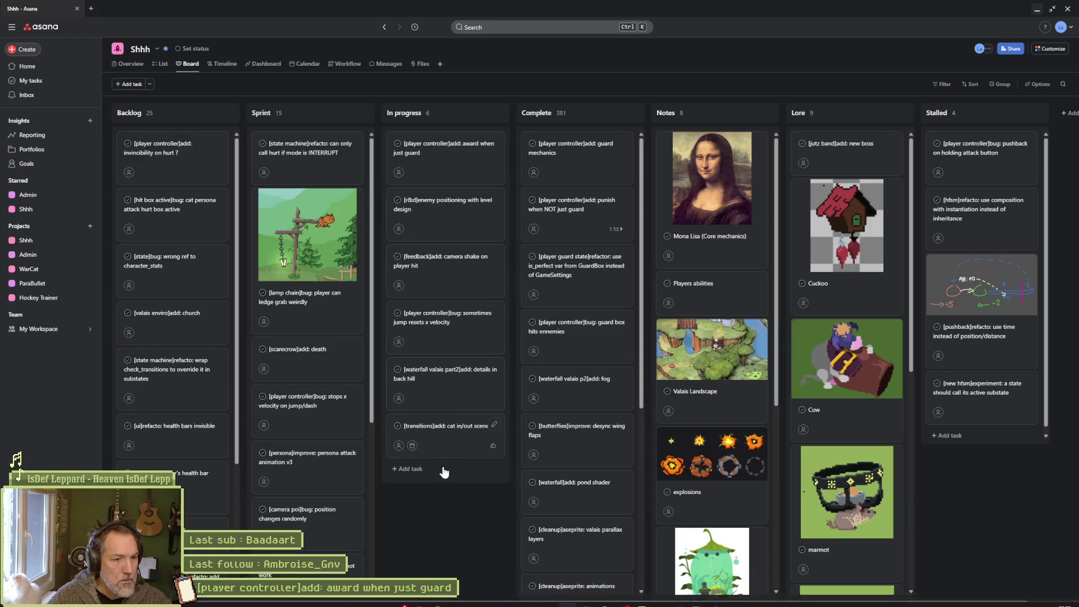
{"action": "left_click", "coordinate": [409, 469]}
{"action": "type", "text": "["}
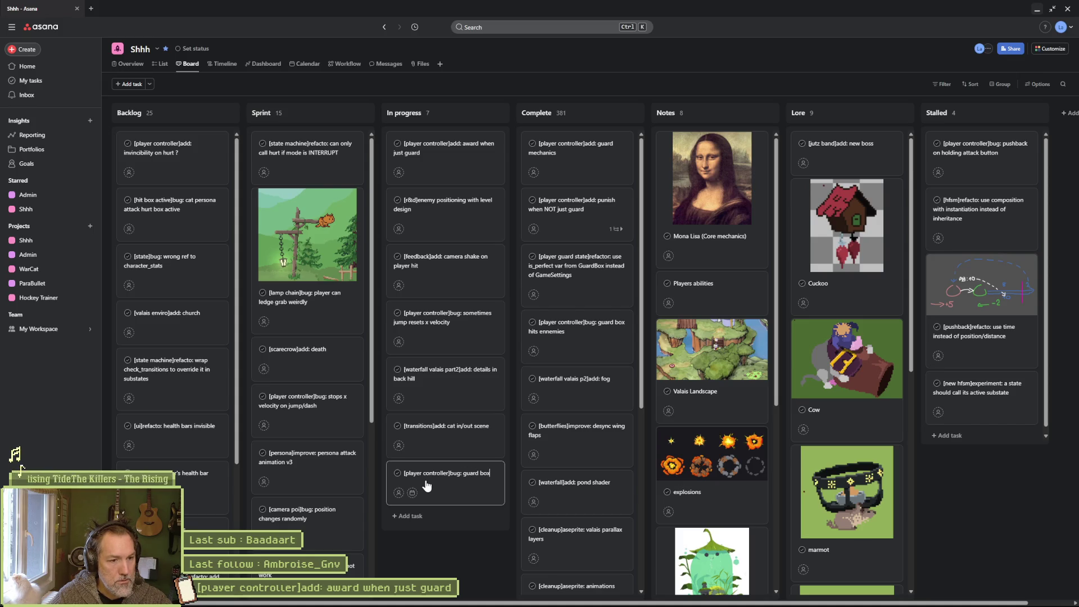
{"action": "type", "text": "sible at start"}
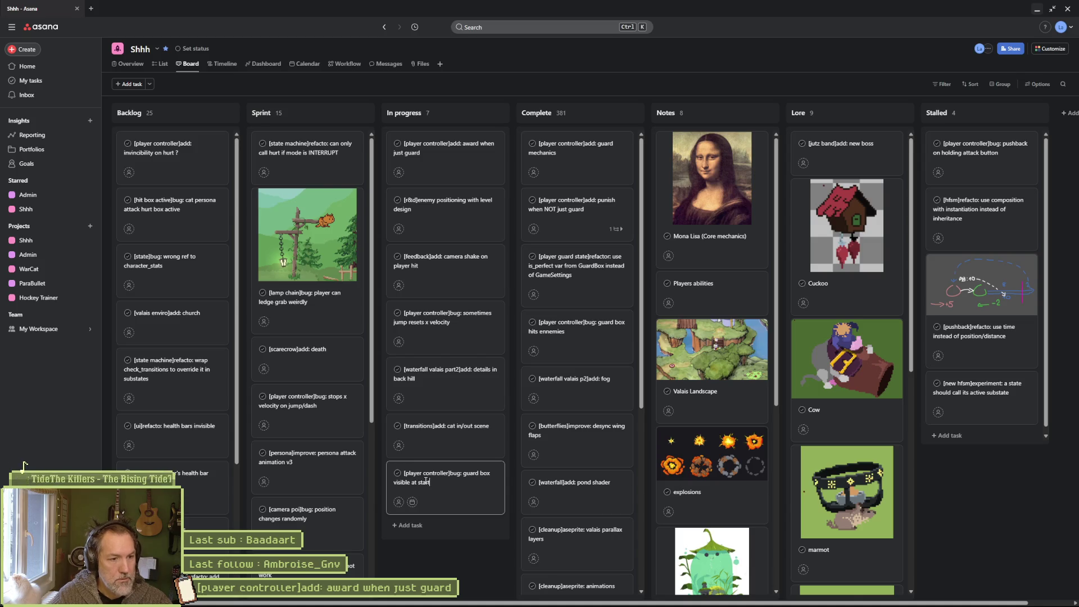
{"action": "key", "text": "Return"}
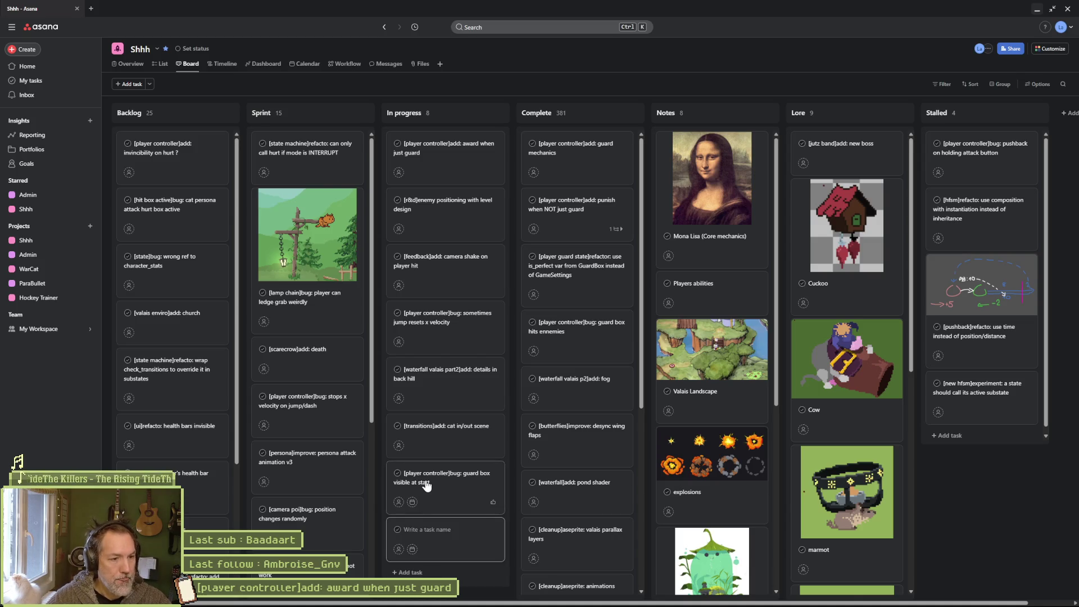
{"action": "mouse_move", "coordinate": [427, 485]}
{"action": "left_mouse_down"}
{"action": "mouse_move", "coordinate": [427, 209]}
{"action": "mouse_move", "coordinate": [469, 163]}
{"action": "left_mouse_up"}
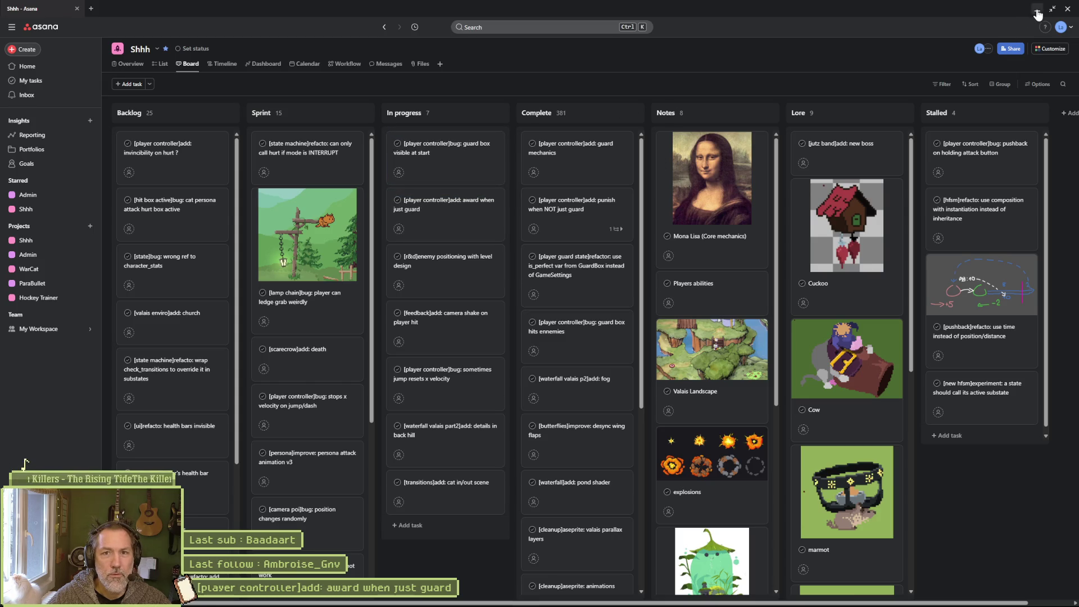
{"action": "left_click", "coordinate": [1037, 14]}
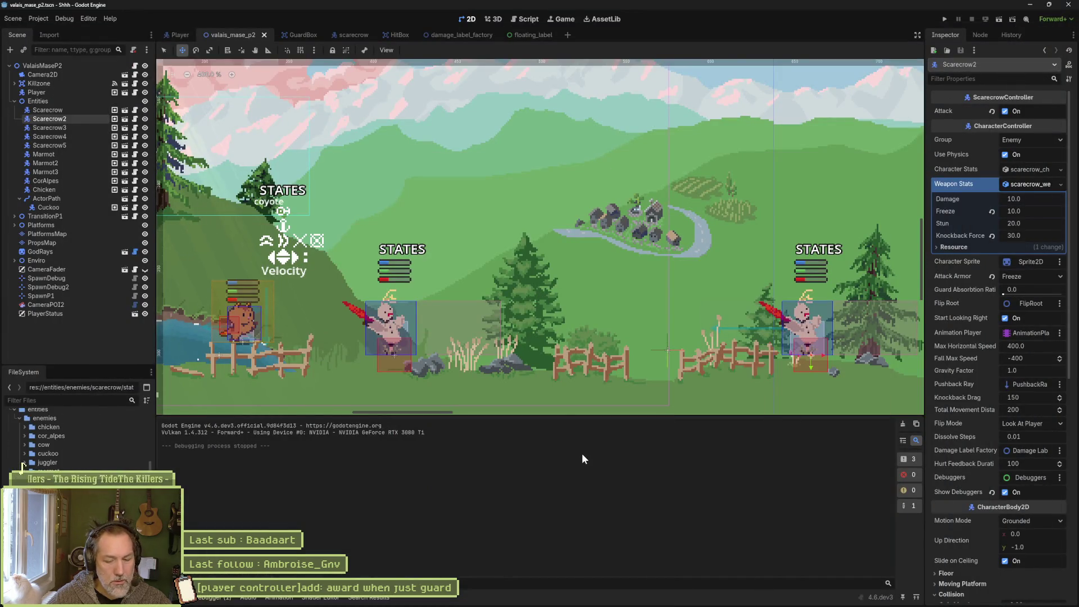
Playtest the level, walking the cat to the scarecrow until a 10.0 damage label appears.
{"action": "key", "text": "F5"}
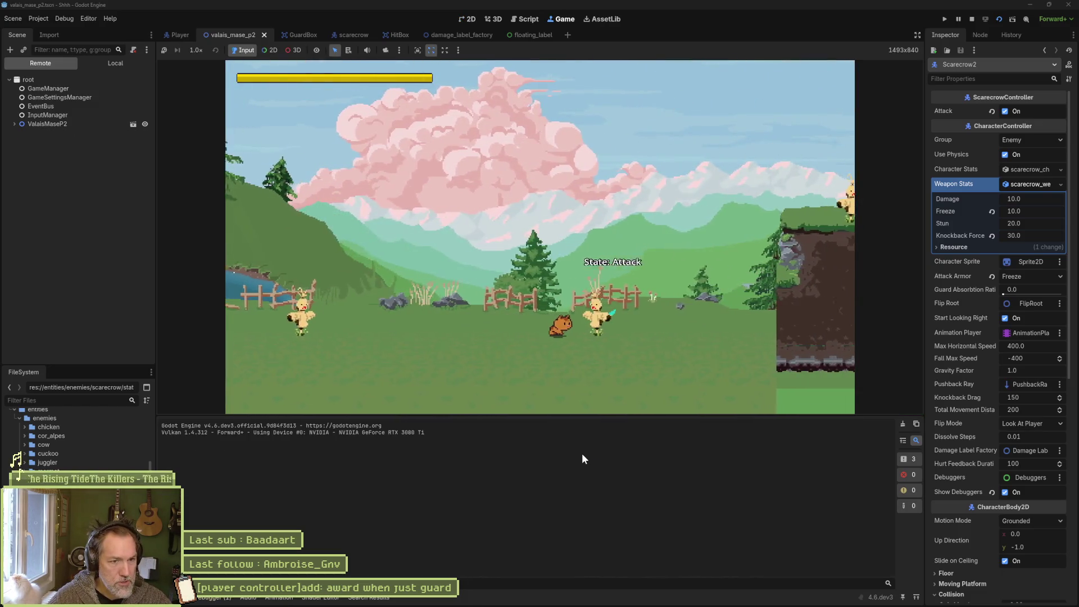
{"action": "key", "text": "Left"}
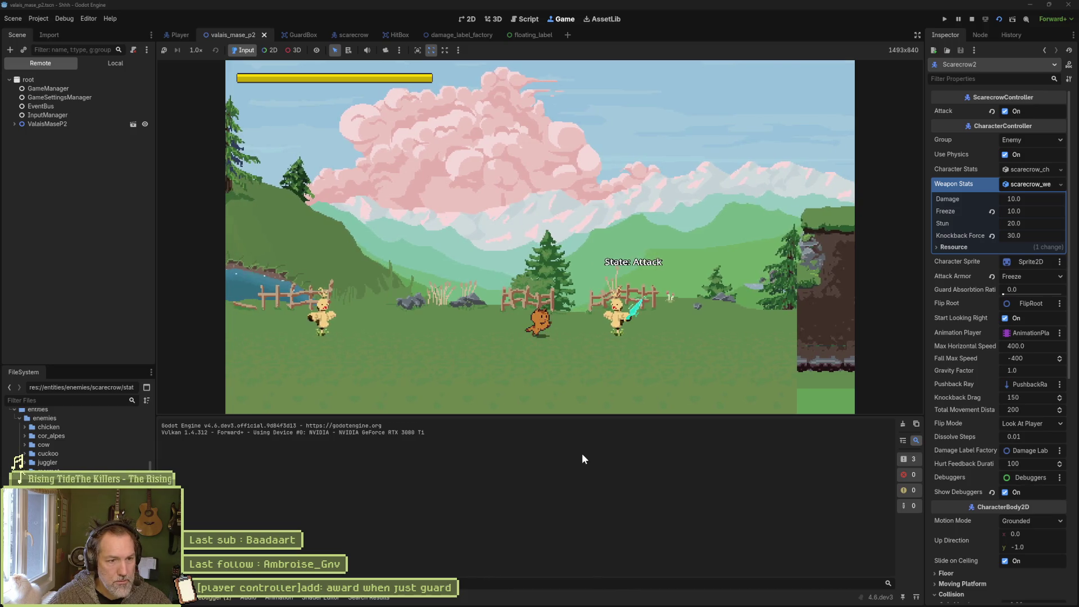
{"action": "key", "text": "Right"}
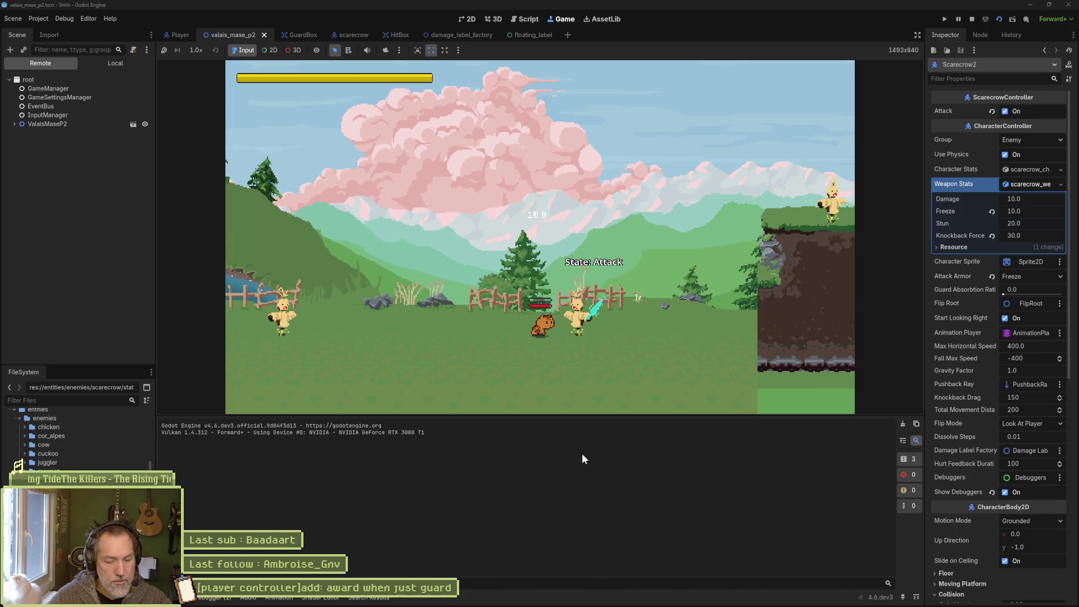
{"action": "key", "text": "F8"}
{"action": "left_click", "coordinate": [521, 34]}
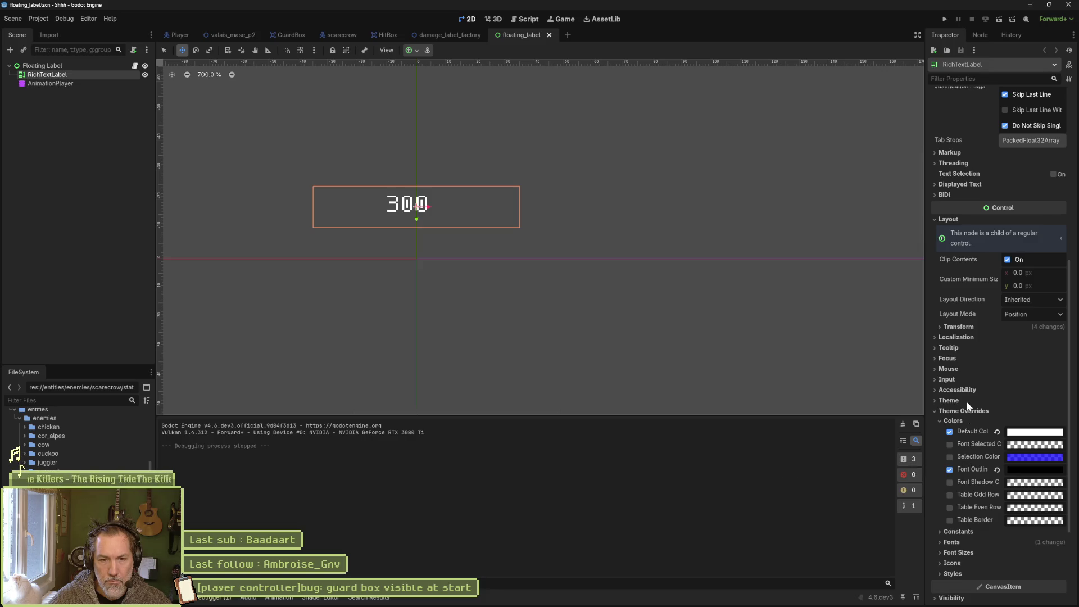
Expand the label's Constants theme overrides in the Inspector.
{"action": "scroll", "coordinate": [965, 400], "scroll_direction": "down", "scroll_amount": 3}
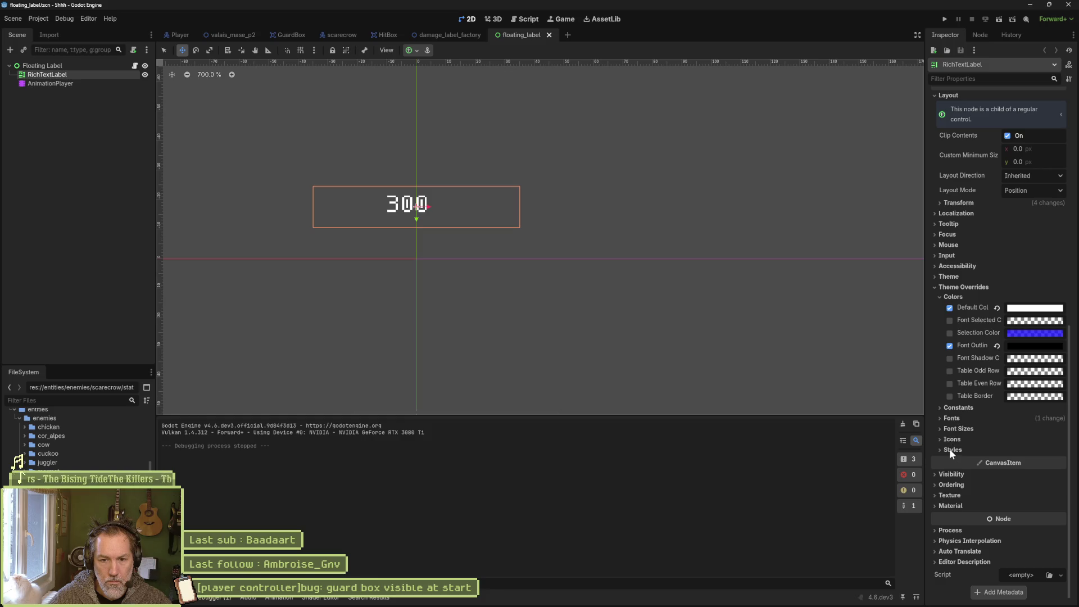
{"action": "left_click", "coordinate": [949, 429]}
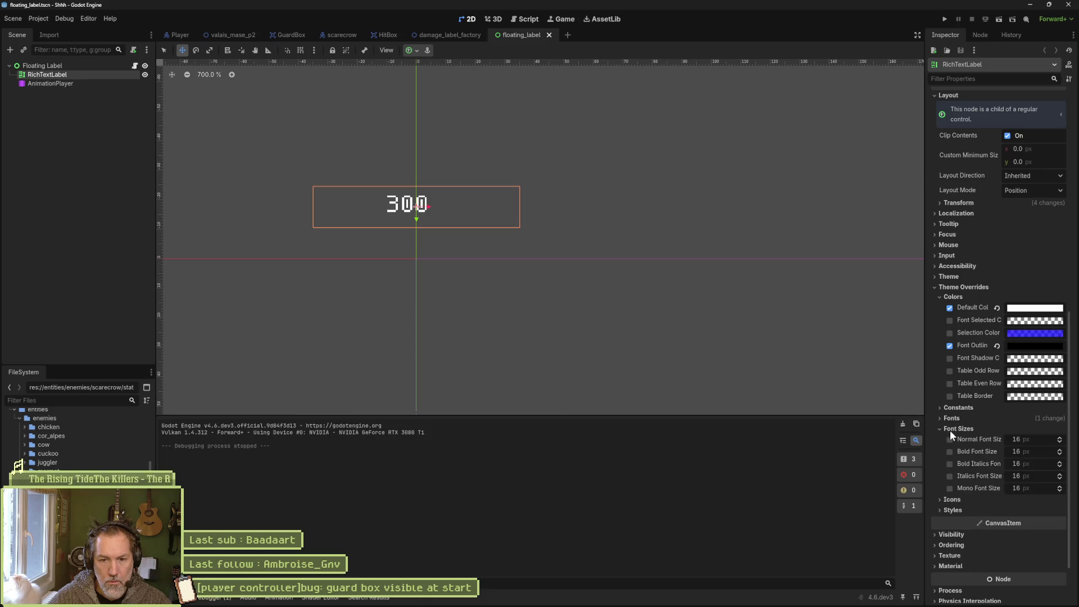
{"action": "left_click", "coordinate": [958, 428]}
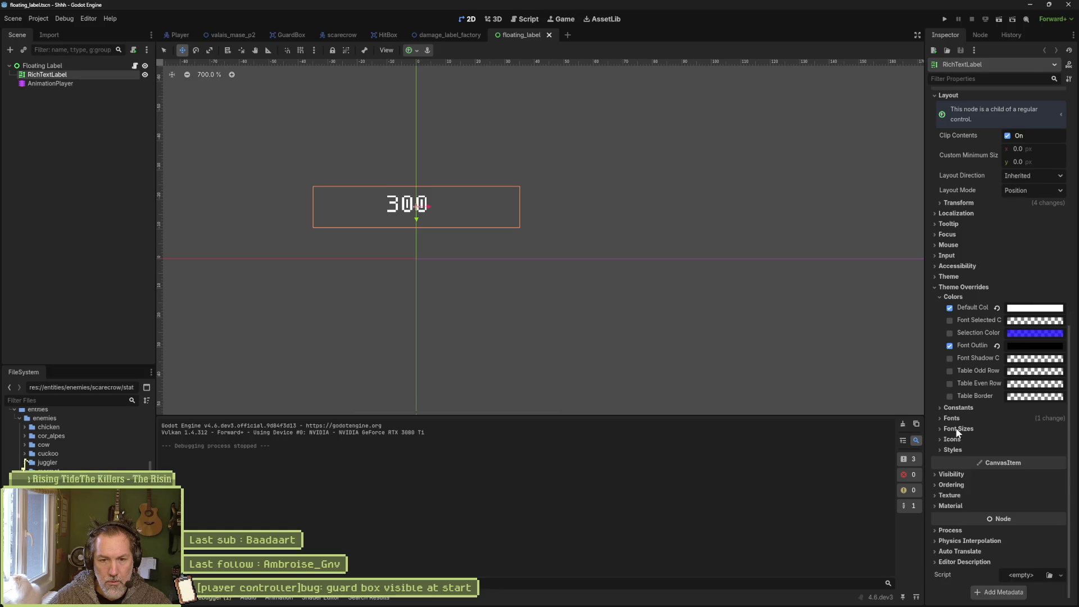
{"action": "left_click", "coordinate": [956, 418]}
{"action": "left_click", "coordinate": [951, 417]}
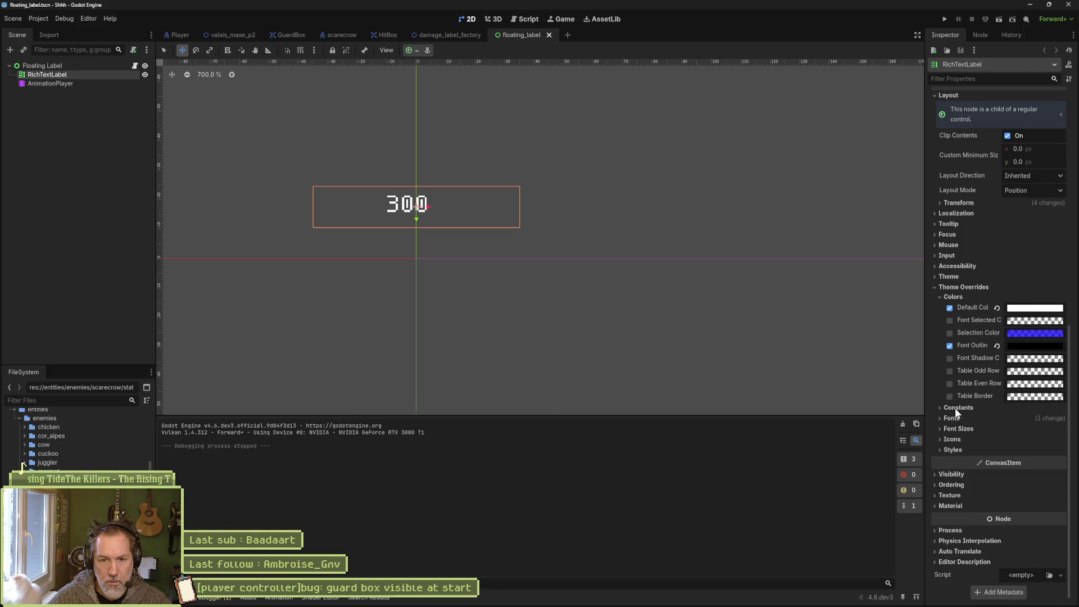
{"action": "left_click", "coordinate": [955, 407]}
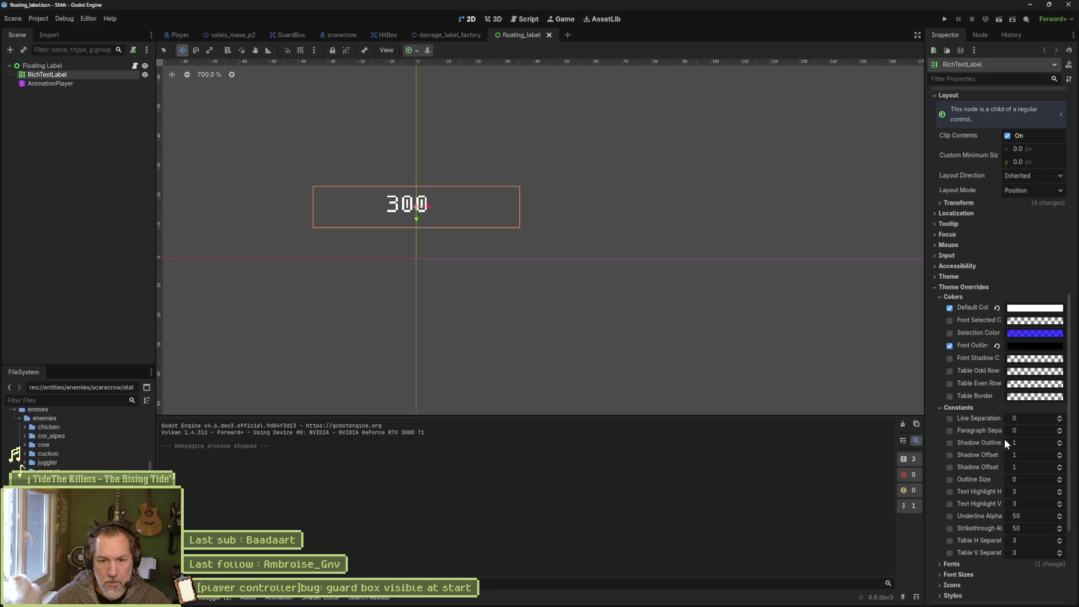
Enable the label's Outline Size override at 3 and run the valais_mase_p2 level.
{"action": "left_click", "coordinate": [950, 479]}
{"action": "left_click", "coordinate": [1059, 479]}
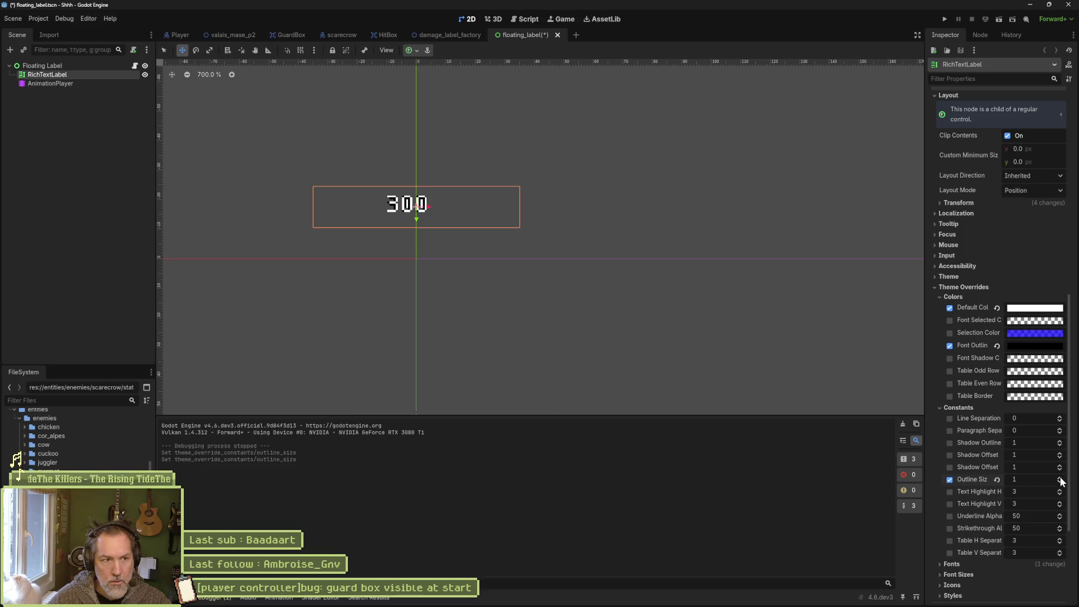
{"action": "left_click", "coordinate": [1060, 477]}
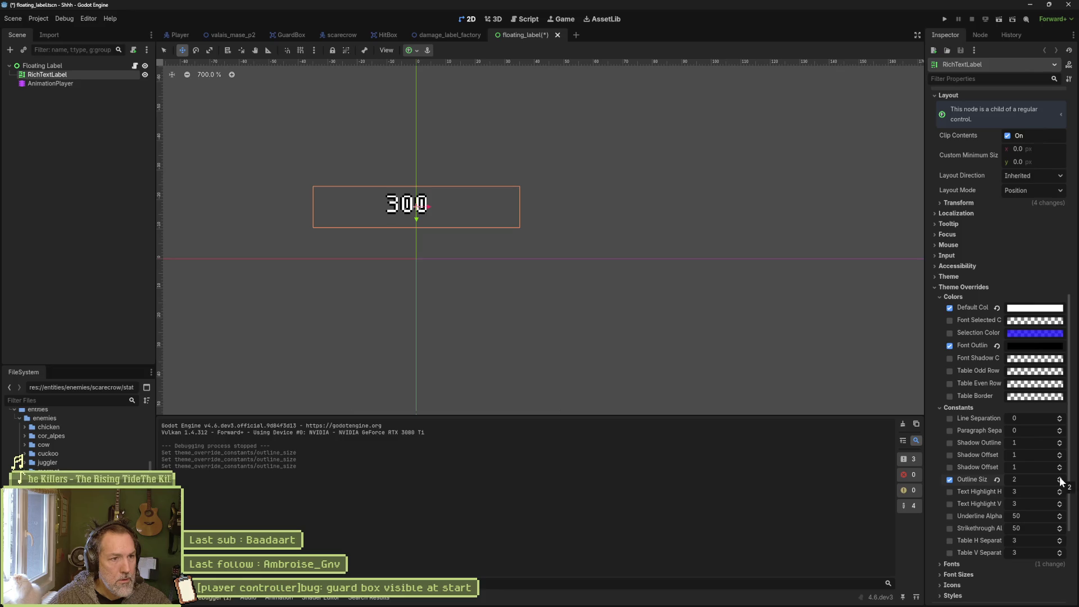
{"action": "left_click", "coordinate": [1060, 479]}
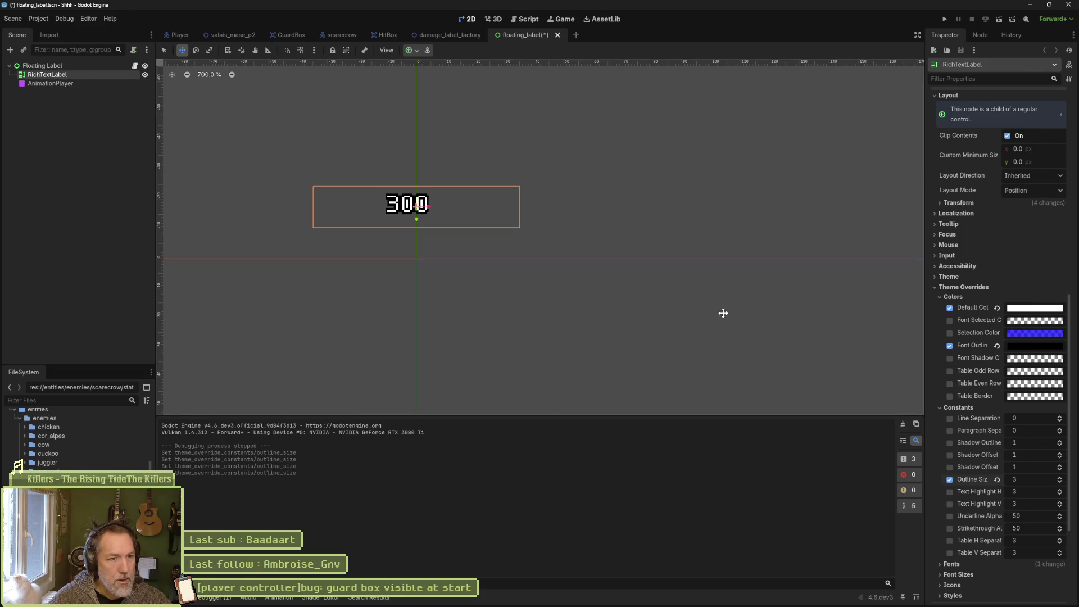
{"action": "left_click", "coordinate": [230, 34]}
{"action": "key", "text": "F6"}
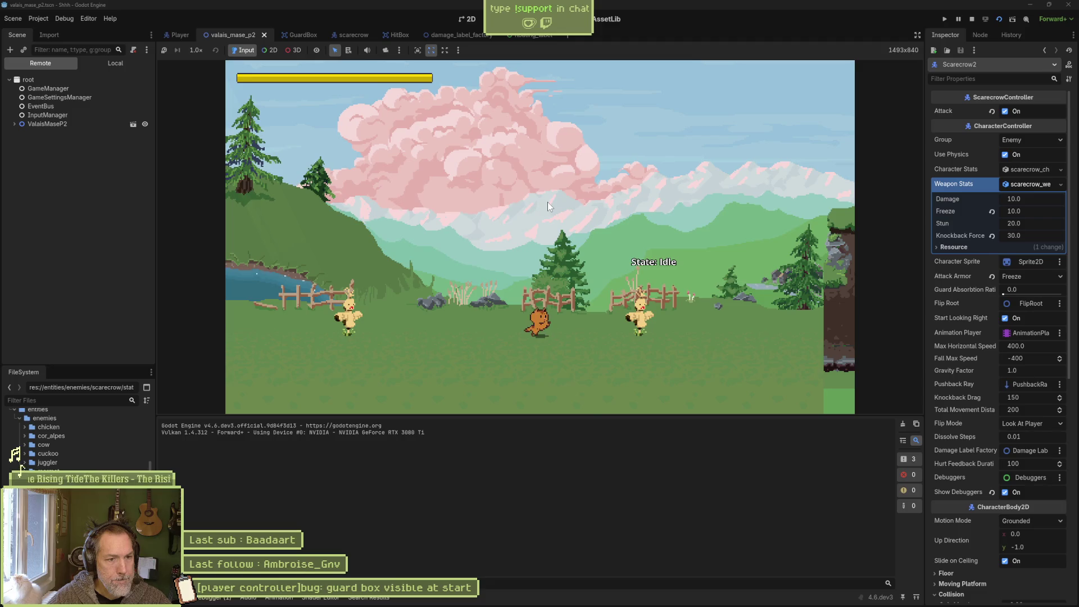
Walk the player to the scarecrow, perfectly guard its attack, then stop the test run.
{"action": "key", "text": "d"}
{"action": "key", "text": "shift"}
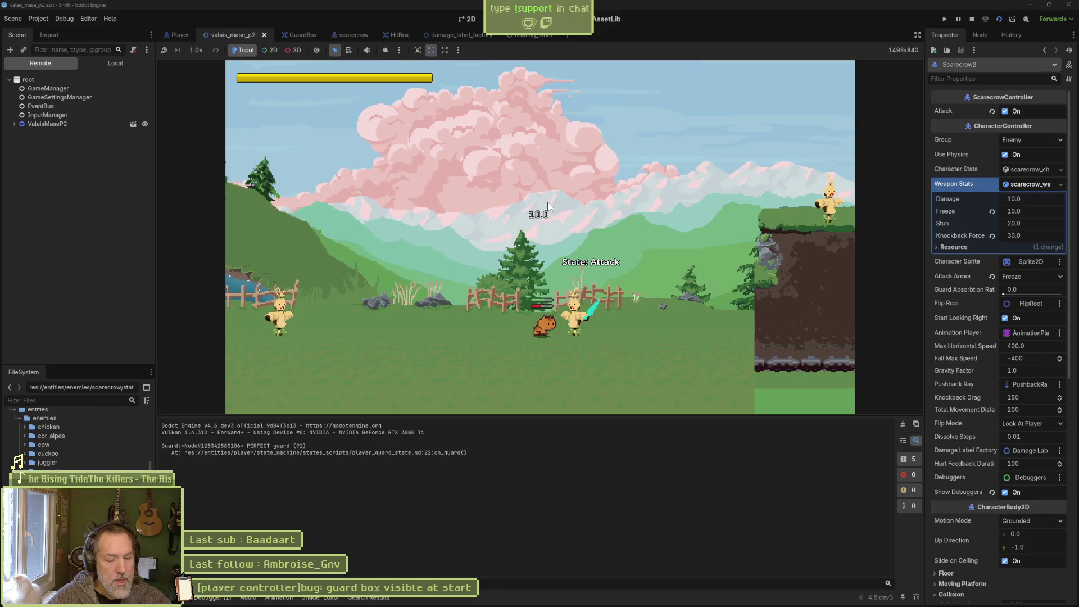
{"action": "key", "text": "F8"}
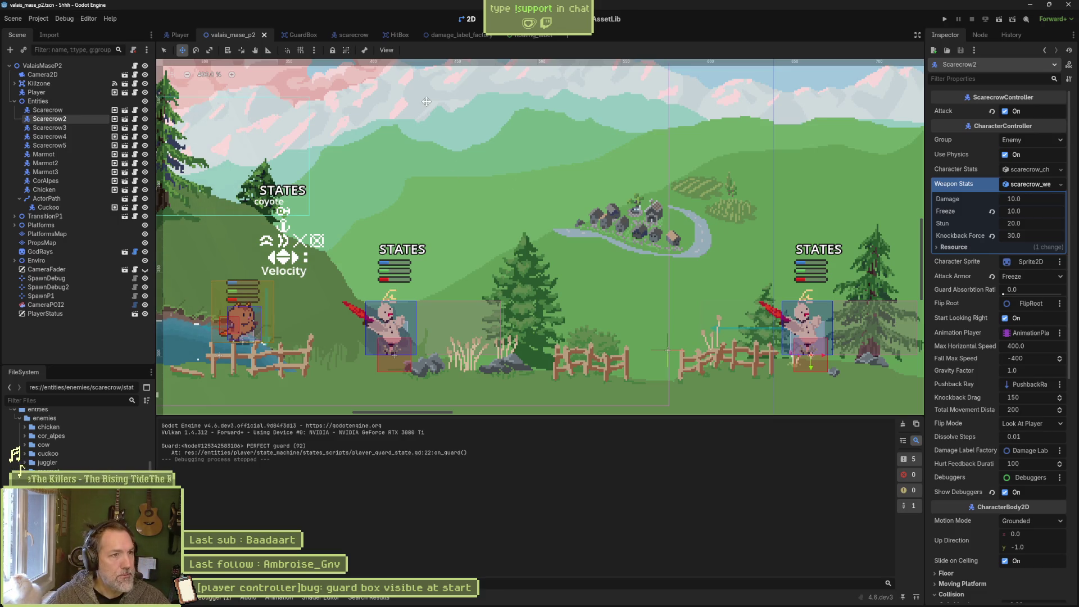
{"action": "left_click", "coordinate": [549, 597]}
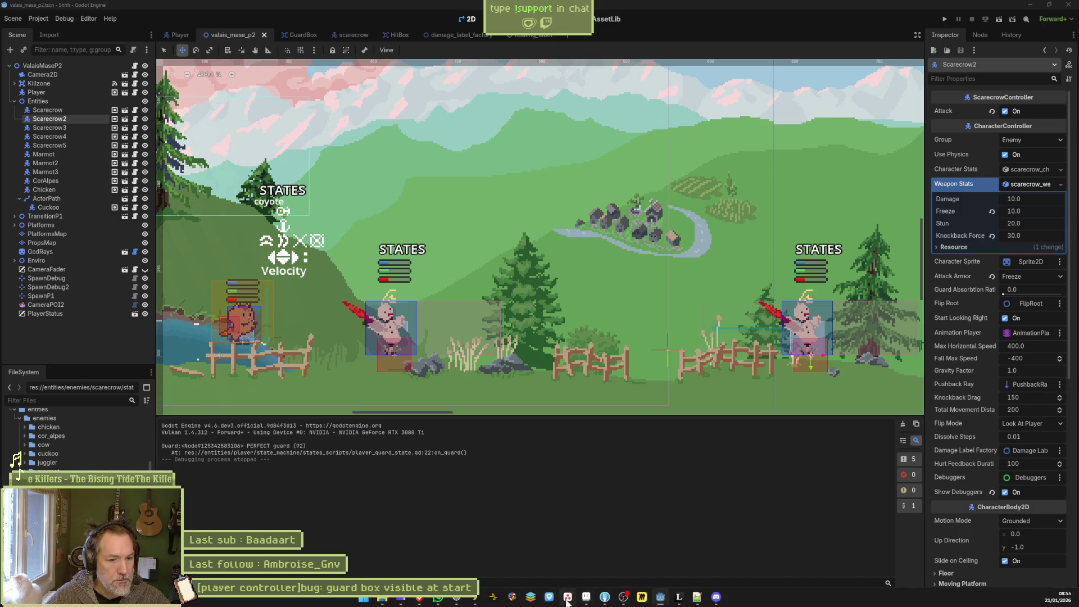
Add the In progress task '[guard]bug: no floating damage text when hit on bad guard'.
{"action": "left_click", "coordinate": [416, 525]}
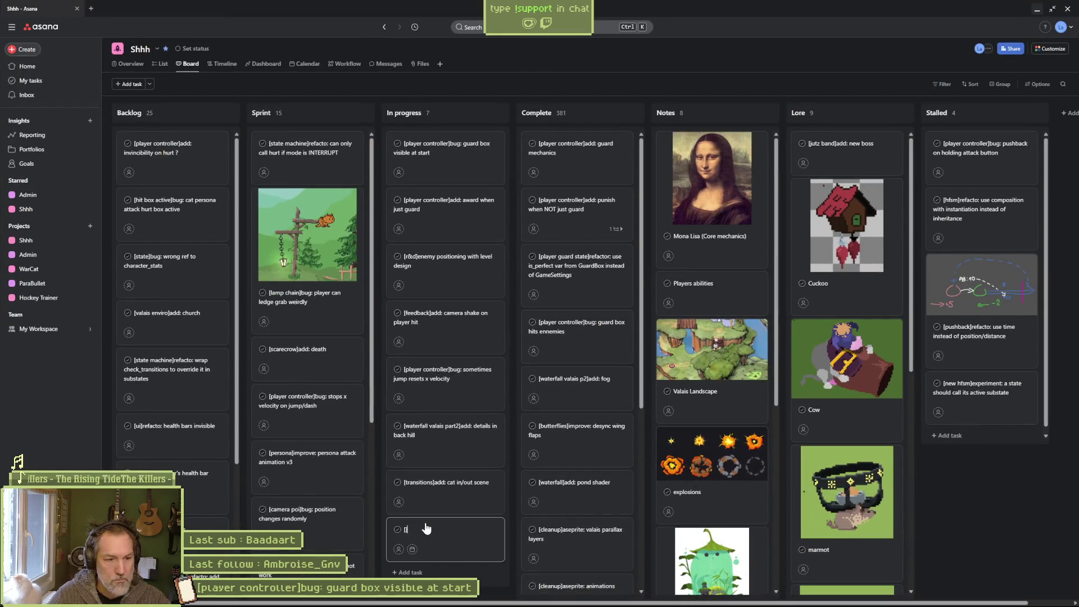
{"action": "type", "text": "guard]bug: no f"}
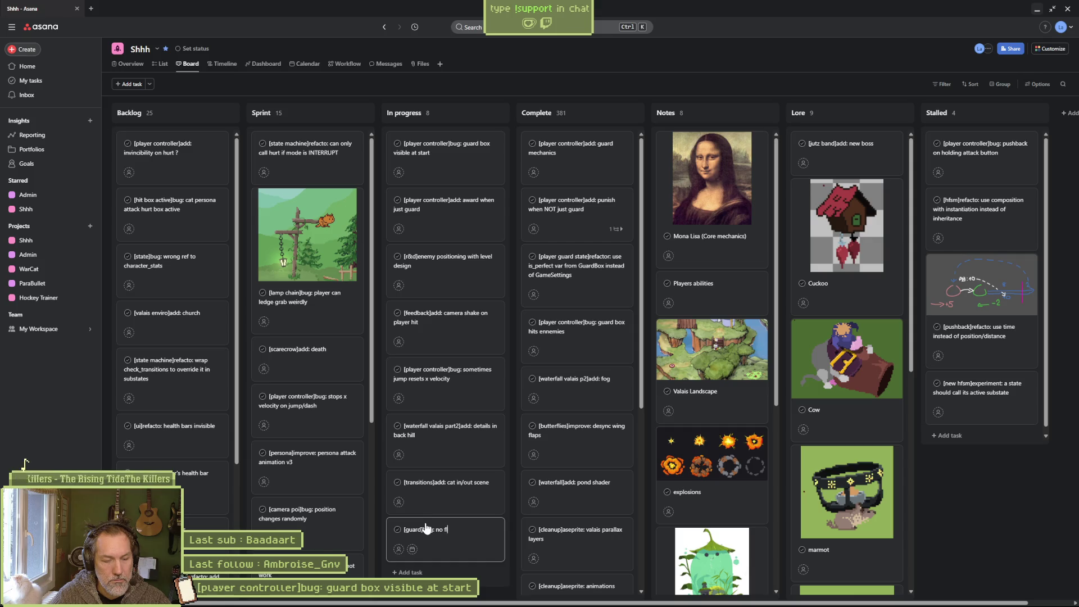
{"action": "type", "text": "loating damage t"}
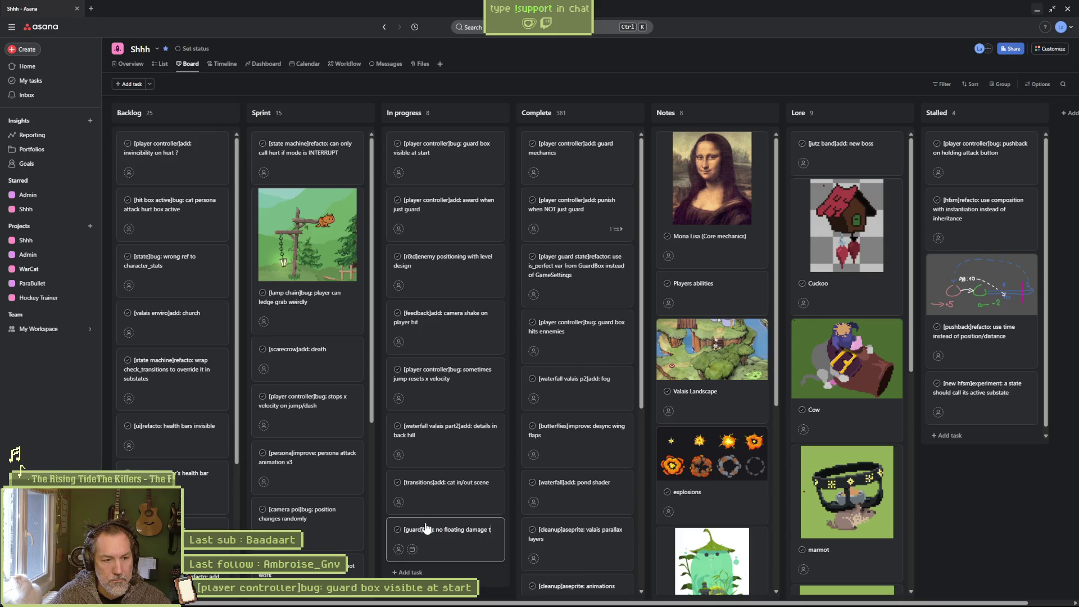
{"action": "type", "text": "ext when hi"}
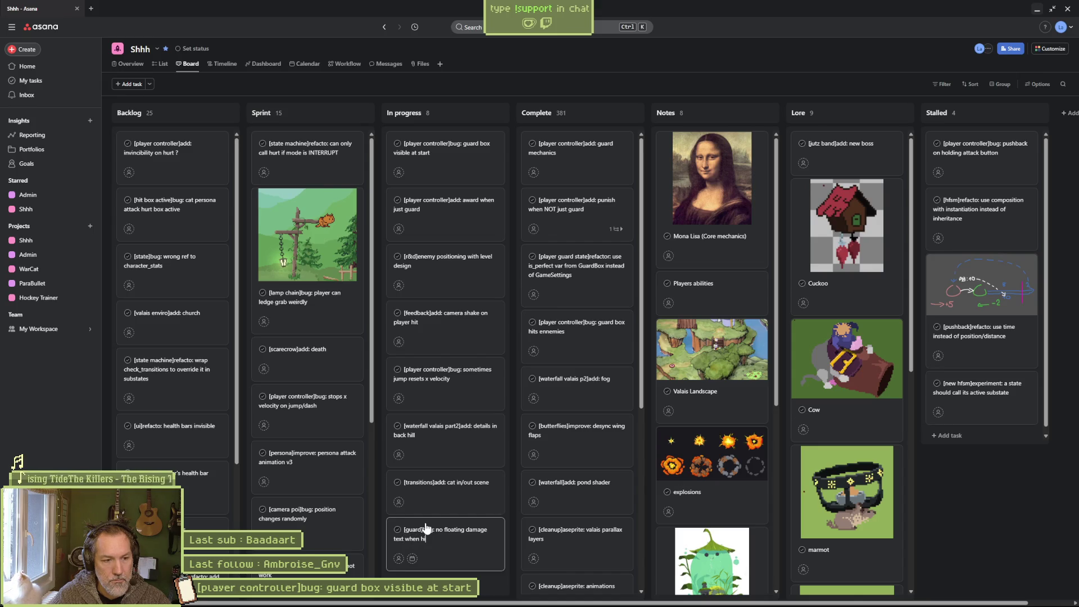
{"action": "type", "text": "t on guard"}
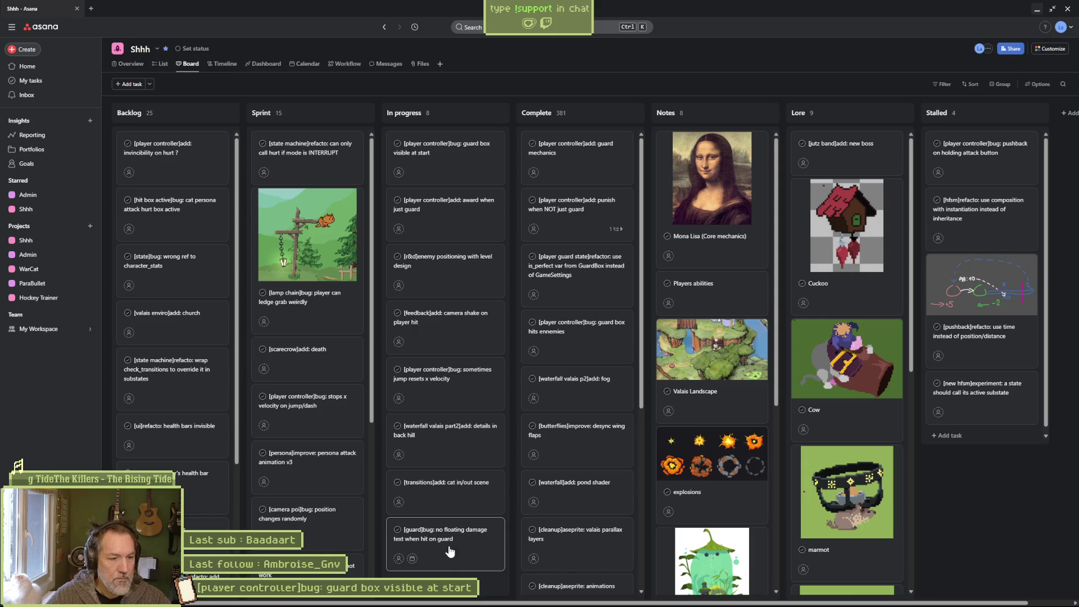
{"action": "key", "text": "Return"}
{"action": "key", "text": "ctrl+Left"}
{"action": "type", "text": "bad"}
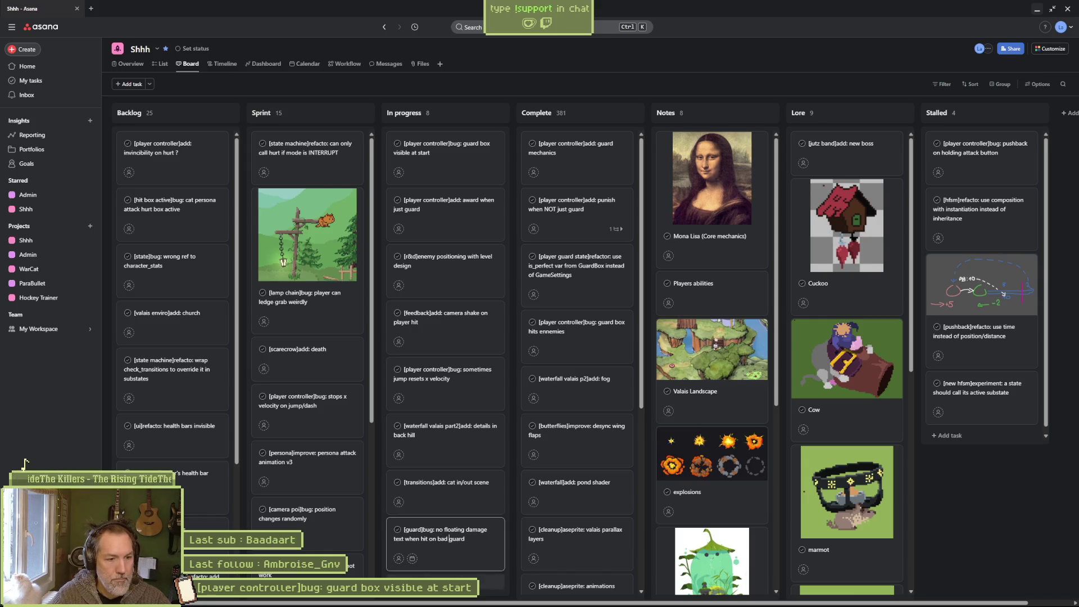
{"action": "key", "text": "Return"}
Move the cat in/out scene task to the top and the new guard bug task second.
{"action": "mouse_move", "coordinate": [446, 458]}
{"action": "left_mouse_down"}
{"action": "mouse_move", "coordinate": [460, 161]}
{"action": "mouse_move", "coordinate": [448, 217]}
{"action": "left_mouse_up"}
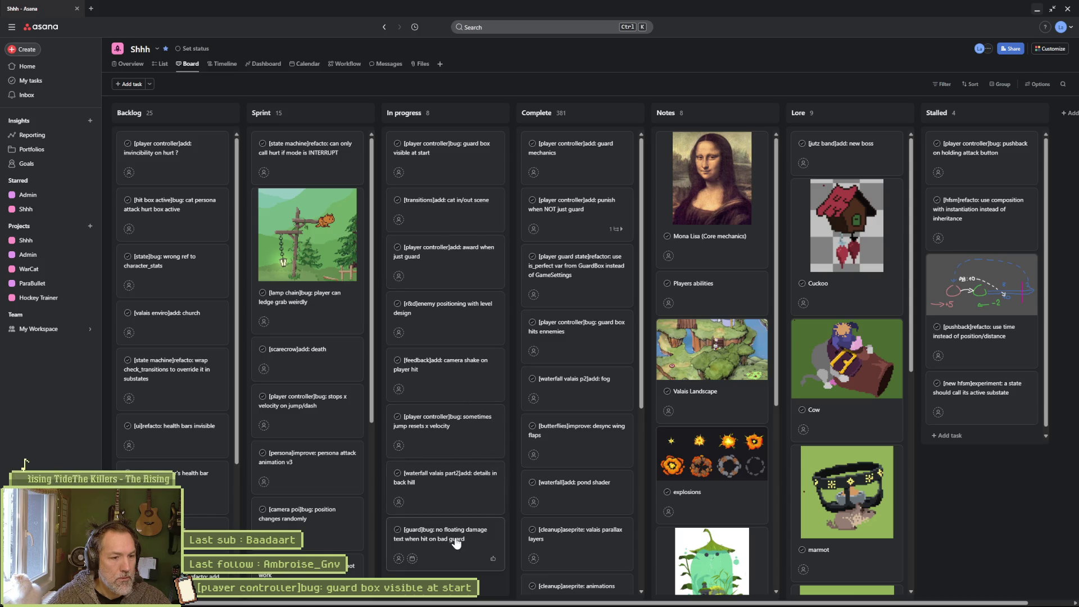
{"action": "left_click_drag", "start_coordinate": [452, 541], "coordinate": [459, 216]}
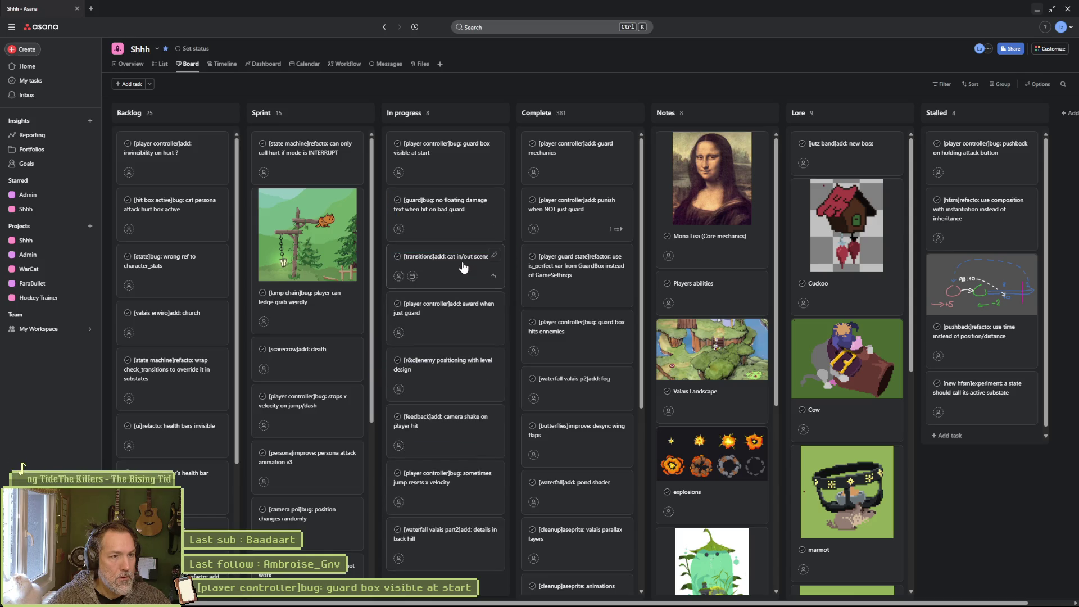
{"action": "left_click", "coordinate": [1037, 10]}
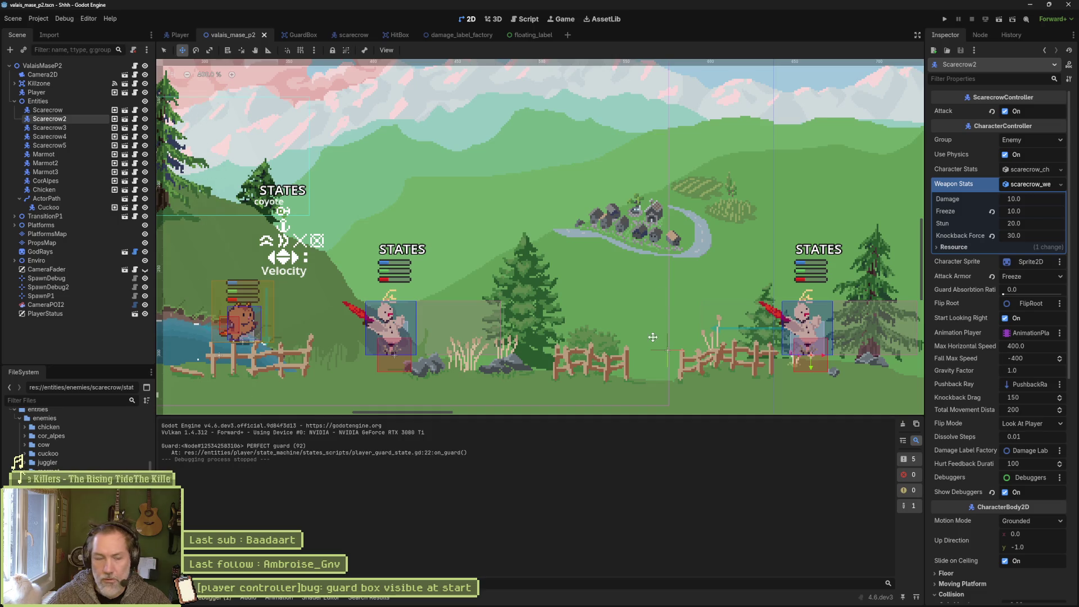
Glance at the Debug menu, then briefly test-run the game and stop it.
{"action": "left_click", "coordinate": [37, 18]}
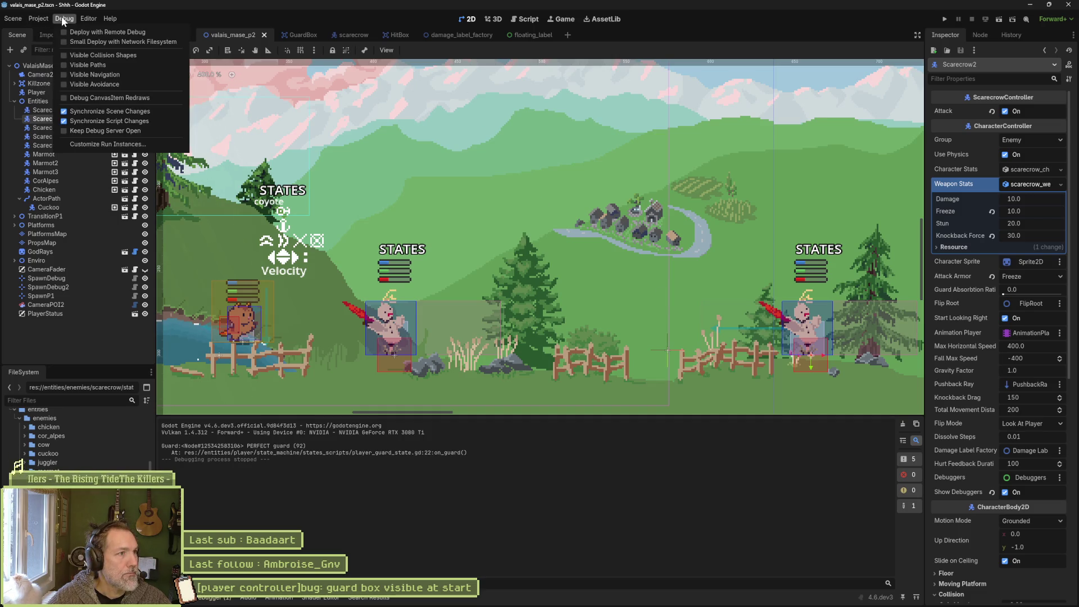
{"action": "left_click", "coordinate": [632, 44]}
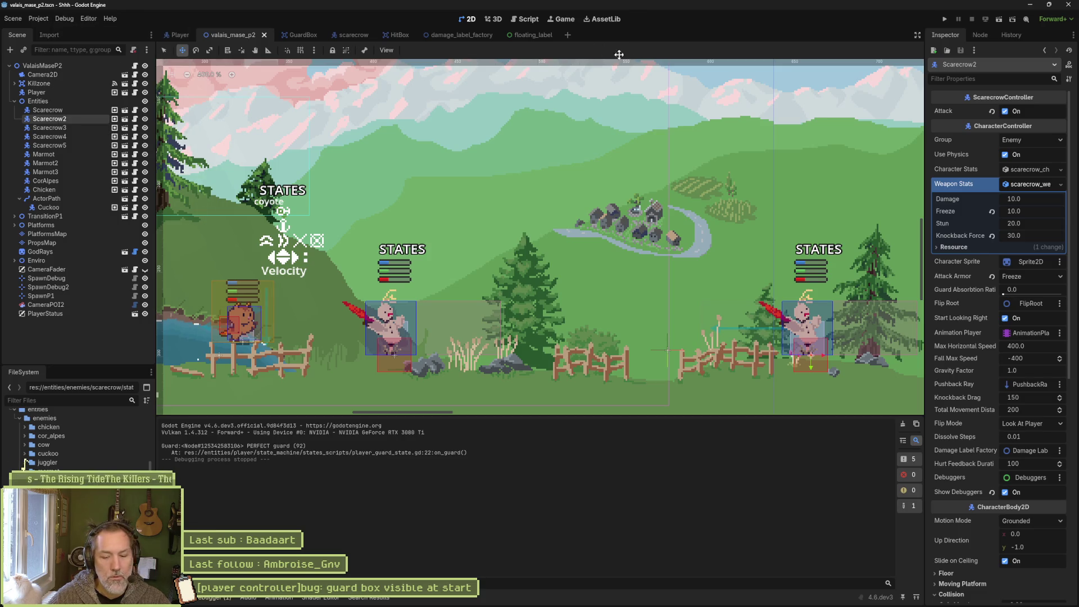
{"action": "key", "text": "F6"}
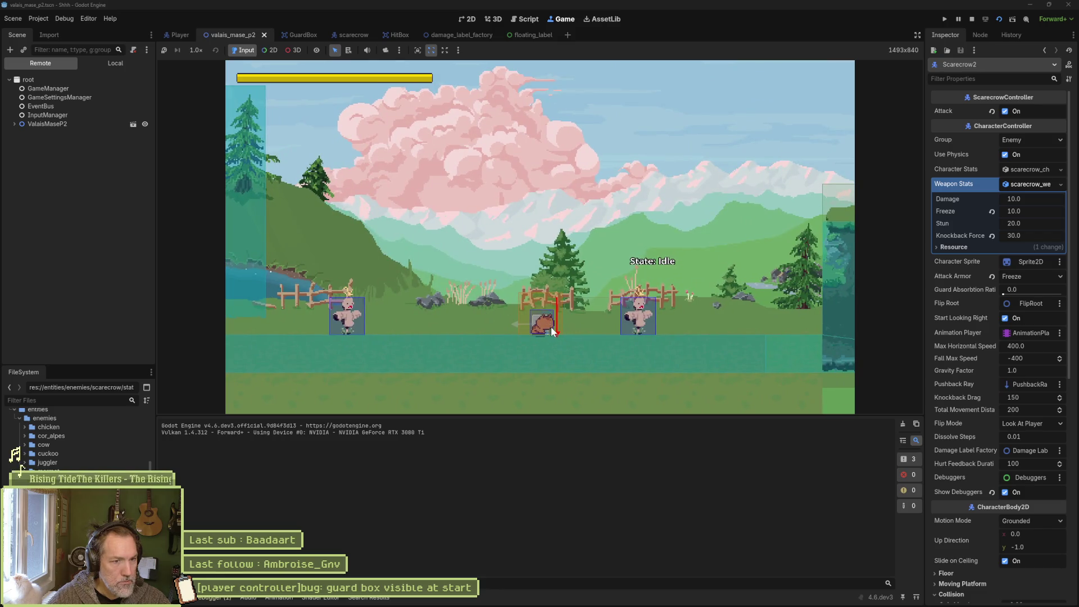
{"action": "key", "text": "F8"}
Review the GuardBox scene's guard_box.gd script, then switch to the Player scene.
{"action": "left_click", "coordinate": [297, 36]}
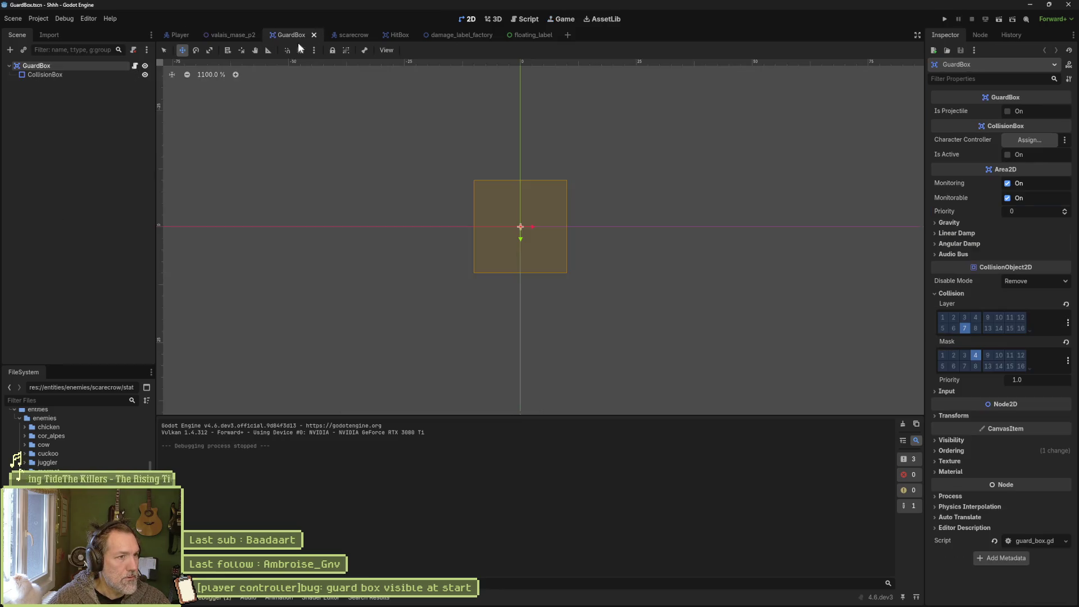
{"action": "left_click", "coordinate": [134, 67]}
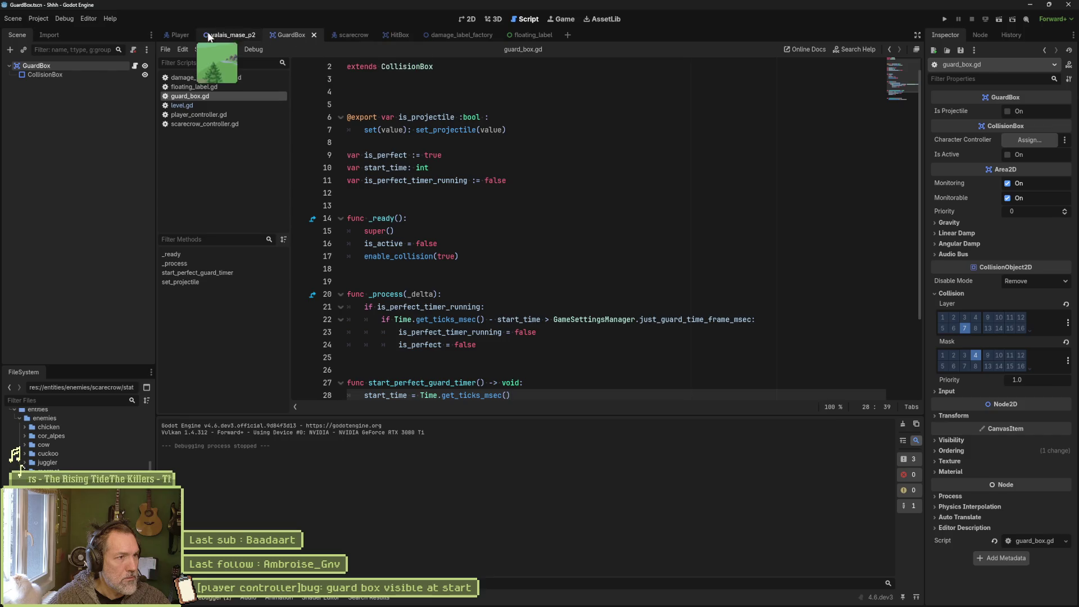
{"action": "left_click", "coordinate": [177, 35]}
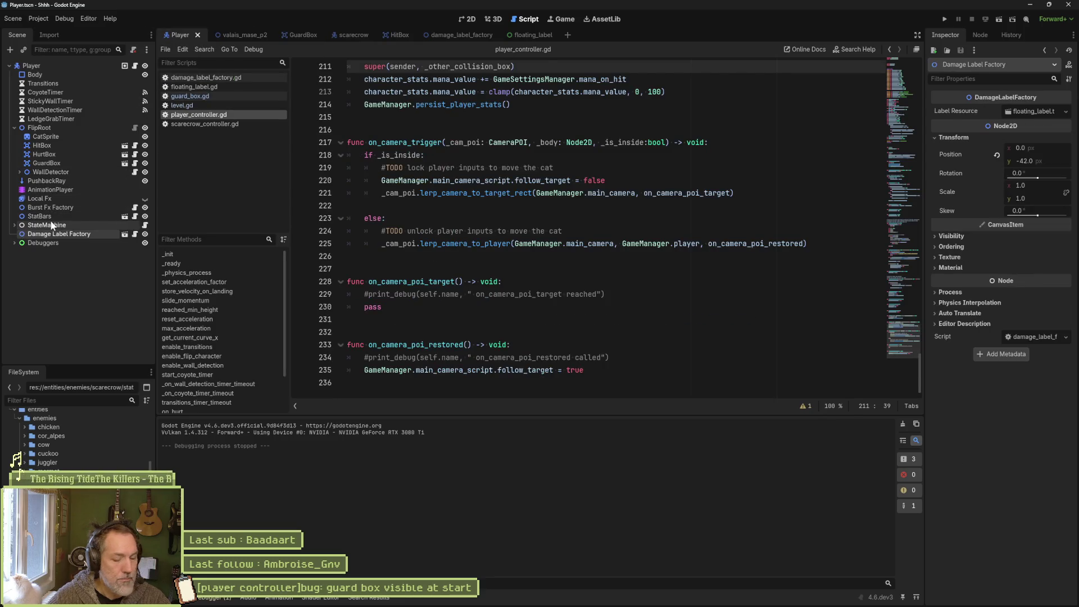
Quick-open player_idle_state.gd in the script editor.
{"action": "key", "text": "alt+shift+o"}
{"action": "type", "text": "idle_s"}
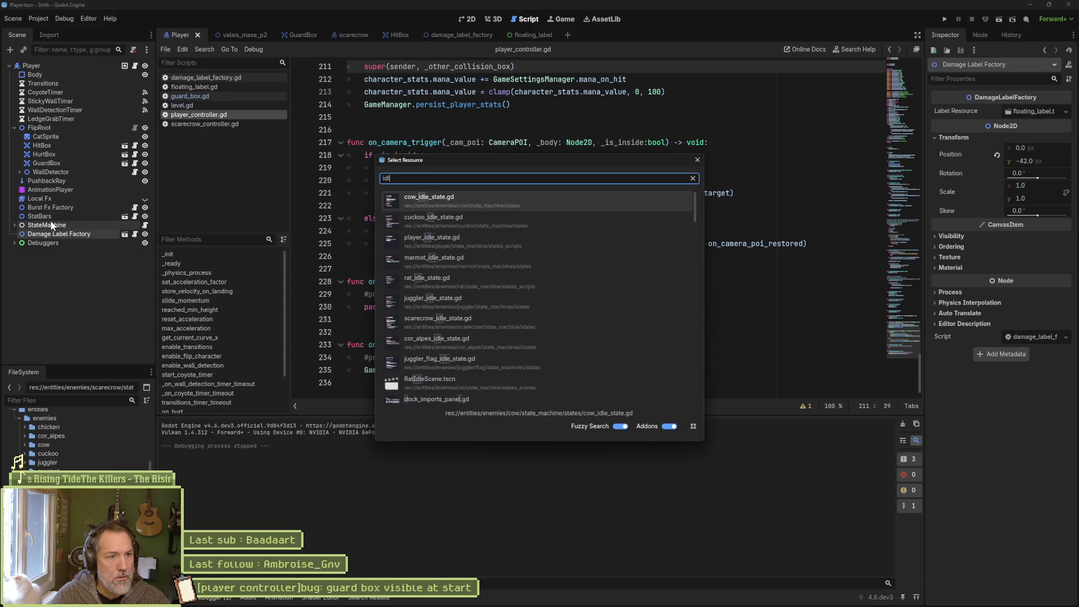
{"action": "key", "text": "Down"}
{"action": "key", "text": "Down"}
{"action": "key", "text": "Return"}
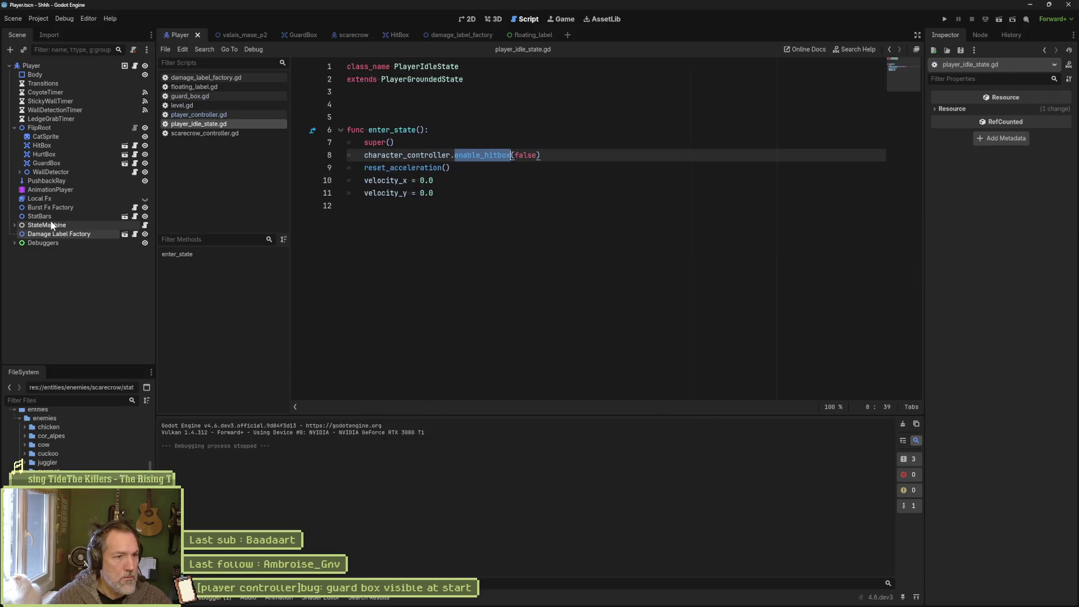
Duplicate line 8 as an enable_guardbox call, save, and run the game.
{"action": "left_click", "coordinate": [545, 158]}
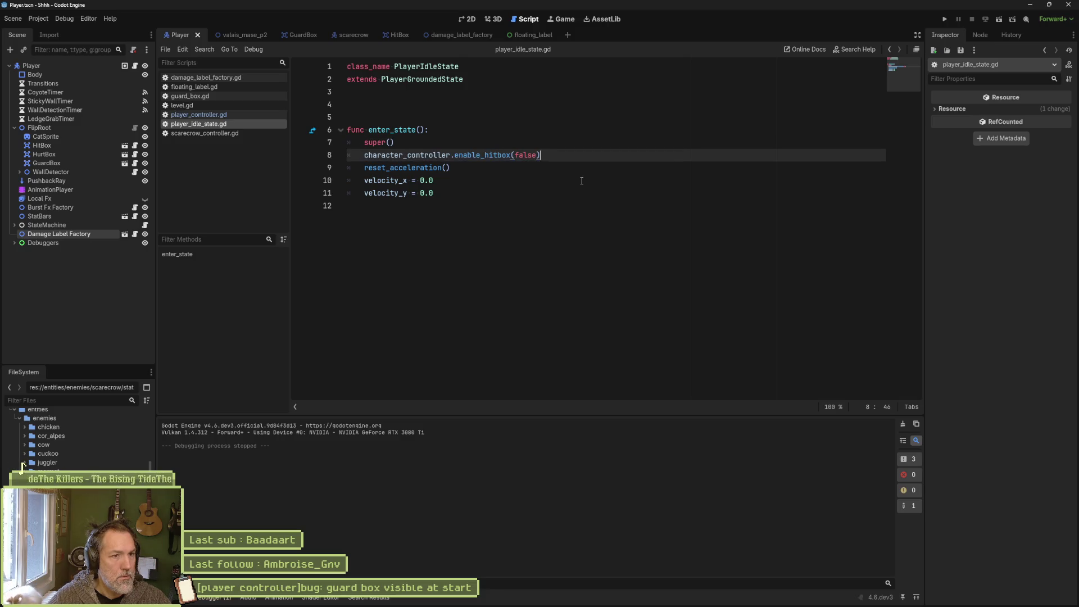
{"action": "key", "text": "ctrl+shift+d"}
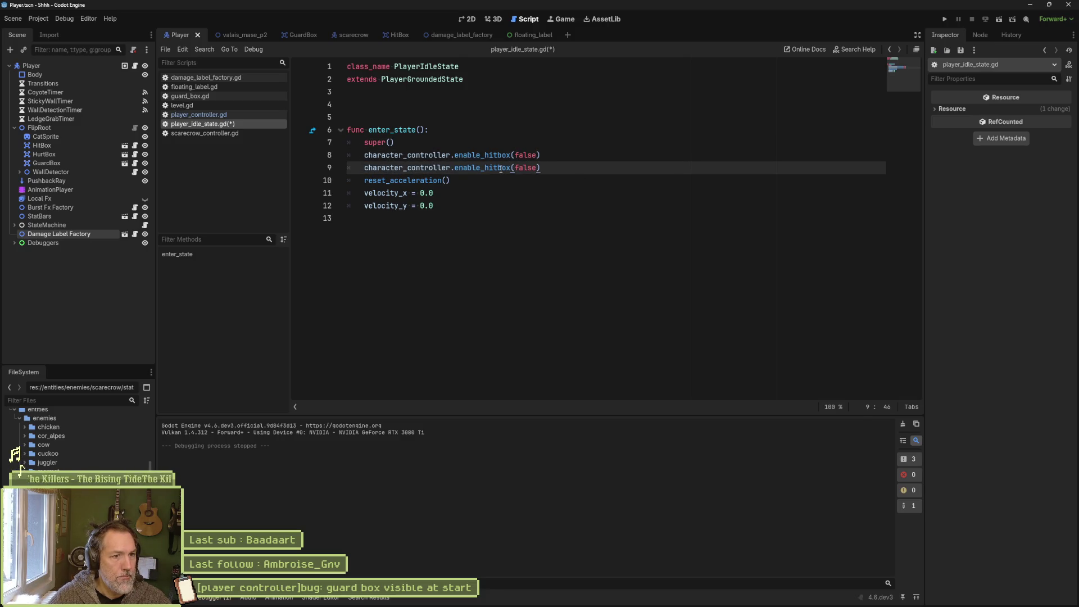
{"action": "key", "text": "BackSpace"}
{"action": "key", "text": "BackSpace"}
{"action": "key", "text": "BackSpace"}
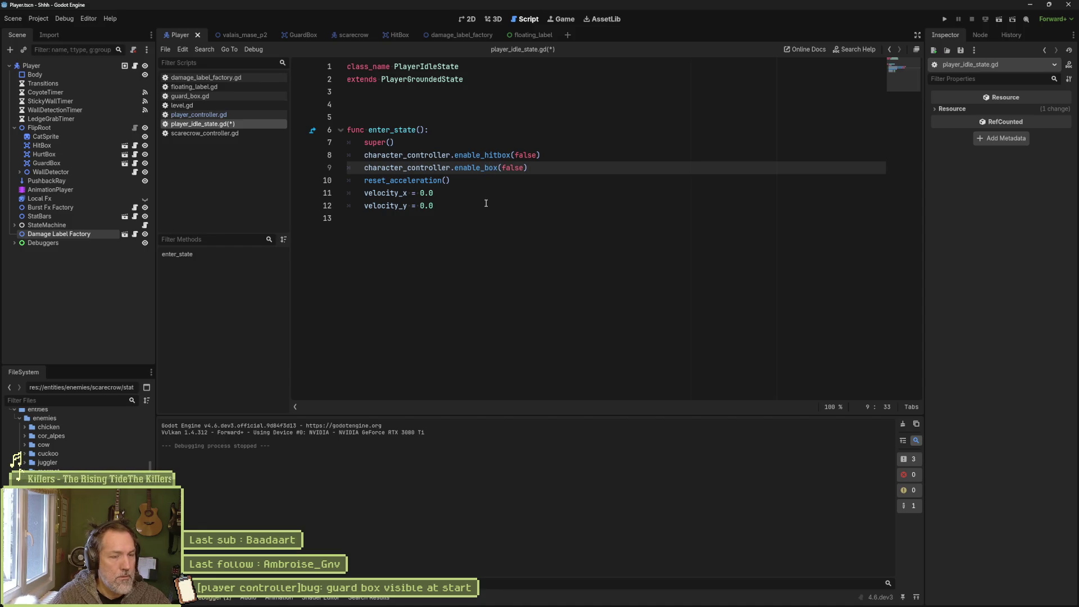
{"action": "type", "text": "guard"}
{"action": "key", "text": "ctrl+s"}
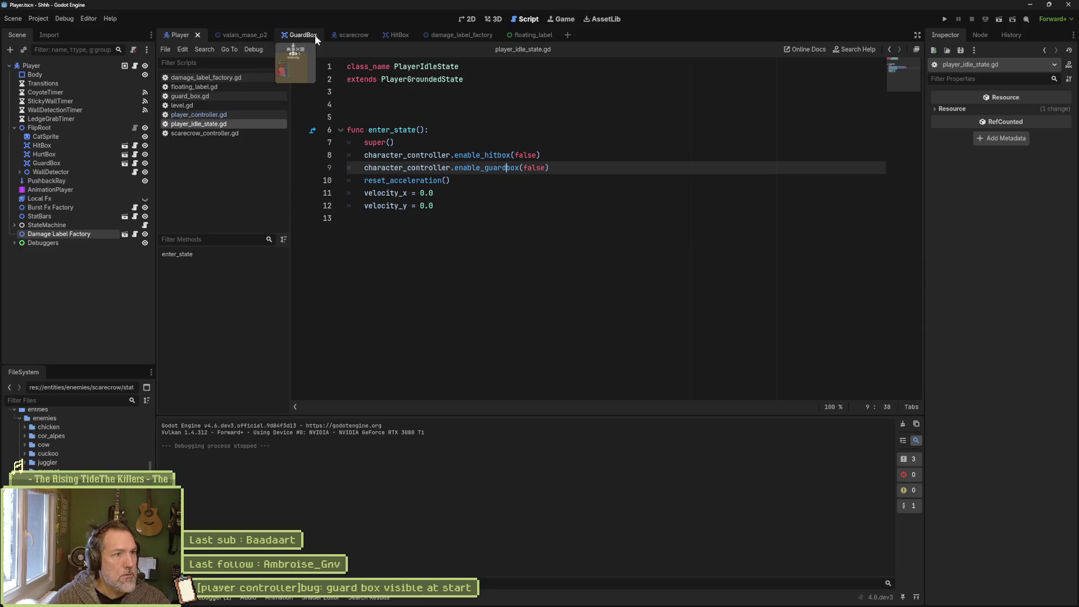
{"action": "key", "text": "F5"}
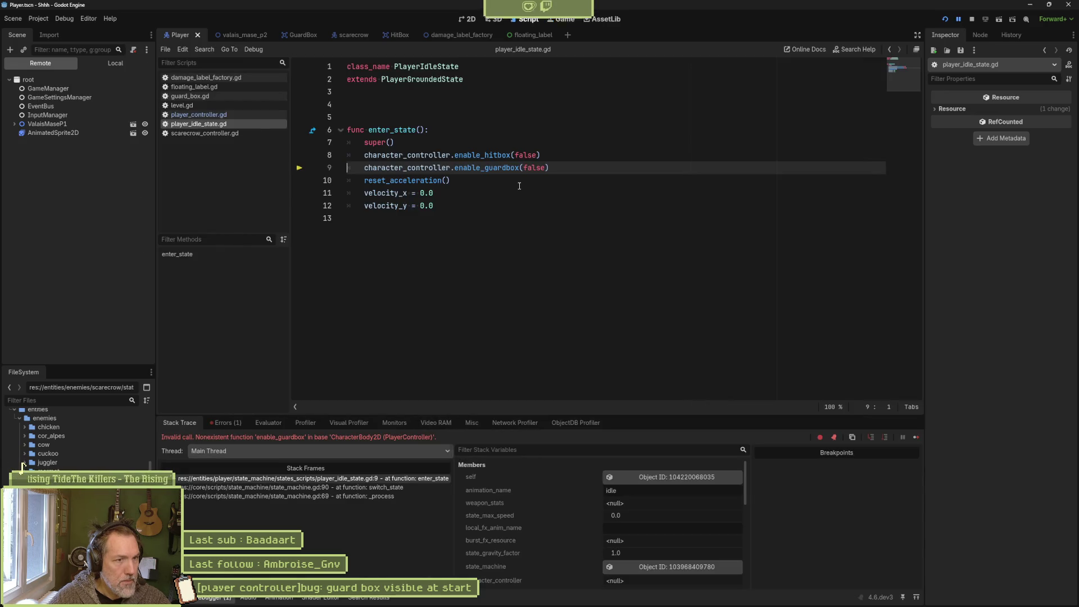
Stop the game and paste a copy of enable_hitbox after enable_hurtbox in character_controller.gd.
{"action": "key", "text": "F8"}
{"action": "left_click", "coordinate": [494, 155], "text": "ctrl"}
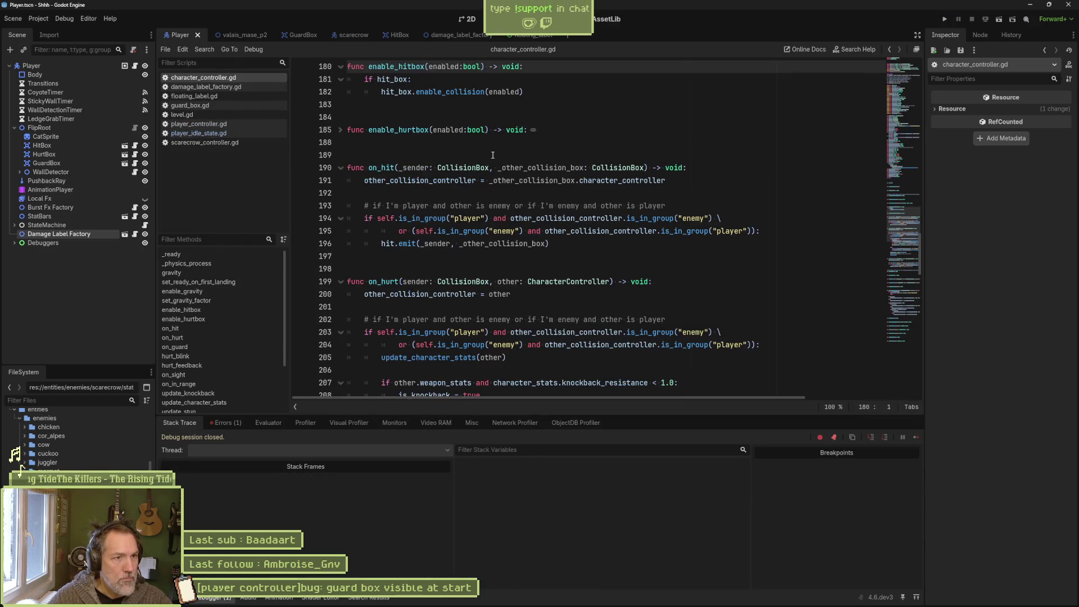
{"action": "scroll", "coordinate": [489, 168], "scroll_direction": "up", "scroll_amount": 3}
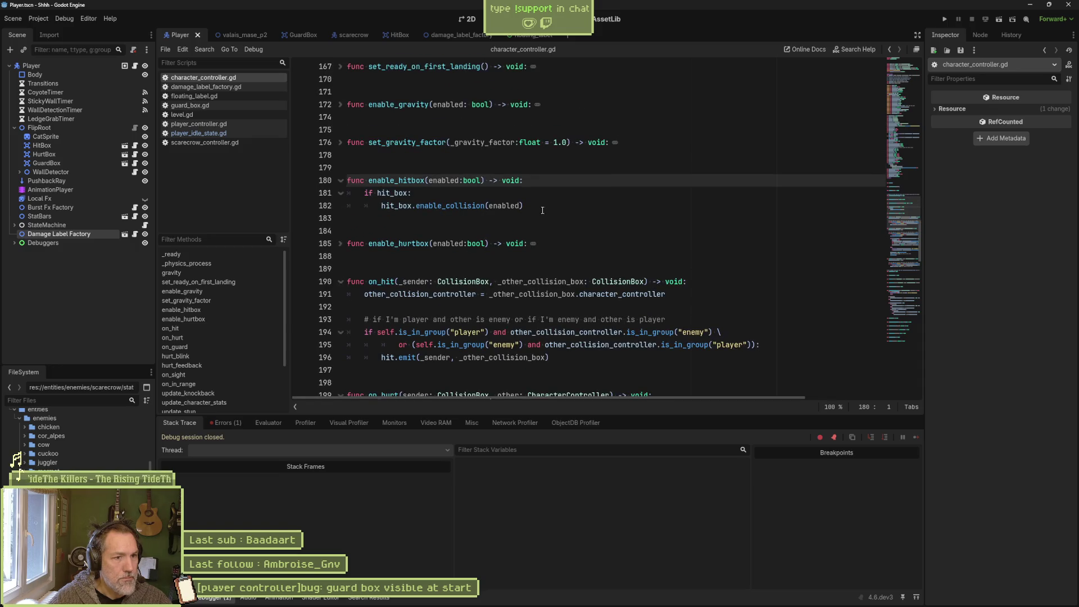
{"action": "left_click_drag", "start_coordinate": [542, 210], "coordinate": [590, 156]}
{"action": "key", "text": "ctrl+c"}
{"action": "left_click", "coordinate": [545, 211]}
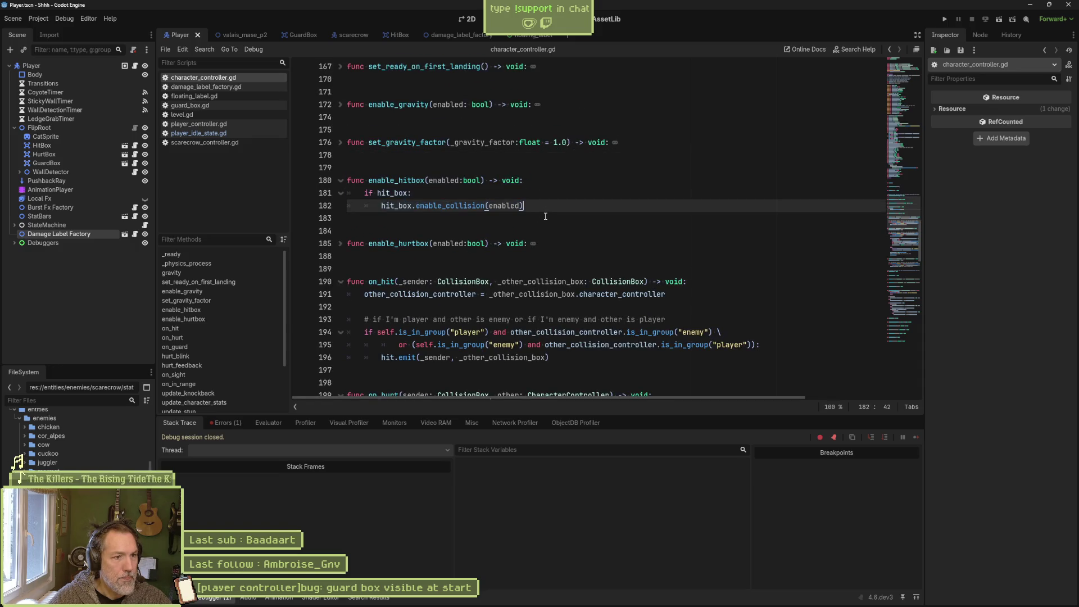
{"action": "left_click", "coordinate": [387, 264]}
{"action": "key", "text": "ctrl+v"}
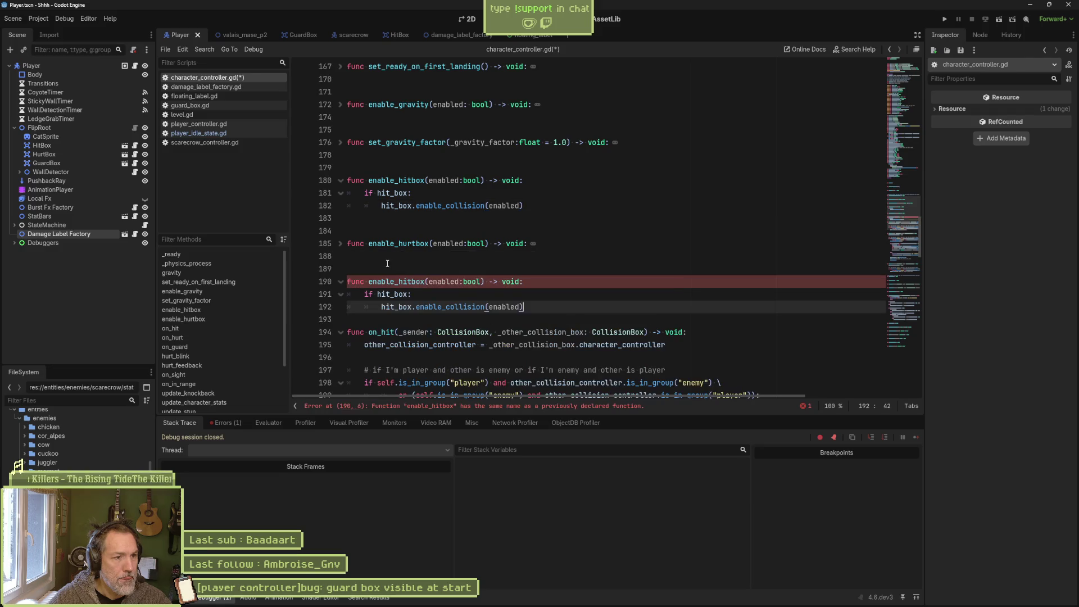
{"action": "key", "text": "Return"}
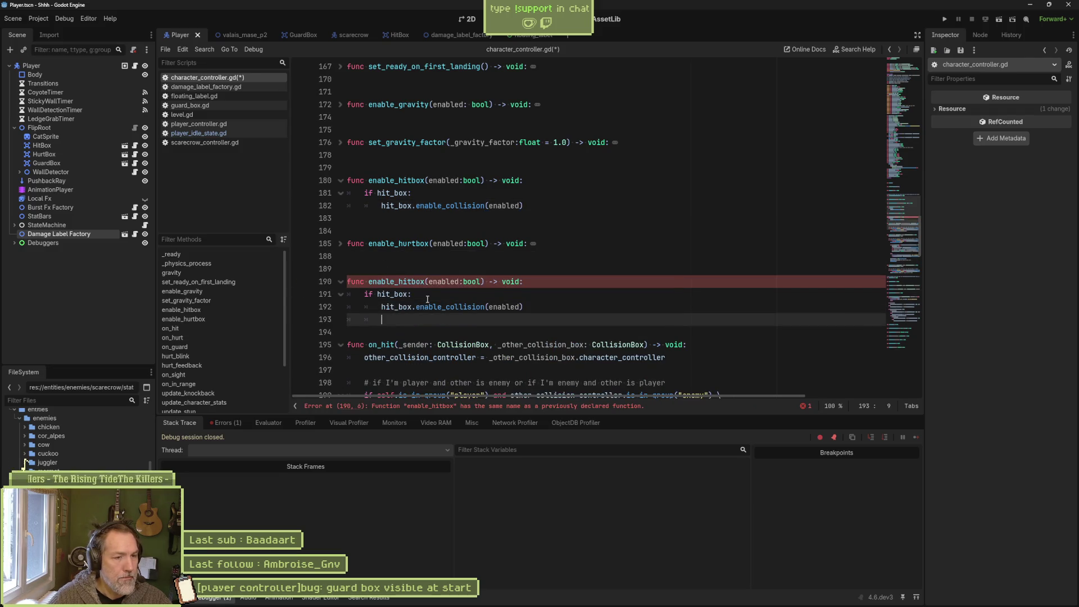
Rename the copy to enable_guardbox and make its line-191 condition 'if guard_box:'.
{"action": "left_click", "coordinate": [412, 280]}
{"action": "key", "text": "BackSpace"}
{"action": "key", "text": "BackSpace"}
{"action": "key", "text": "BackSpace"}
{"action": "type", "text": "guard"}
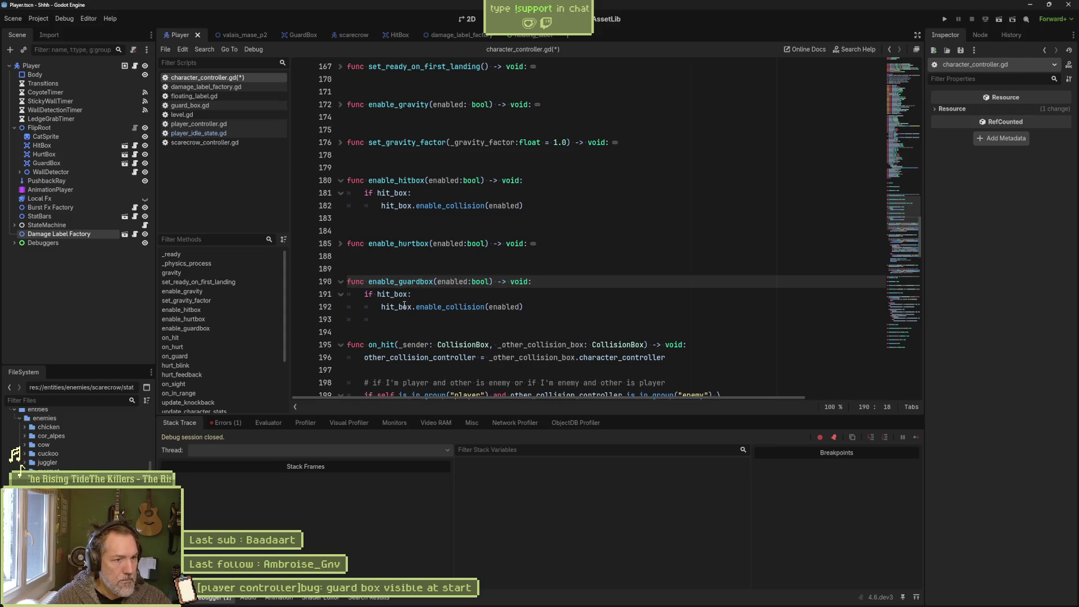
{"action": "double_click", "coordinate": [392, 294]}
{"action": "type", "text": "guard"}
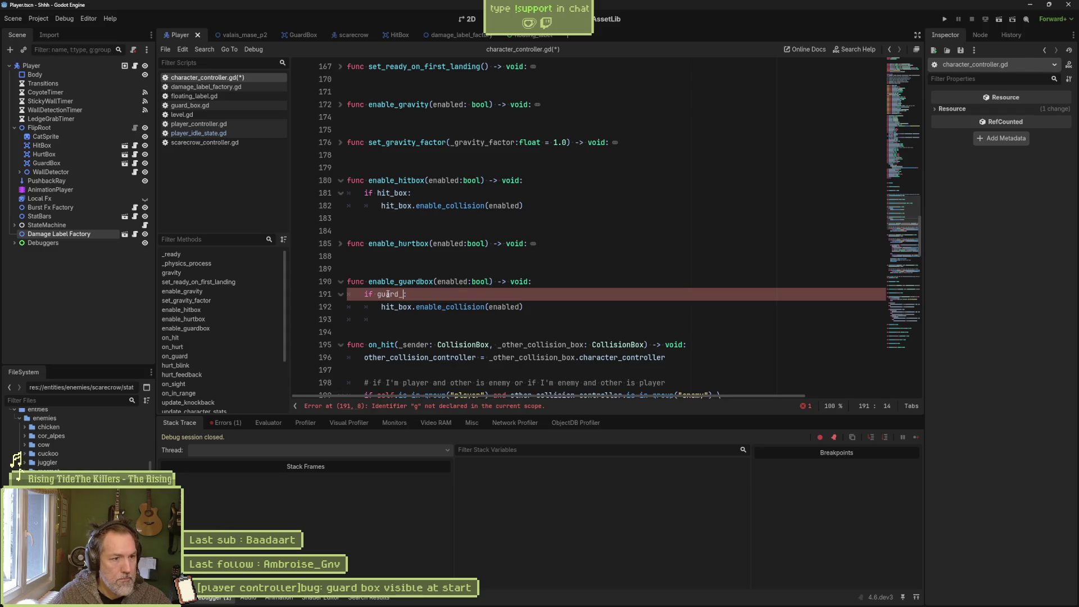
{"action": "key", "text": "Return"}
{"action": "double_click", "coordinate": [388, 294]}
{"action": "key", "text": "ctrl+c"}
{"action": "key", "text": "BackSpace"}
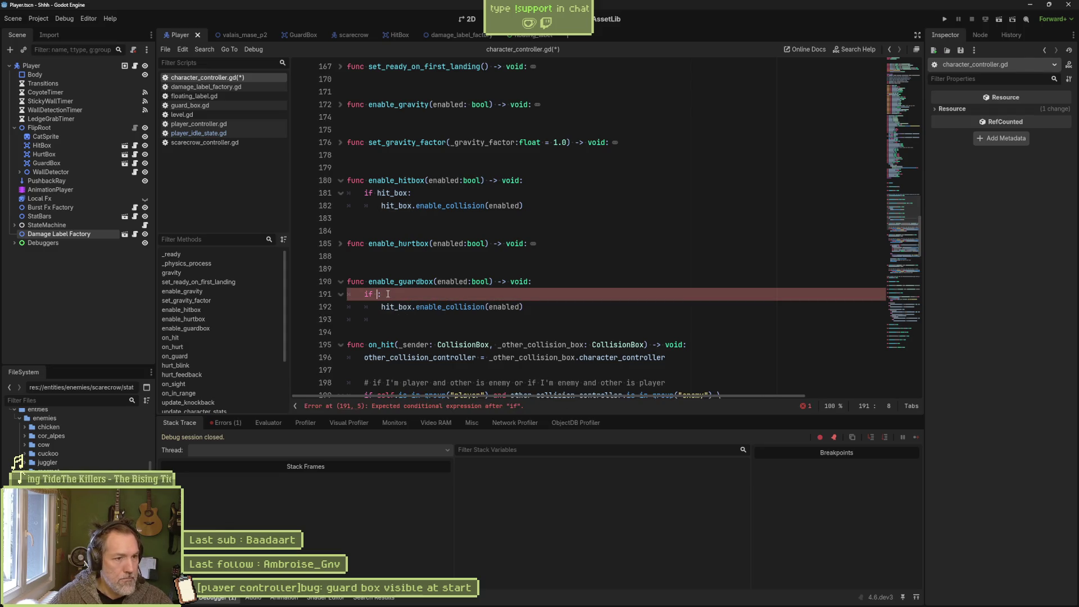
{"action": "key", "text": "ctrl+v"}
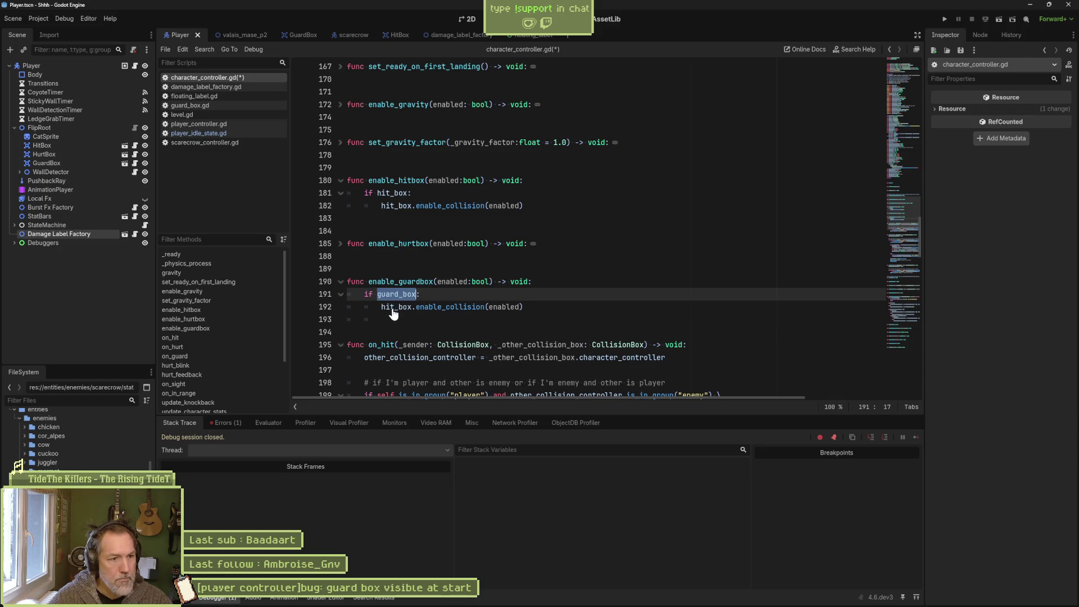
Change line 192 to guard_box.enable_collision, save the script, and run the project.
{"action": "double_click", "coordinate": [393, 307]}
{"action": "key", "text": "ctrl+v"}
{"action": "key", "text": "ctrl+s"}
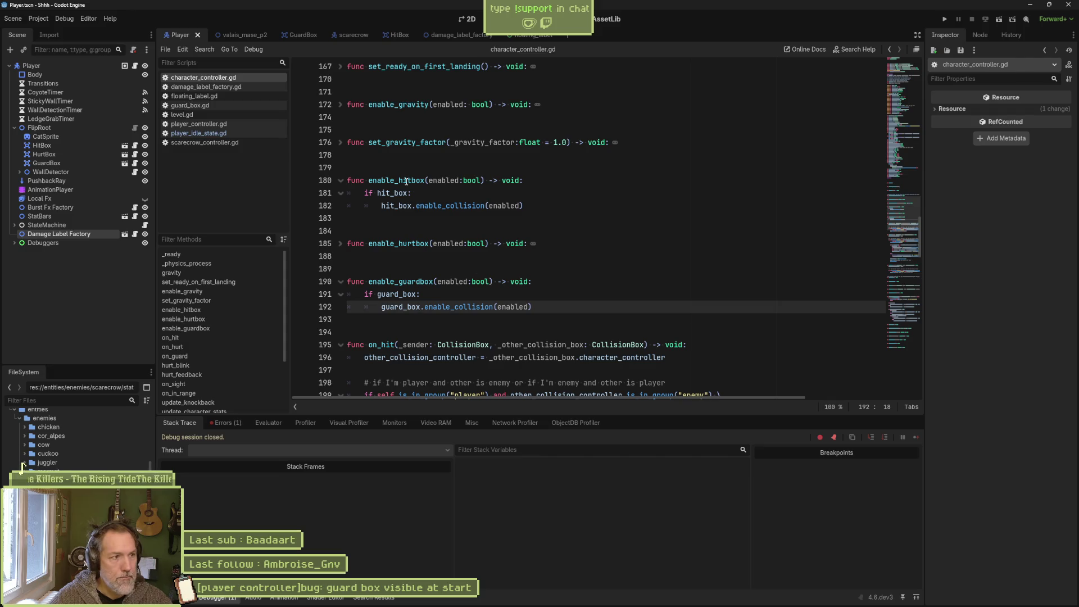
{"action": "key", "text": "F5"}
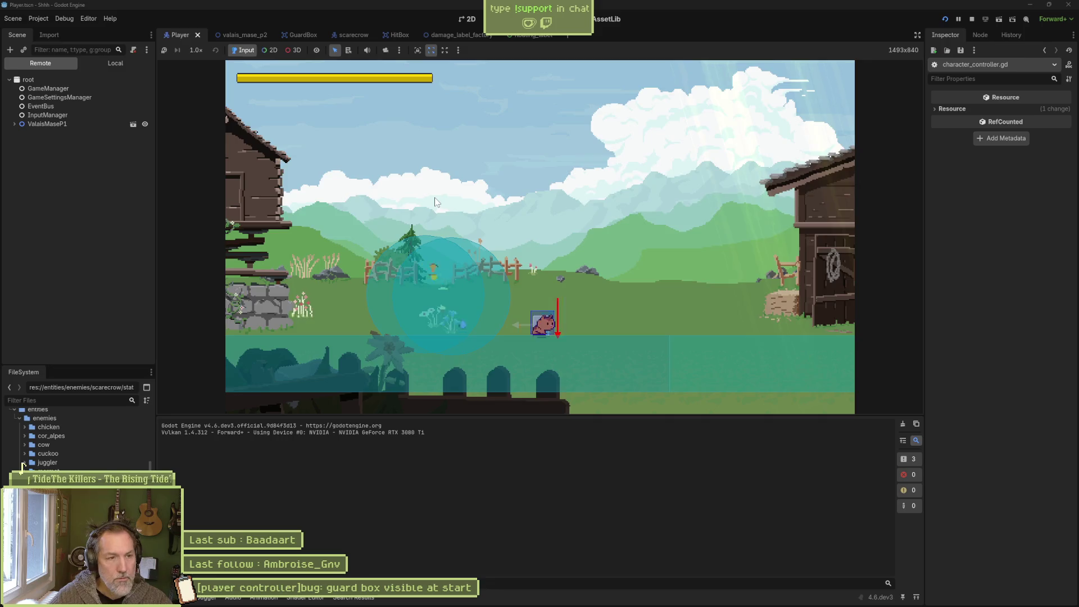
Run valais_mase_p2 with F6 and confirm a guard against the scarecrow logs PERFECT guard.
{"action": "key", "text": "F8"}
{"action": "left_click", "coordinate": [240, 35]}
{"action": "key", "text": "F6"}
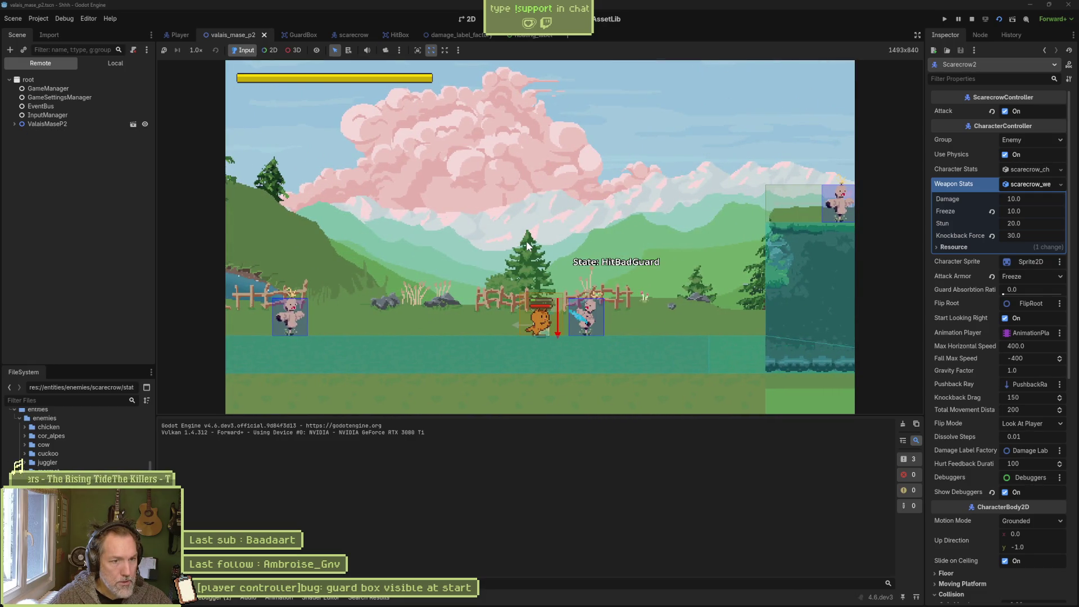
{"action": "key", "text": "shift"}
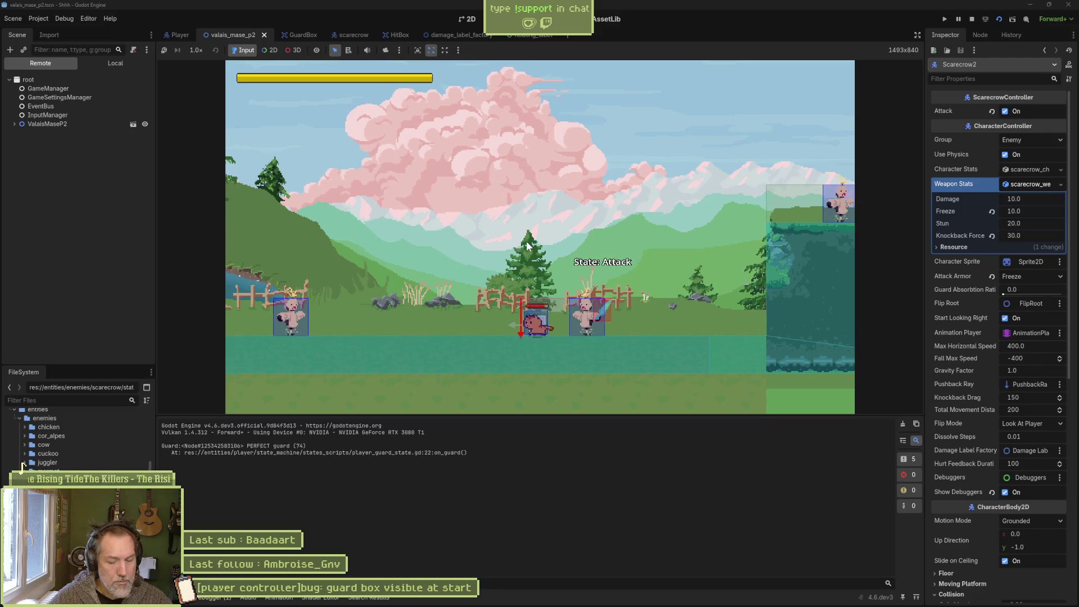
{"action": "key", "text": "F8"}
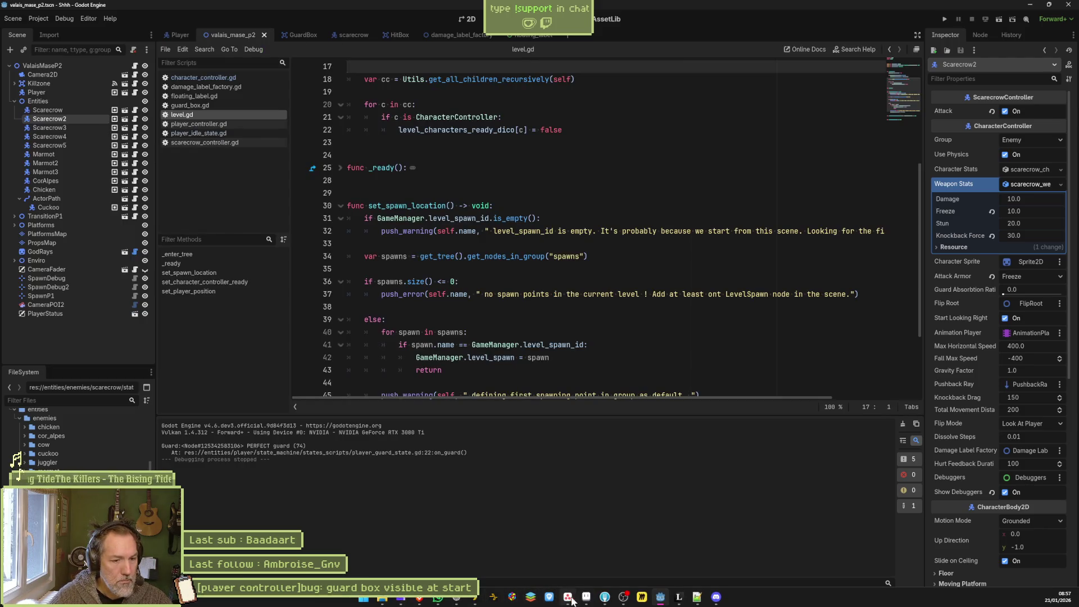
{"action": "left_click", "coordinate": [604, 599]}
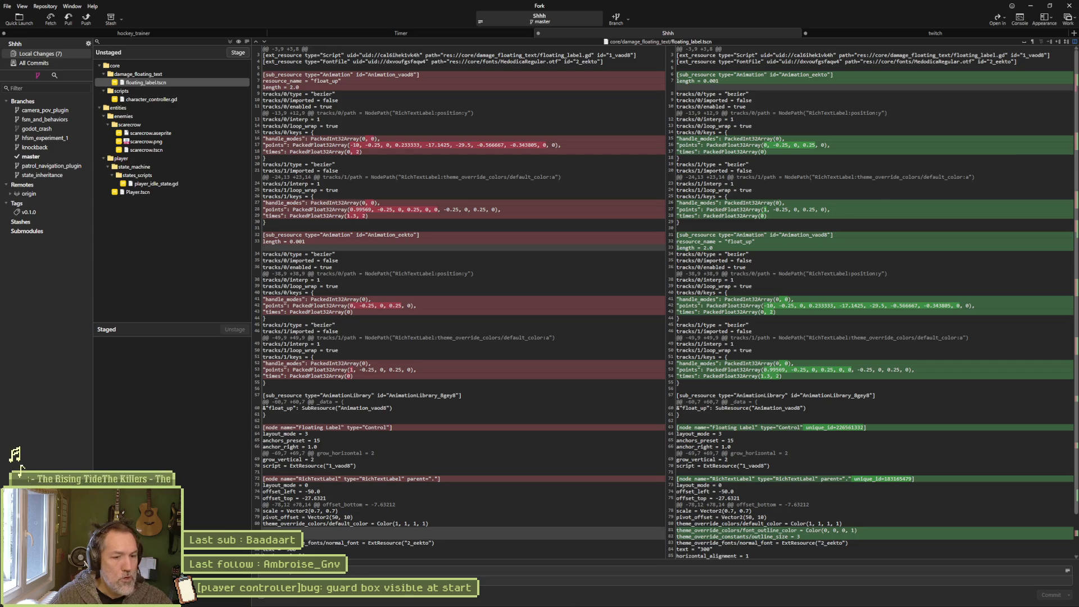
Return to the Godot editor and show the valais_mase_p2 level in the 2D view.
{"action": "mouse_move", "coordinate": [587, 599]}
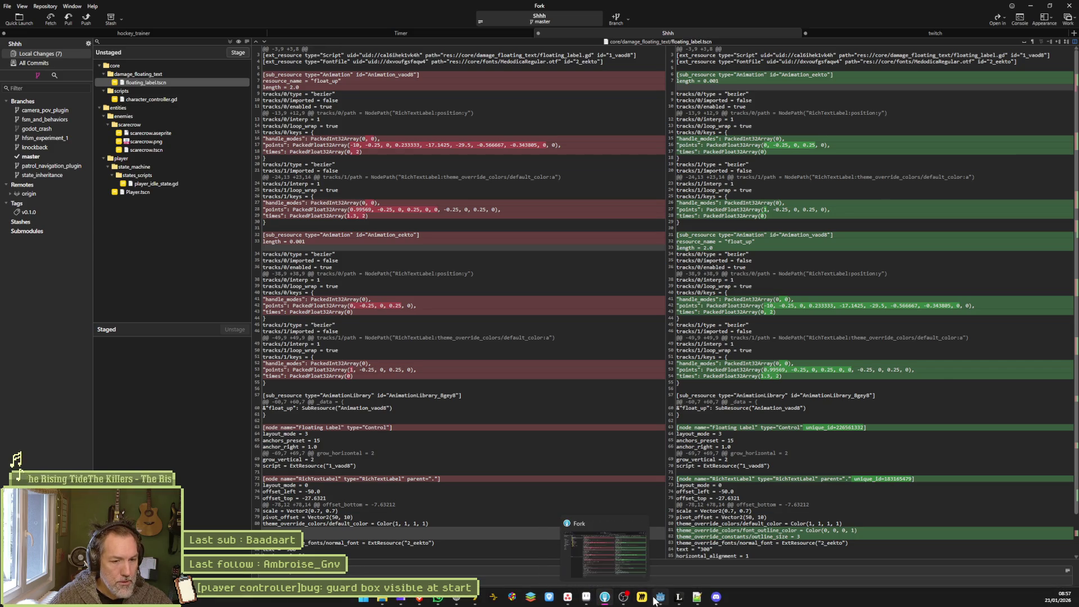
{"action": "left_click", "coordinate": [661, 597]}
{"action": "left_click", "coordinate": [470, 21]}
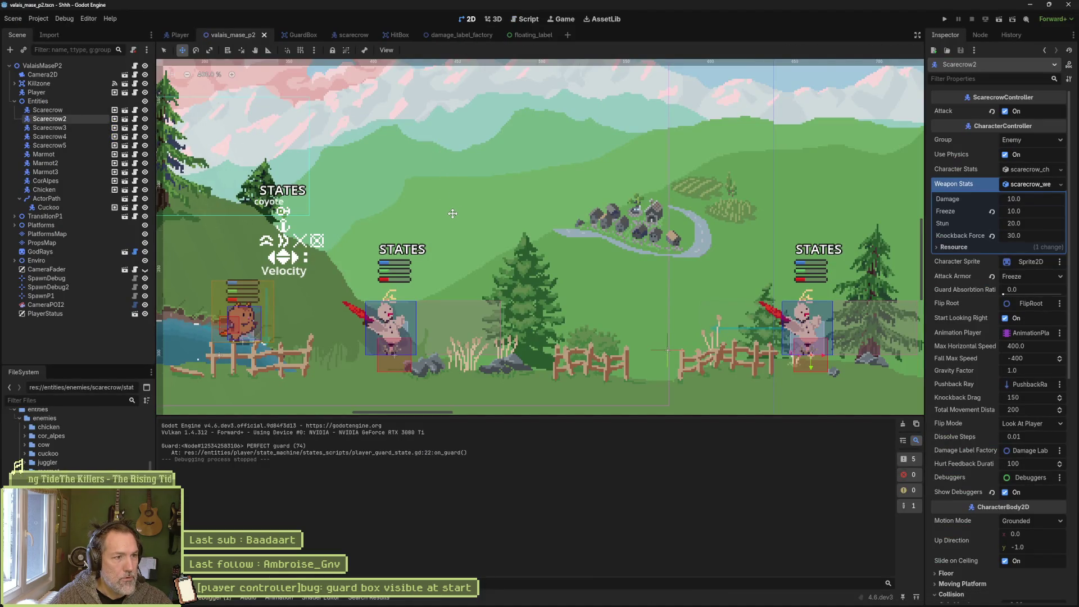
Open floating_label and expand the 300 label's Fonts theme overrides in the Inspector.
{"action": "left_click", "coordinate": [531, 37]}
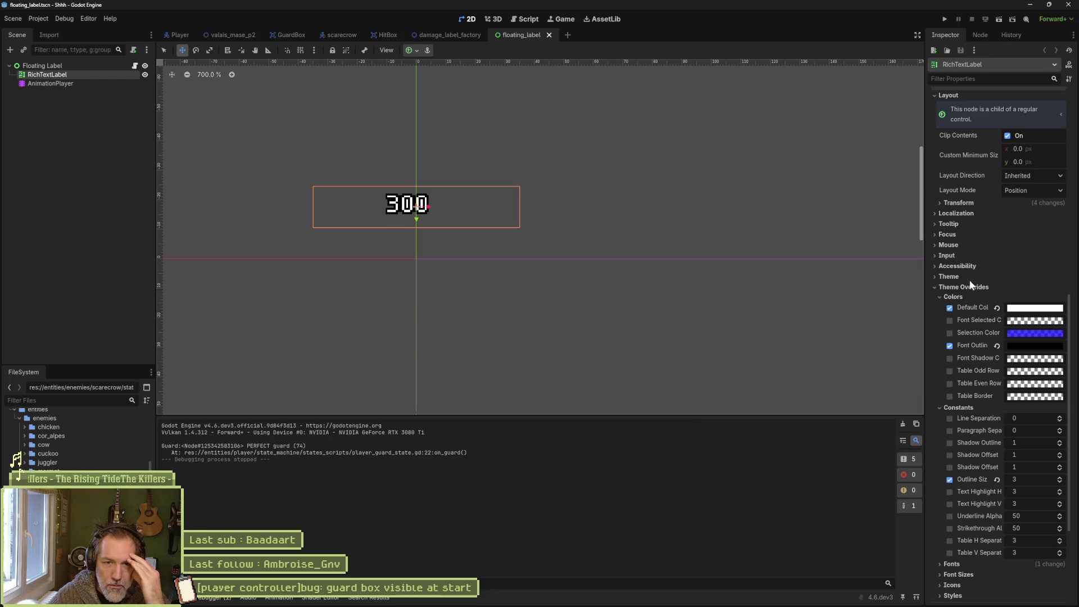
{"action": "scroll", "coordinate": [968, 282], "scroll_direction": "up", "scroll_amount": 5}
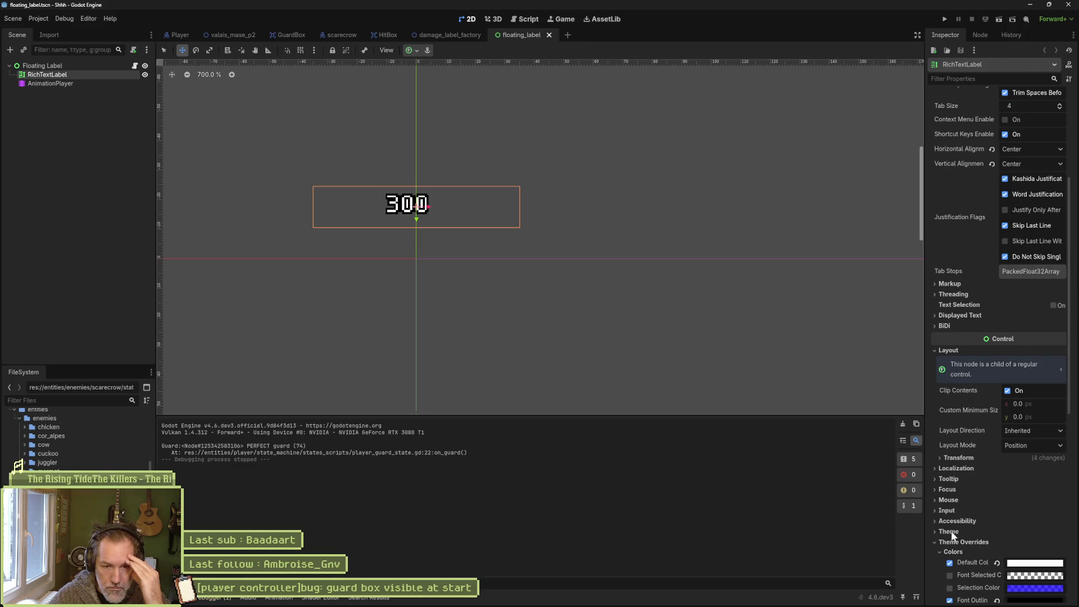
{"action": "scroll", "coordinate": [950, 492], "scroll_direction": "down", "scroll_amount": 3}
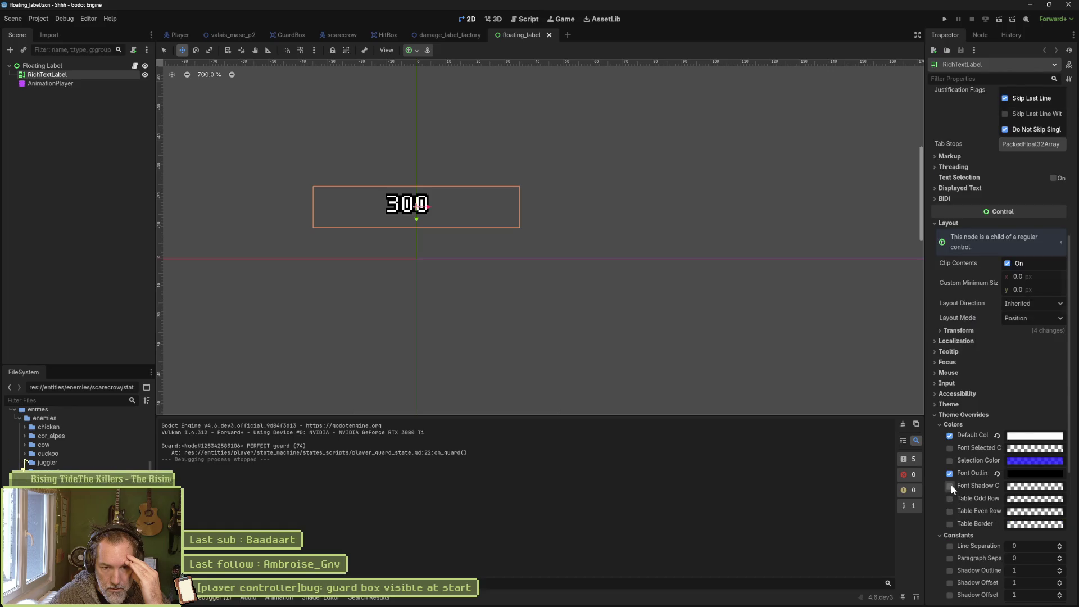
{"action": "scroll", "coordinate": [949, 483], "scroll_direction": "down", "scroll_amount": 5}
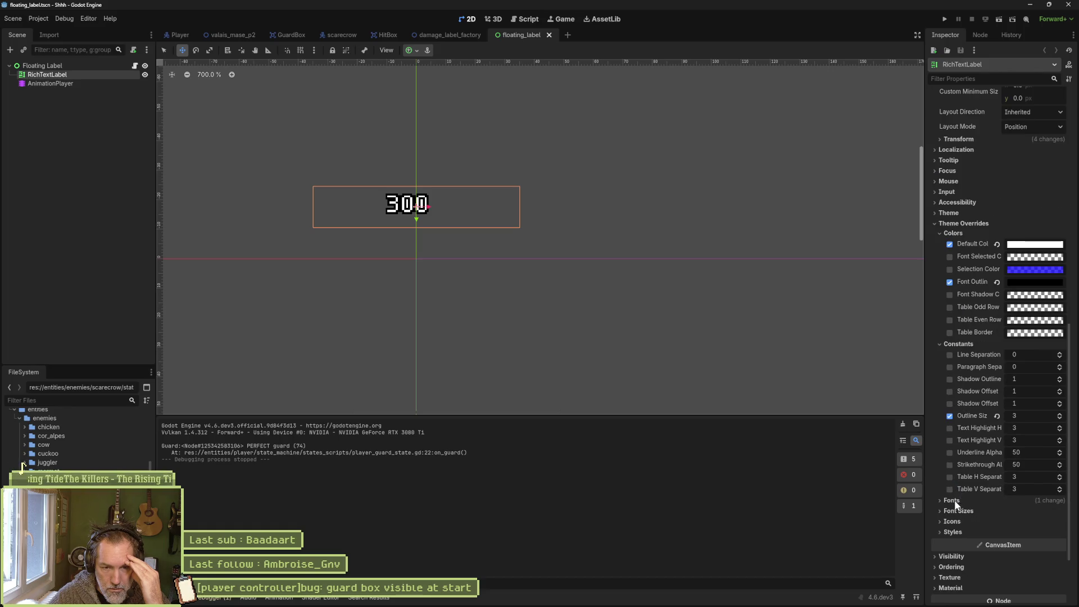
{"action": "left_click", "coordinate": [953, 500]}
{"action": "scroll", "coordinate": [969, 507], "scroll_direction": "down", "scroll_amount": 2}
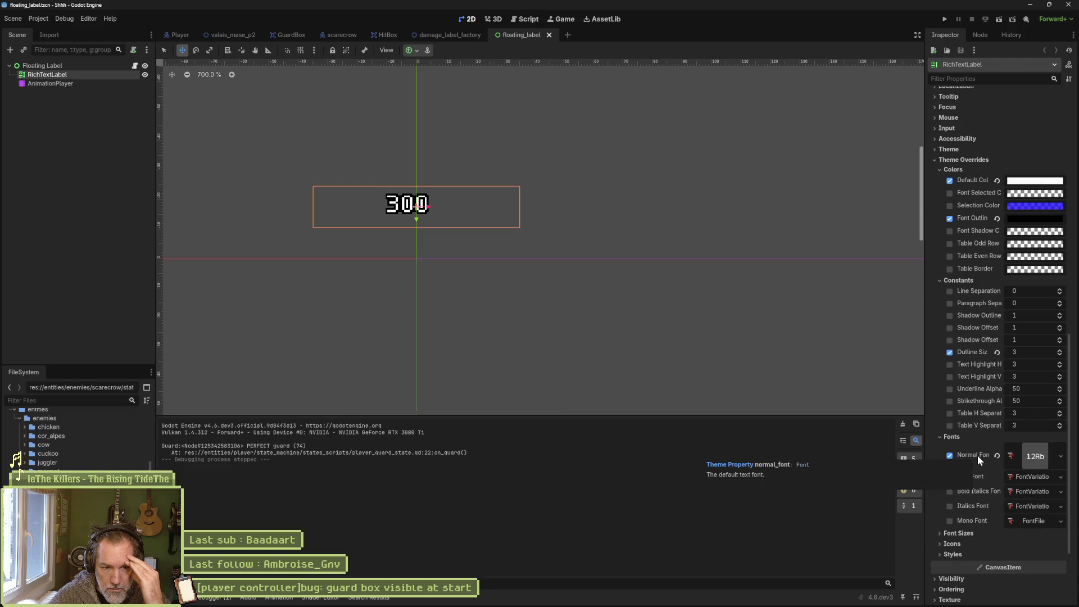
Override the damage label's Normal Font Size and raise it from 16 to 20 px.
{"action": "left_click", "coordinate": [962, 532]}
{"action": "scroll", "coordinate": [985, 477], "scroll_direction": "down", "scroll_amount": 3}
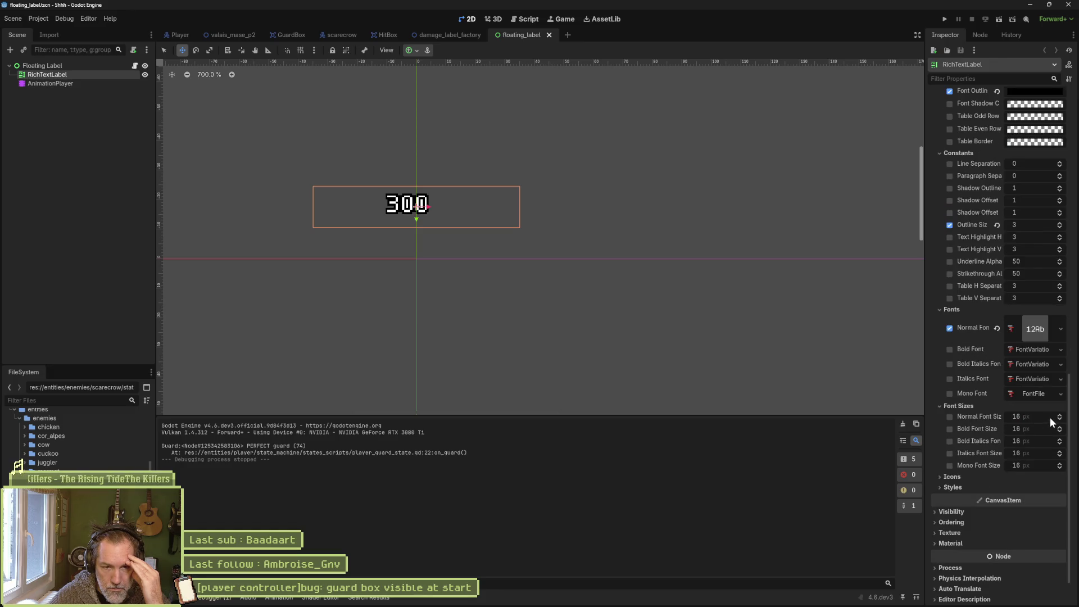
{"action": "left_click", "coordinate": [950, 417]}
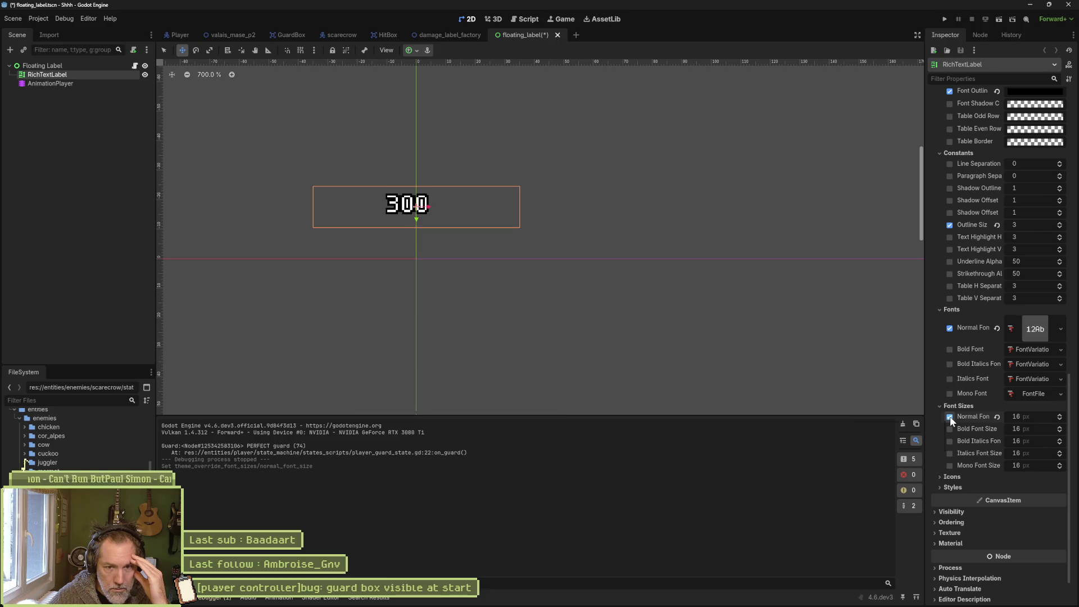
{"action": "left_click", "coordinate": [1059, 415]}
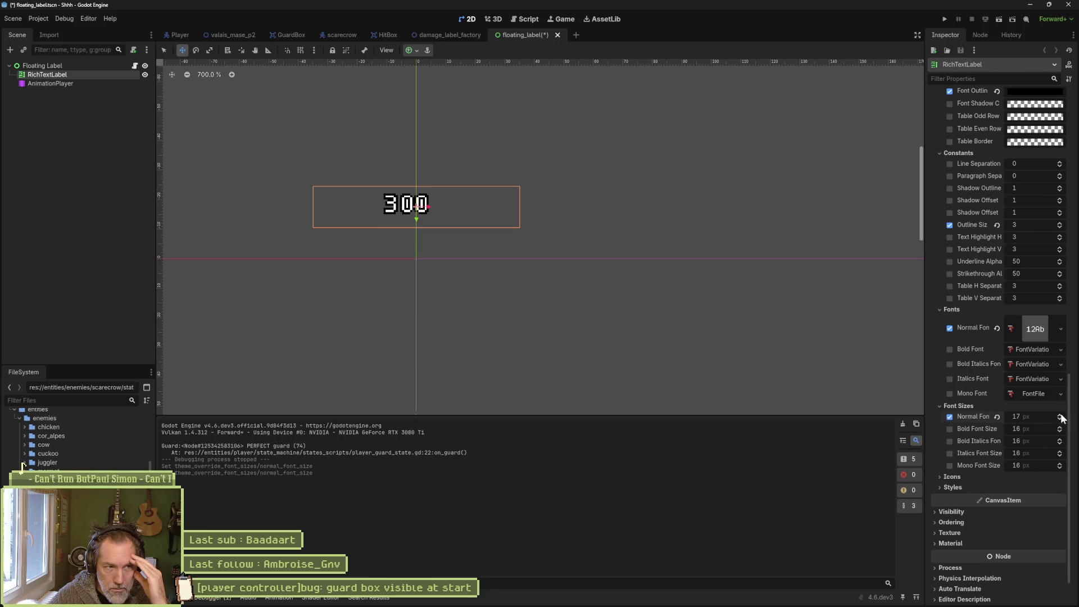
{"action": "left_click", "coordinate": [1059, 416]}
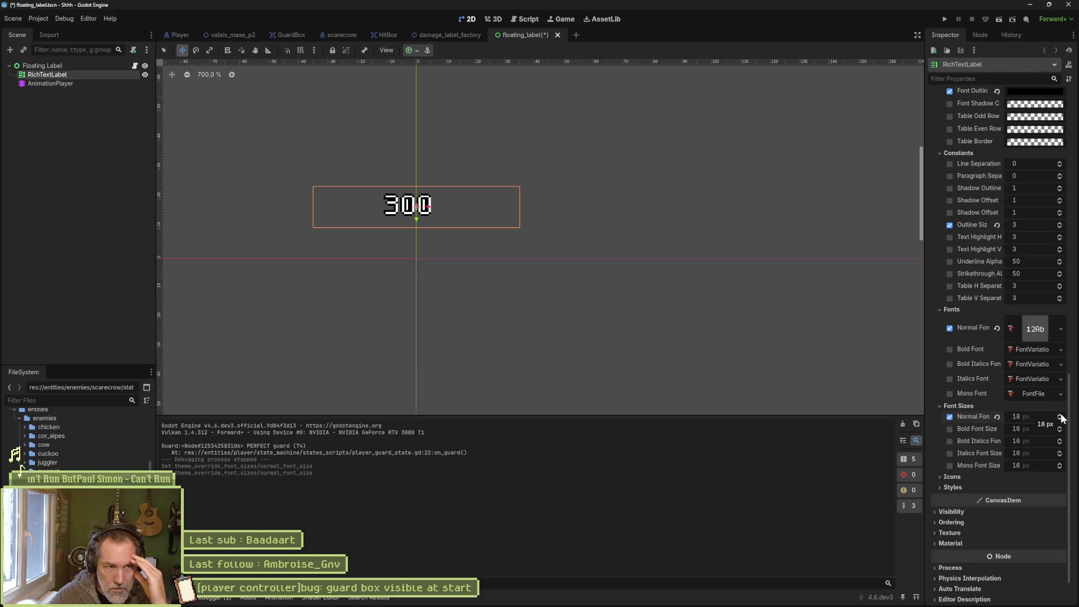
{"action": "left_click", "coordinate": [1059, 416]}
{"action": "left_click", "coordinate": [1060, 416]}
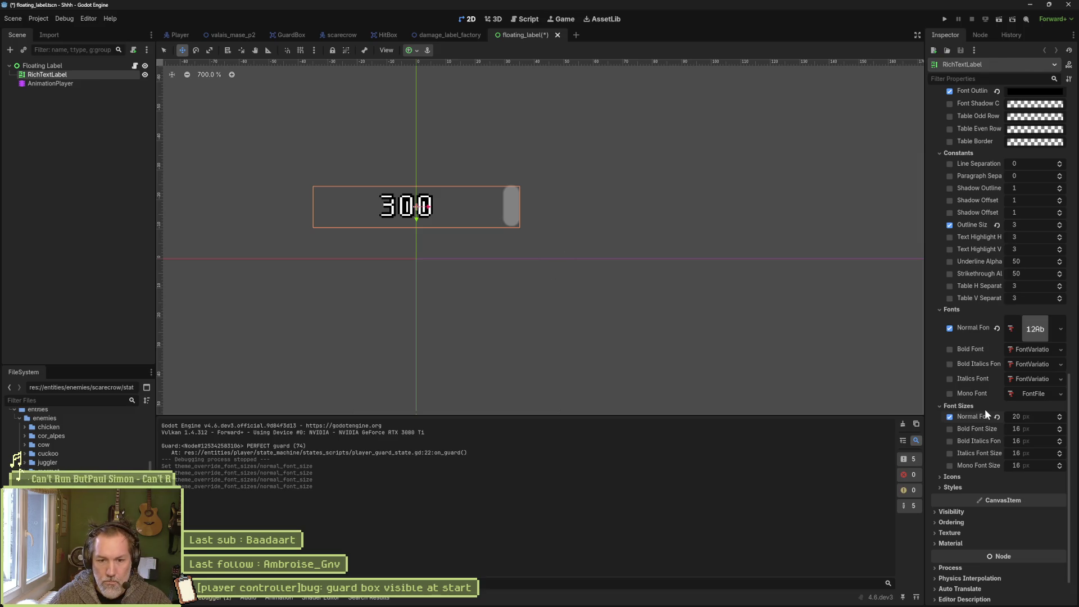
{"action": "scroll", "coordinate": [974, 433], "scroll_direction": "up", "scroll_amount": 6}
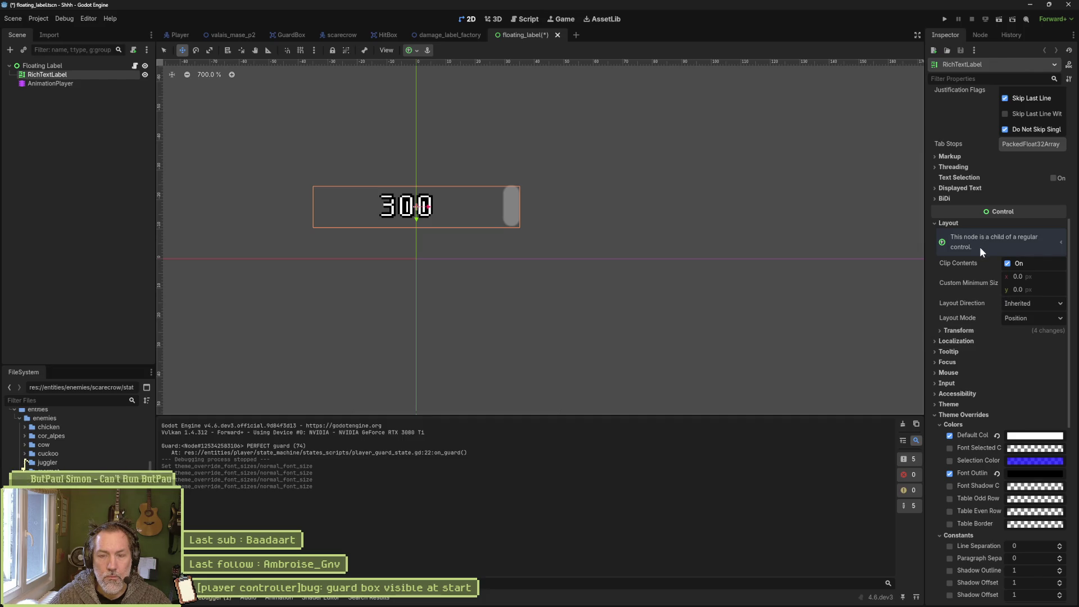
Turn on Fit Content for the floating_label RichTextLabel.
{"action": "scroll", "coordinate": [977, 243], "scroll_direction": "up", "scroll_amount": 3}
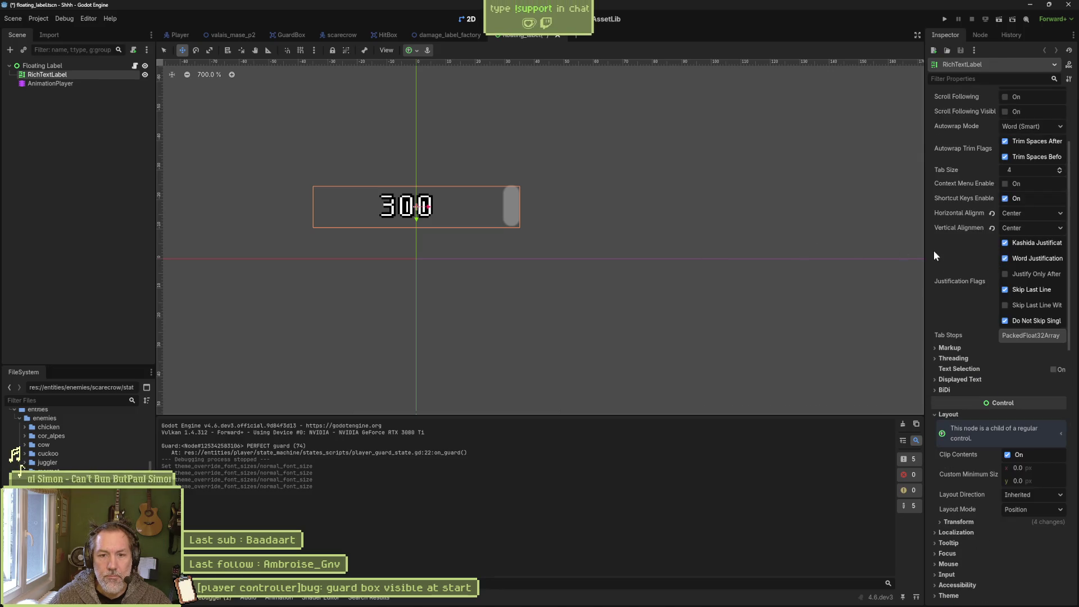
{"action": "scroll", "coordinate": [938, 256], "scroll_direction": "up", "scroll_amount": 2}
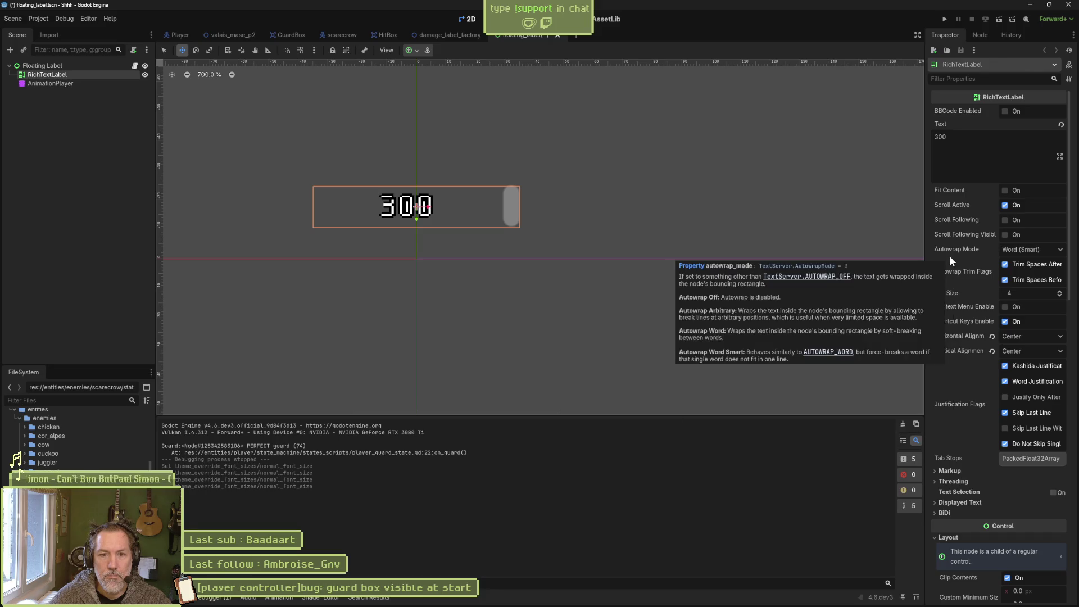
{"action": "left_click", "coordinate": [1004, 191]}
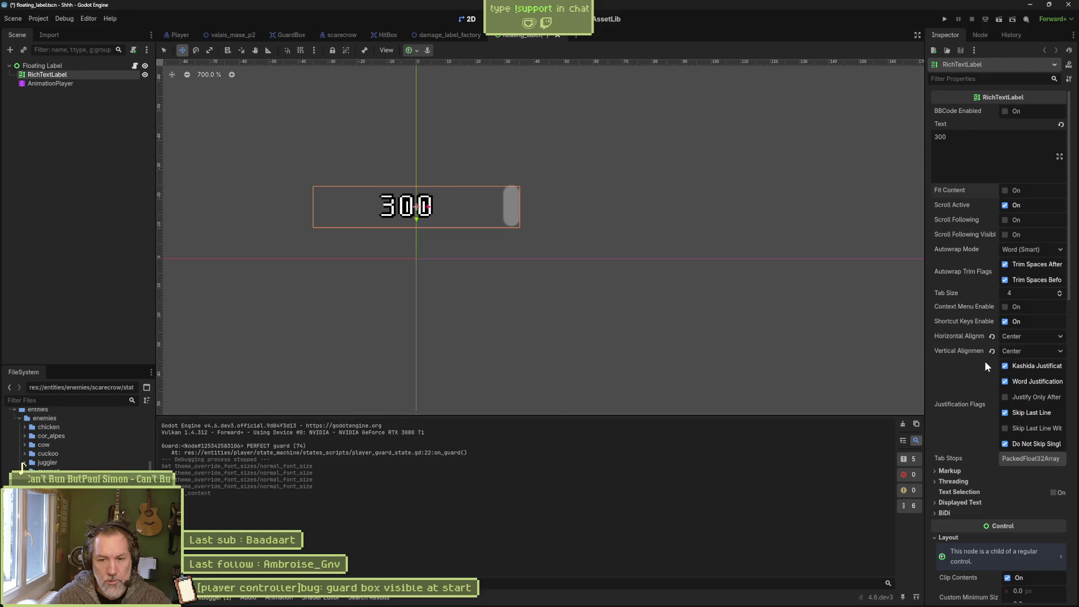
{"action": "scroll", "coordinate": [984, 361], "scroll_direction": "down", "scroll_amount": 3}
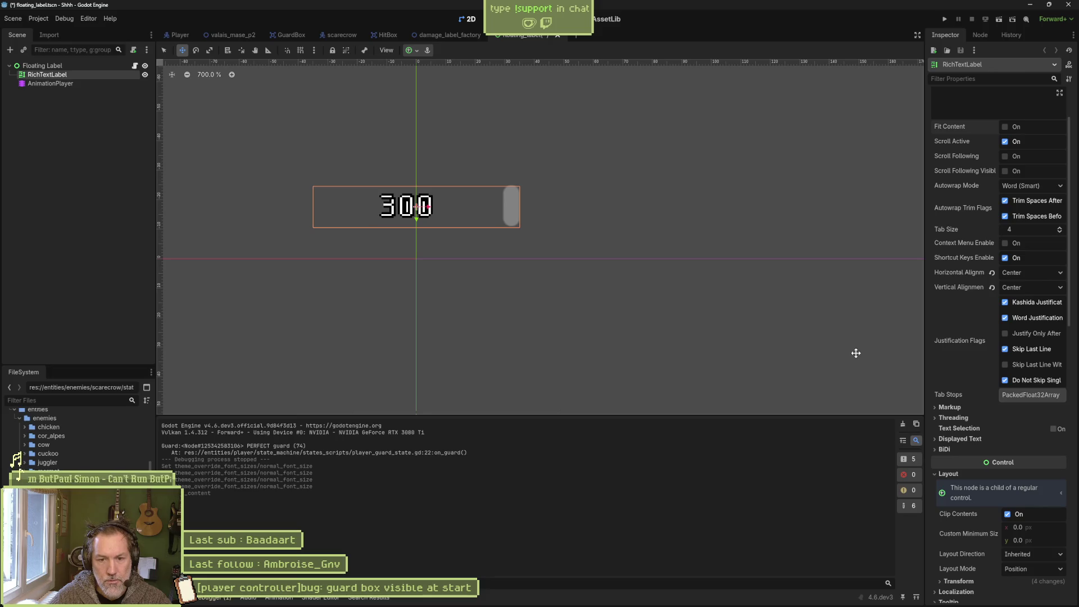
{"action": "left_click", "coordinate": [958, 438]}
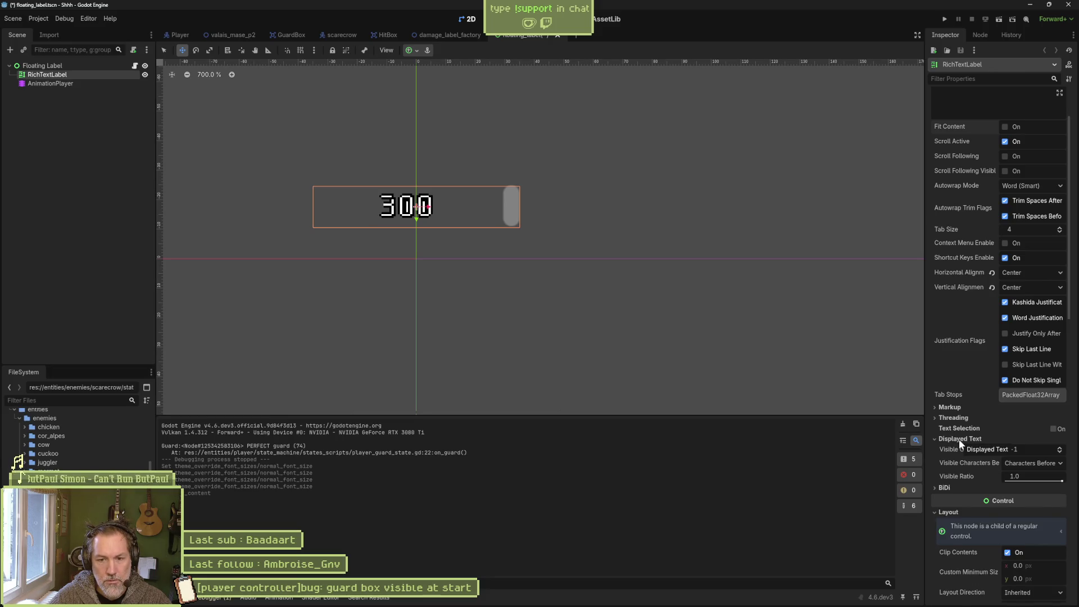
{"action": "left_click", "coordinate": [958, 439]}
{"action": "left_click", "coordinate": [957, 450]}
{"action": "left_click", "coordinate": [958, 449]}
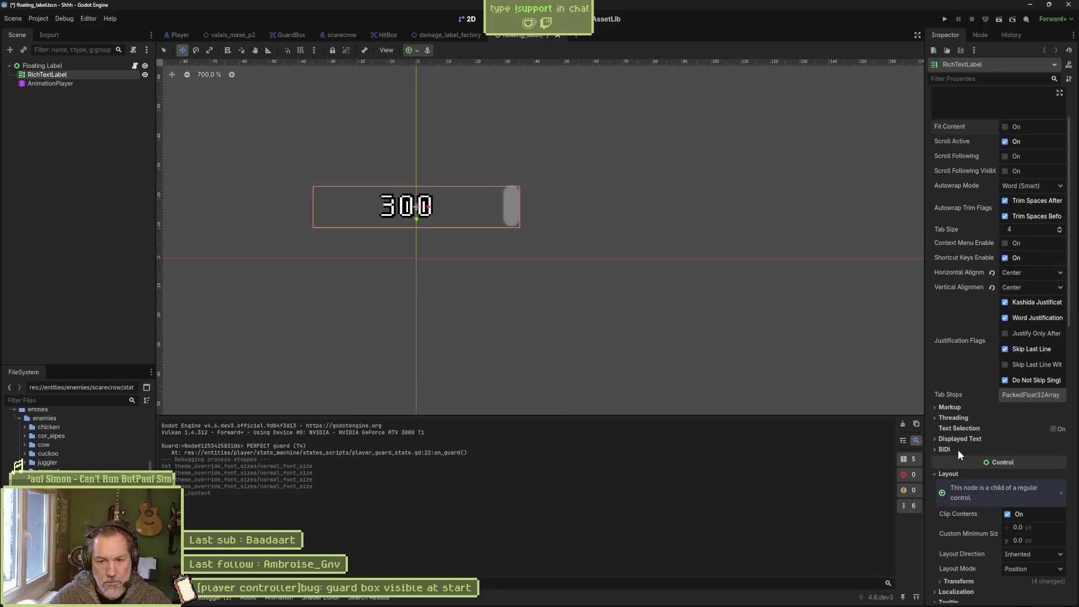
Try a new Custom Minimum Size width, undo it back to 0, and expand Transform.
{"action": "scroll", "coordinate": [949, 393], "scroll_direction": "down", "scroll_amount": 5}
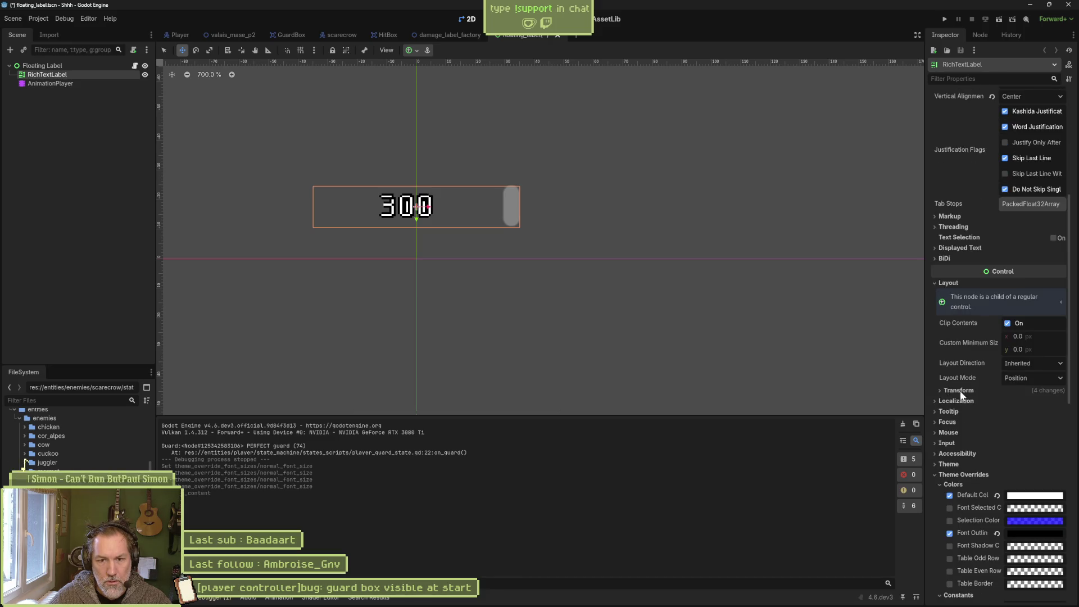
{"action": "left_click", "coordinate": [1005, 342]}
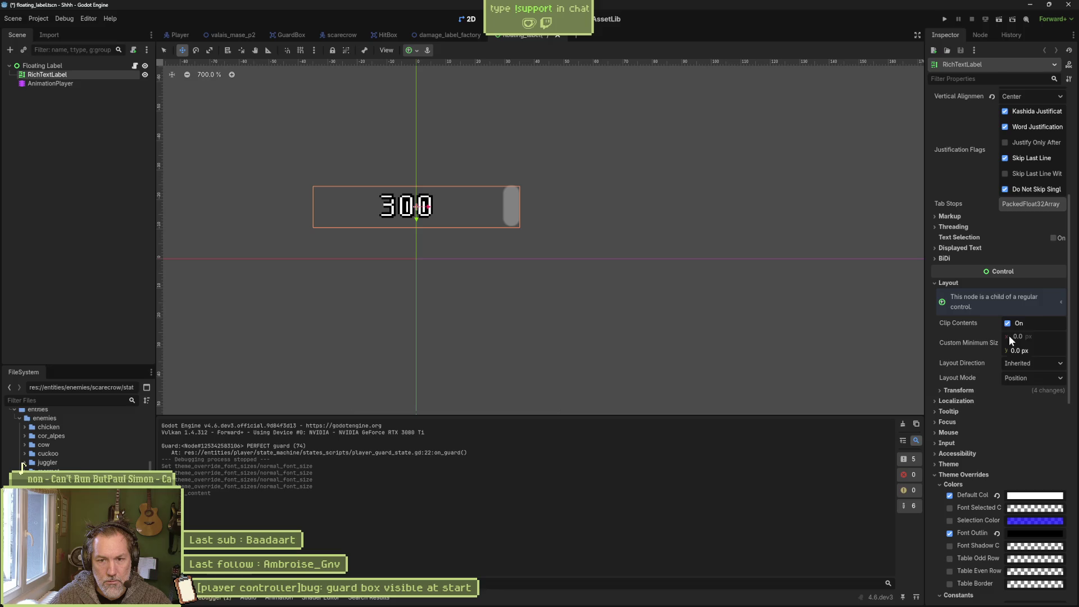
{"action": "left_click_drag", "start_coordinate": [1016, 333], "coordinate": [1028, 334]}
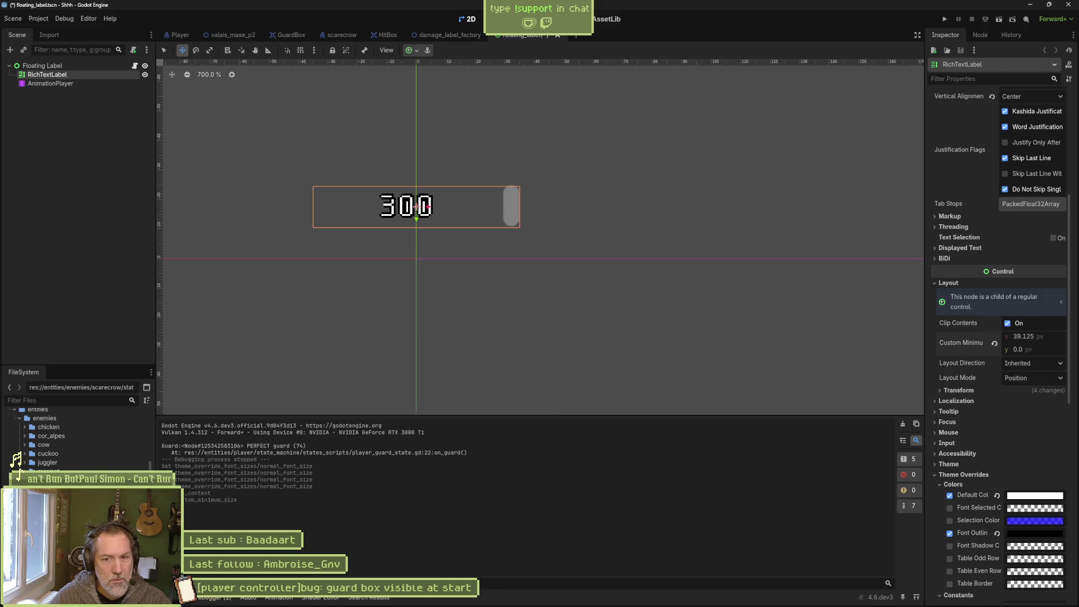
{"action": "key", "text": "ctrl+z"}
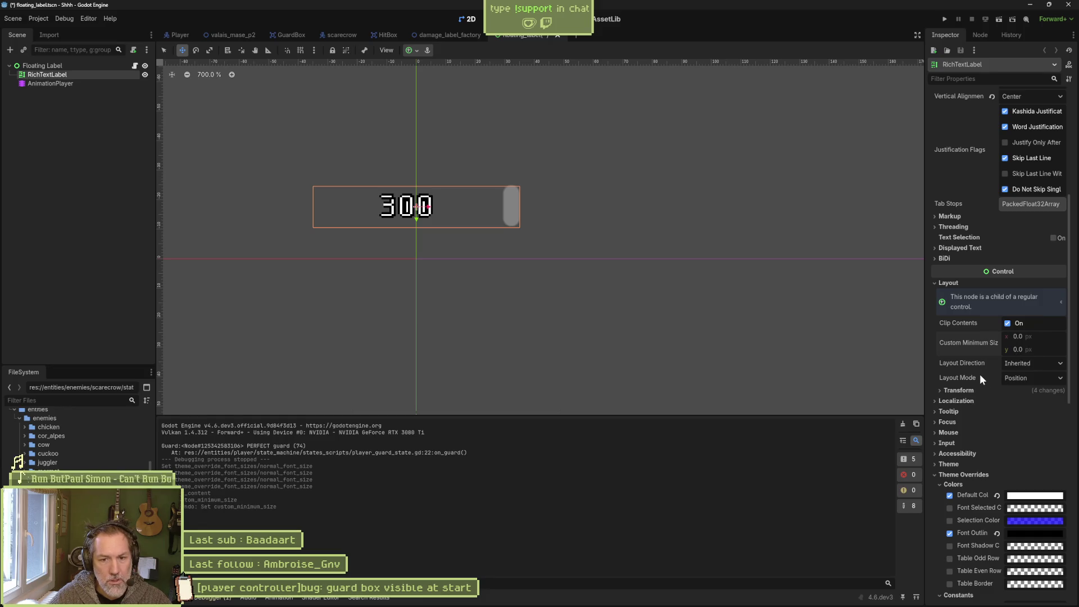
{"action": "left_click", "coordinate": [966, 390]}
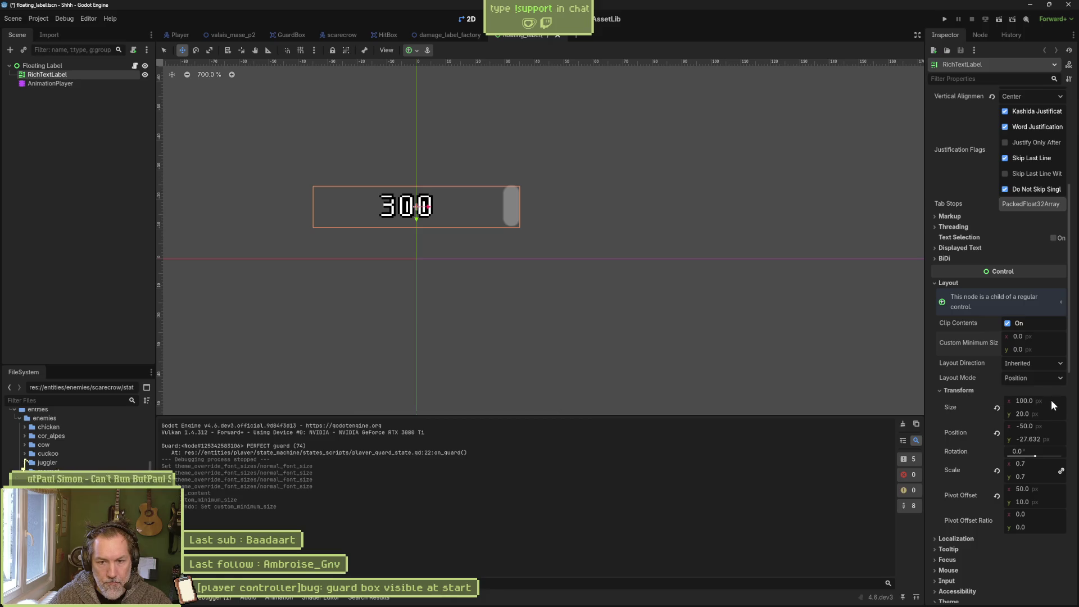
Set the label's Size y to 30 so it measures 100 × 30, and save floating_label.
{"action": "left_click_drag", "start_coordinate": [1050, 413], "coordinate": [1052, 413]}
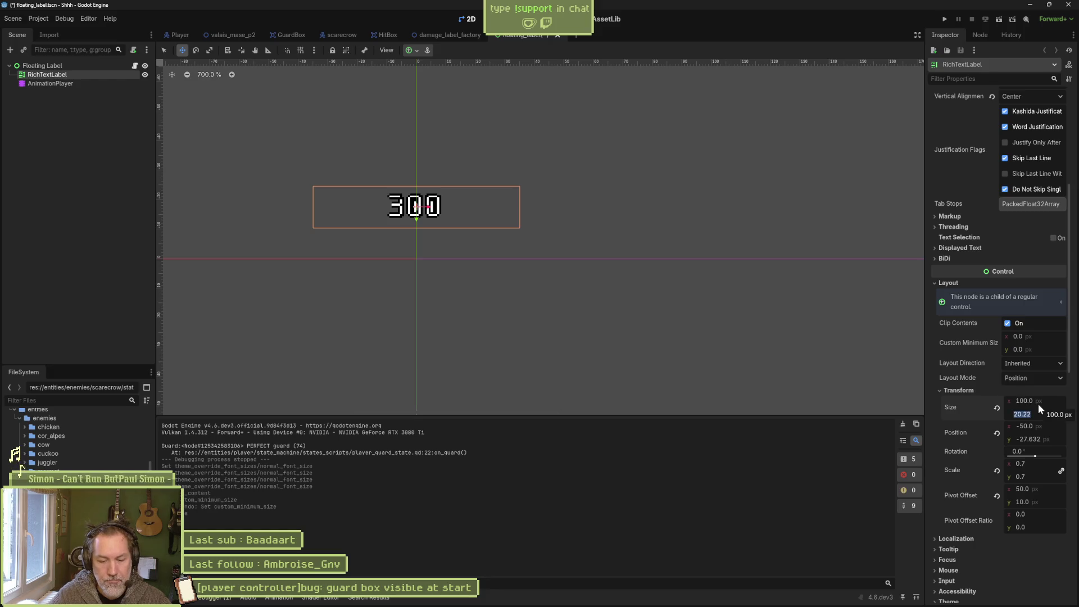
{"action": "type", "text": "30"}
{"action": "key", "text": "Return"}
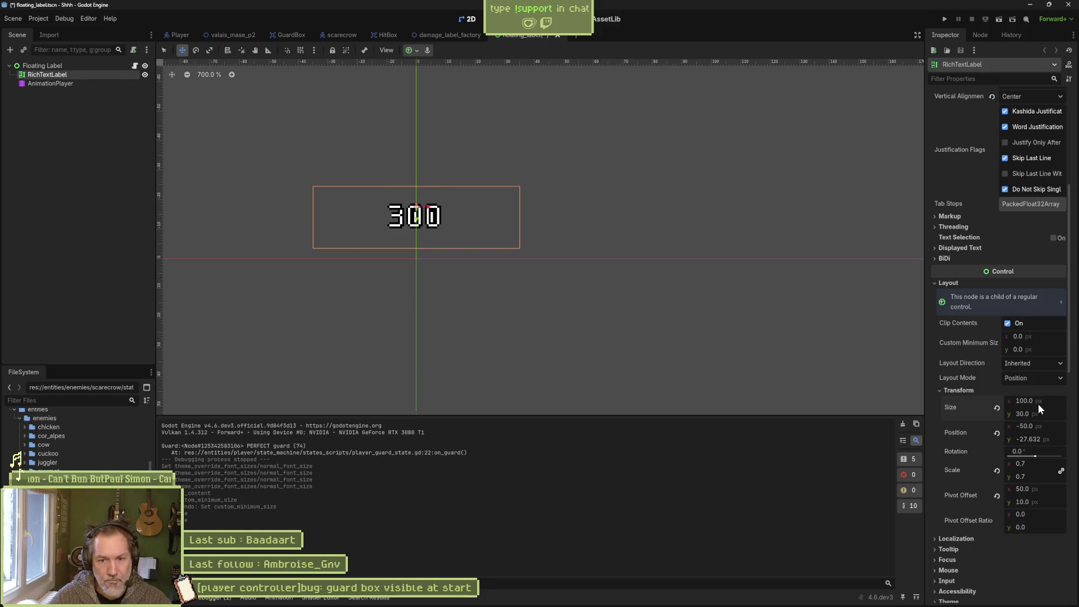
{"action": "key", "text": "ctrl+s"}
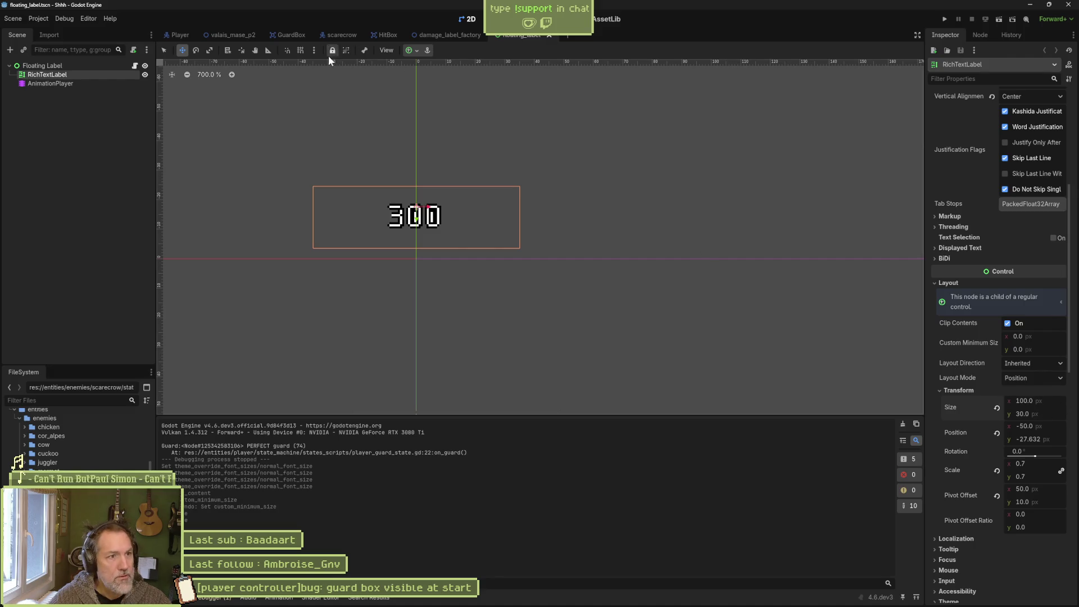
{"action": "left_click", "coordinate": [244, 35]}
{"action": "key", "text": "F6"}
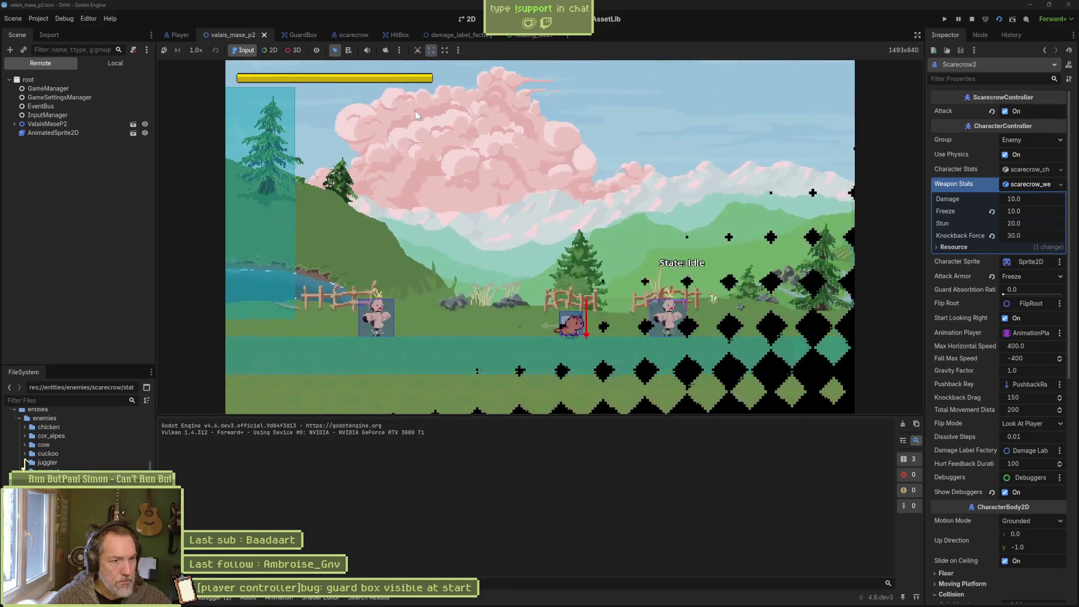
{"action": "key", "text": "Right"}
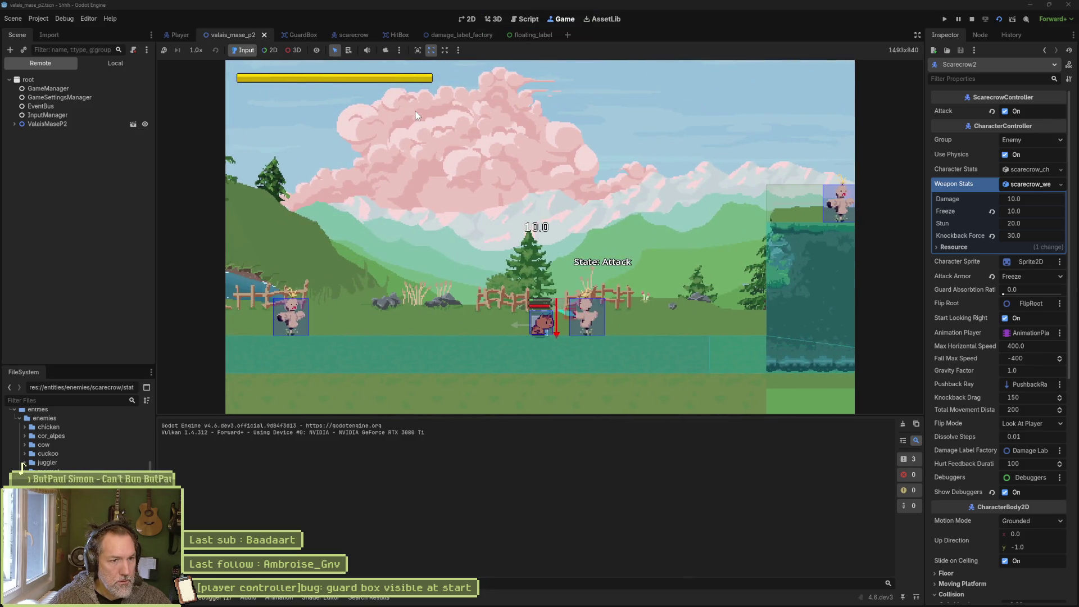
{"action": "key", "text": "F8"}
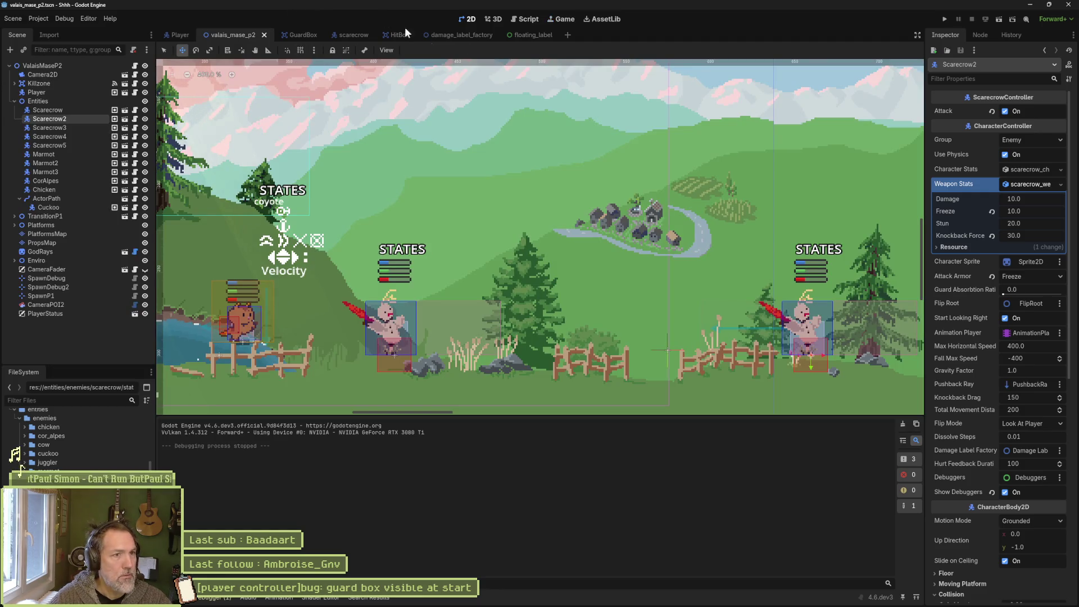
{"action": "left_click", "coordinate": [531, 36]}
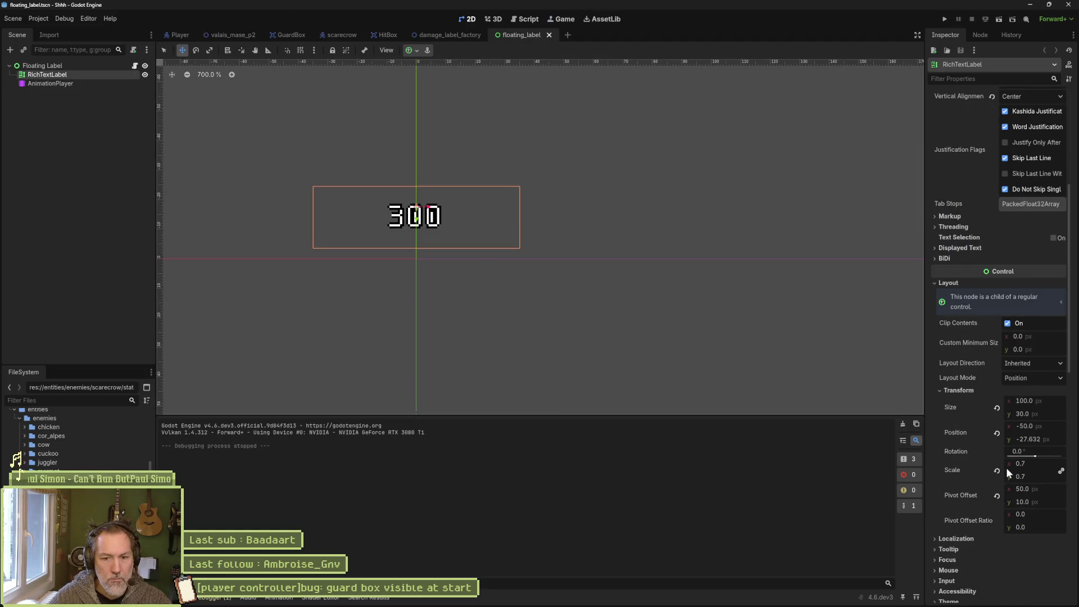
Raise the 300 label's Outline Size to 9, save, and run the valais_mase_p2 level.
{"action": "scroll", "coordinate": [1006, 468], "scroll_direction": "down", "scroll_amount": 10}
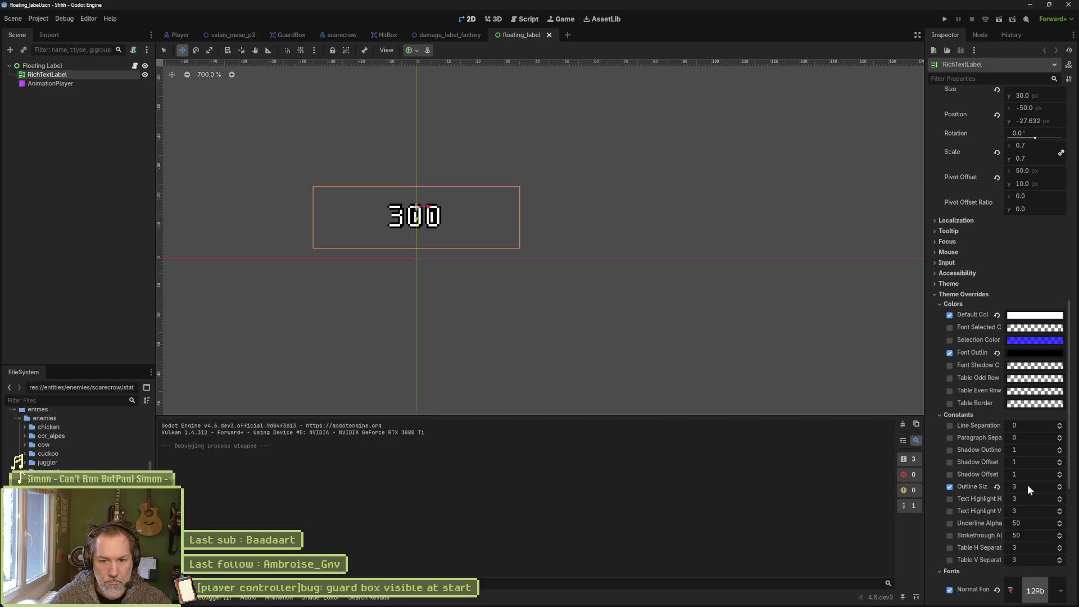
{"action": "left_click", "coordinate": [1059, 484]}
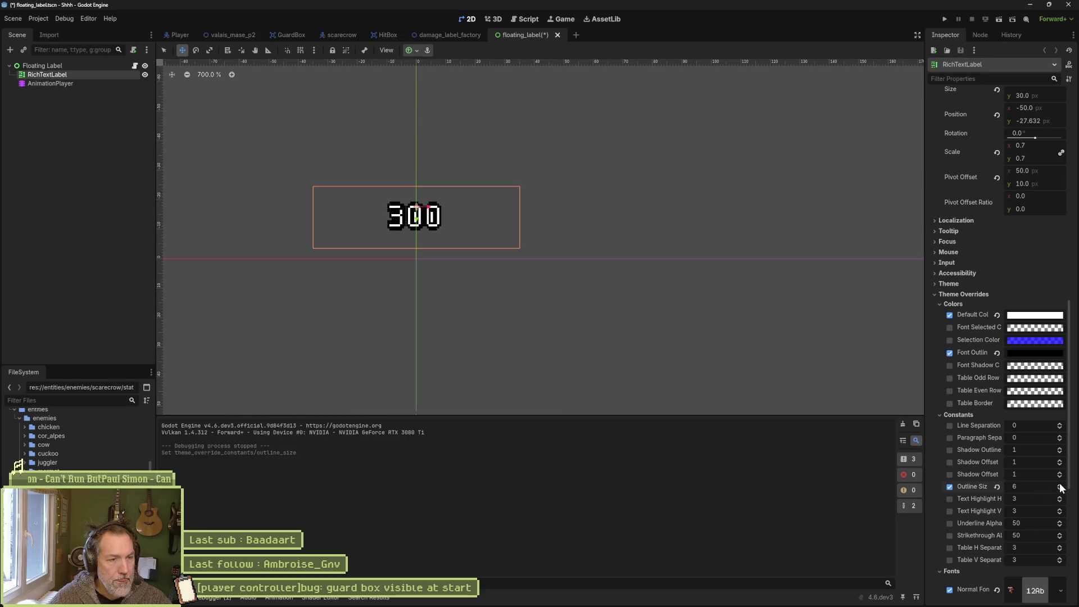
{"action": "left_click", "coordinate": [1060, 485]}
{"action": "key", "text": "ctrl+s"}
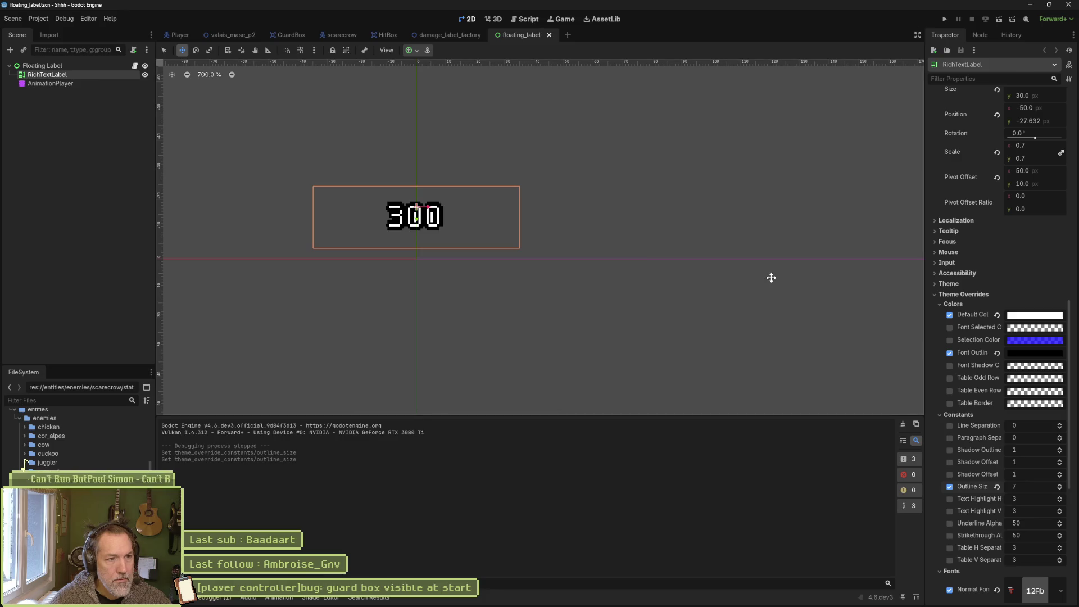
{"action": "left_click", "coordinate": [1060, 484]}
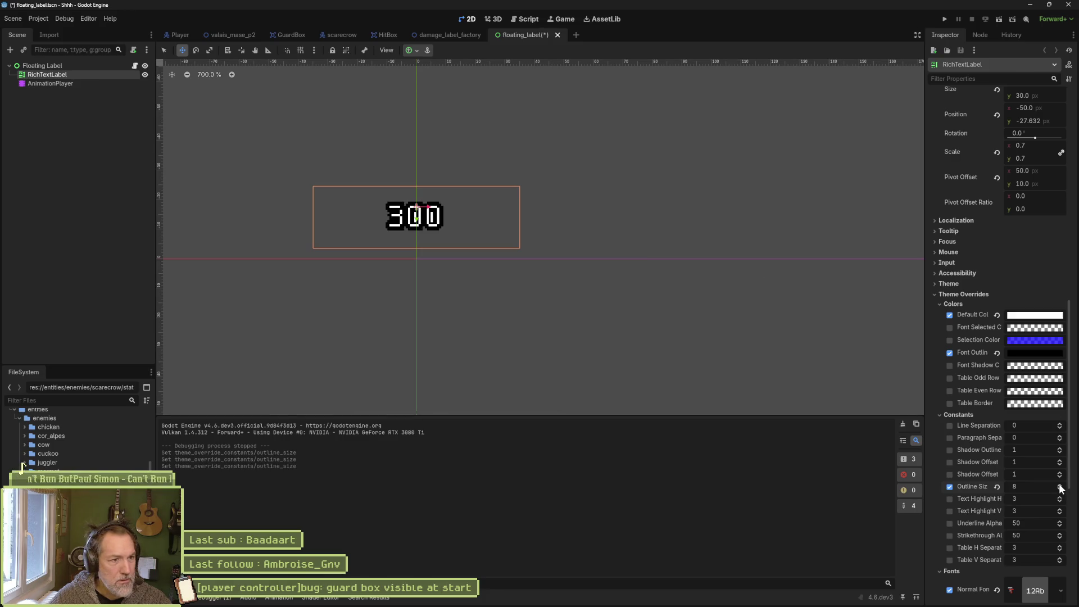
{"action": "left_click", "coordinate": [1060, 485]}
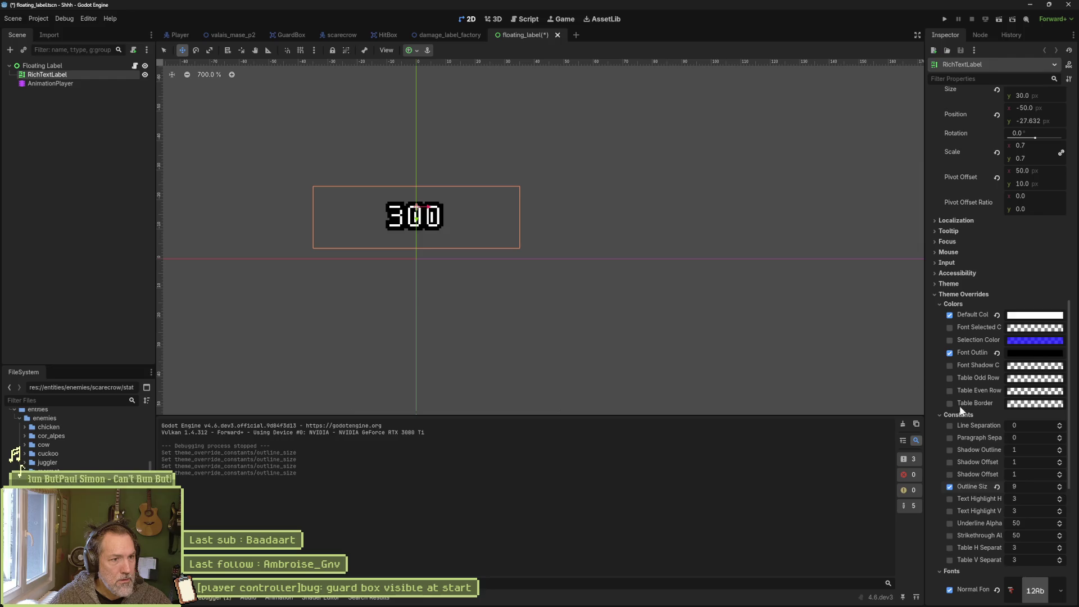
{"action": "key", "text": "ctrl+s"}
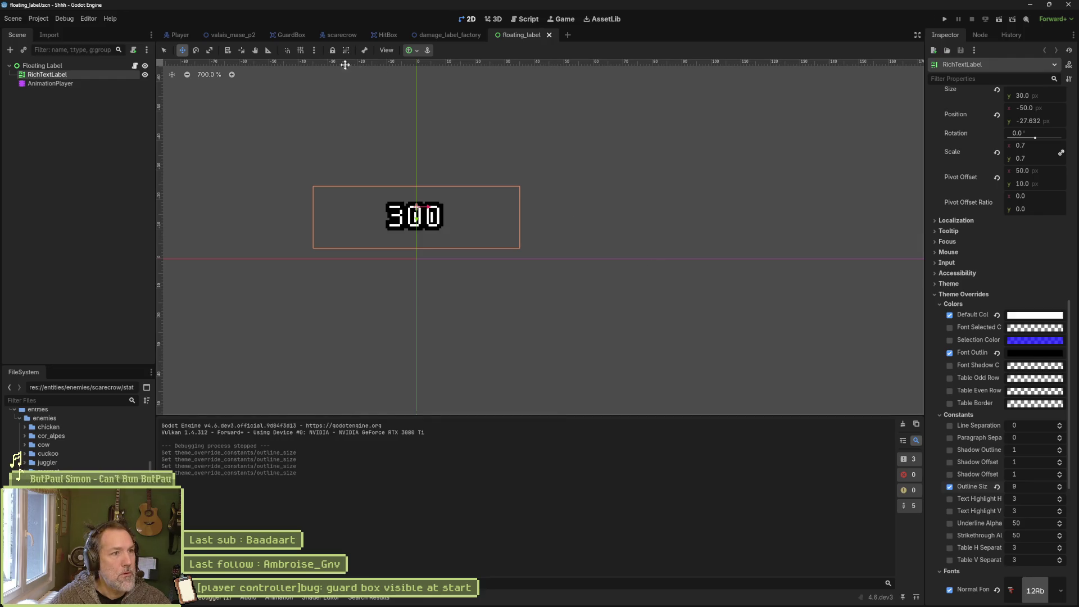
{"action": "left_click", "coordinate": [240, 35]}
{"action": "key", "text": "F6"}
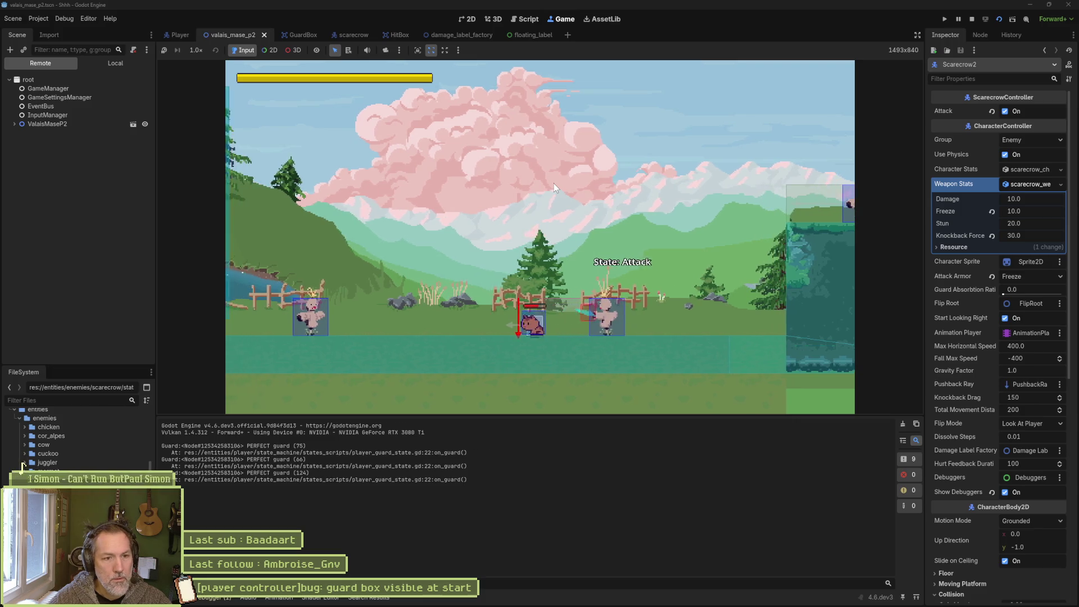
Stop the test run and bring up Fork to review the seven changes.
{"action": "key", "text": "F8"}
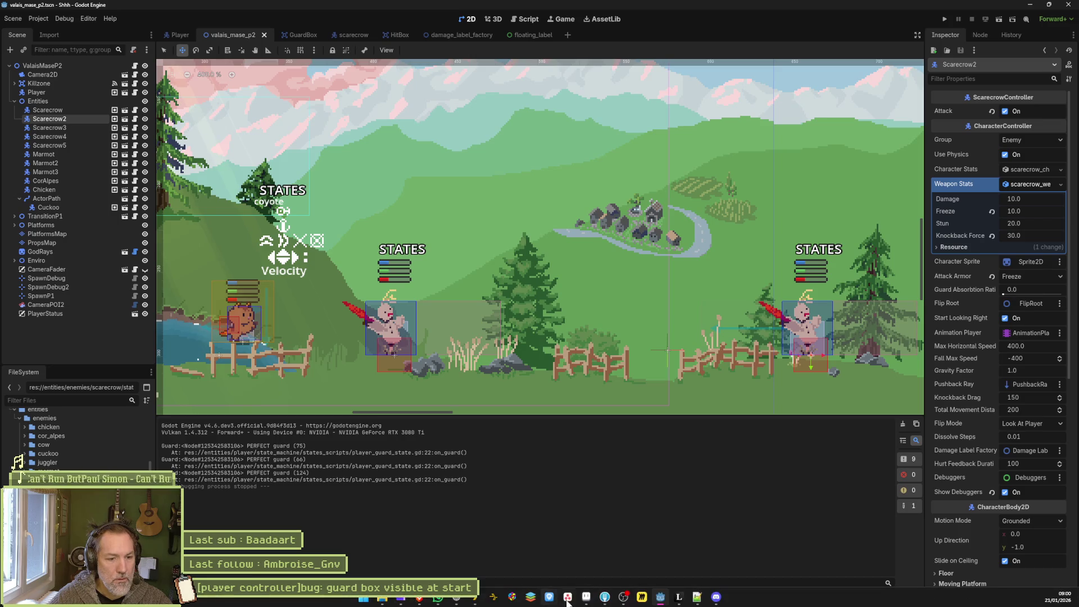
{"action": "left_click", "coordinate": [604, 597]}
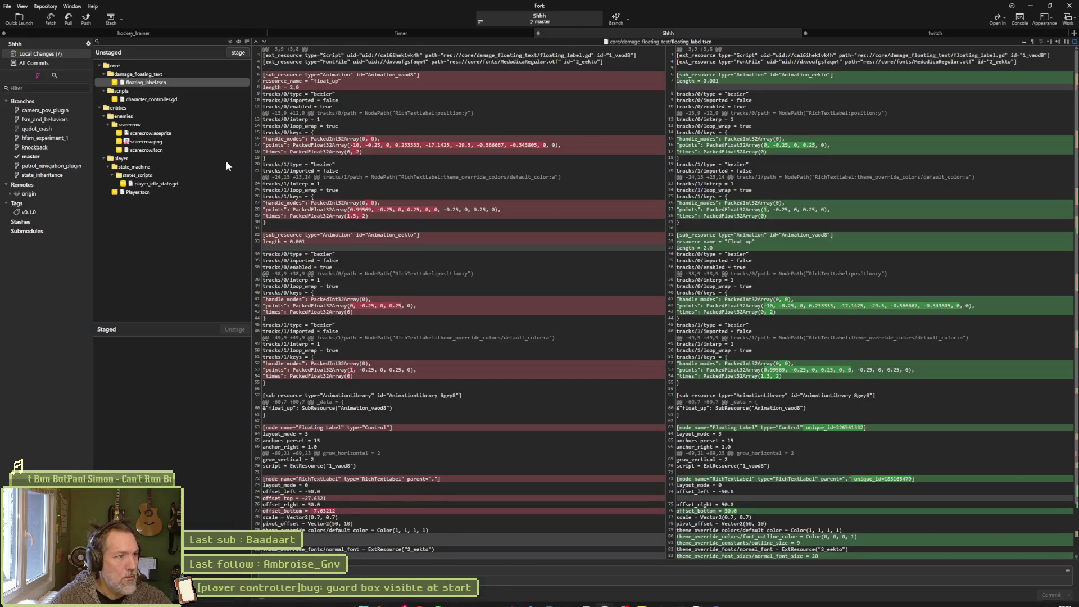
Write the commit message from the Asana task title plus scarecrow sprite and animation notes.
{"action": "left_click", "coordinate": [171, 142]}
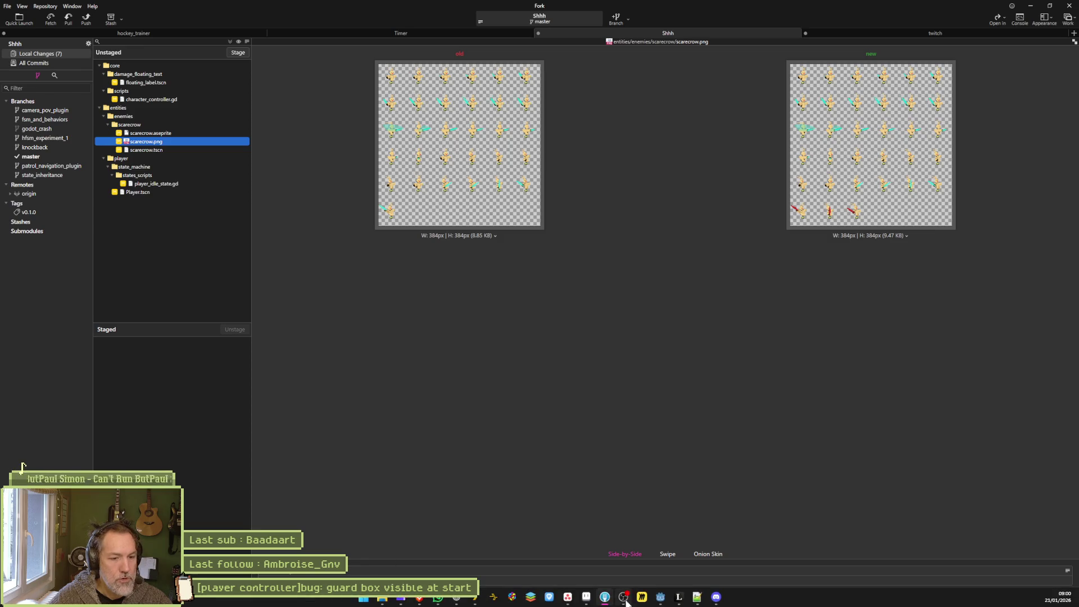
{"action": "left_click", "coordinate": [568, 598]}
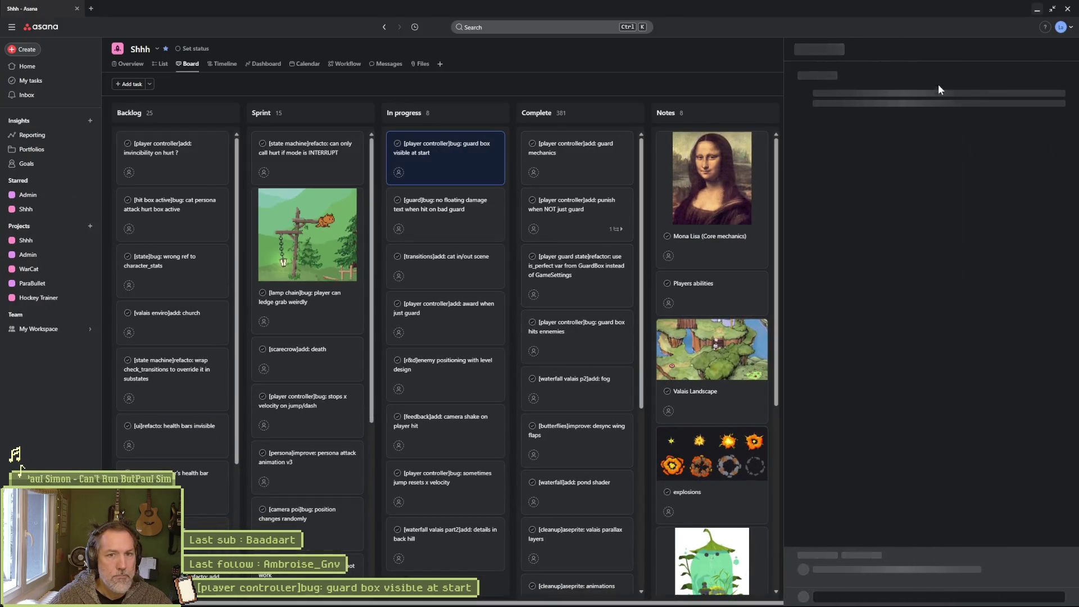
{"action": "left_click", "coordinate": [922, 75]}
{"action": "key", "text": "ctrl+a"}
{"action": "key", "text": "ctrl+c"}
{"action": "key", "text": "alt+Tab"}
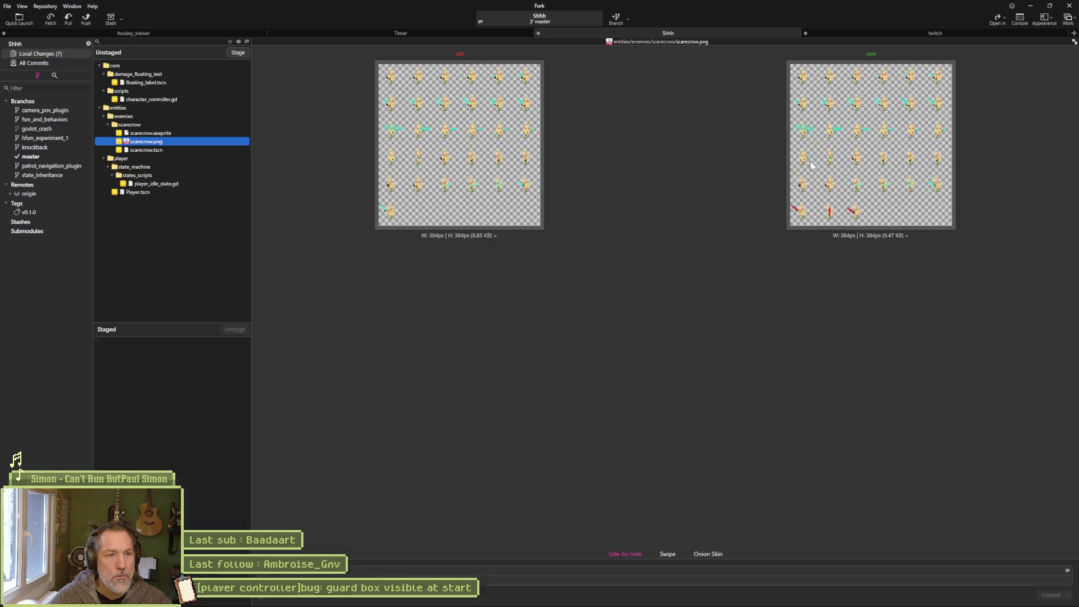
{"action": "left_click", "coordinate": [417, 570]}
{"action": "key", "text": "ctrl+v"}
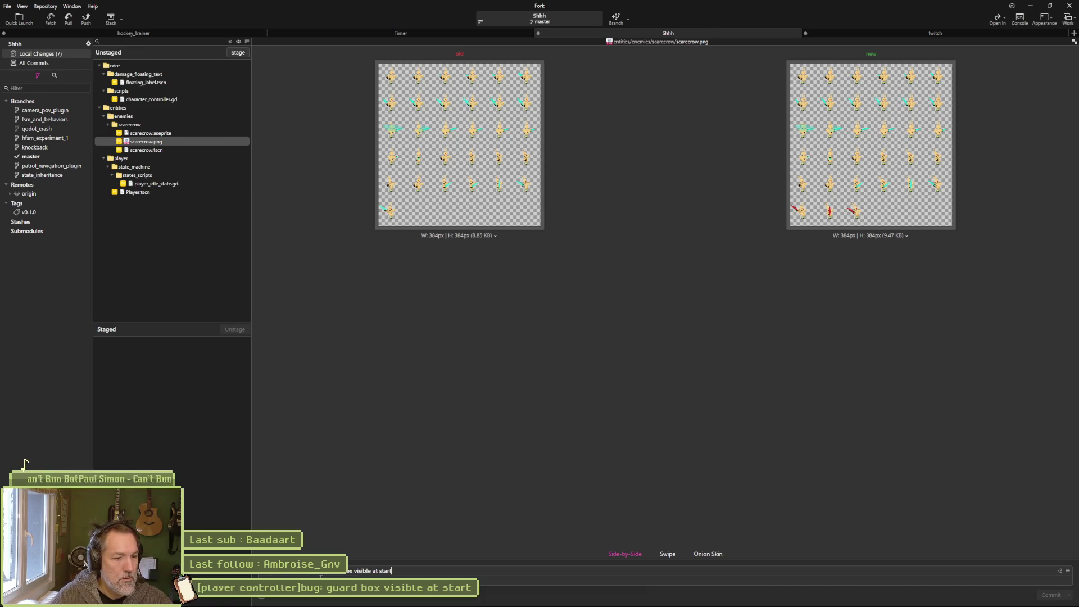
{"action": "type", "text": "i"}
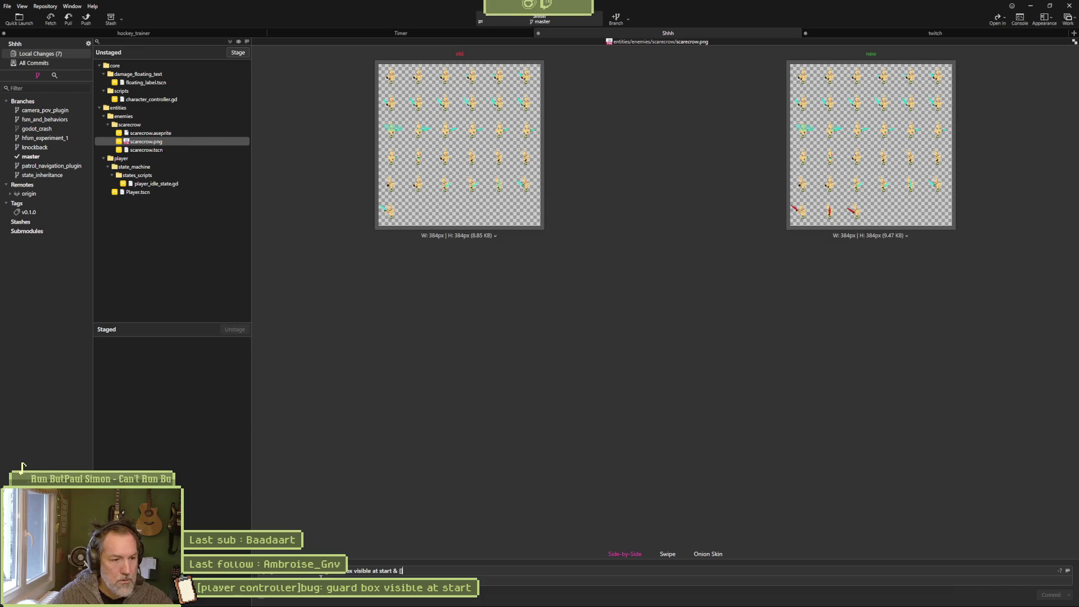
{"action": "type", "text": "ating damage t"}
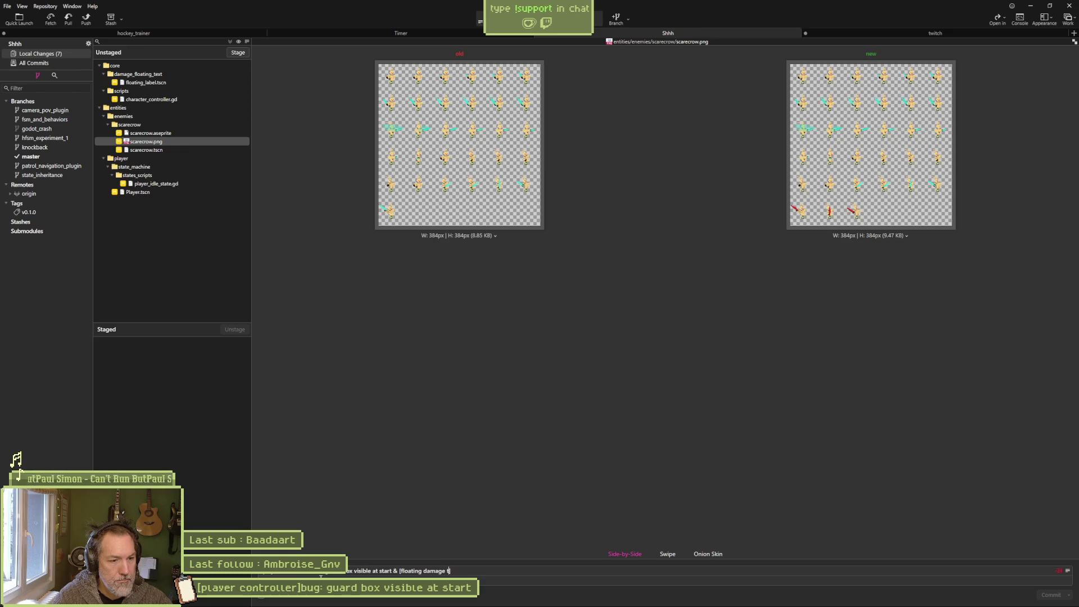
{"action": "type", "text": "ext]refactored: bigger and outlined"}
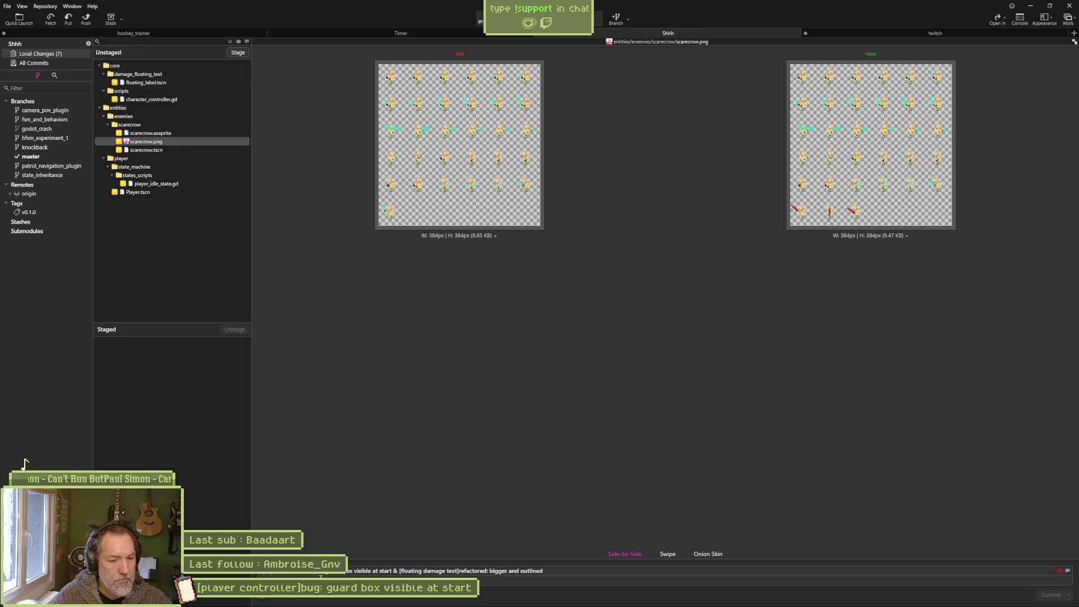
{"action": "type", "text": " &"}
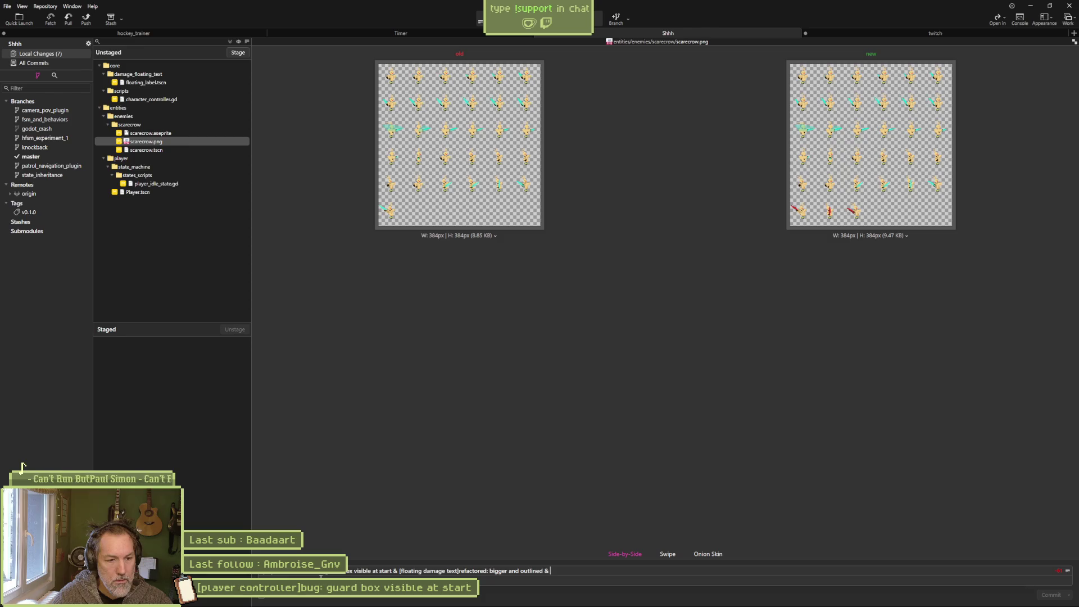
{"action": "type", "text": "[sca"}
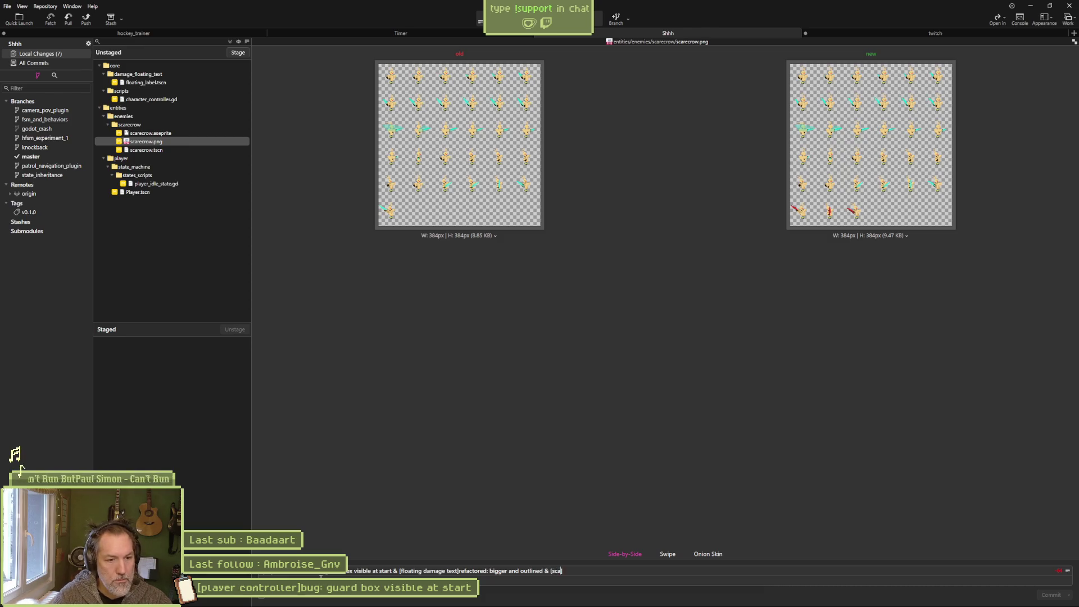
{"action": "type", "text": "recrow"}
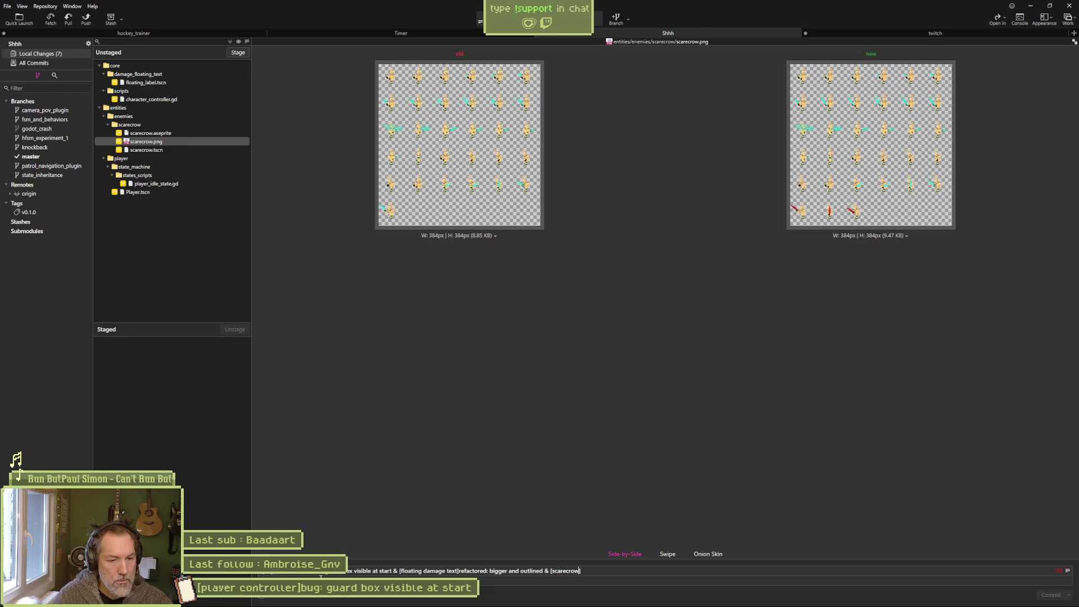
{"action": "type", "text": " sprite]refa"}
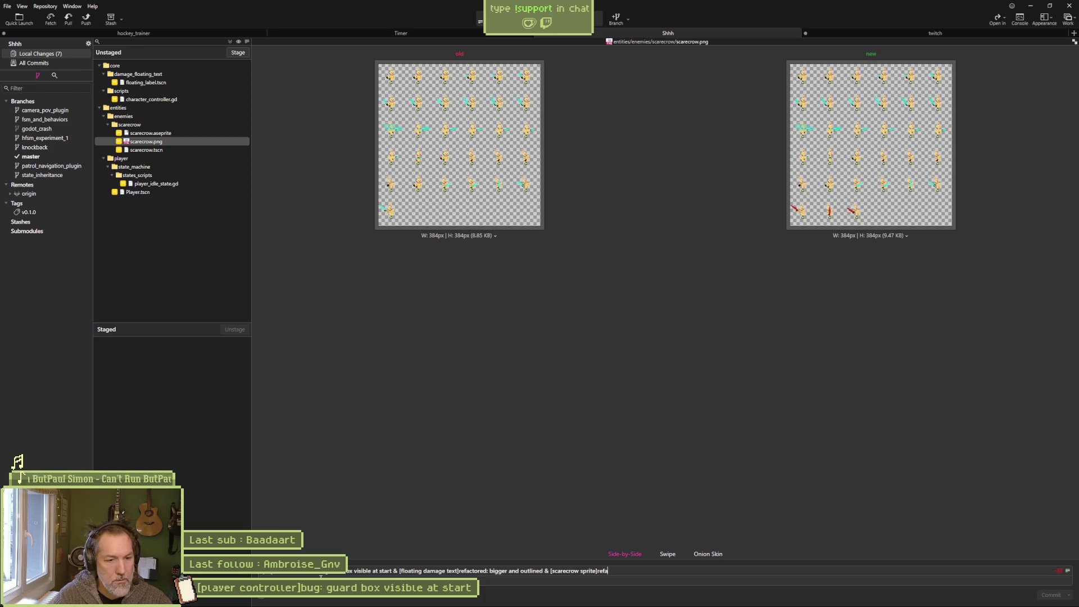
{"action": "type", "text": "ctored: ad"}
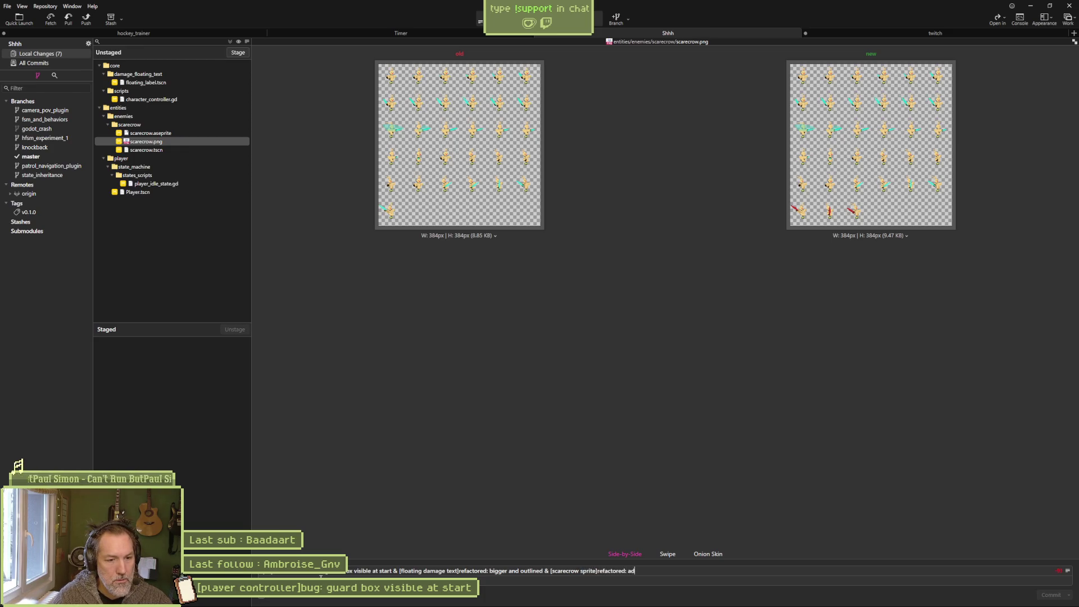
{"action": "type", "text": "ded red on weapon for"}
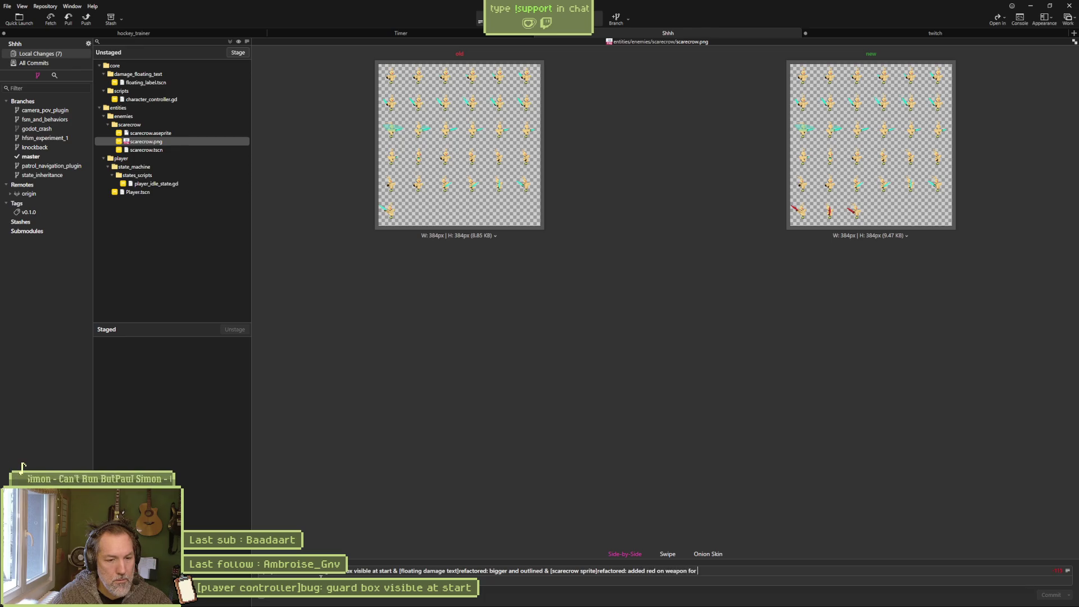
{"action": "type", "text": "bad g"}
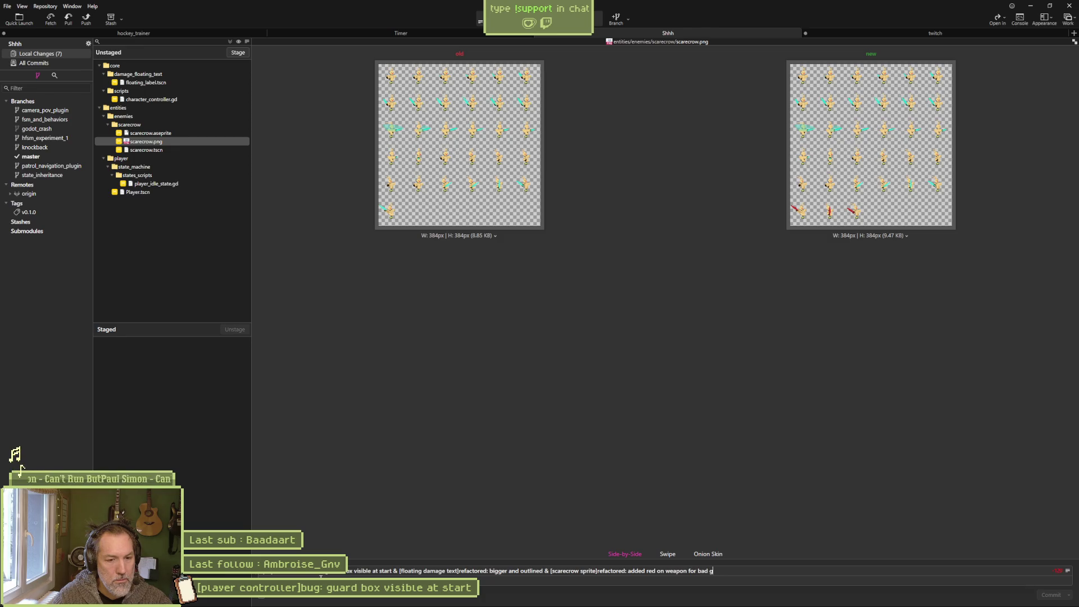
{"action": "type", "text": "perfect"}
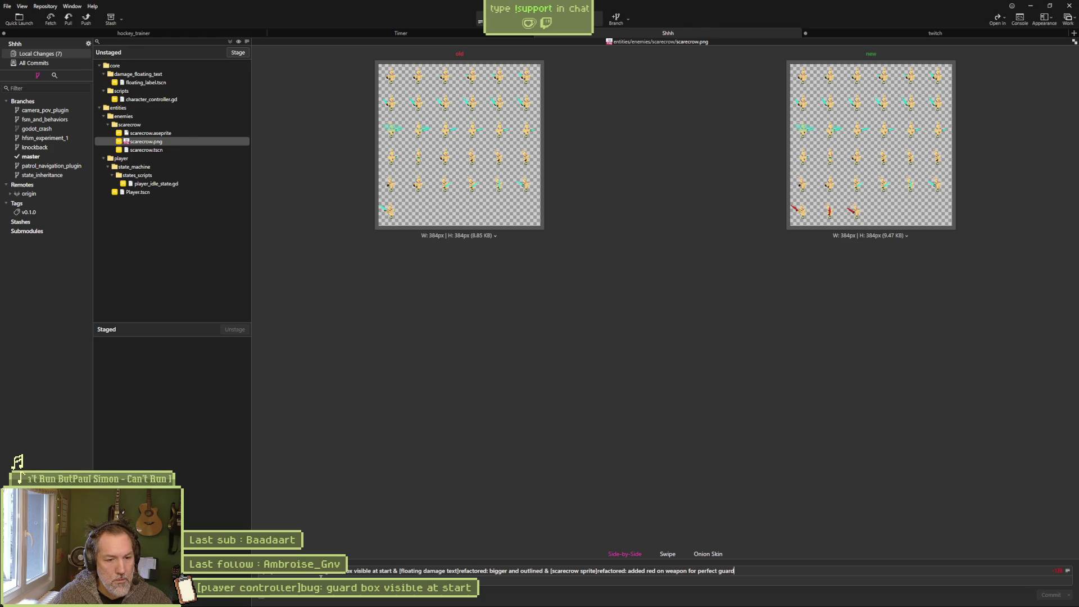
{"action": "type", "text": "a nimation"}
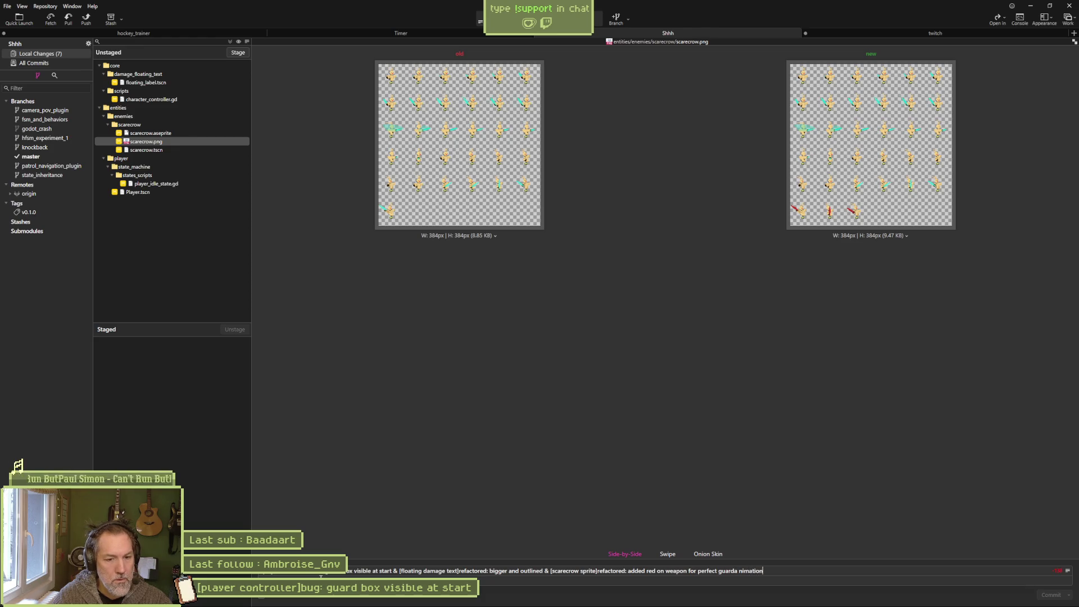
Correct the commit message typo and return to the Shhh repository's changes.
{"action": "key", "text": "ctrl+Left"}
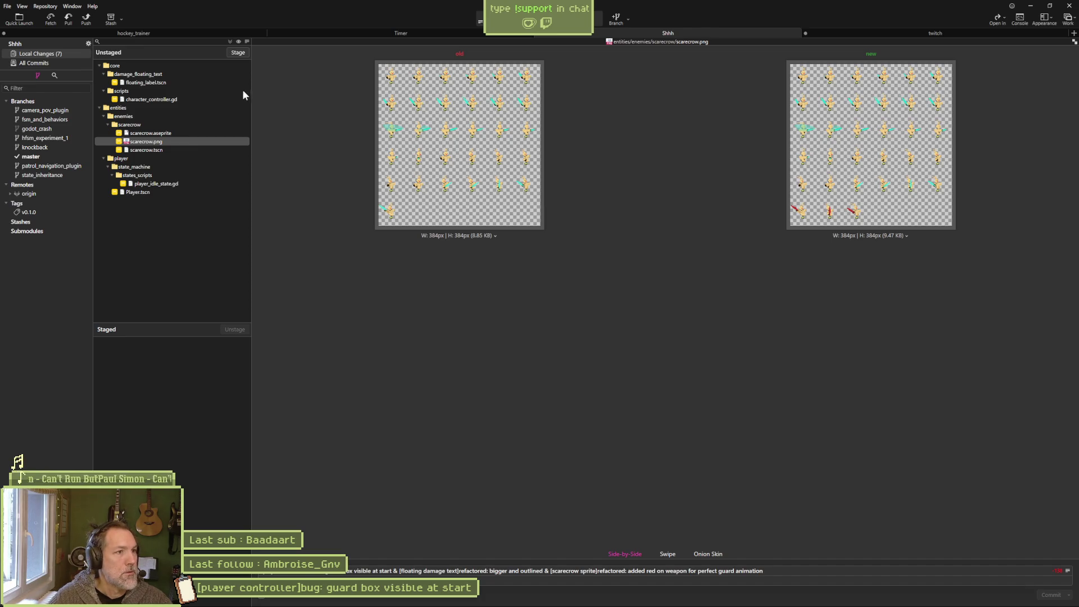
{"action": "left_click", "coordinate": [228, 34]}
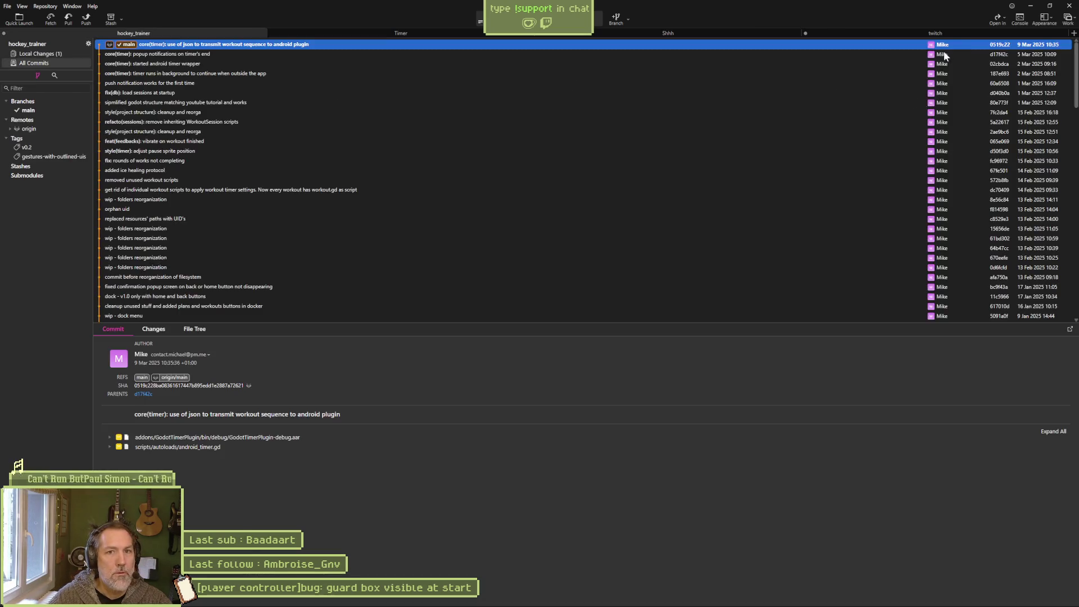
{"action": "left_click", "coordinate": [953, 32]}
{"action": "left_click", "coordinate": [686, 36]}
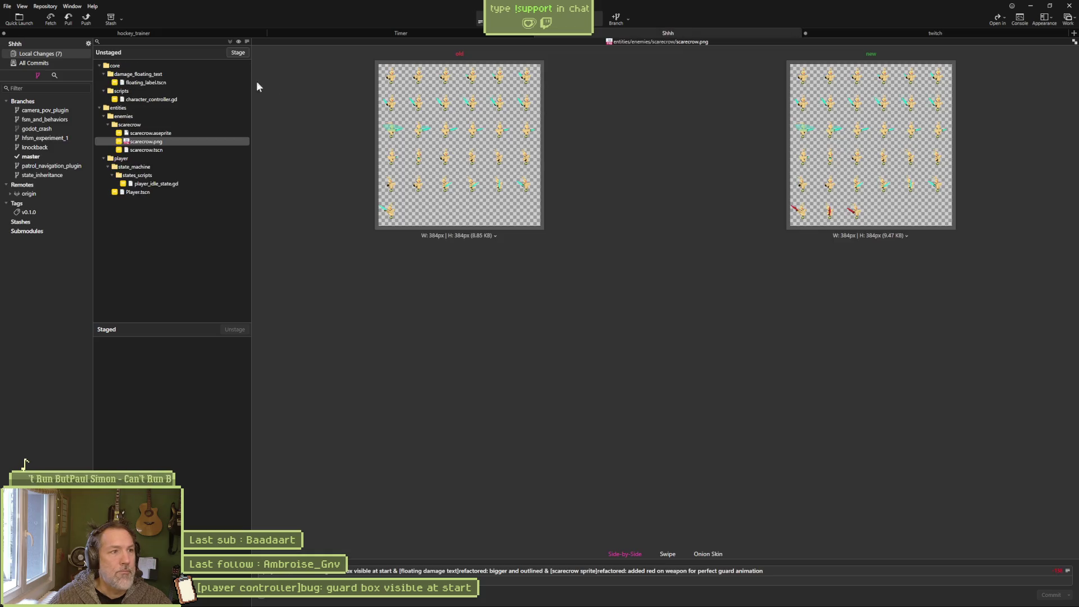
Stage all seven files, commit, push to origin, and minimize Fork.
{"action": "left_click", "coordinate": [236, 52]}
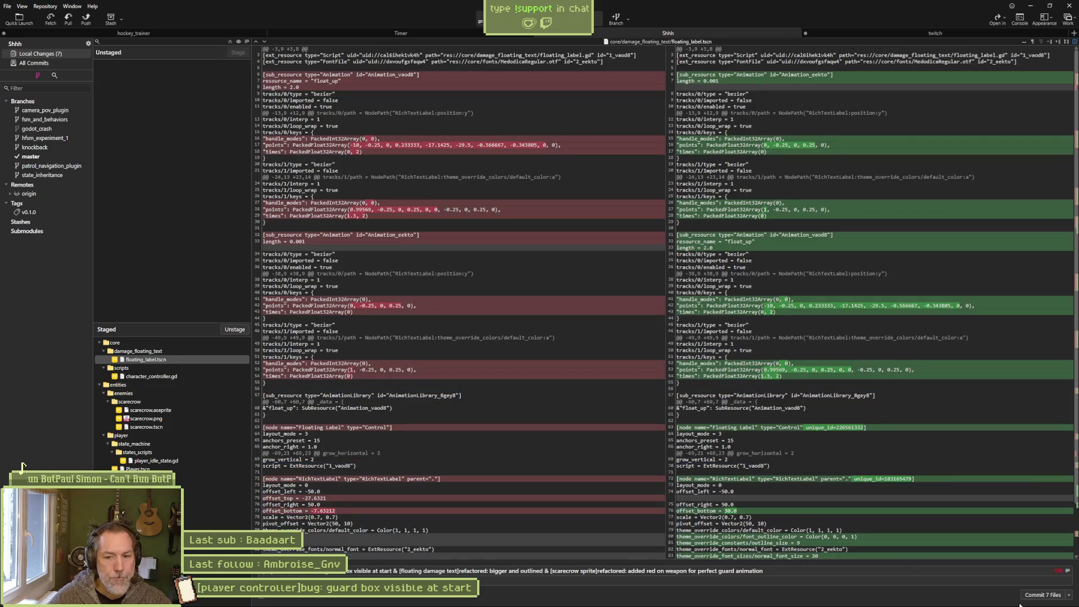
{"action": "left_click", "coordinate": [1036, 595]}
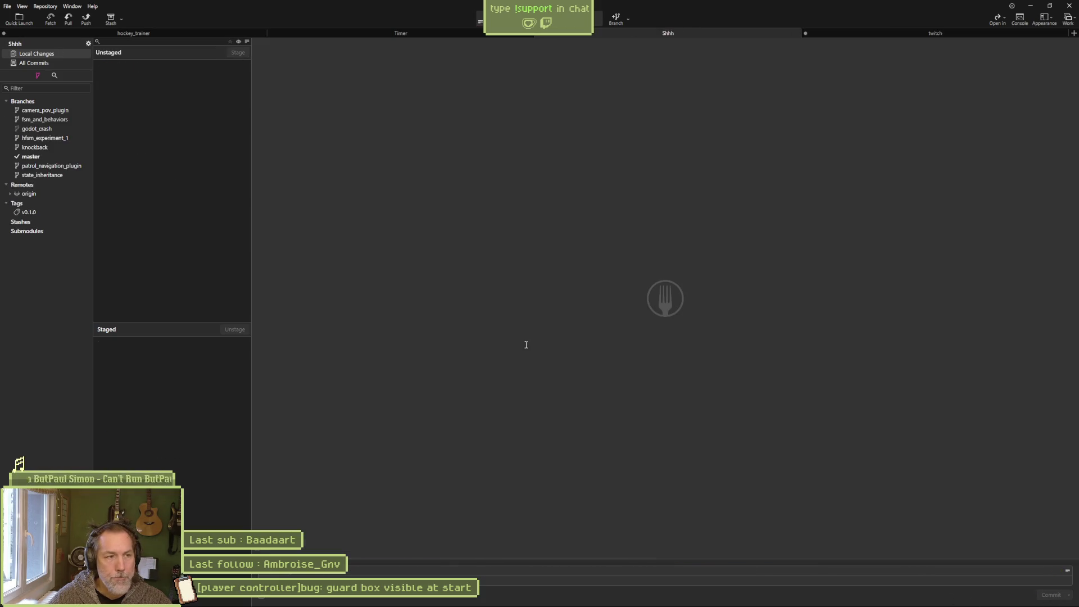
{"action": "left_click", "coordinate": [87, 21]}
{"action": "left_click", "coordinate": [593, 332]}
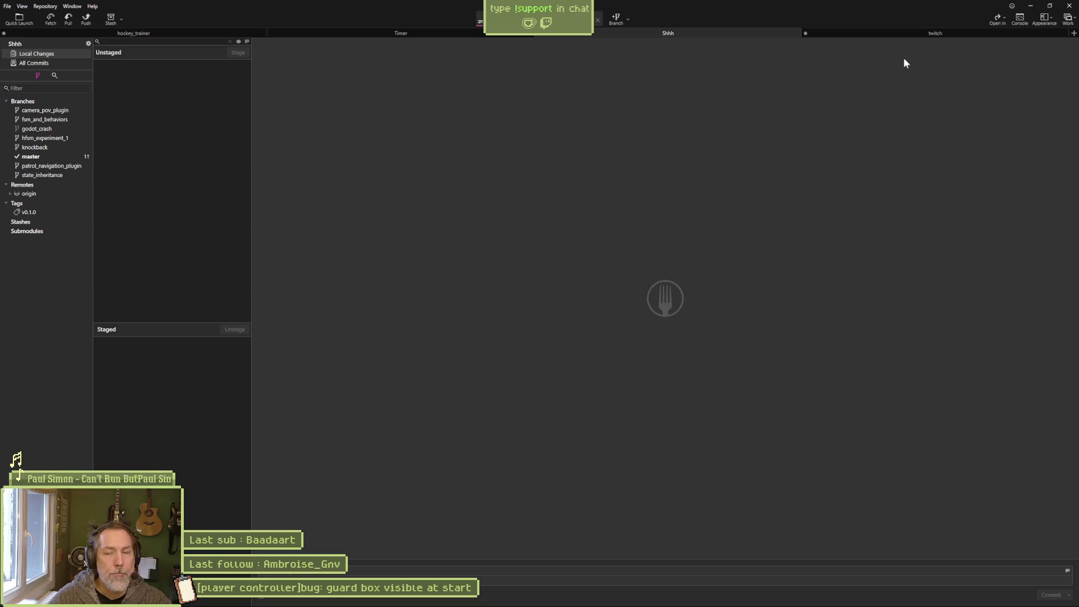
{"action": "left_click", "coordinate": [1030, 6]}
Move the 'guard box visible at start' card to Complete and open the 'no floating damage text' task.
{"action": "left_click_drag", "start_coordinate": [495, 143], "coordinate": [562, 149]}
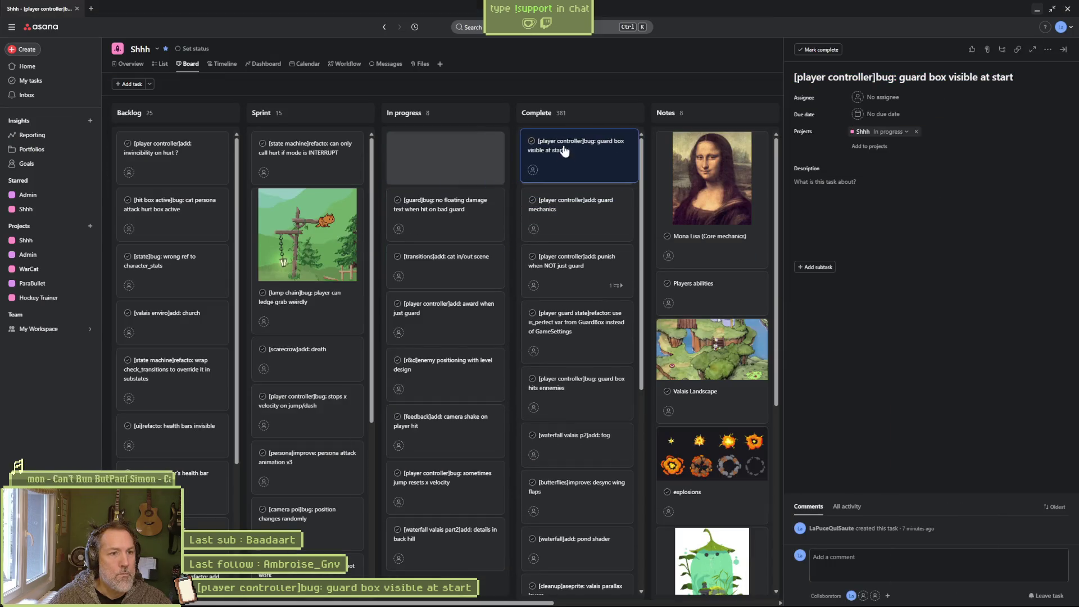
{"action": "left_click", "coordinate": [445, 154]}
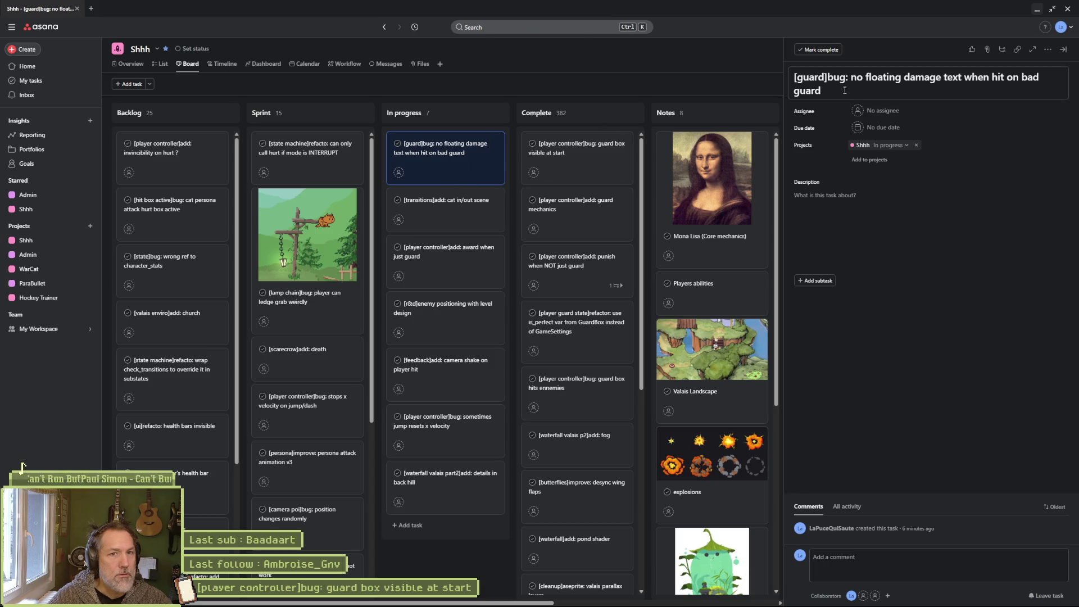
{"action": "left_click", "coordinate": [1036, 9]}
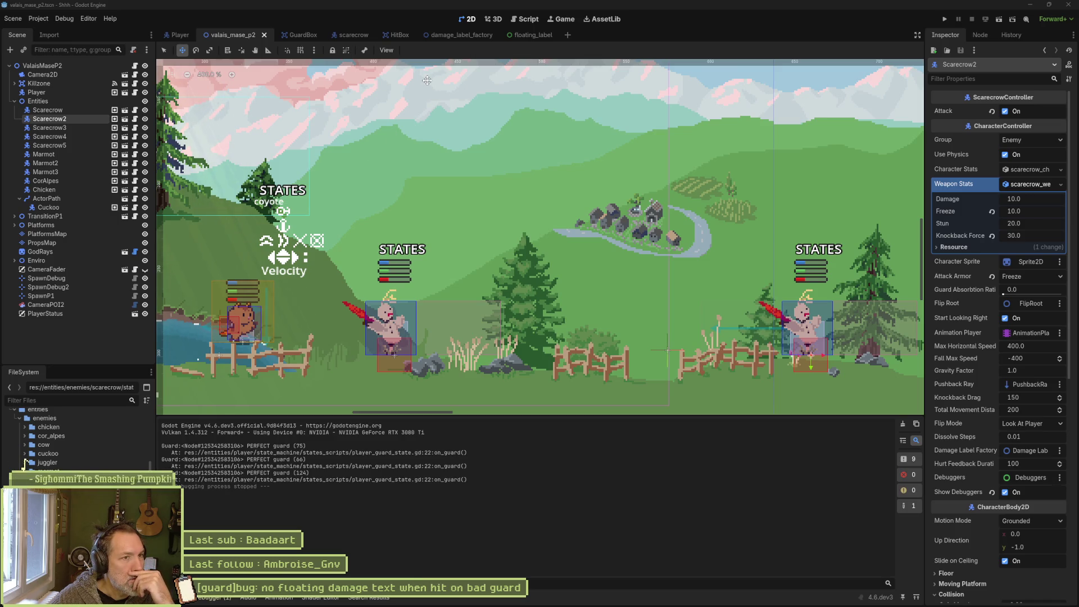
Inspect how on_hurt emits hurt and calls hurt_feedback in character_controller.gd.
{"action": "left_click", "coordinate": [524, 19]}
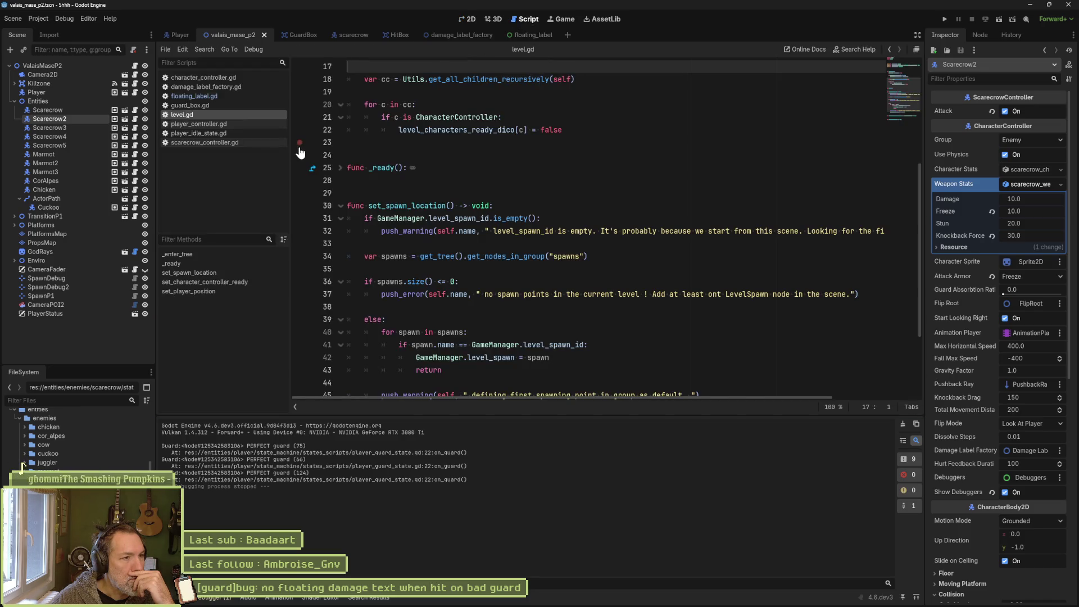
{"action": "left_click", "coordinate": [219, 78]}
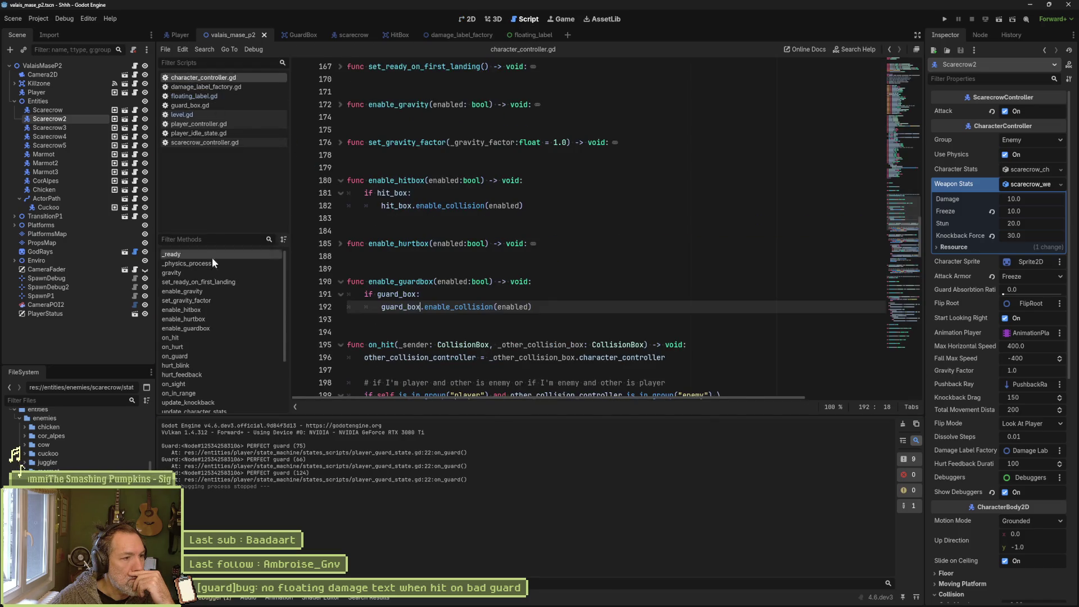
{"action": "left_click", "coordinate": [185, 347]}
{"action": "scroll", "coordinate": [455, 262], "scroll_direction": "down", "scroll_amount": 4}
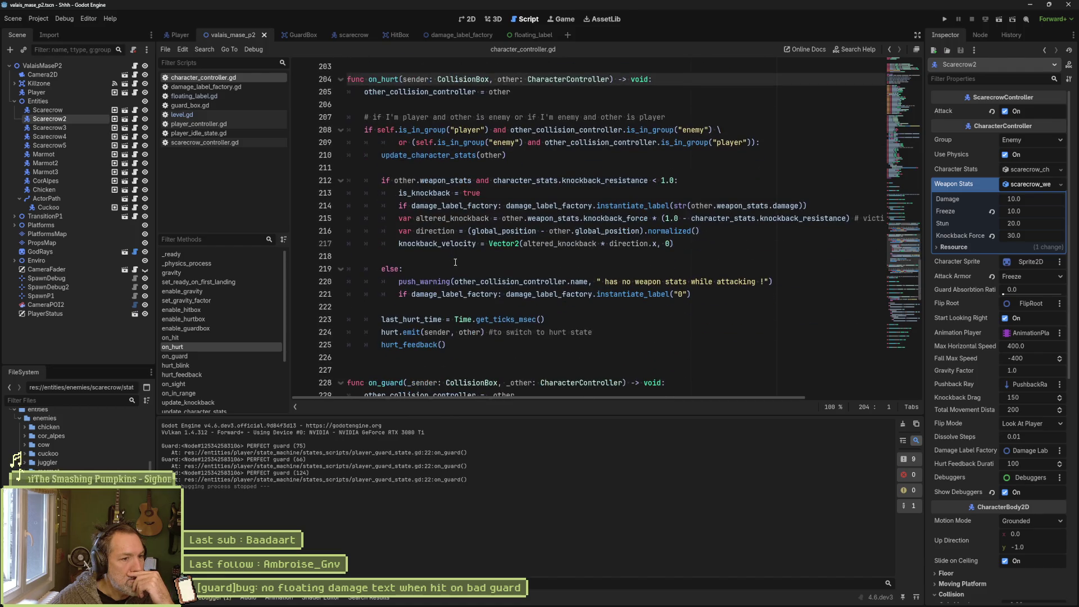
{"action": "double_click", "coordinate": [409, 344]}
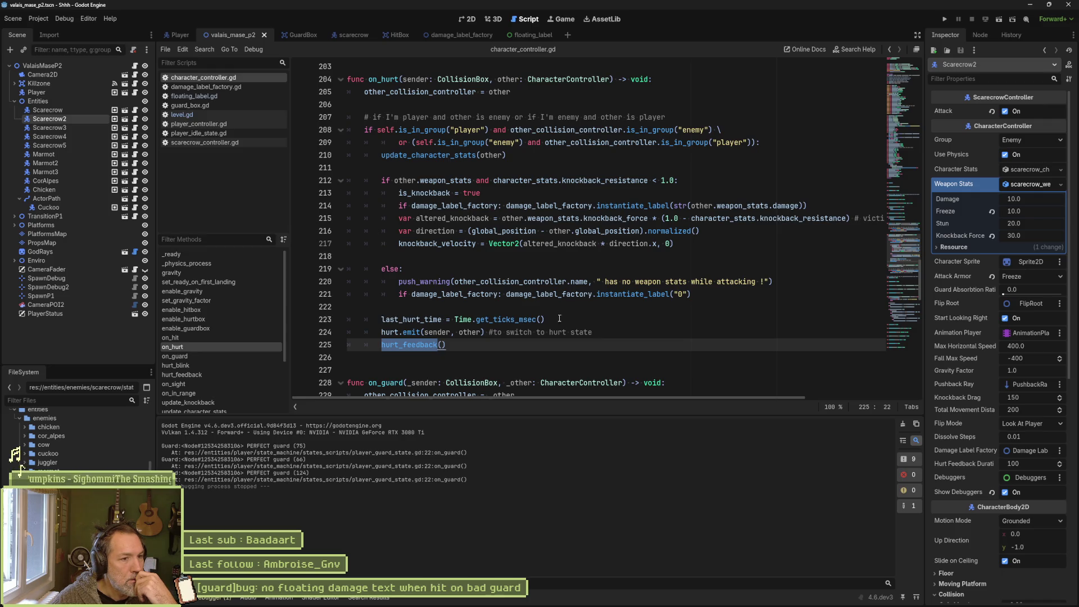
{"action": "left_click", "coordinate": [433, 155]}
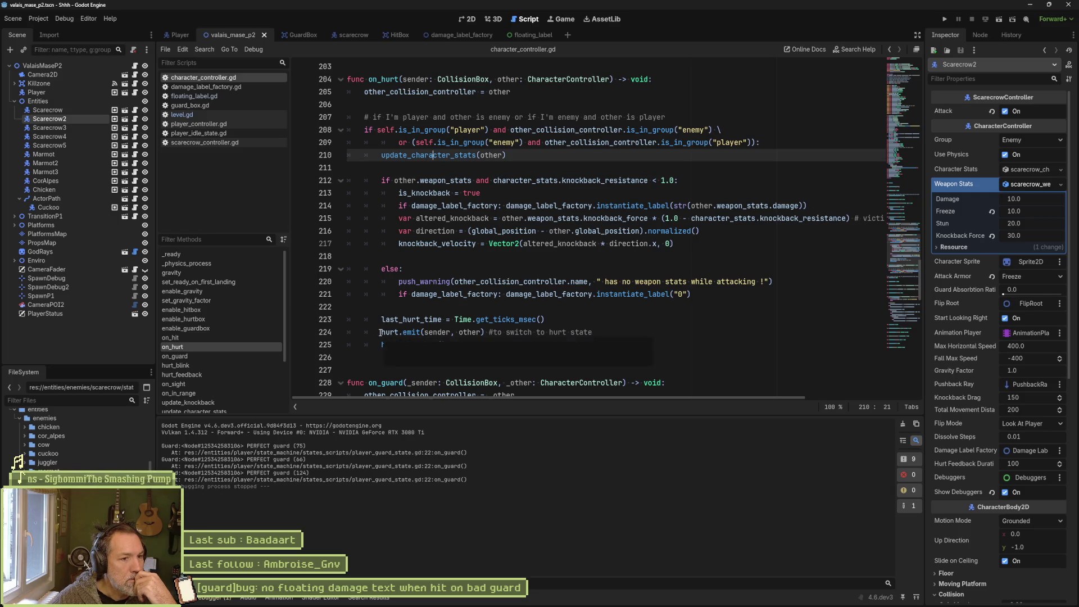
{"action": "left_click_drag", "start_coordinate": [380, 332], "coordinate": [620, 335]}
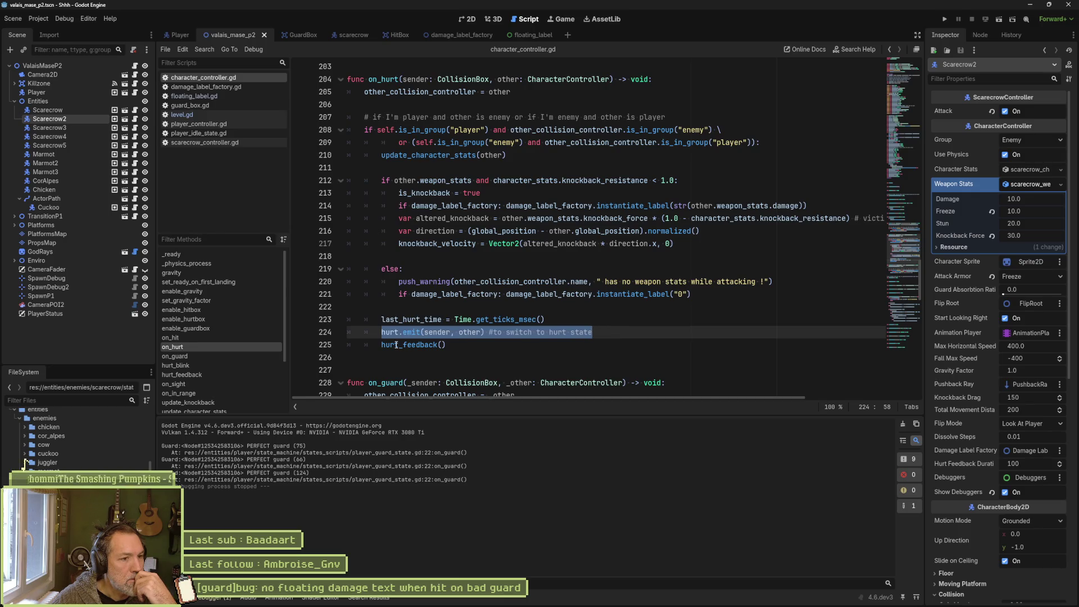
{"action": "left_click", "coordinate": [412, 345]}
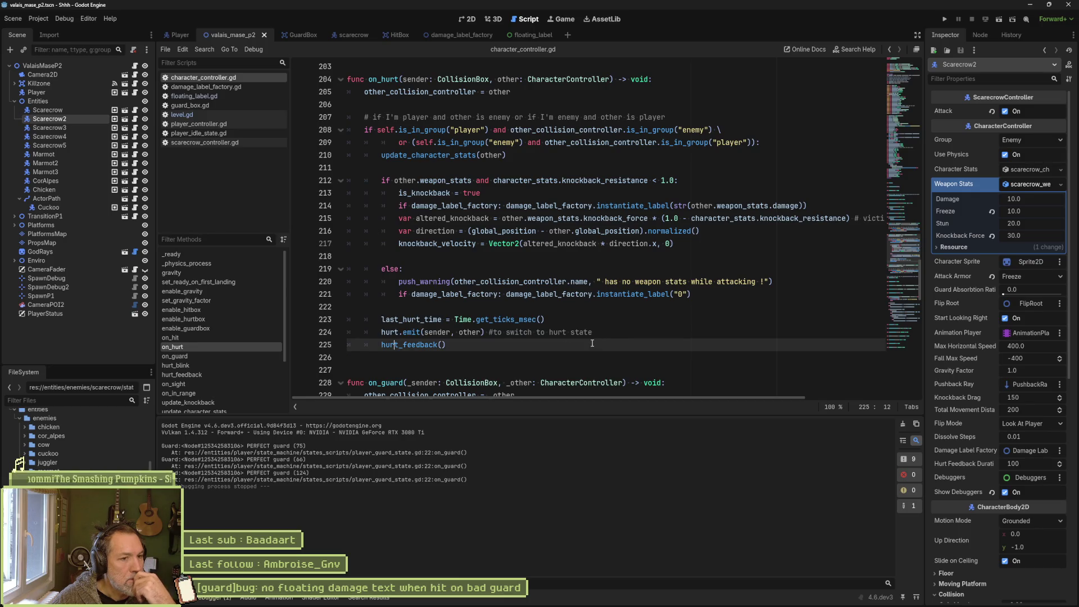
{"action": "double_click", "coordinate": [412, 345]}
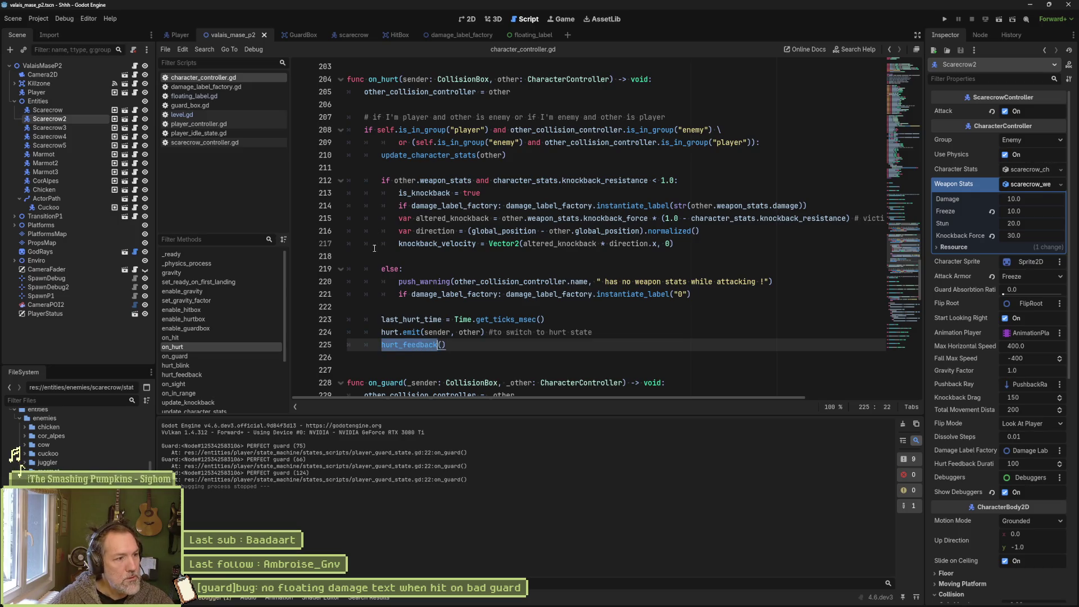
{"action": "left_click", "coordinate": [180, 35]}
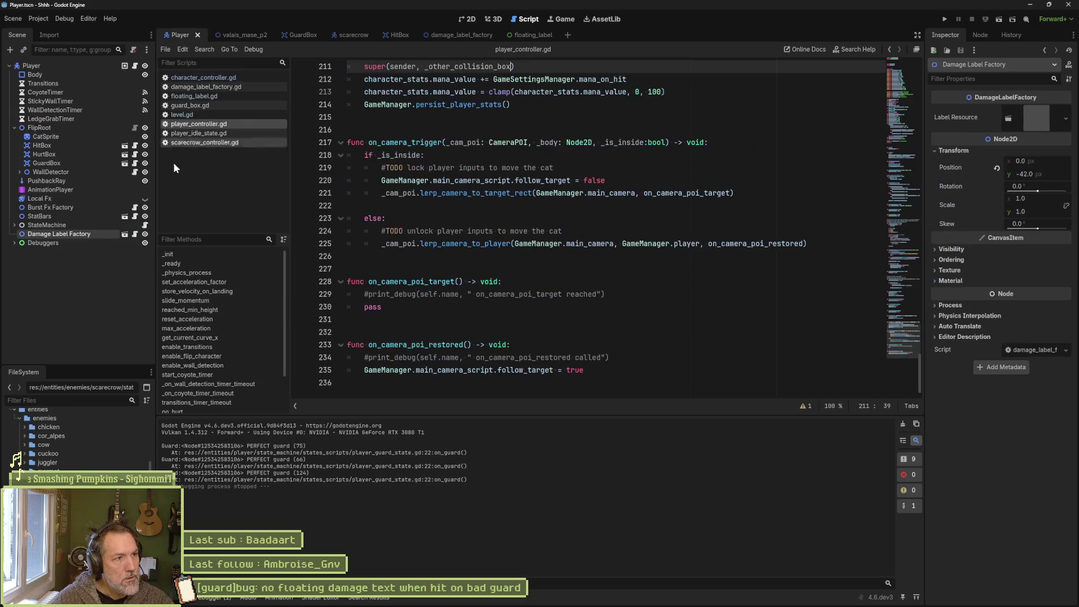
Open player_guard_state.gd from the player's StateMachine.
{"action": "left_click", "coordinate": [15, 225]}
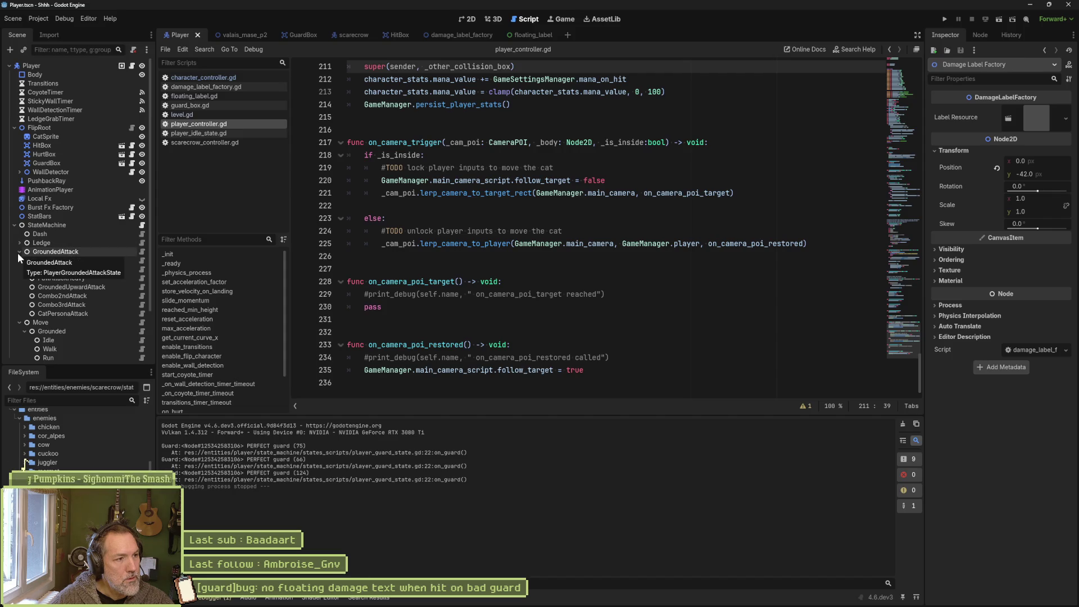
{"action": "scroll", "coordinate": [113, 271], "scroll_direction": "down", "scroll_amount": 3}
{"action": "scroll", "coordinate": [117, 292], "scroll_direction": "down", "scroll_amount": 2}
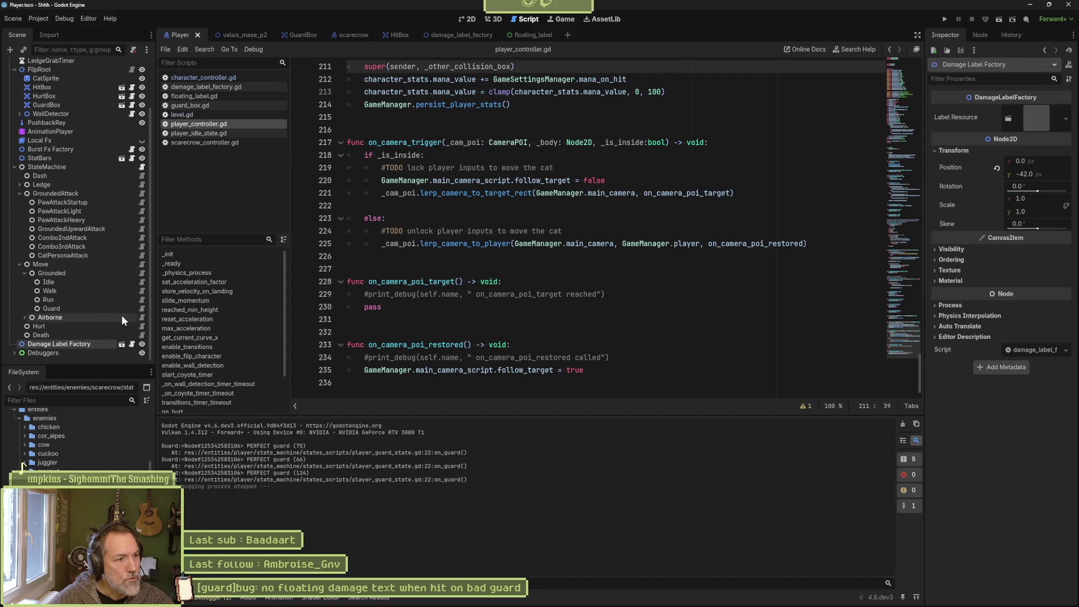
{"action": "left_click", "coordinate": [141, 308]}
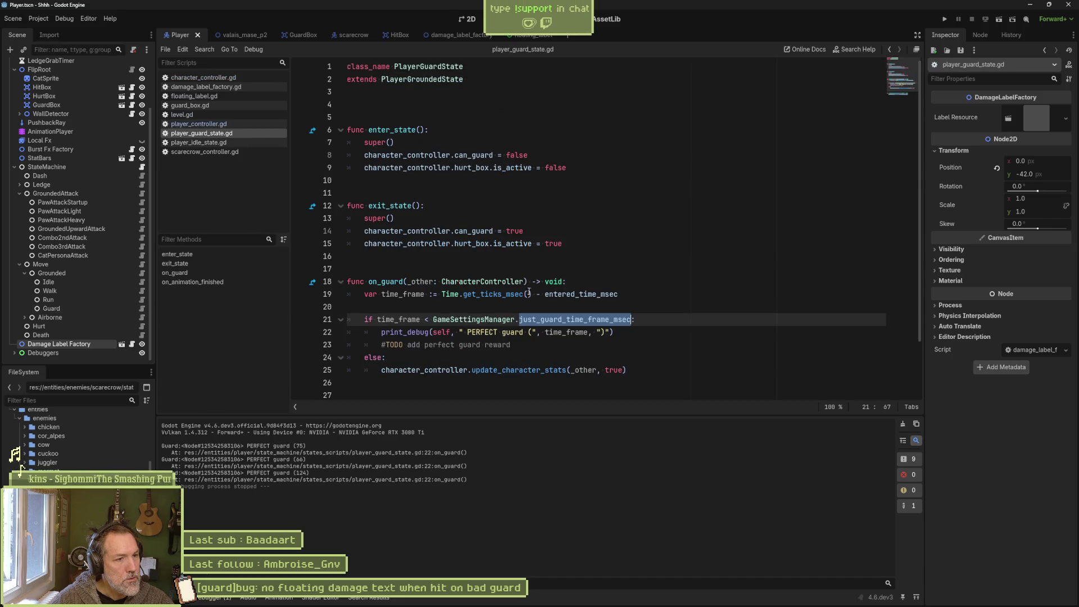
{"action": "scroll", "coordinate": [522, 291], "scroll_direction": "down", "scroll_amount": 1}
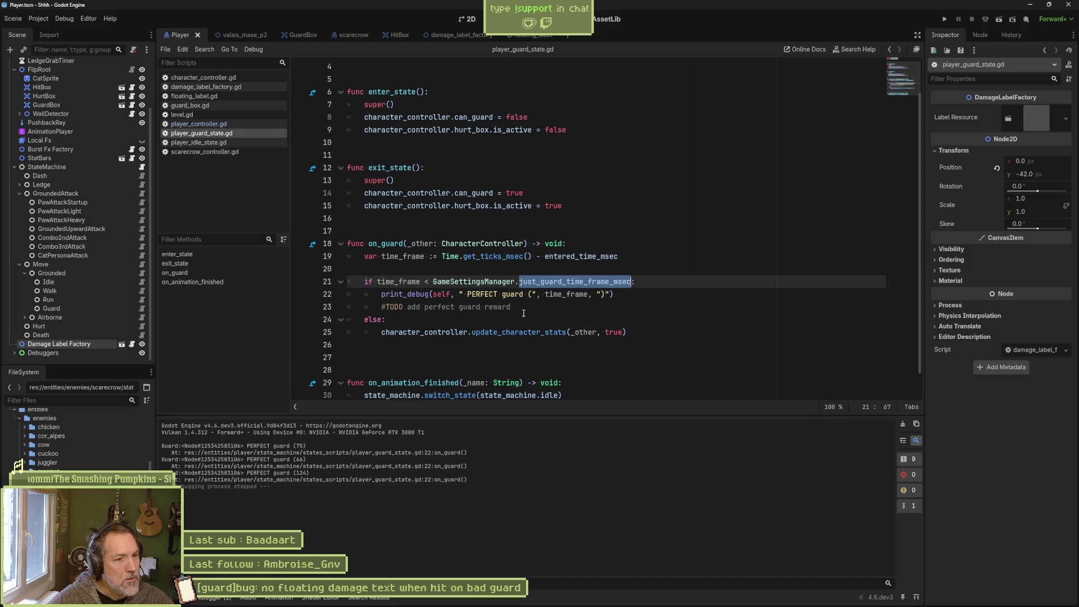
Add character_controller.hurt_feedback() after line 25 in the else branch and save the script.
{"action": "left_click", "coordinate": [639, 333]}
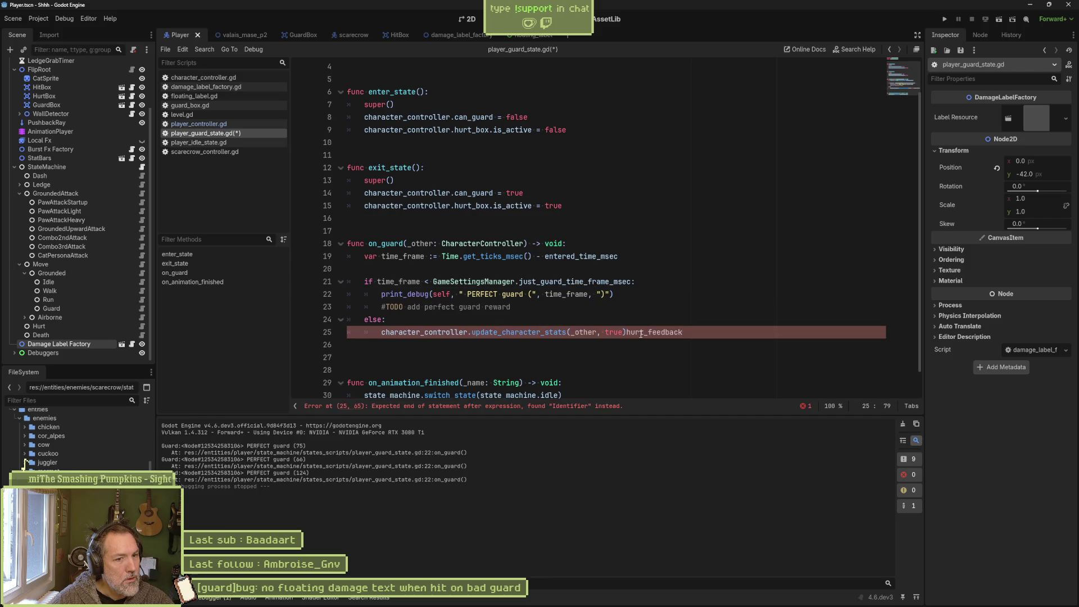
{"action": "key", "text": "Return"}
{"action": "type", "text": "hurt_feedback"}
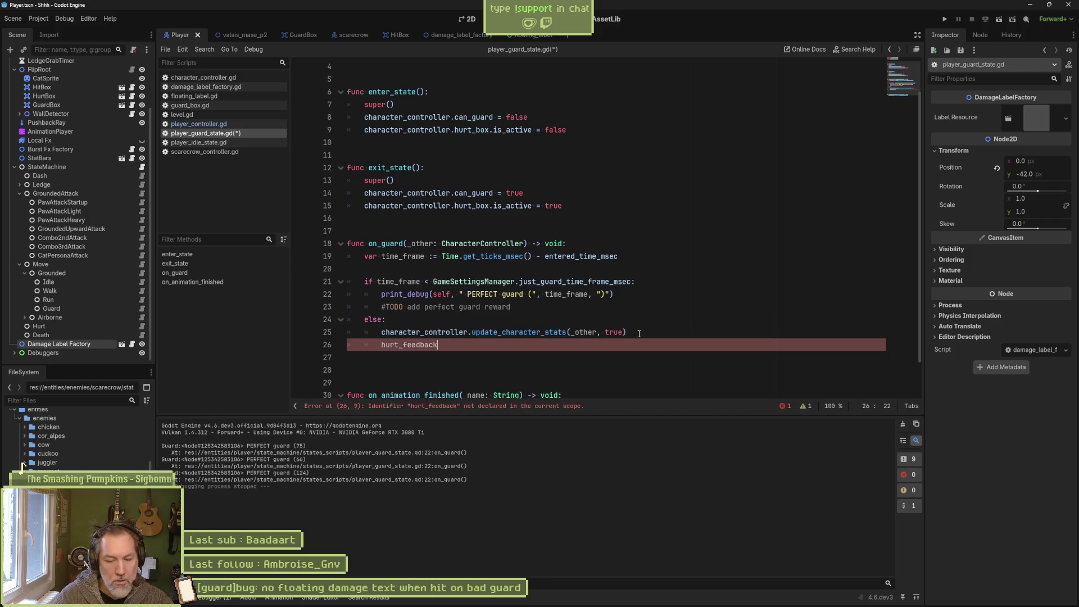
{"action": "key", "text": "ctrl+z"}
{"action": "type", "text": "char"}
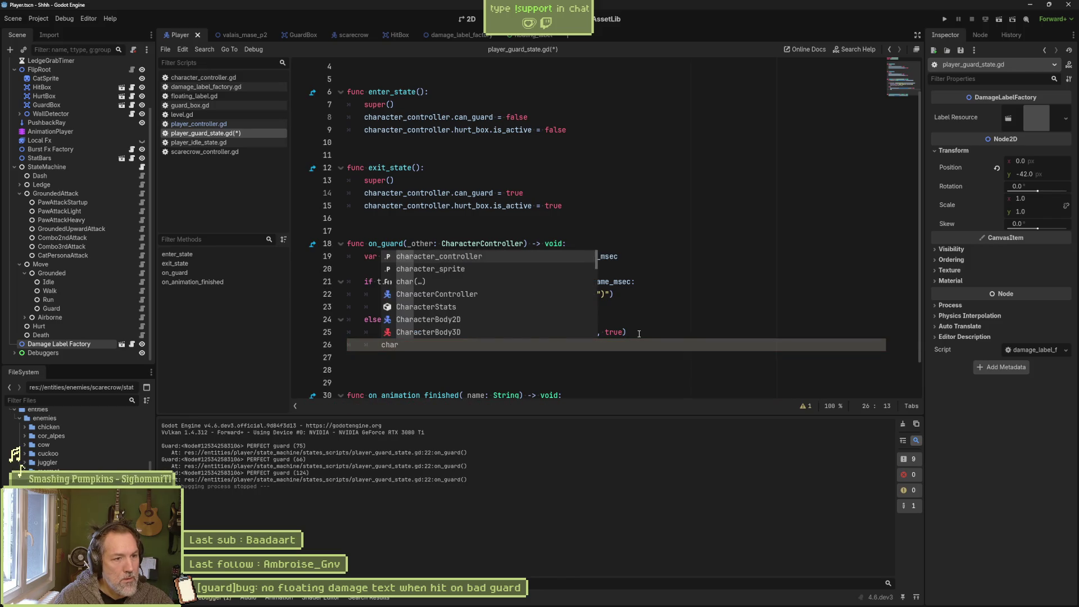
{"action": "type", "text": "acter_controller.hurt_feedback"}
{"action": "key", "text": "Return"}
{"action": "key", "text": "ctrl+s"}
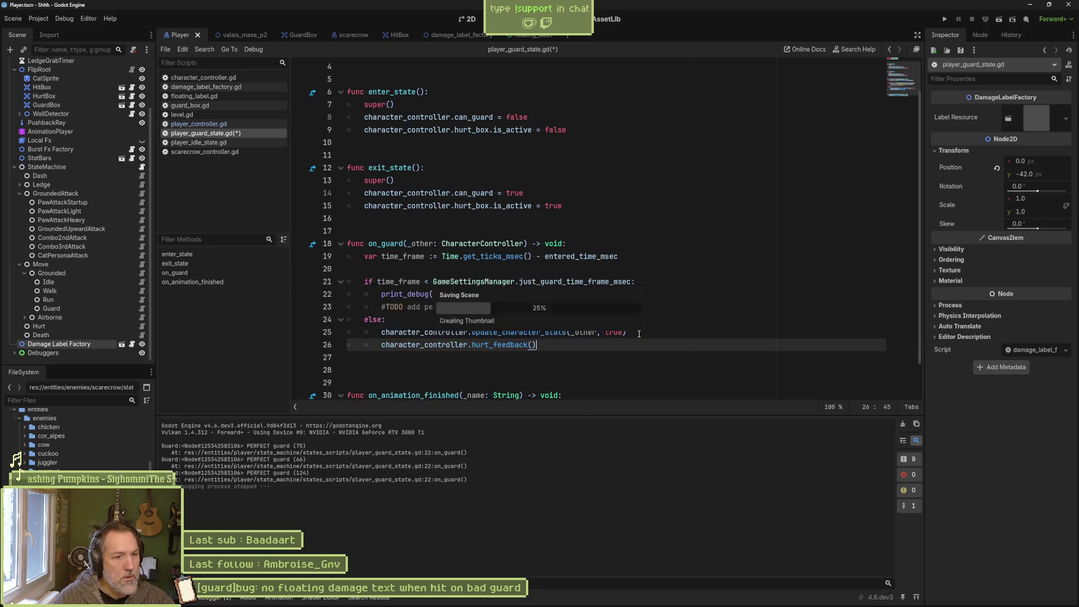
{"action": "left_click", "coordinate": [235, 34]}
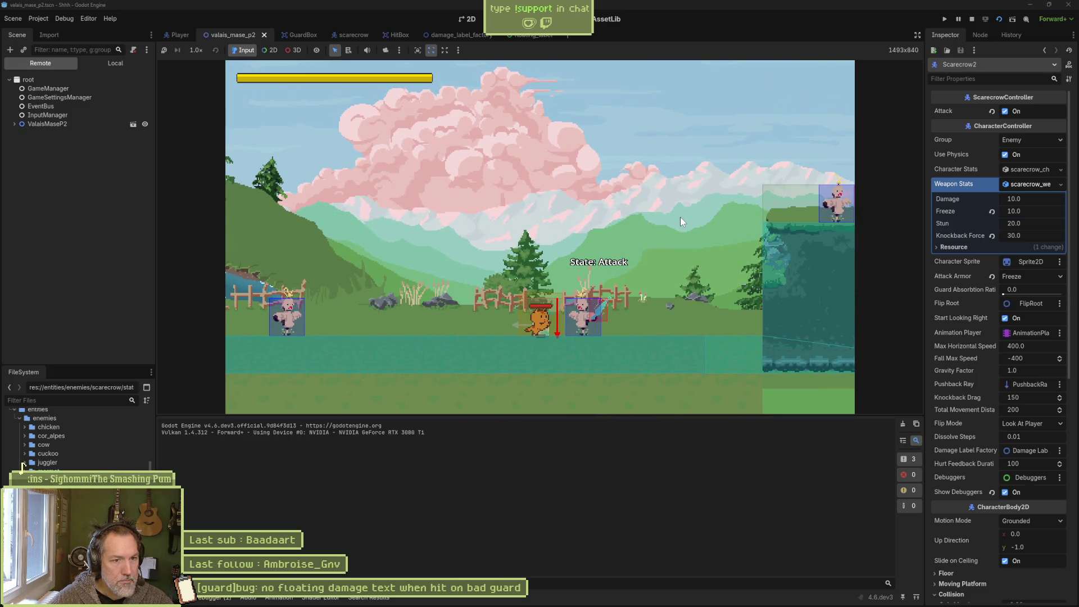
Move the player left in the running level, then stop the game.
{"action": "key", "text": "Left"}
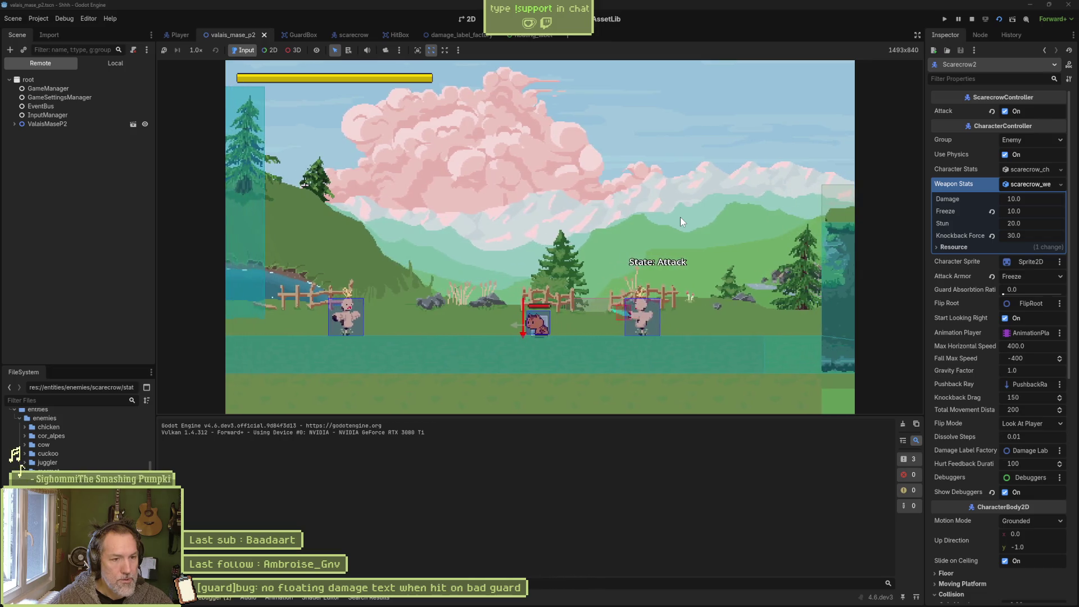
{"action": "key", "text": "F8"}
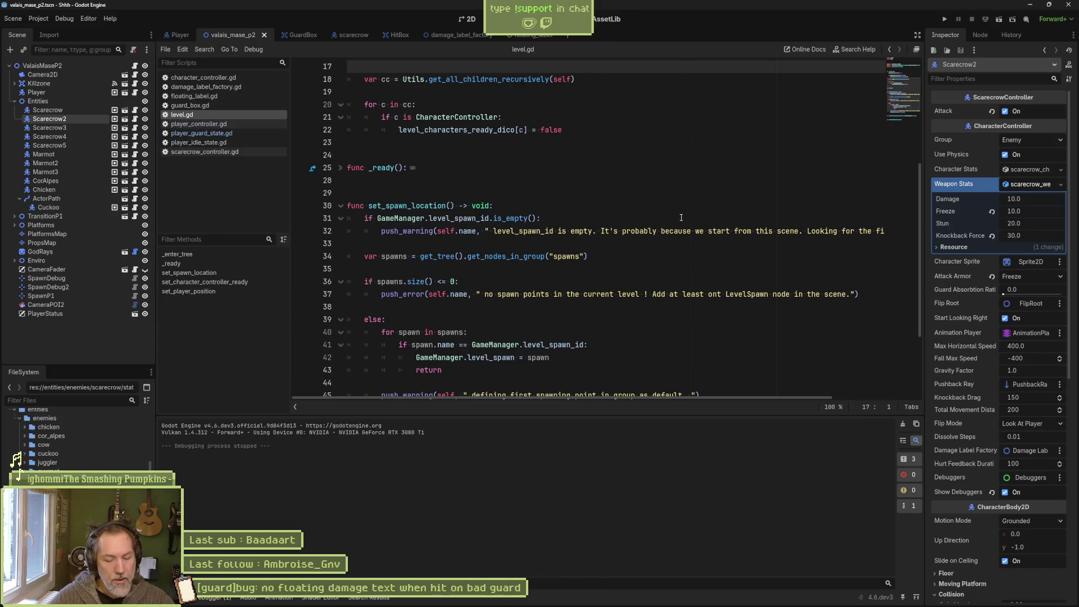
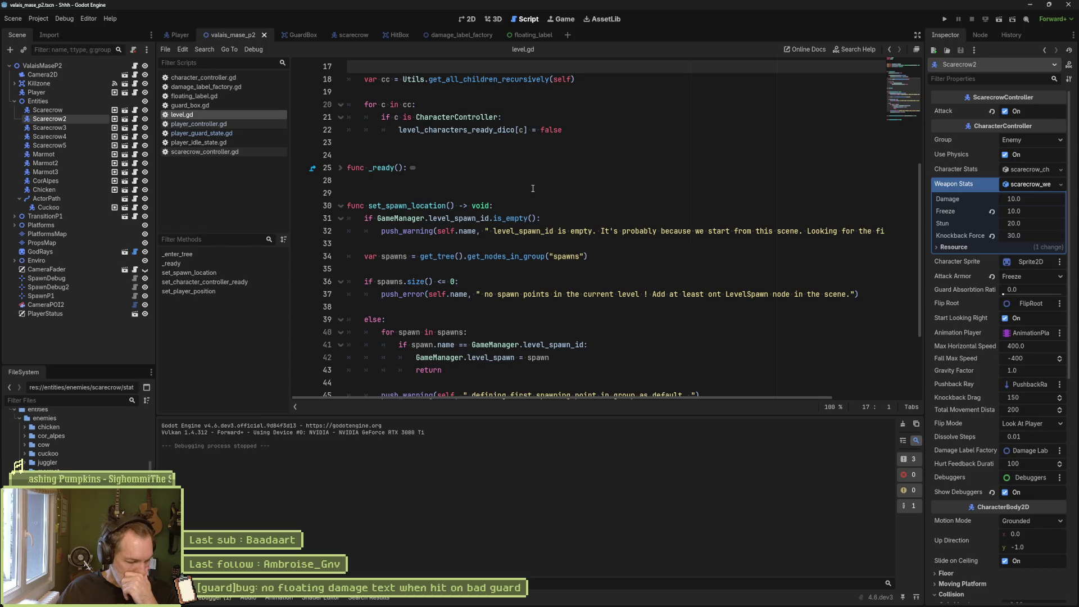
Bring Aseprite to the front so scarecrow.aseprite and its animations are showing.
{"action": "left_click", "coordinate": [586, 599]}
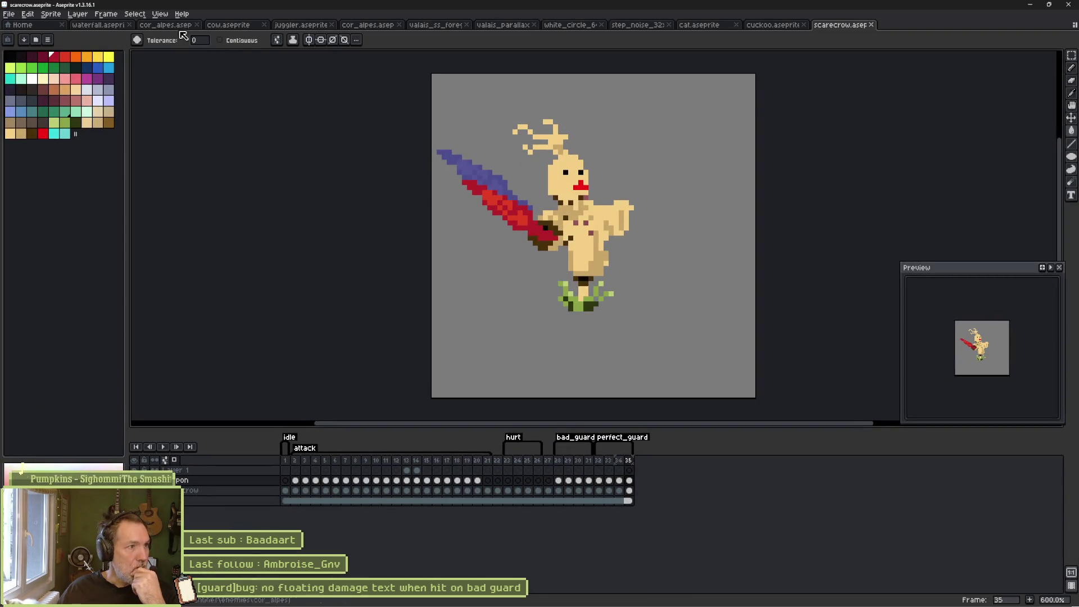
In cat.aseprite, add a new frame after the guard animation's last frame and start a new tag on it.
{"action": "left_click", "coordinate": [702, 24]}
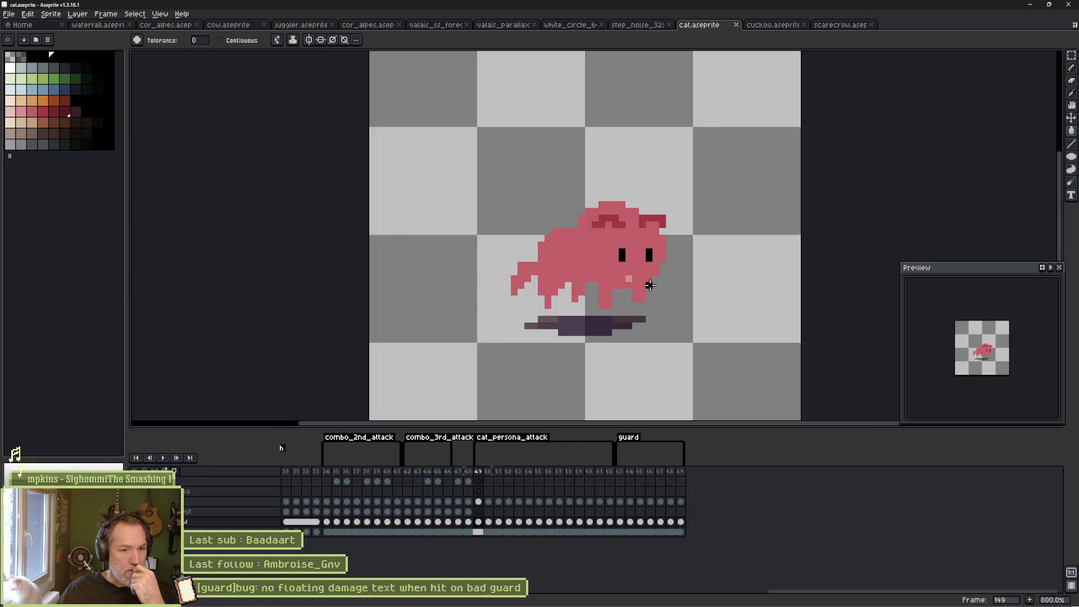
{"action": "mouse_move", "coordinate": [620, 482]}
{"action": "left_mouse_down"}
{"action": "mouse_move", "coordinate": [673, 482]}
{"action": "mouse_move", "coordinate": [650, 485]}
{"action": "left_mouse_up"}
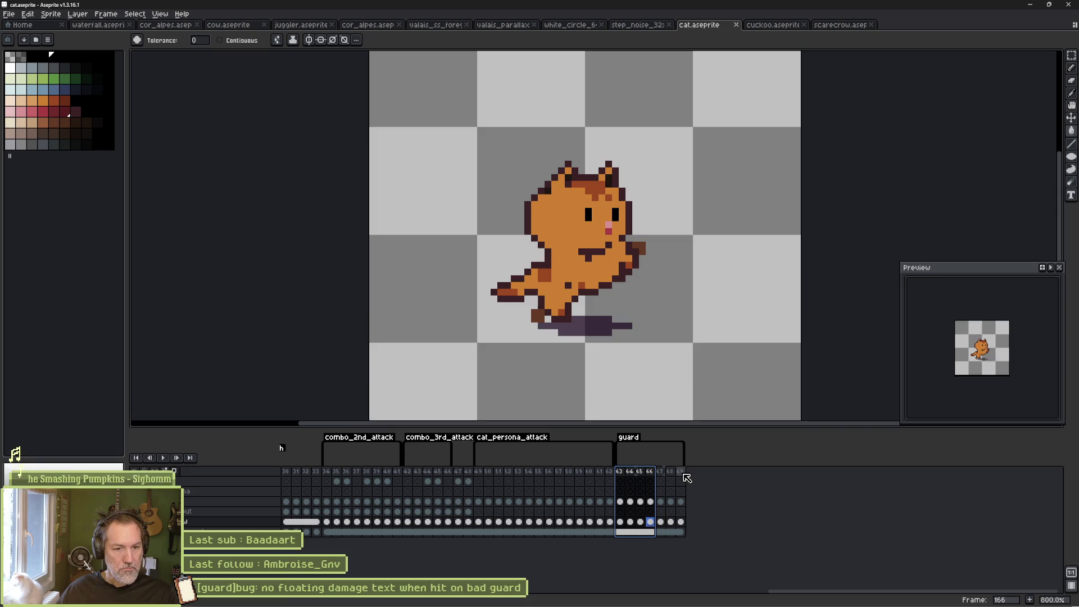
{"action": "left_click", "coordinate": [682, 473]}
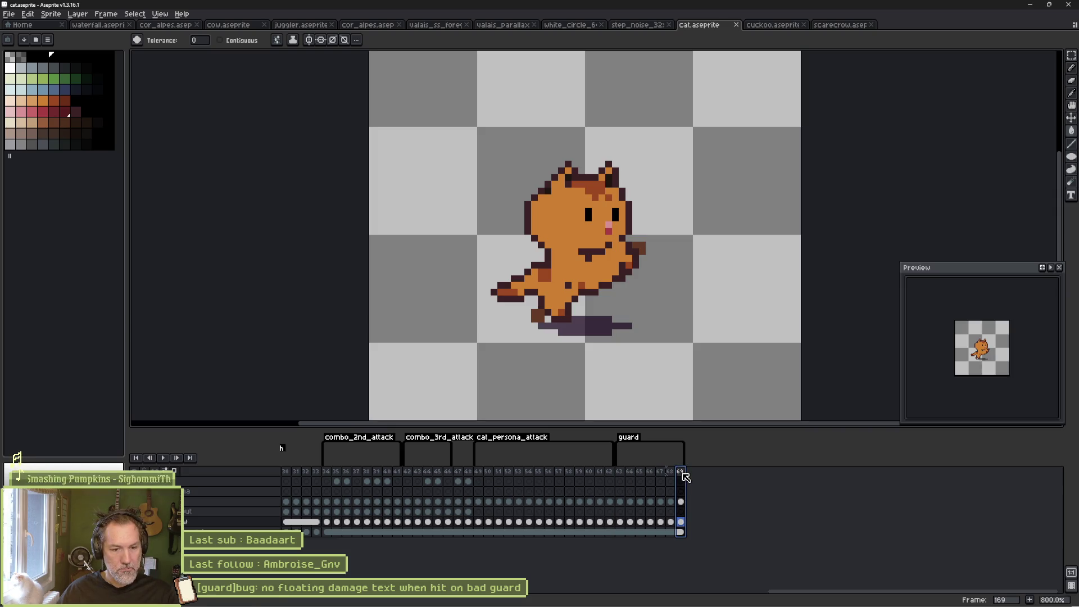
{"action": "key", "text": "alt+n"}
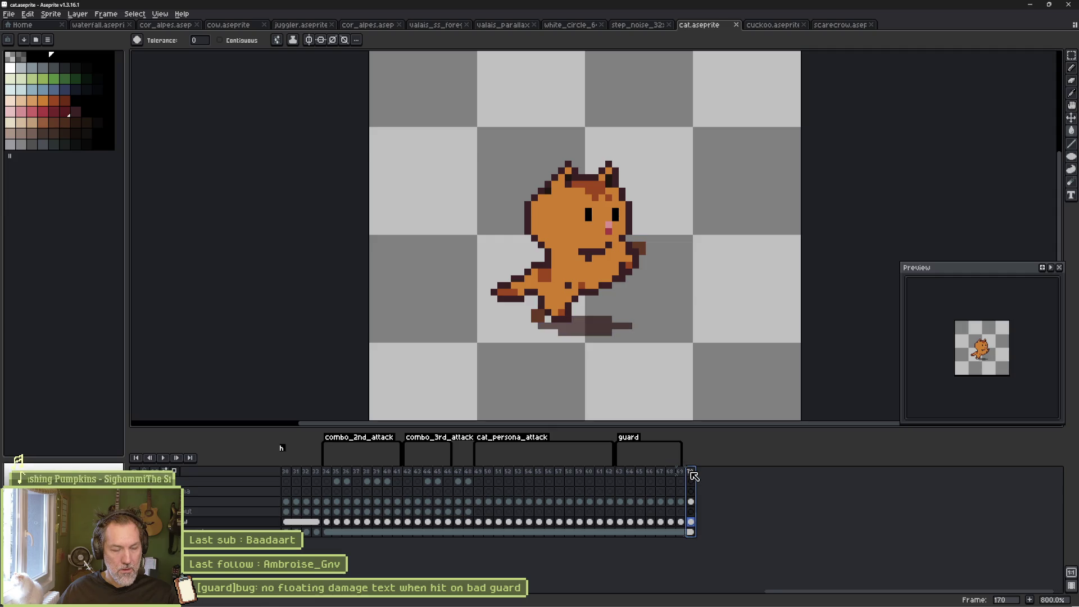
{"action": "right_click", "coordinate": [693, 476]}
{"action": "left_click", "coordinate": [761, 500]}
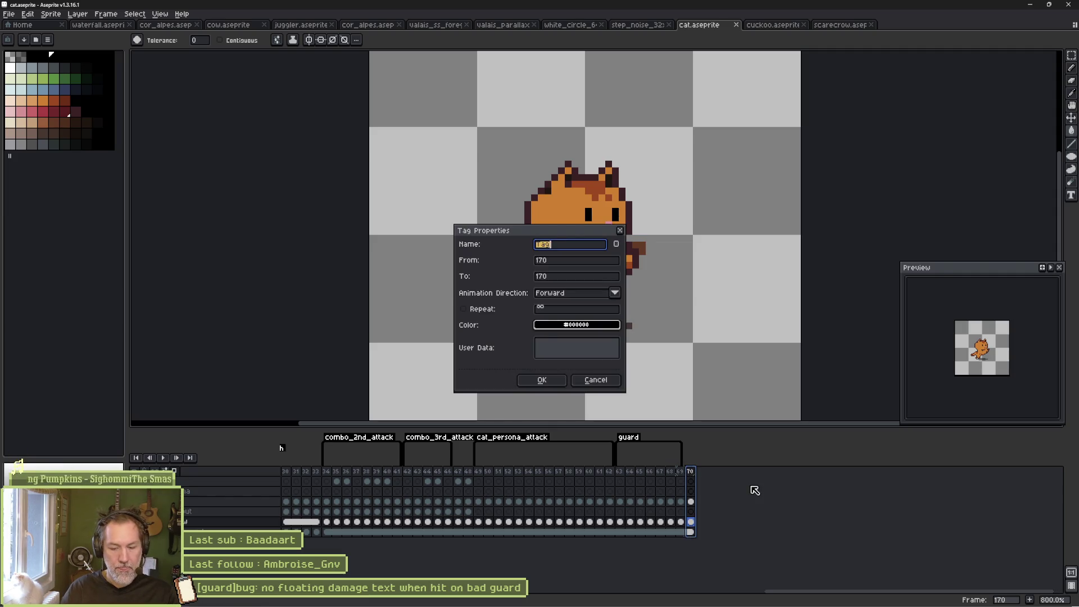
Name the new tag guard_knockback and confirm it.
{"action": "type", "text": "d_know"}
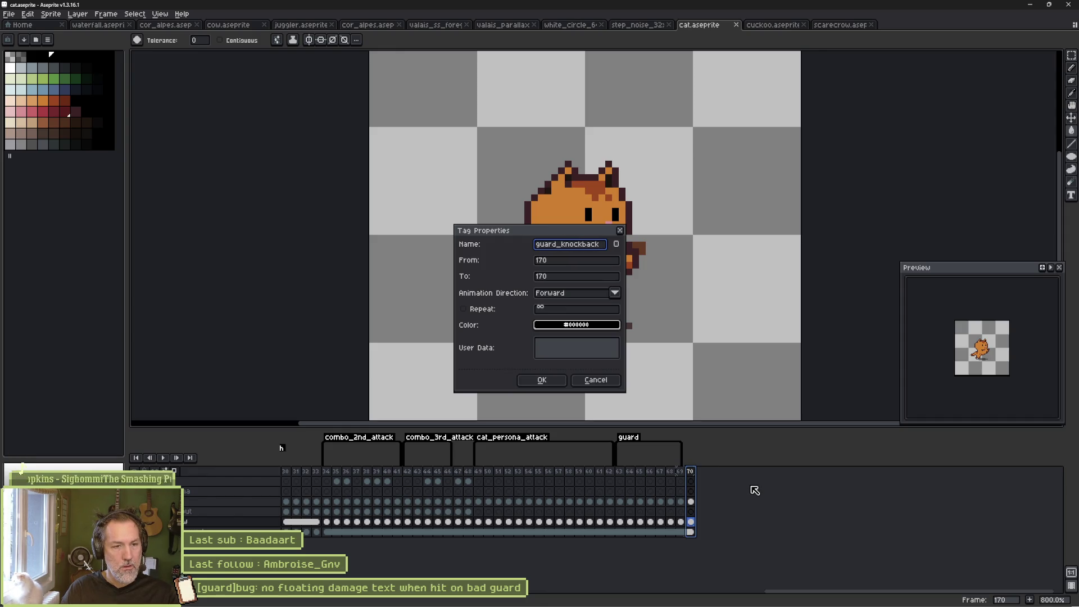
{"action": "key", "text": "Return"}
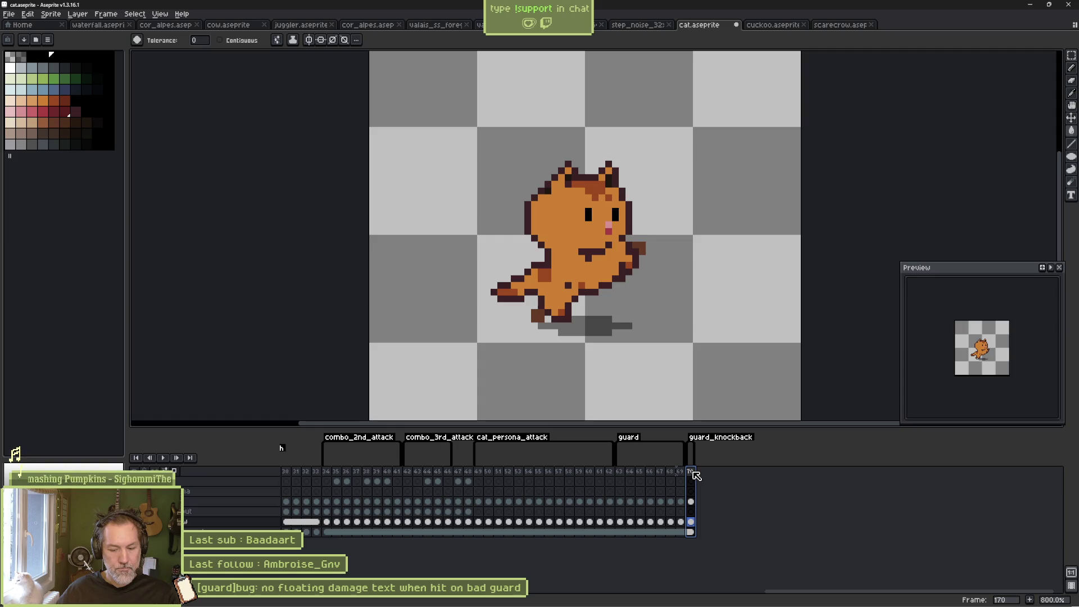
Add frame 171 with the pasted cat, lasso its upper body, and shift and rotate it counter-clockwise.
{"action": "key", "text": "alt+n"}
{"action": "key", "text": "ctrl+v"}
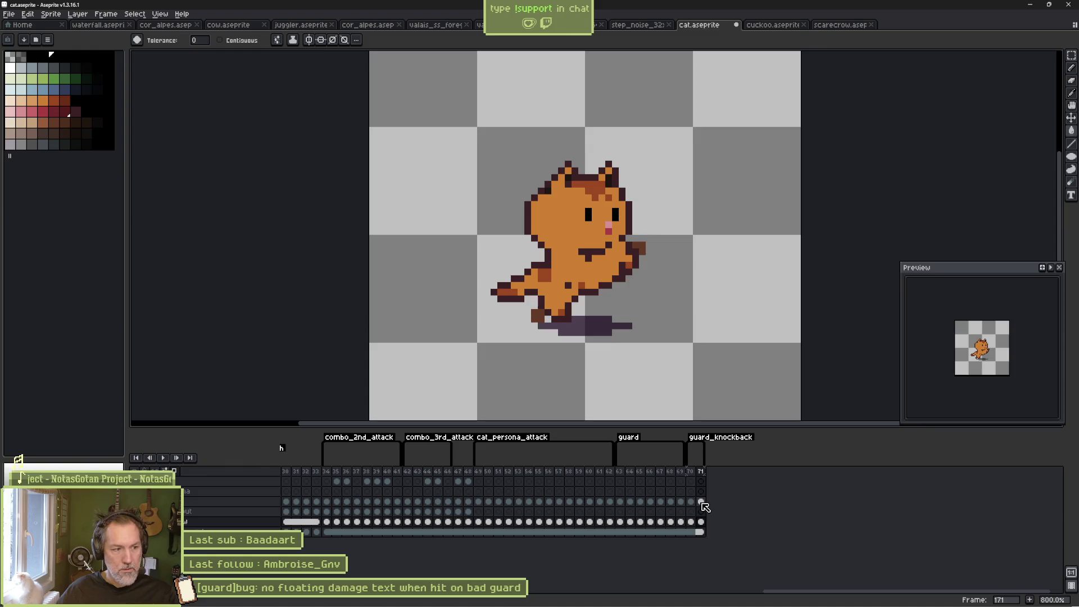
{"action": "left_click", "coordinate": [700, 501]}
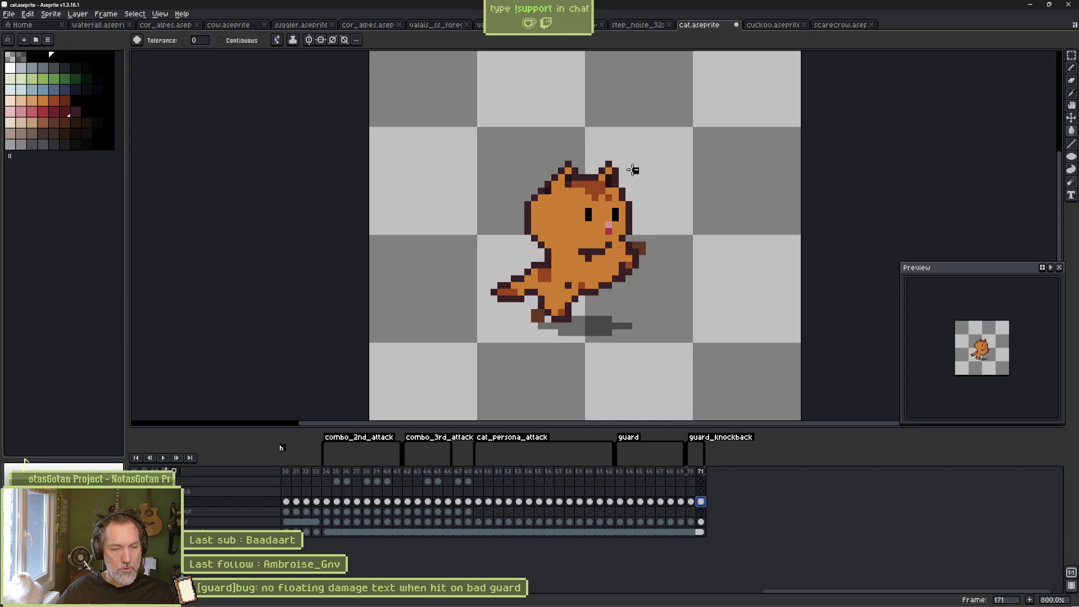
{"action": "key", "text": "q"}
{"action": "mouse_move", "coordinate": [633, 169]}
{"action": "left_mouse_down"}
{"action": "mouse_move", "coordinate": [673, 200]}
{"action": "mouse_move", "coordinate": [665, 289]}
{"action": "mouse_move", "coordinate": [503, 247]}
{"action": "mouse_move", "coordinate": [618, 140]}
{"action": "left_mouse_up"}
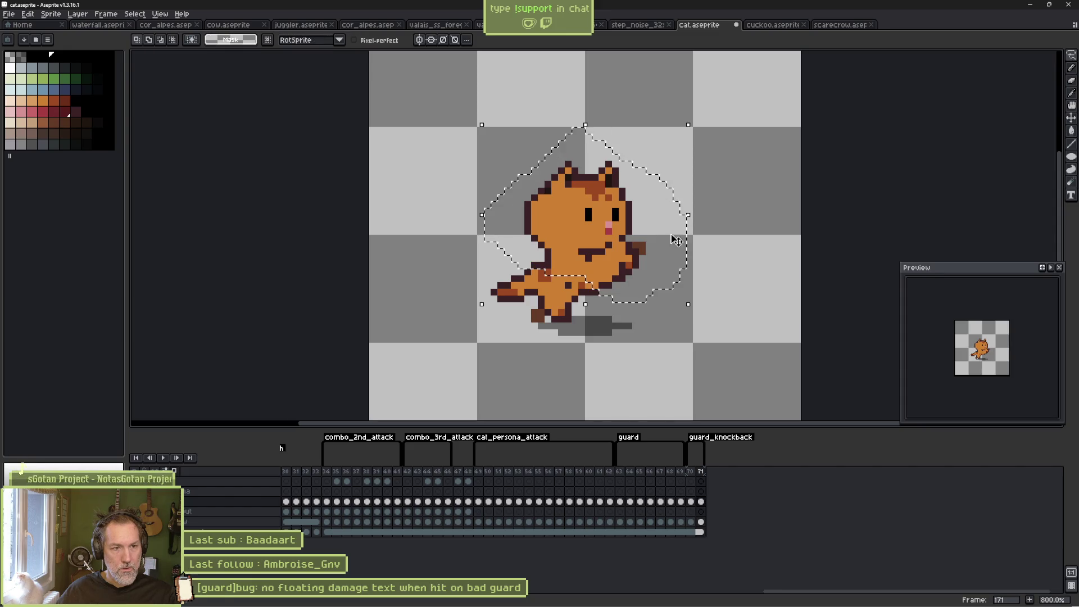
{"action": "left_click_drag", "start_coordinate": [676, 240], "coordinate": [649, 220]}
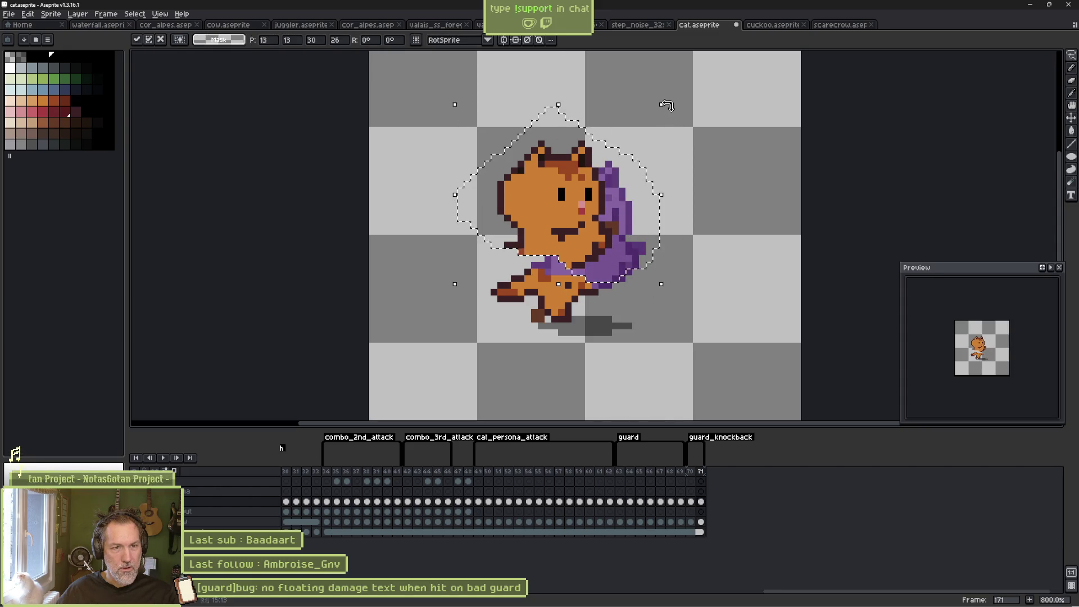
{"action": "mouse_move", "coordinate": [665, 105]}
{"action": "left_mouse_down"}
{"action": "mouse_move", "coordinate": [645, 90]}
{"action": "mouse_move", "coordinate": [619, 107]}
{"action": "mouse_move", "coordinate": [597, 148]}
{"action": "mouse_move", "coordinate": [600, 212]}
{"action": "mouse_move", "coordinate": [506, 256]}
{"action": "mouse_move", "coordinate": [533, 106]}
{"action": "left_mouse_up"}
{"action": "key", "text": "ctrl+d"}
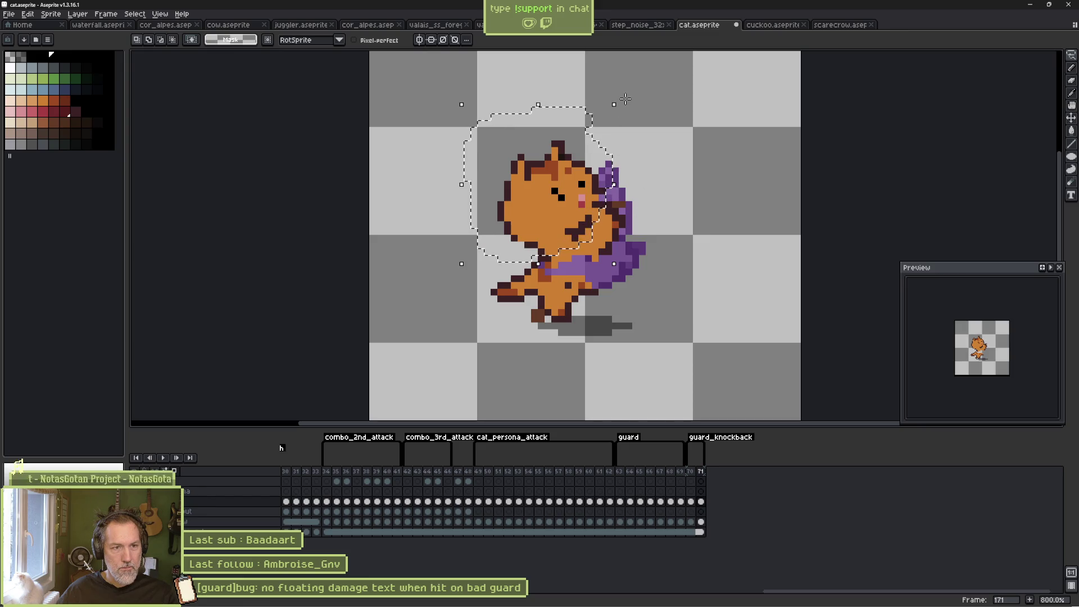
Tilt the cat's head clockwise into a recoil pose, nudge it into place, and pick dark red.
{"action": "mouse_move", "coordinate": [617, 96]}
{"action": "left_mouse_down"}
{"action": "mouse_move", "coordinate": [640, 144]}
{"action": "mouse_move", "coordinate": [609, 173]}
{"action": "mouse_move", "coordinate": [601, 214]}
{"action": "left_mouse_up"}
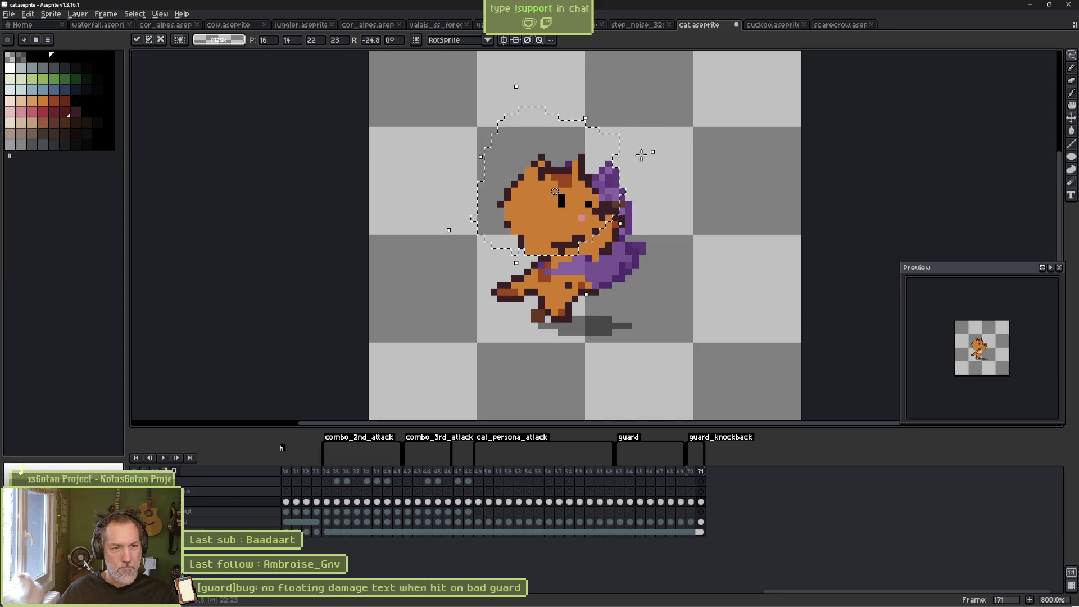
{"action": "left_click_drag", "start_coordinate": [663, 153], "coordinate": [664, 190]}
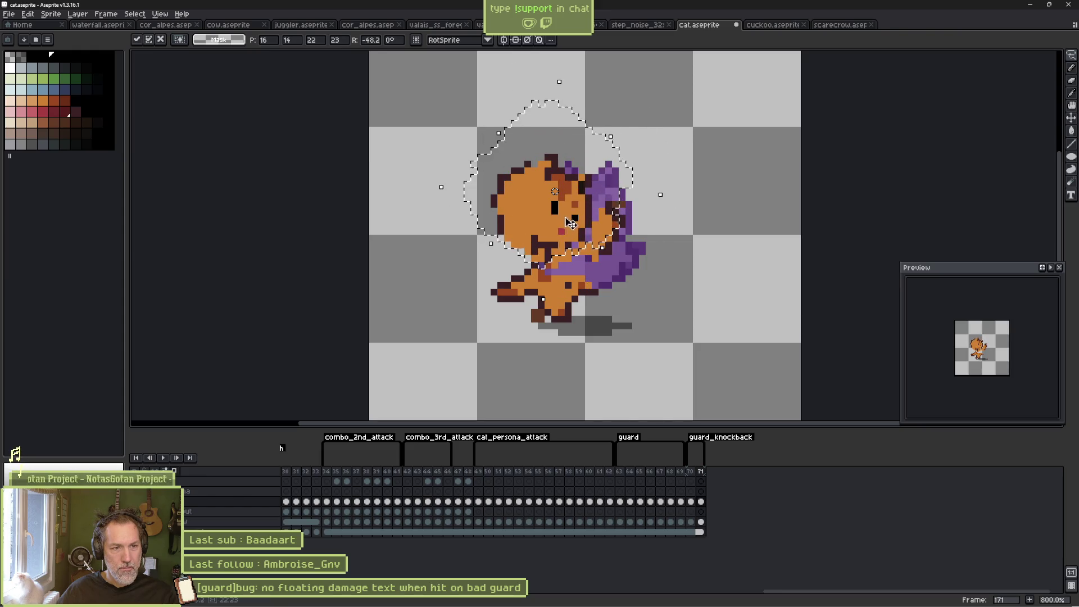
{"action": "left_click_drag", "start_coordinate": [571, 223], "coordinate": [578, 236]}
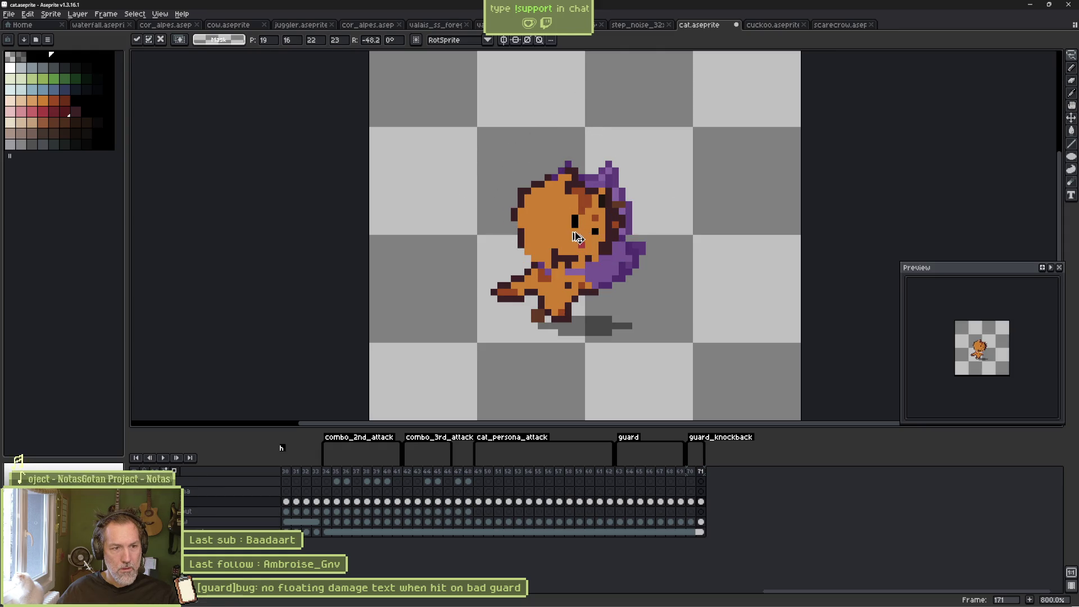
{"action": "key", "text": "b"}
{"action": "left_click", "coordinate": [522, 258], "text": "alt"}
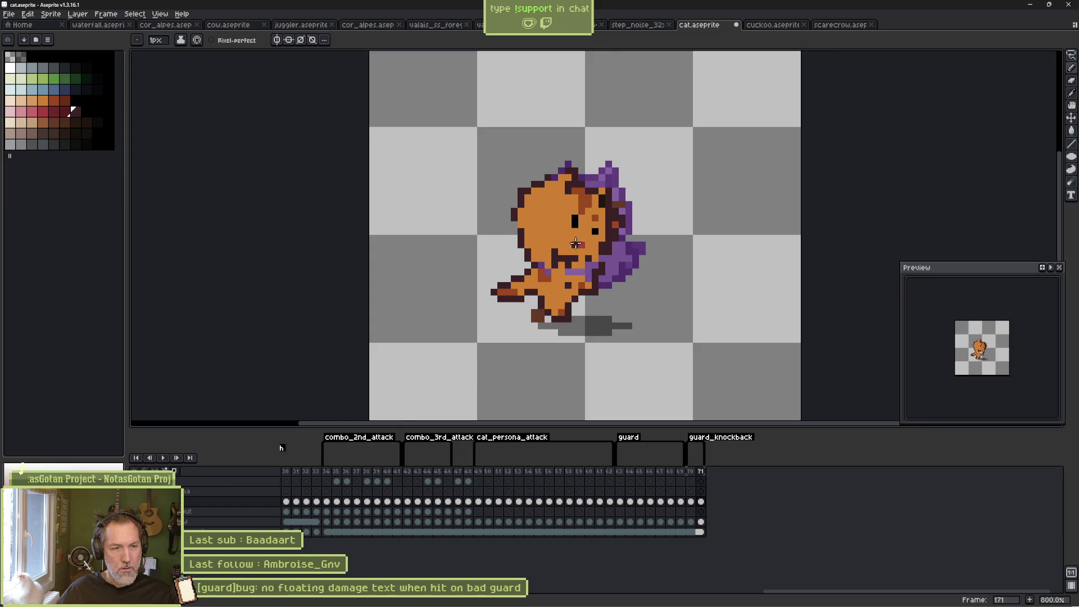
Touch up the frame's colours, undoing a stray orange fill and picking a darker orange.
{"action": "left_click", "coordinate": [576, 243], "text": "alt"}
{"action": "key", "text": "g"}
{"action": "left_click", "coordinate": [582, 273]}
{"action": "key", "text": "ctrl+z"}
{"action": "key", "text": "v"}
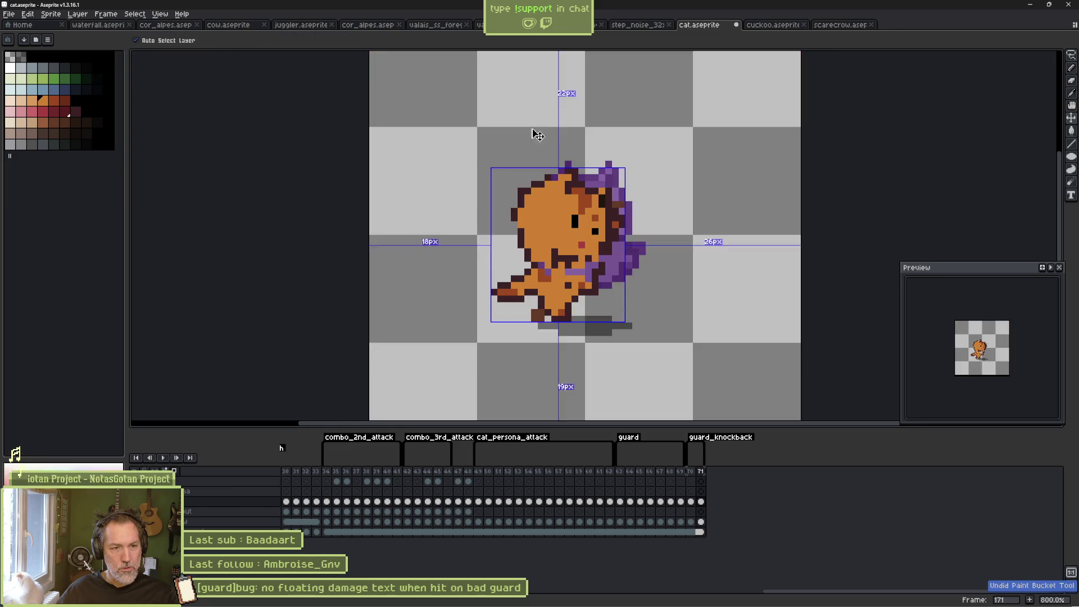
{"action": "key", "text": "g"}
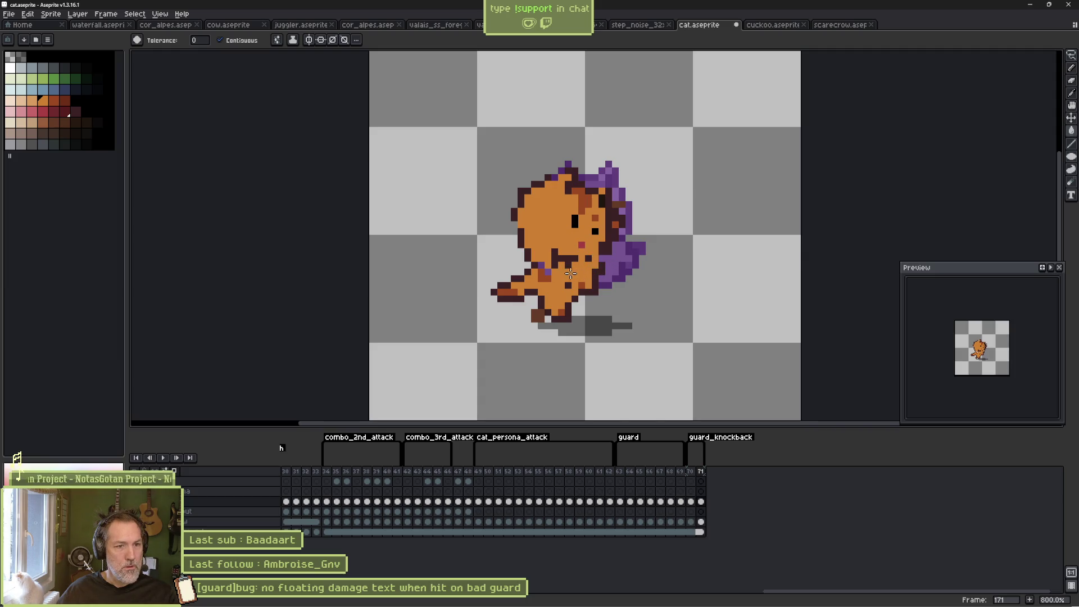
{"action": "key", "text": "b"}
{"action": "left_click", "coordinate": [537, 272], "text": "alt"}
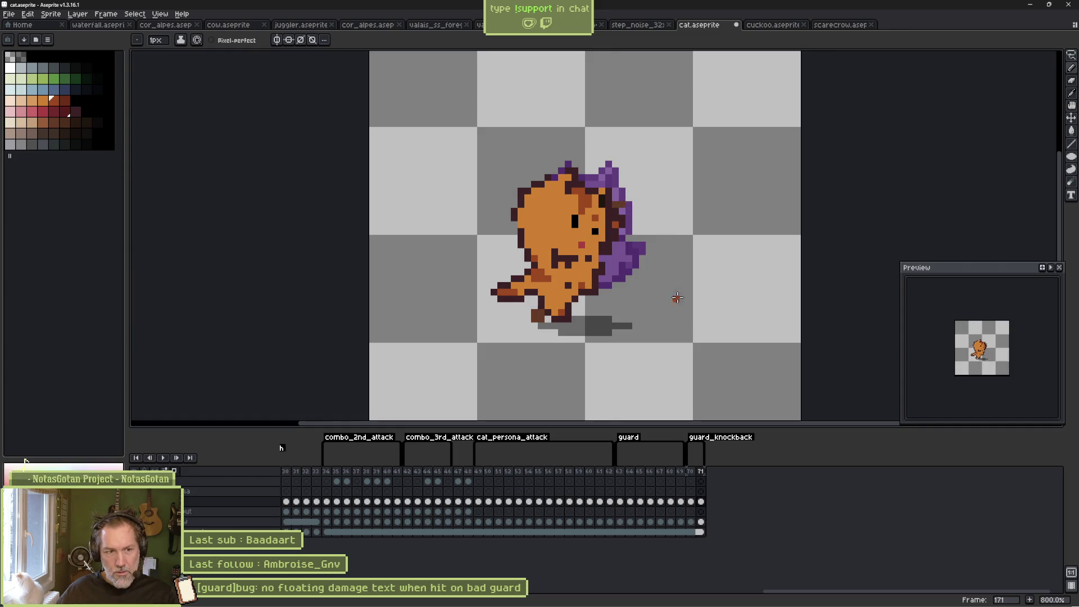
Flip between frames 169, 170 and 171 to compare the knockback poses.
{"action": "left_click", "coordinate": [682, 472]}
{"action": "key", "text": "Right"}
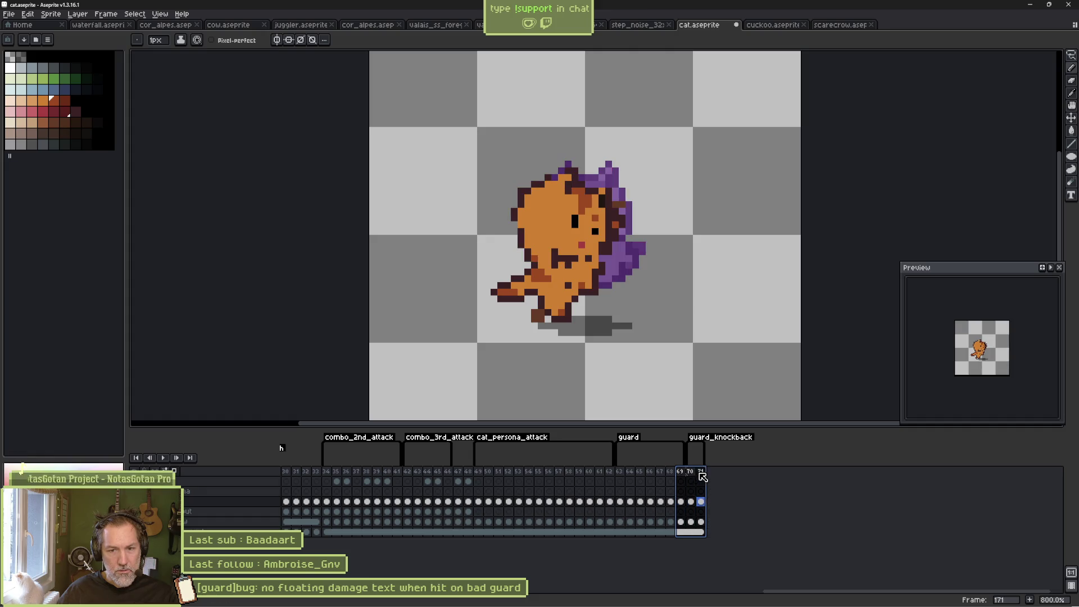
{"action": "key", "text": "Left"}
{"action": "key", "text": "Right"}
{"action": "key", "text": "Left"}
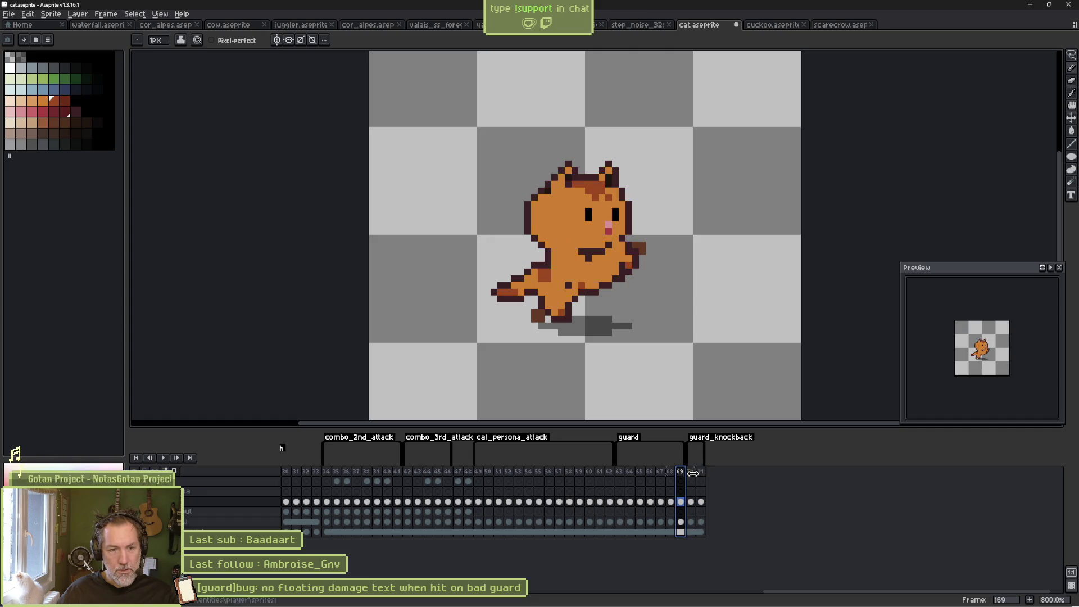
{"action": "key", "text": "Right"}
{"action": "key", "text": "Right"}
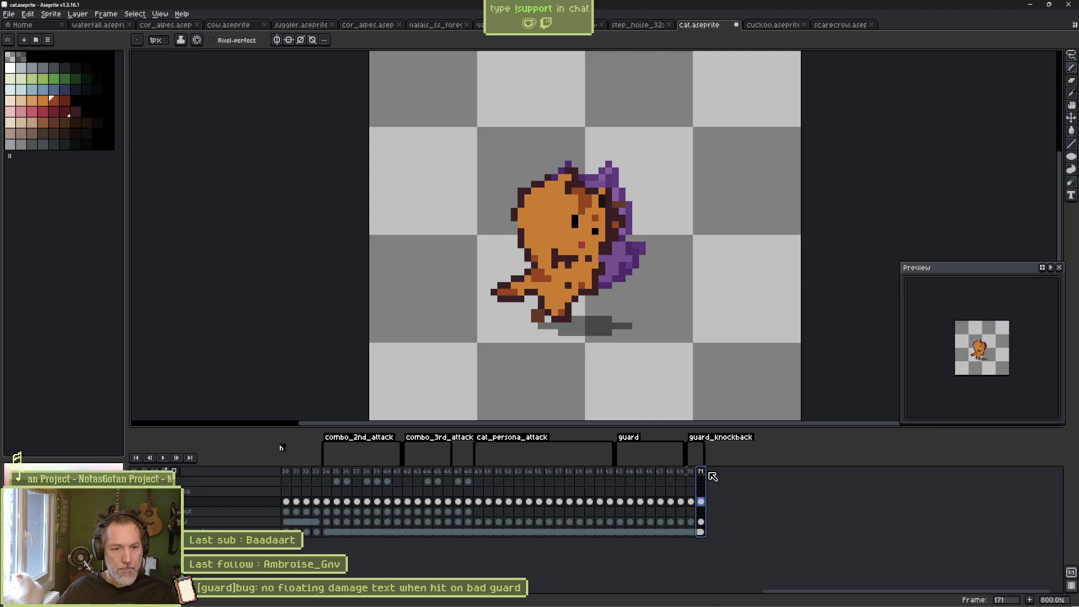
{"action": "left_click", "coordinate": [695, 472]}
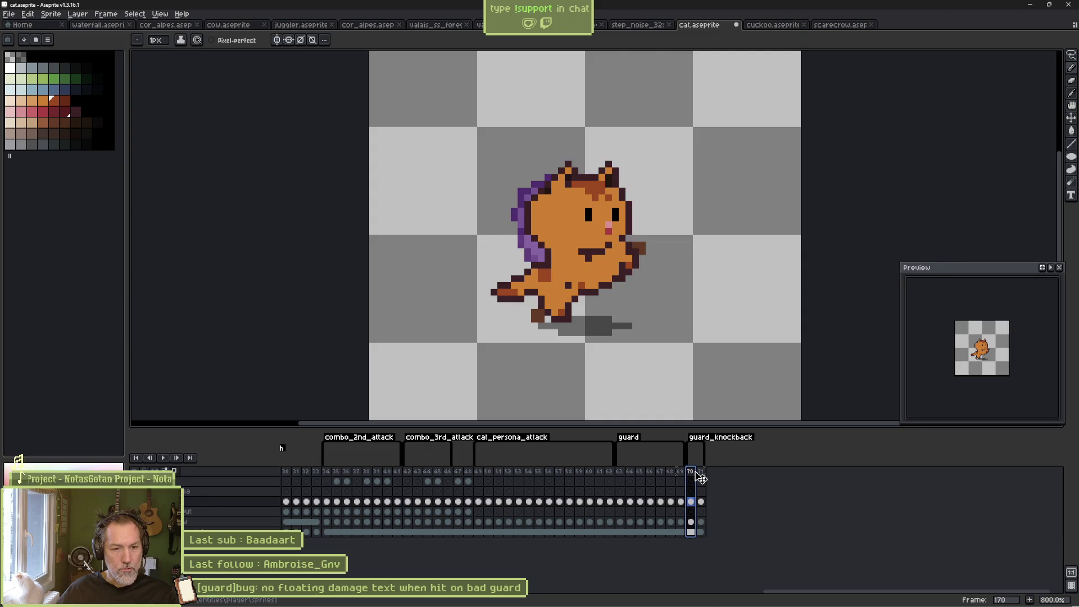
Add frame 172, save cat.aseprite, and minimize Aseprite to return to Godot.
{"action": "key", "text": "alt+n"}
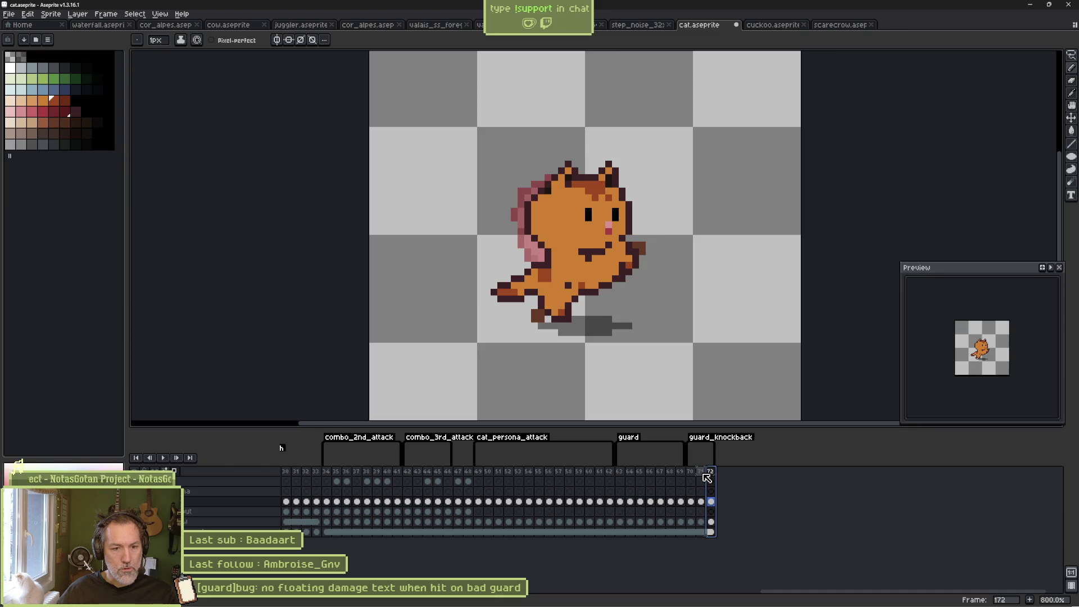
{"action": "key", "text": "ctrl+s"}
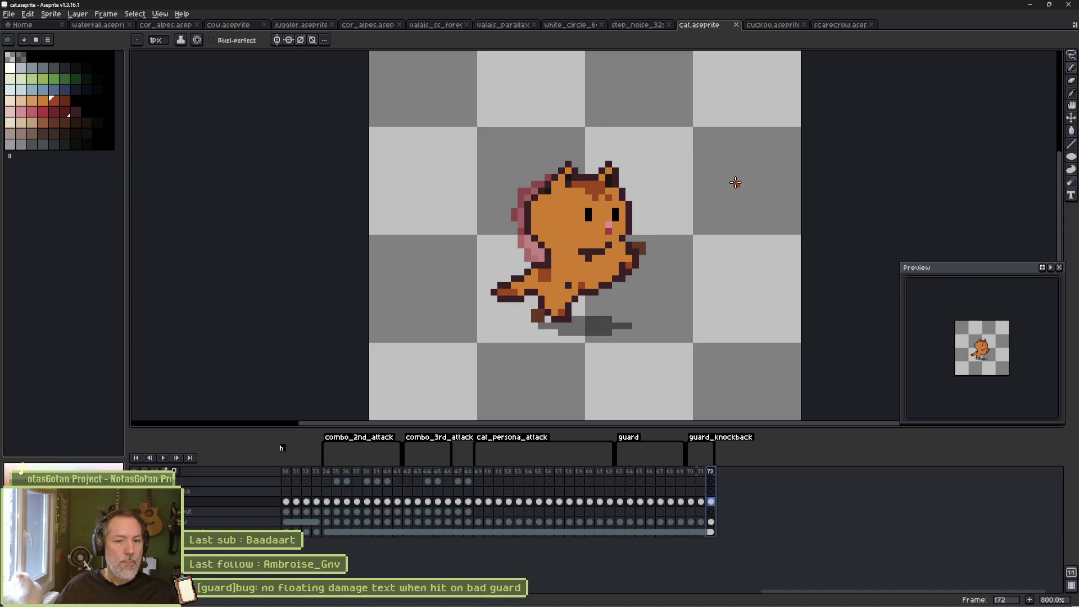
{"action": "left_click", "coordinate": [1033, 5]}
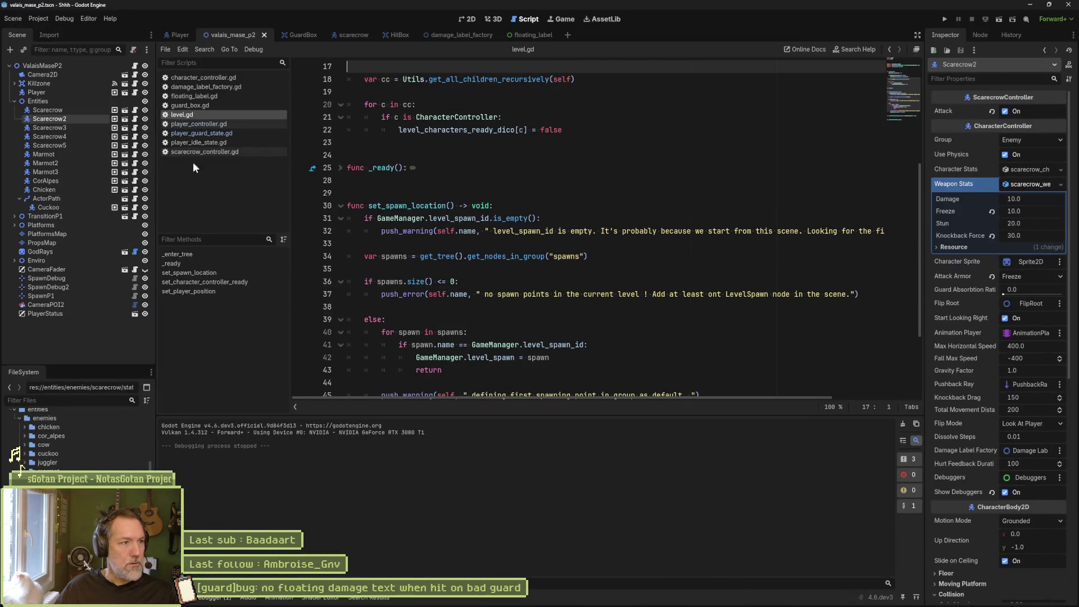
Open the Player scene and reimport the CatSprite node's updated sprite.
{"action": "left_click", "coordinate": [178, 35]}
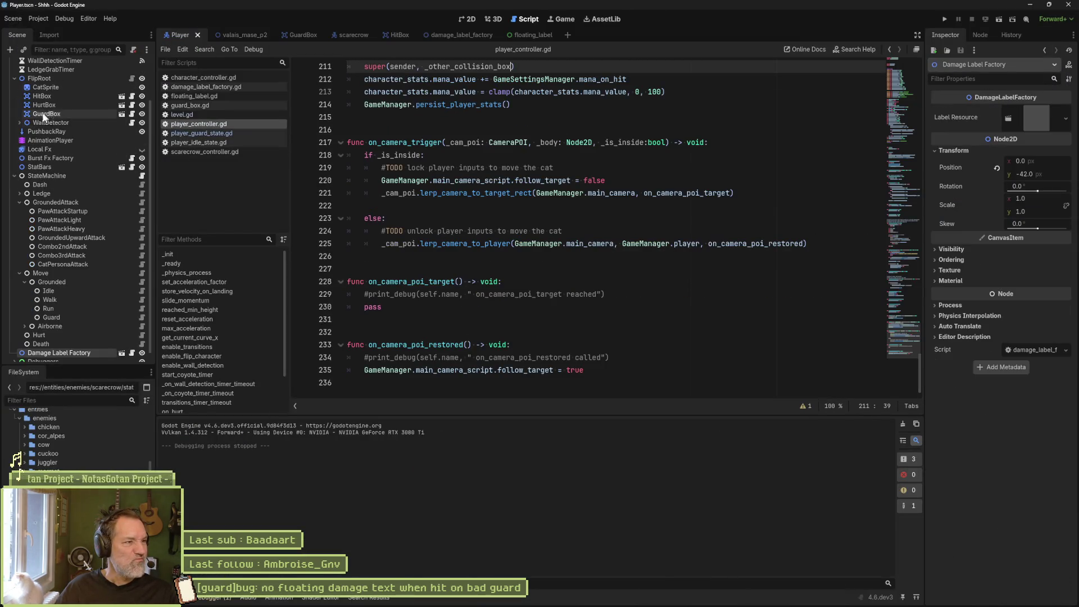
{"action": "left_click", "coordinate": [65, 87]}
{"action": "scroll", "coordinate": [1000, 449], "scroll_direction": "down", "scroll_amount": 5}
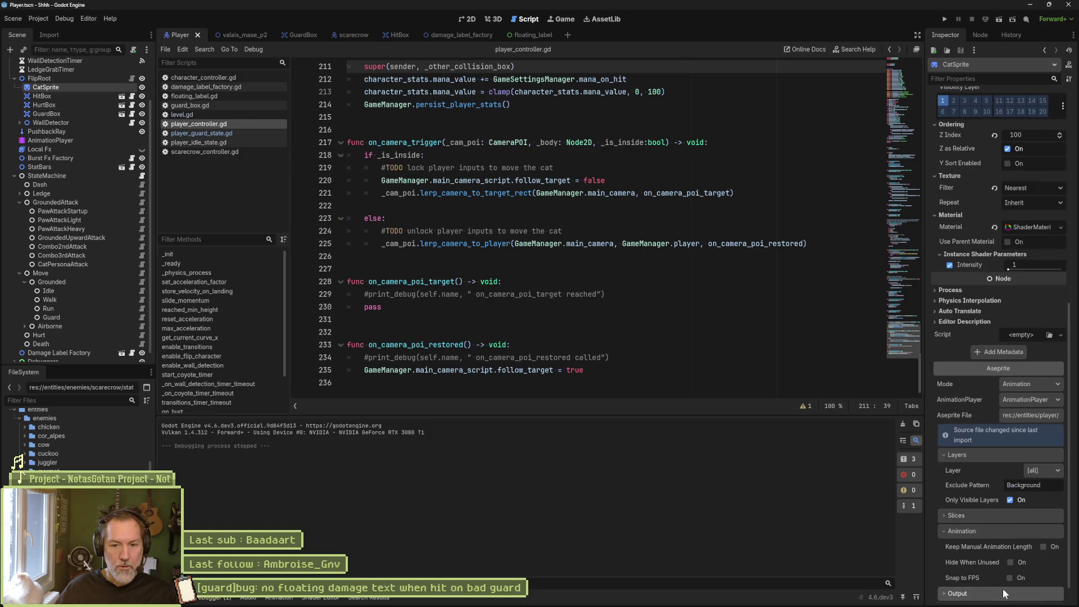
{"action": "left_click", "coordinate": [1006, 595]}
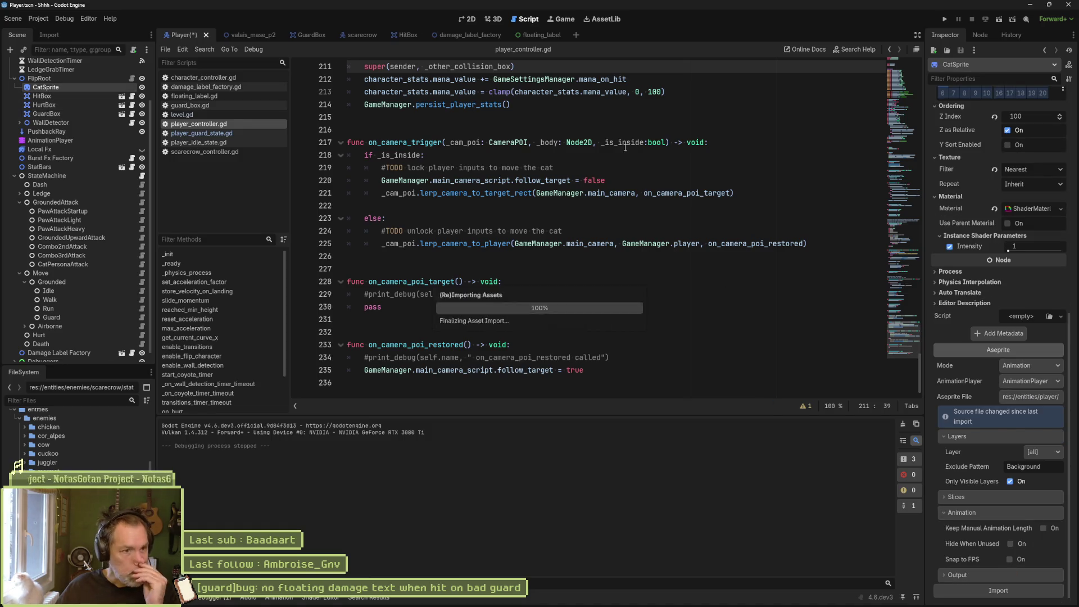
Check in Aseprite that guard_knockback spans frames 170–172, then reimport CatSprite in Godot.
{"action": "key", "text": "alt+Tab"}
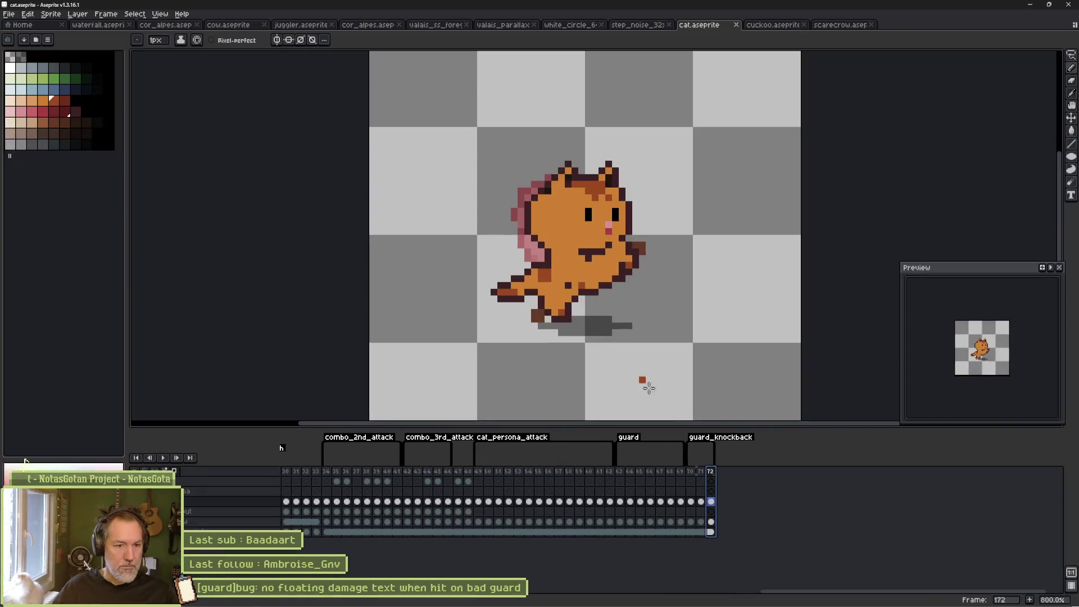
{"action": "double_click", "coordinate": [737, 439]}
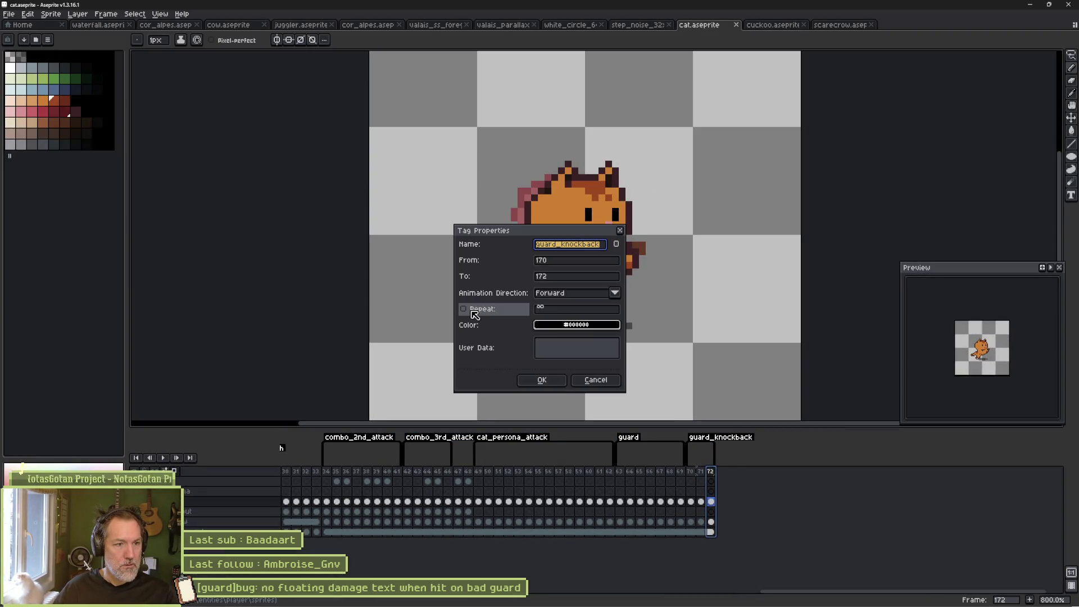
{"action": "left_click", "coordinate": [550, 381]}
{"action": "key", "text": "alt+Tab"}
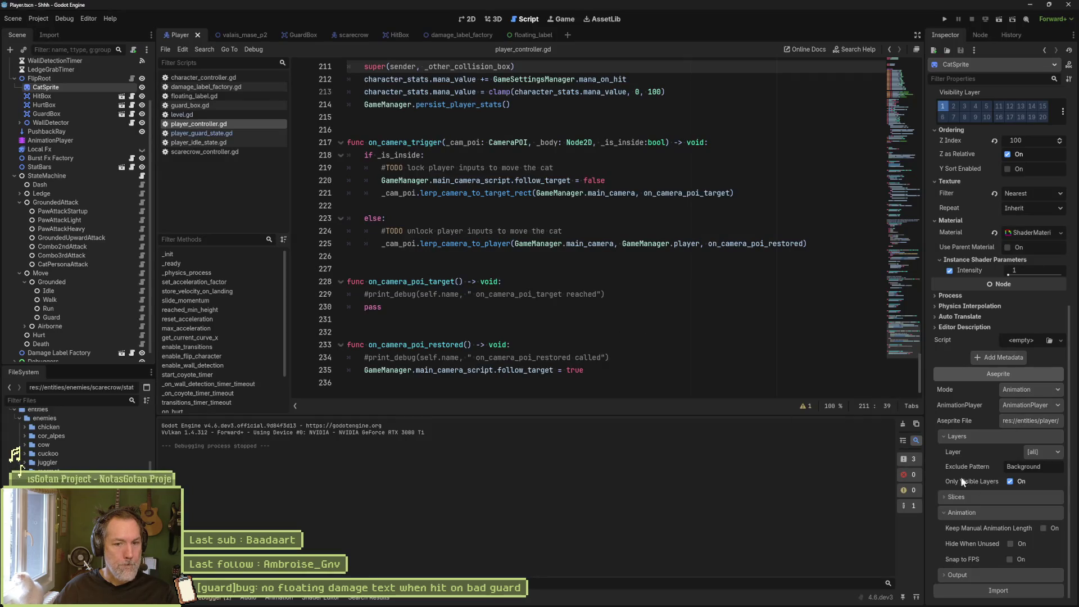
{"action": "left_click", "coordinate": [998, 590]}
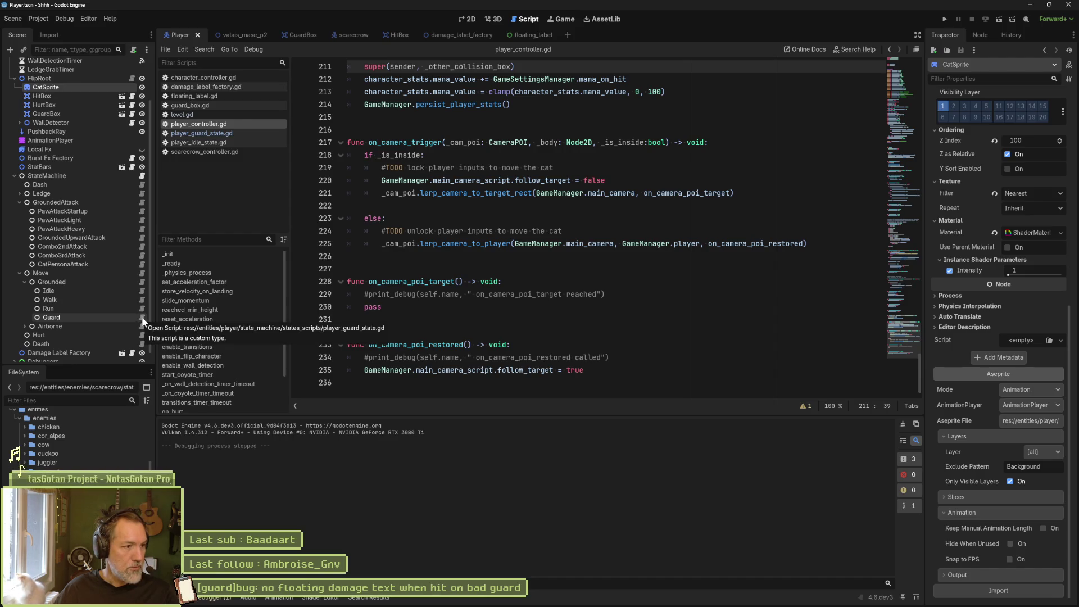
{"action": "left_click", "coordinate": [119, 316]}
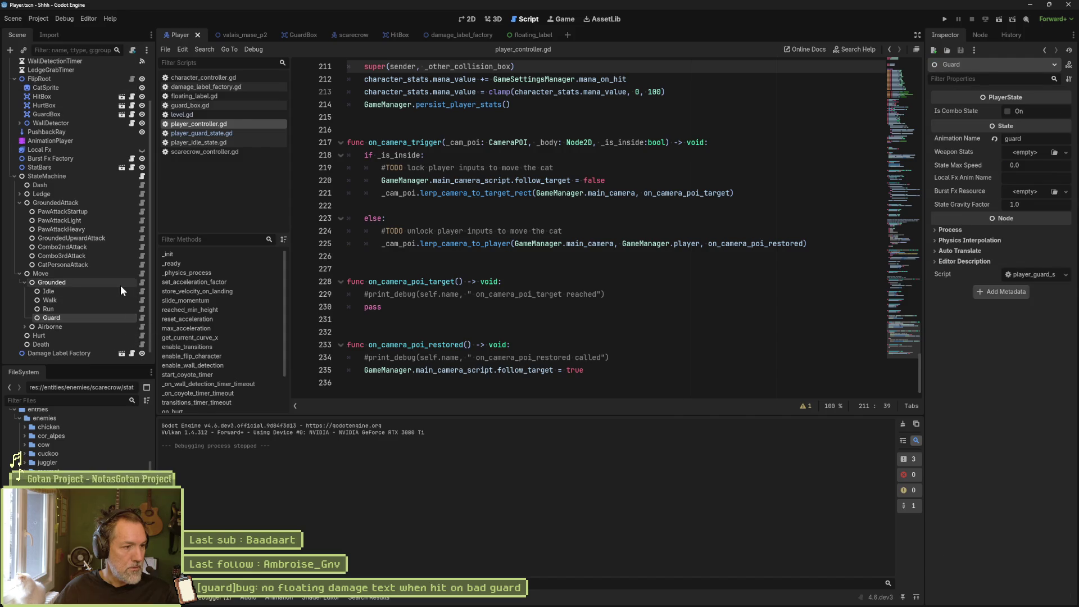
Duplicate the Guard state's player_guard_state.gd as player_guard_knockback_state.gd.
{"action": "left_click", "coordinate": [143, 318]}
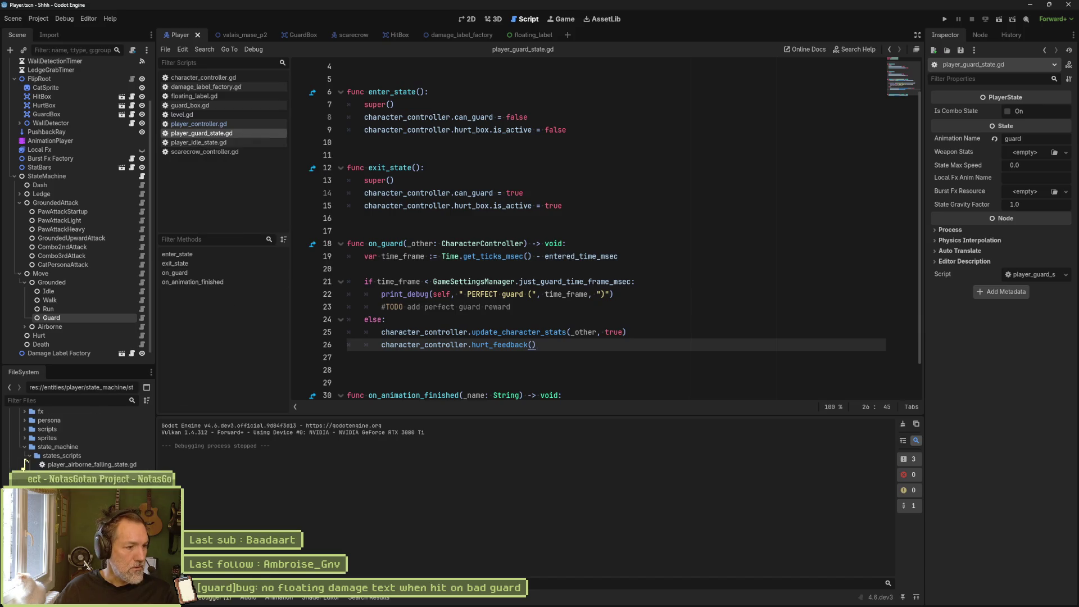
{"action": "key", "text": "ctrl+d"}
{"action": "key", "text": "Right"}
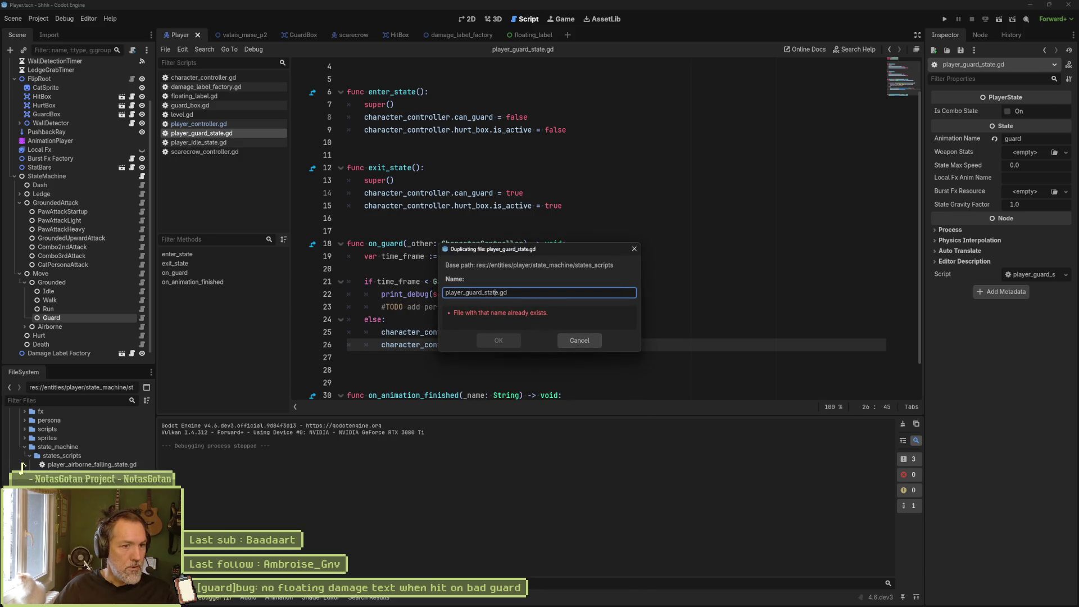
{"action": "type", "text": "_knockback"}
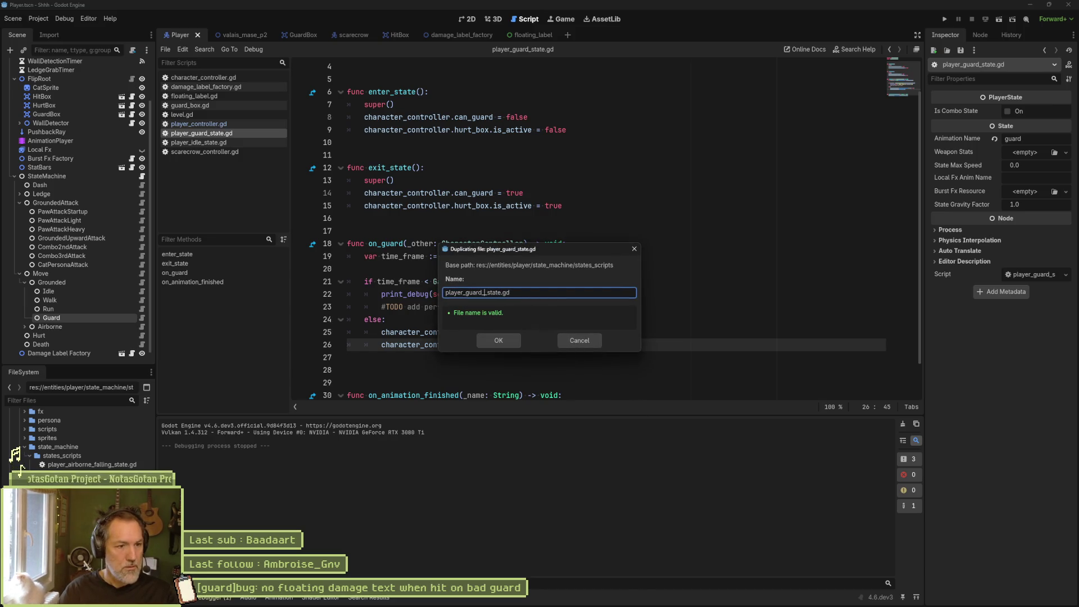
{"action": "key", "text": "Return"}
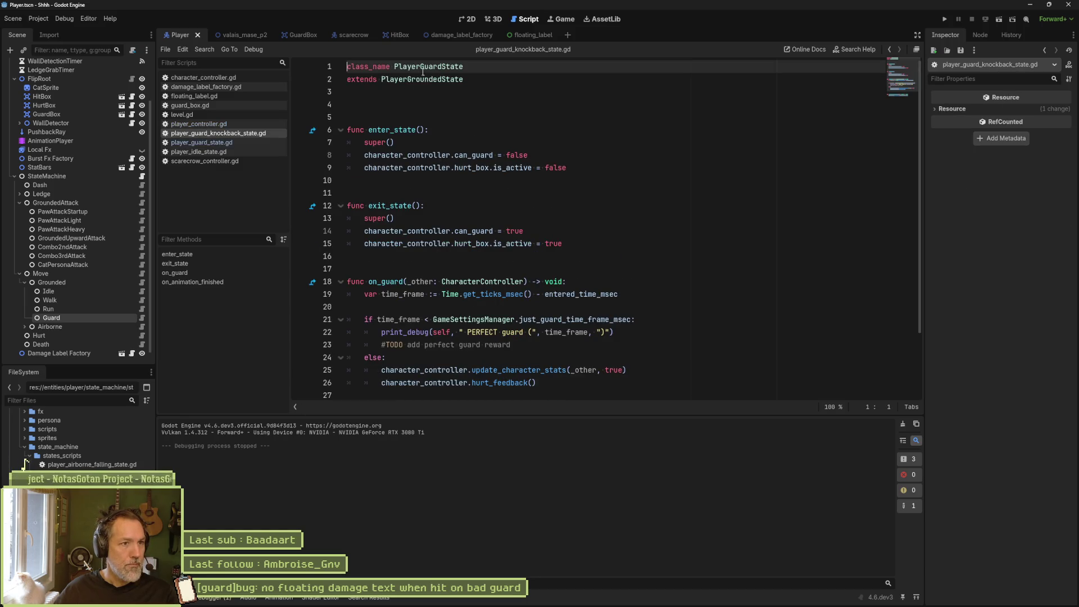
Rename the class to PlayerGuardKnockbackState, save, and begin adding a child node under Grounded.
{"action": "left_click", "coordinate": [440, 66]}
{"action": "type", "text": "Knockback"}
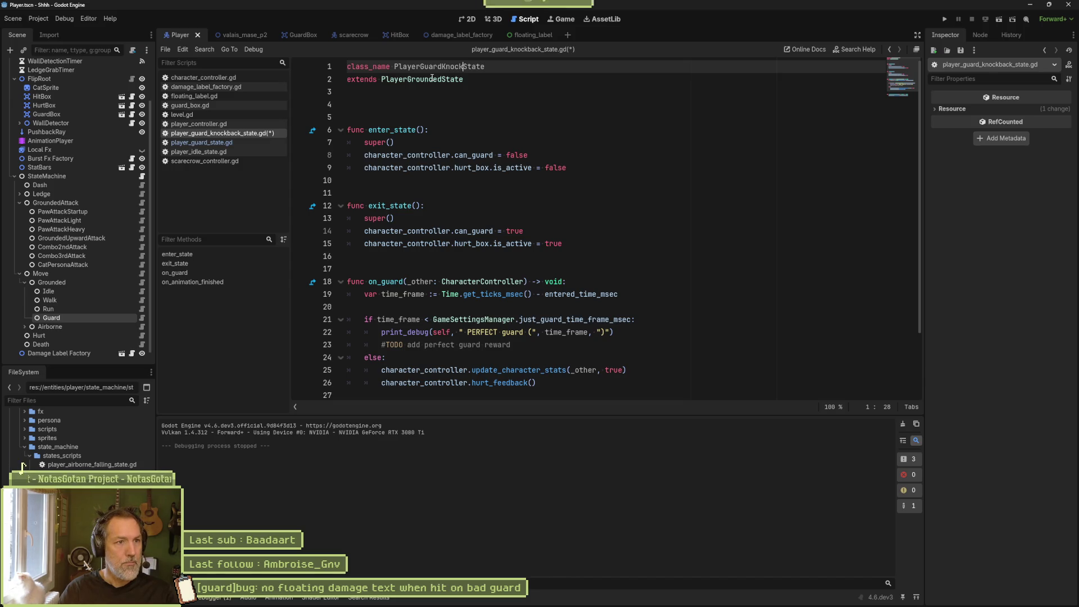
{"action": "key", "text": "ctrl+s"}
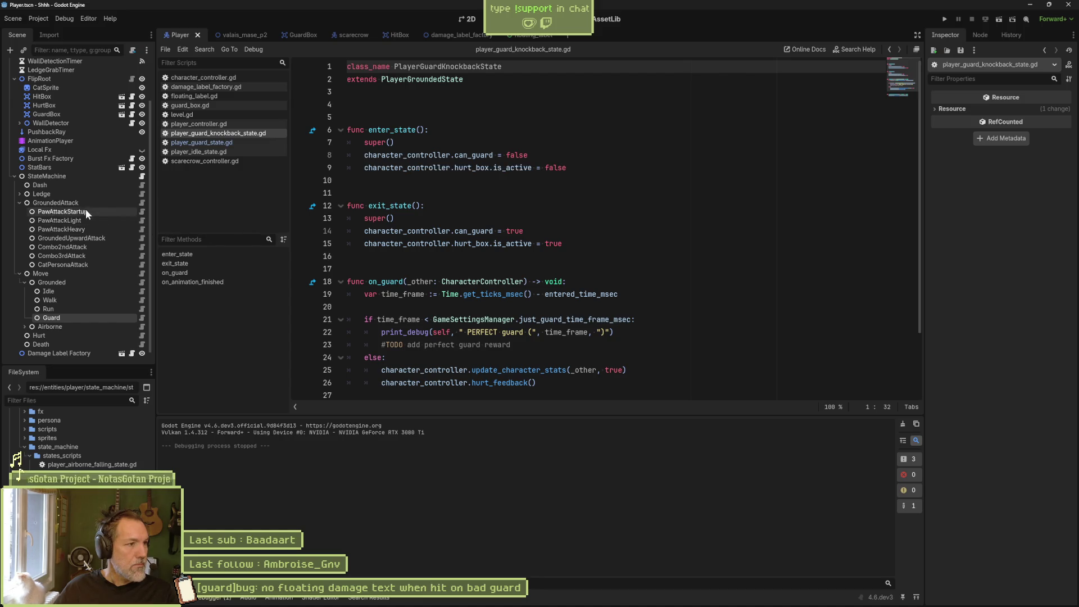
{"action": "left_click", "coordinate": [68, 282]}
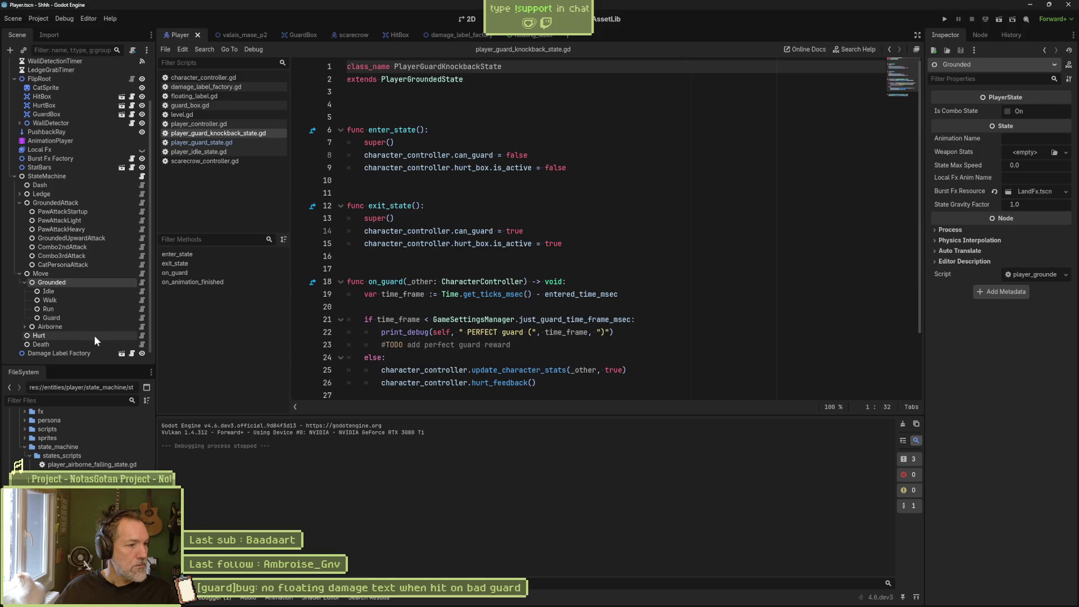
{"action": "key", "text": "ctrl+a"}
Add a PlayerGuardKnockbackState node under Grounded and name it GuardKnockback.
{"action": "type", "text": "knock"}
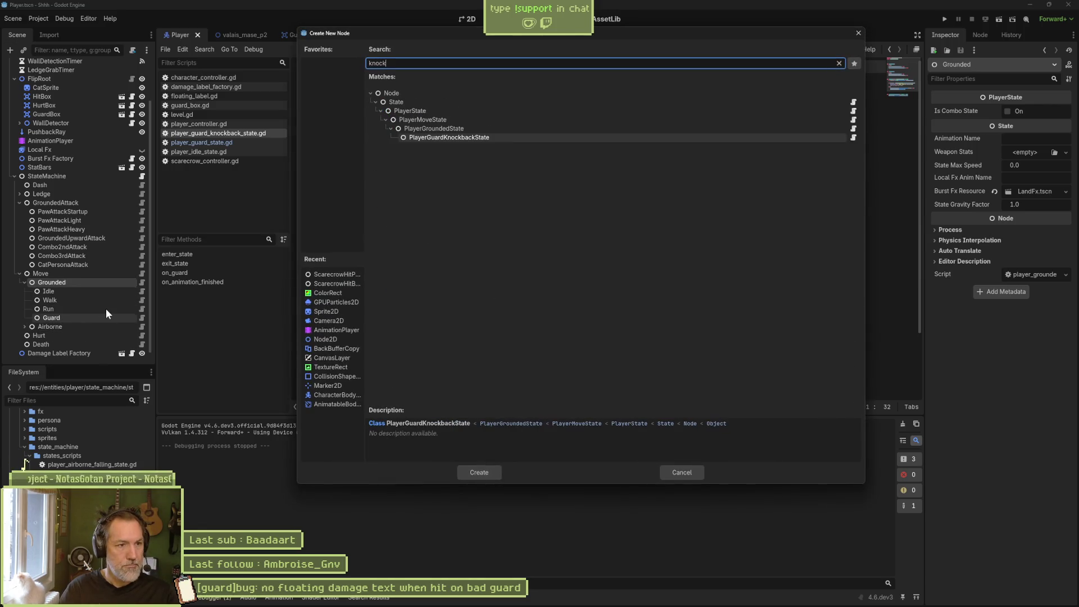
{"action": "key", "text": "Return"}
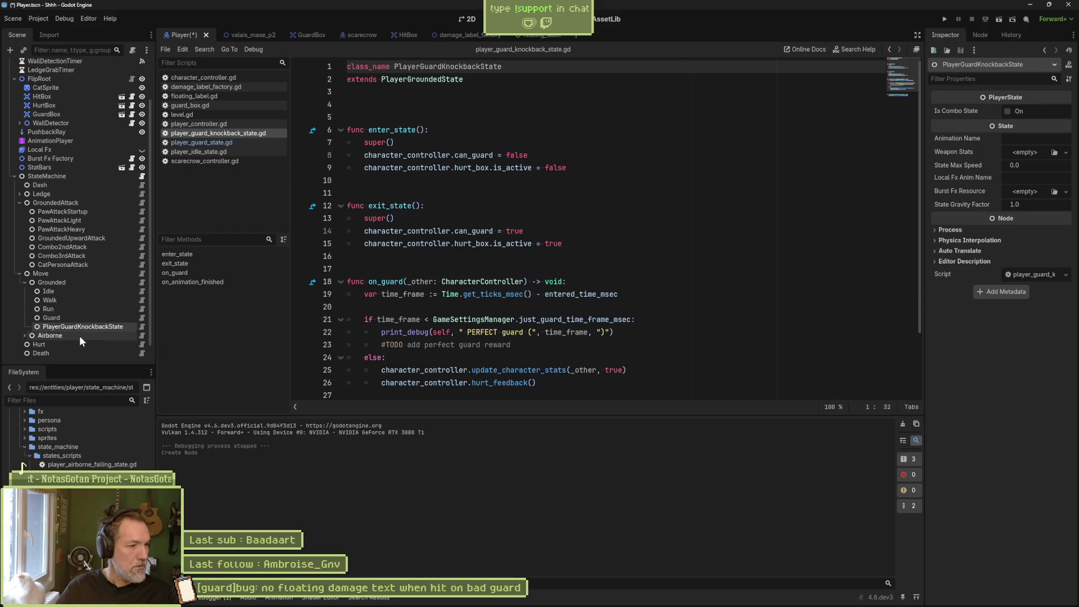
{"action": "double_click", "coordinate": [83, 329]}
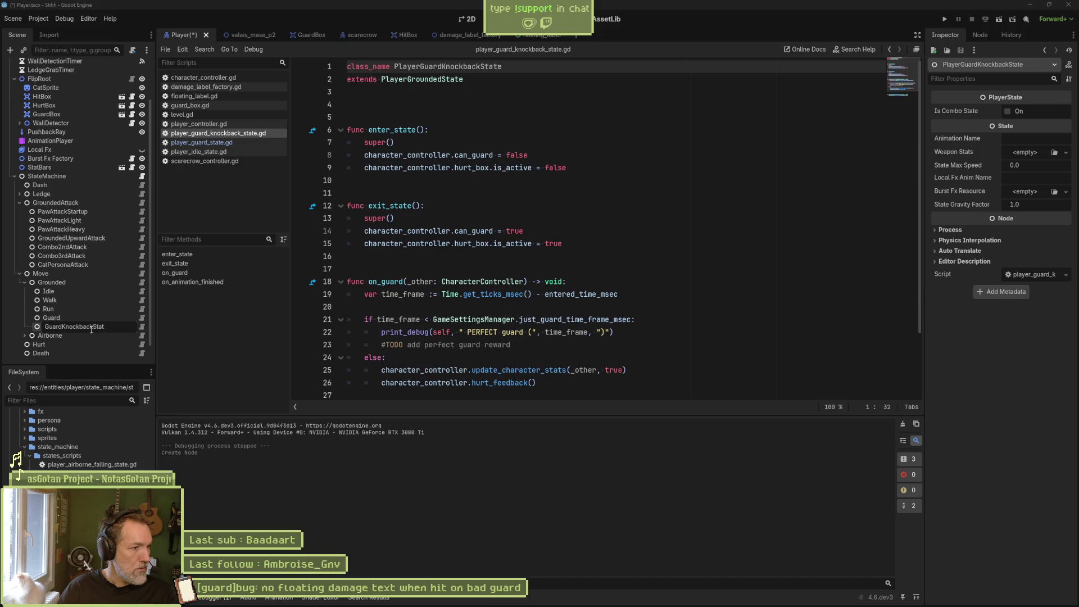
{"action": "key", "text": "Return"}
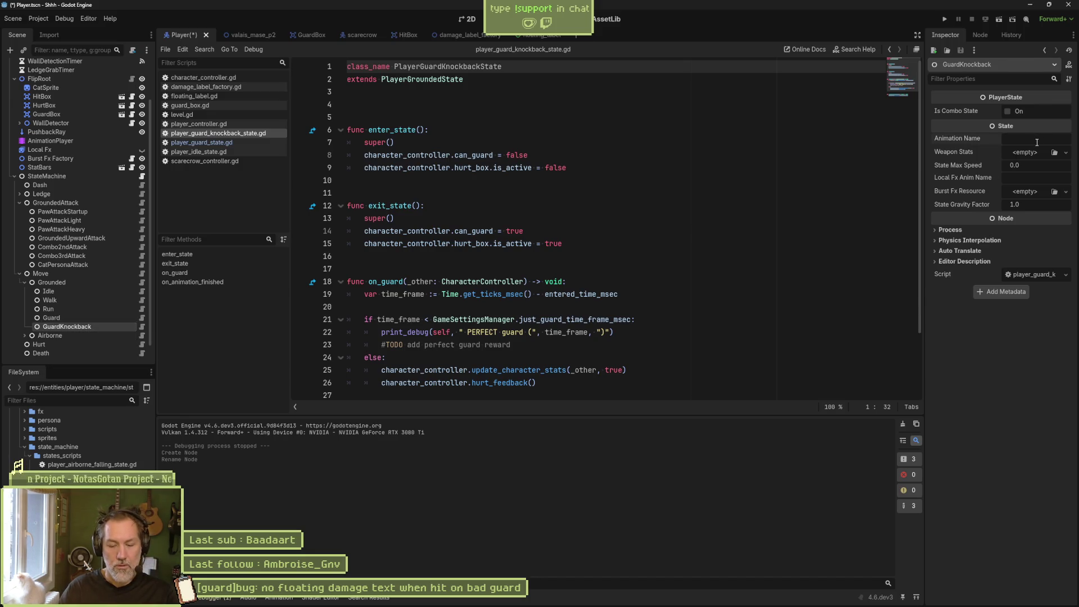
Set its Animation Name to guard_knockback and save the Player scene.
{"action": "type", "text": "guard_knockback"}
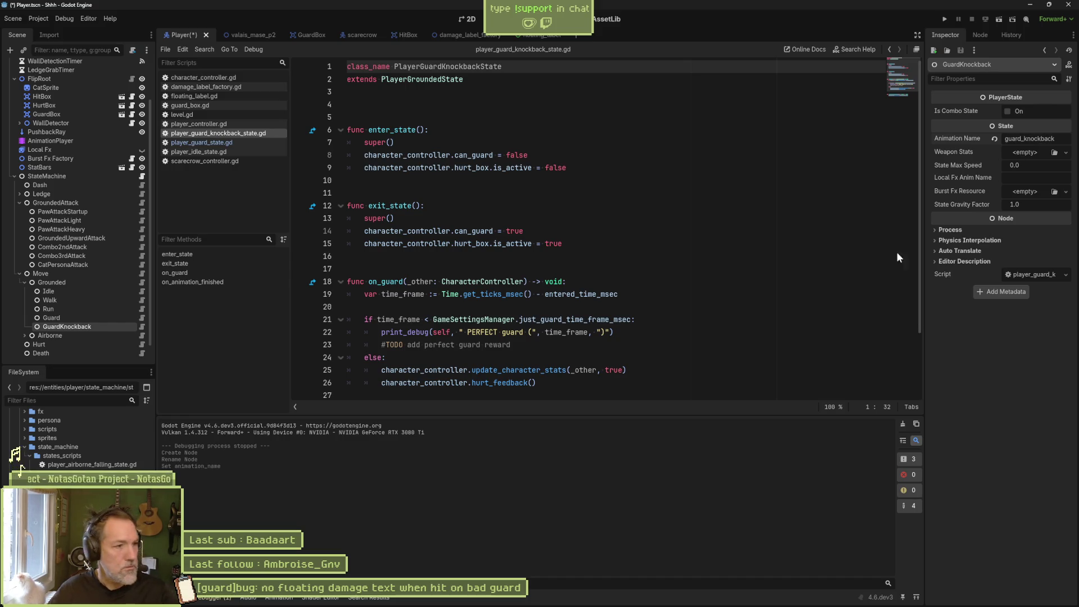
{"action": "key", "text": "ctrl+s"}
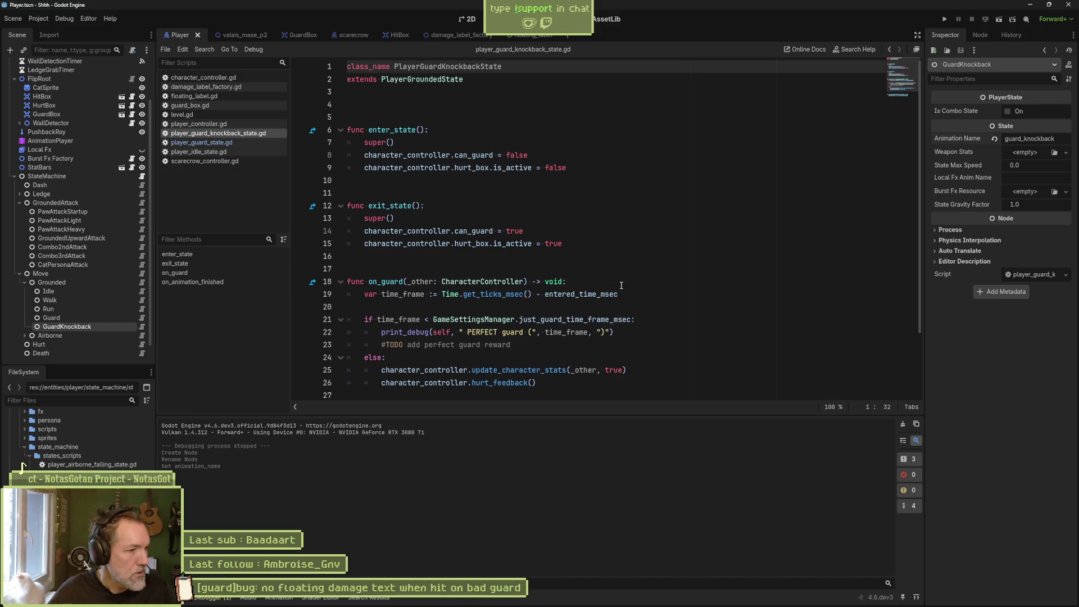
{"action": "left_click", "coordinate": [141, 317]}
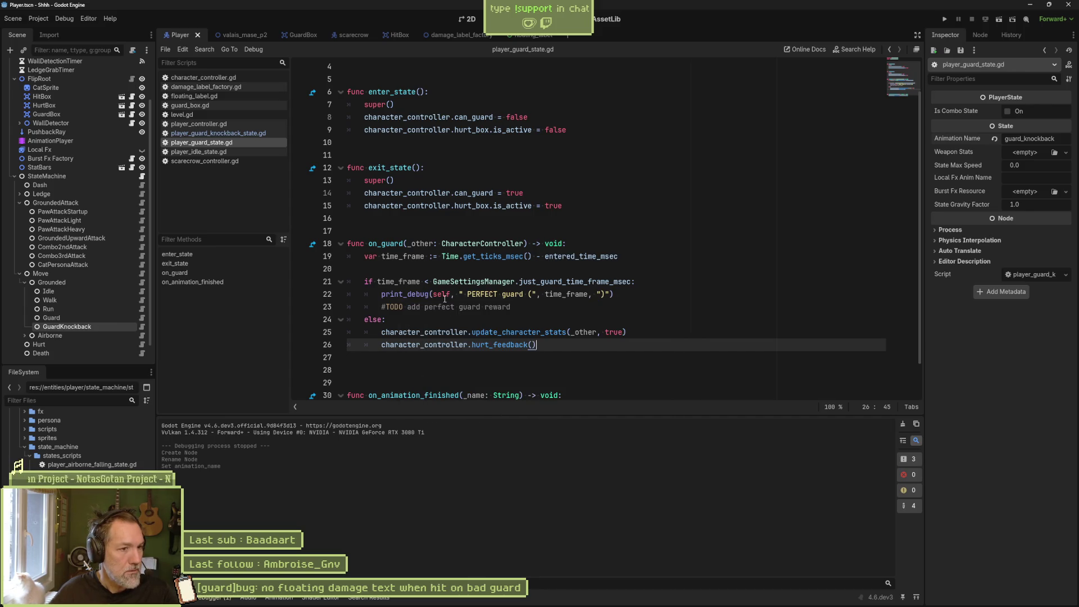
Dismiss the print_debug popup and insert blank lines above on_guard in player_guard_state.gd.
{"action": "mouse_move", "coordinate": [402, 300]}
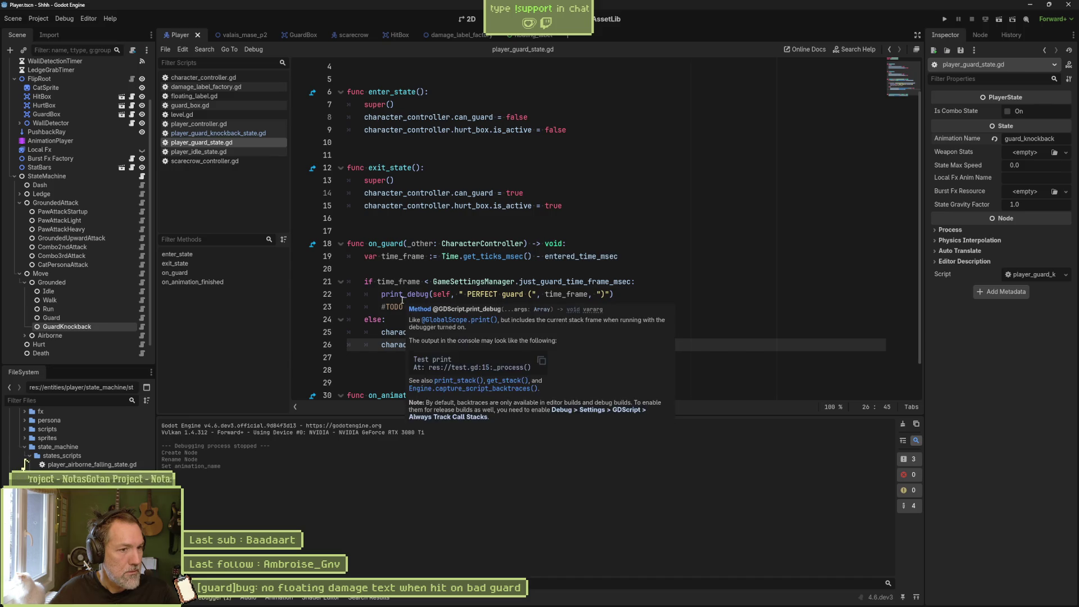
{"action": "left_click", "coordinate": [388, 244]}
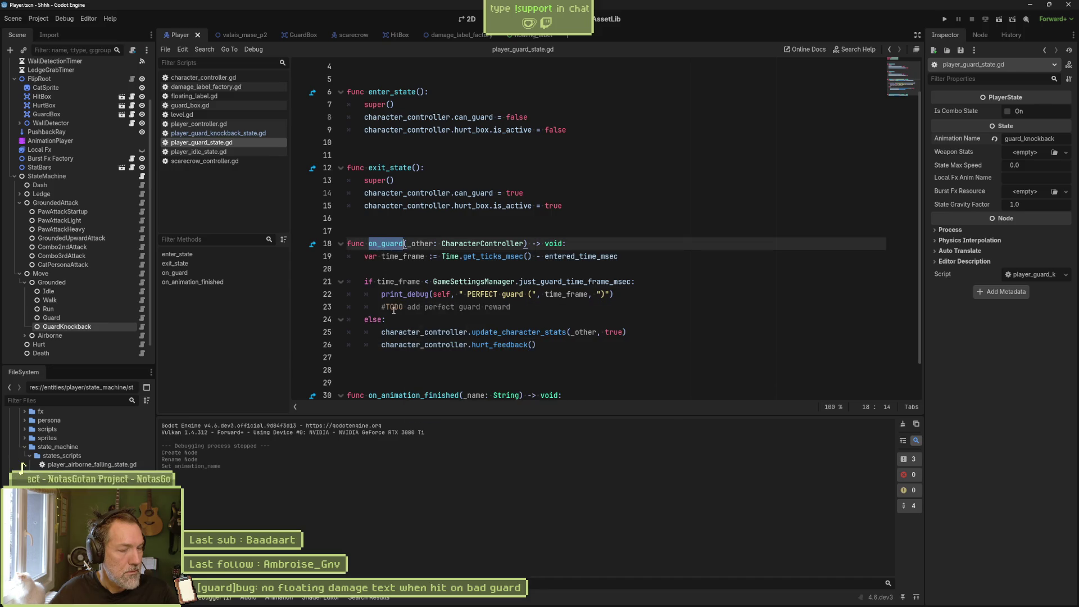
{"action": "left_click", "coordinate": [407, 362]}
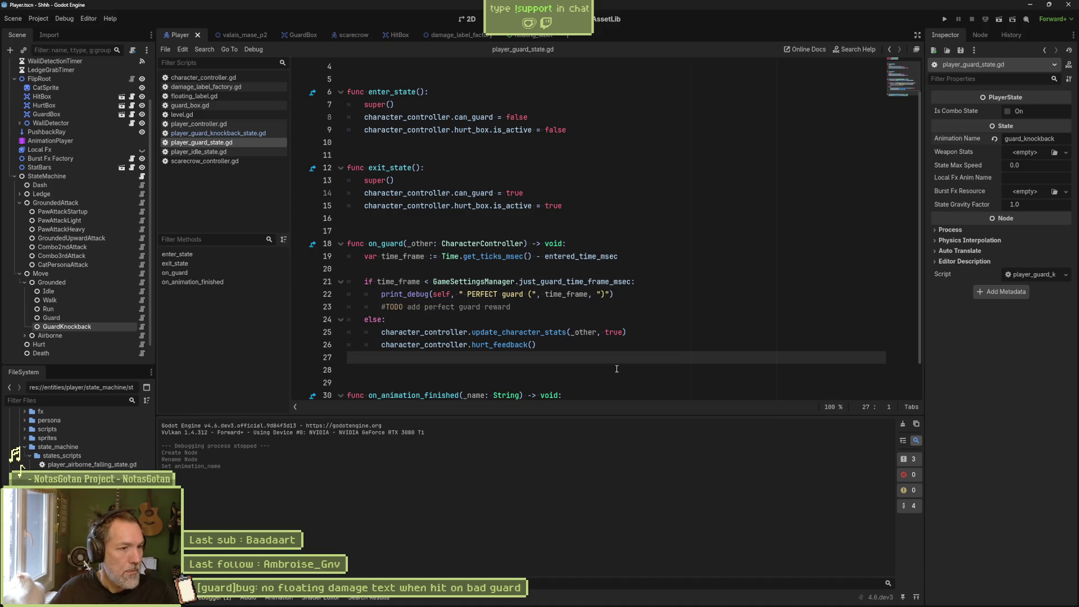
{"action": "left_click", "coordinate": [616, 219]}
{"action": "key", "text": "Return"}
{"action": "key", "text": "Return"}
{"action": "key", "text": "Return"}
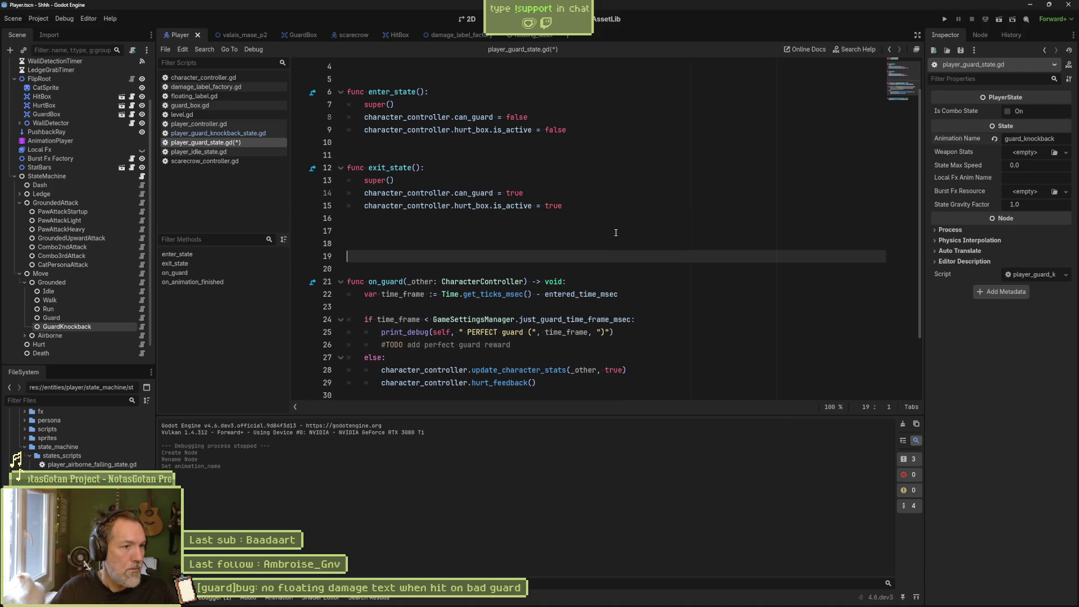
{"action": "key", "text": "Up"}
Write an on_hit function with print_debug(self, " hit on guard") and save the script.
{"action": "type", "text": "fu"}
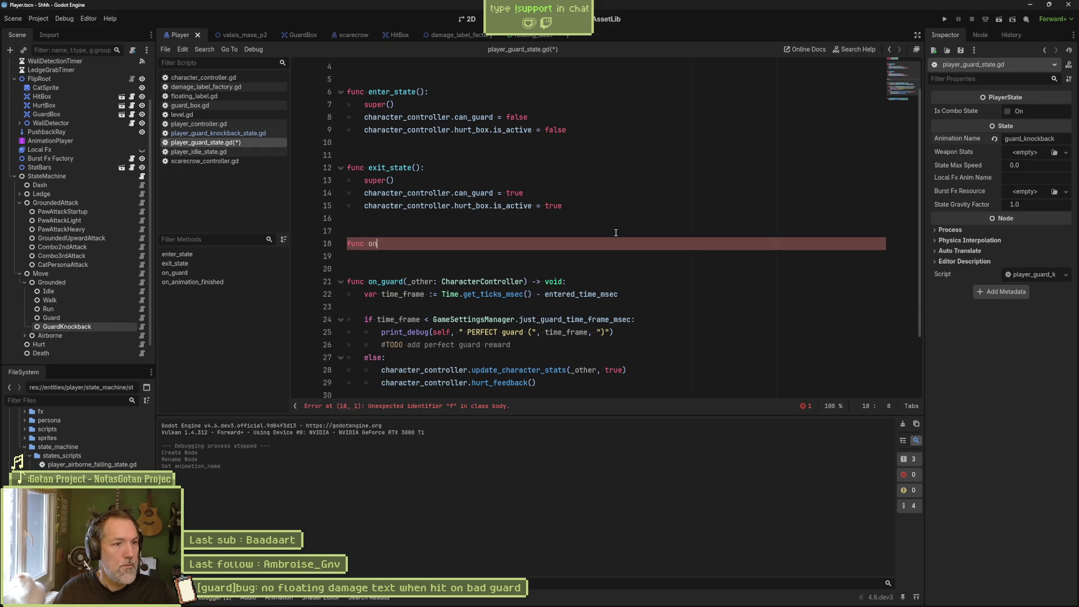
{"action": "key", "text": "Return"}
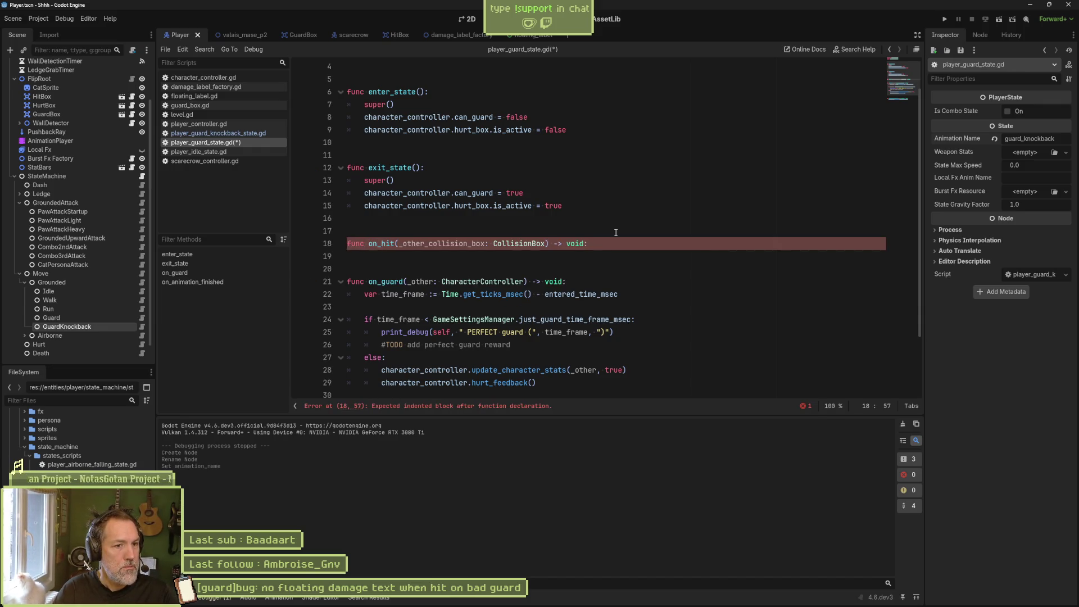
{"action": "key", "text": "Return"}
{"action": "type", "text": "print_deb"}
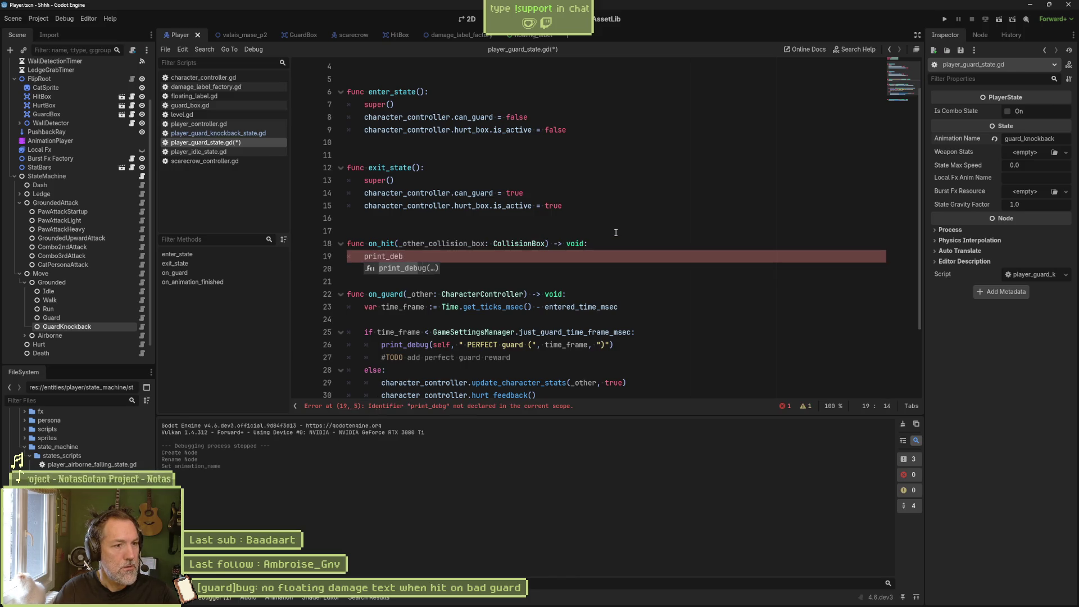
{"action": "key", "text": "Return"}
{"action": "type", "text": "se"}
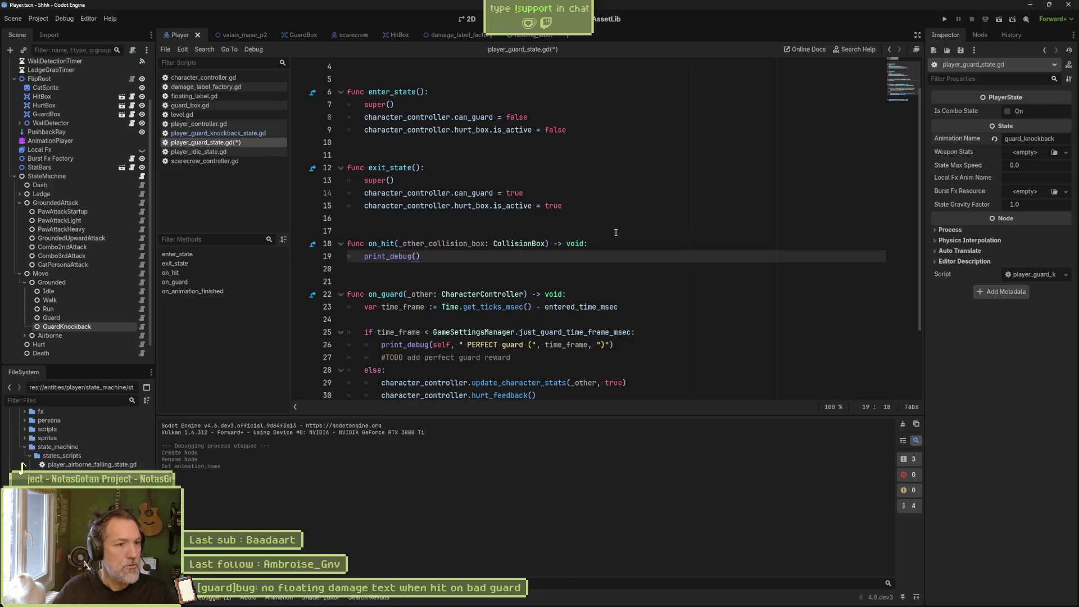
{"action": "key", "text": "BackSpace"}
{"action": "key", "text": "BackSpace"}
{"action": "key", "text": "BackSpace"}
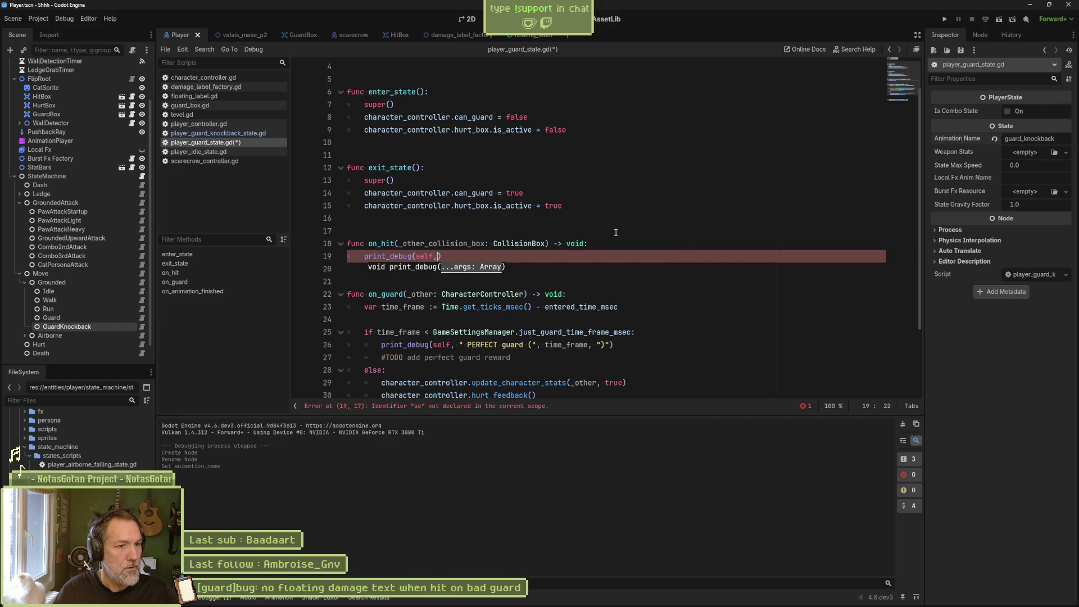
{"action": "type", "text": "hit"}
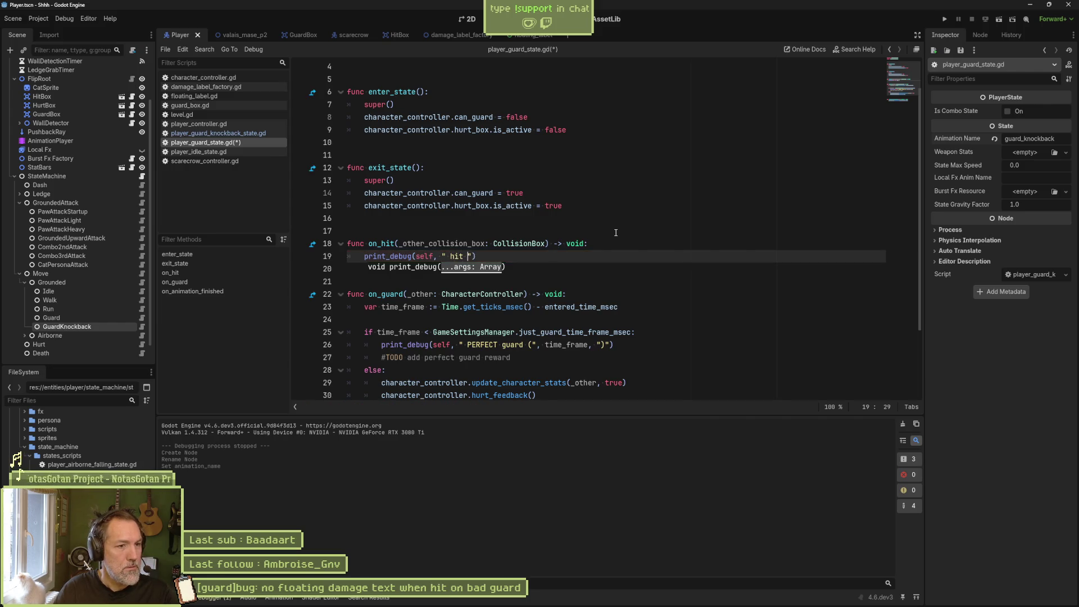
{"action": "type", "text": "d"}
{"action": "key", "text": "ctrl+s"}
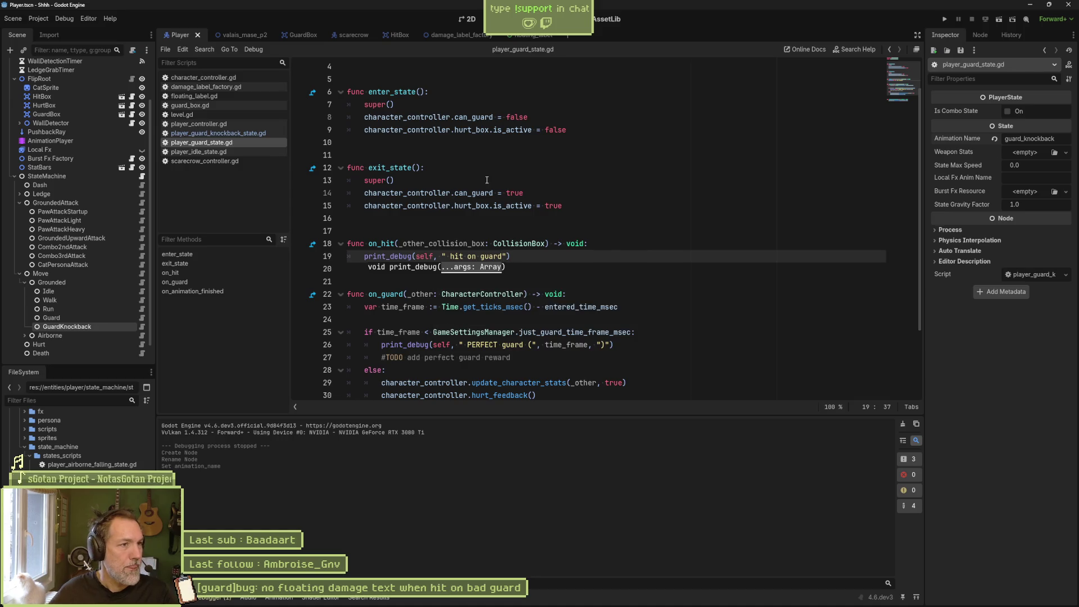
{"action": "left_click", "coordinate": [257, 37]}
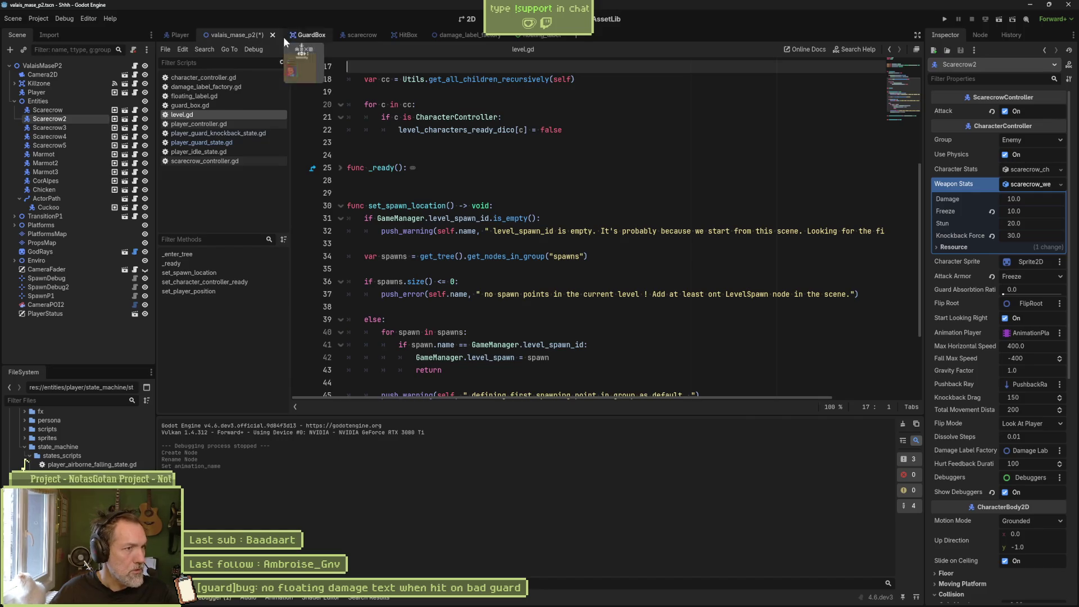
{"action": "left_click", "coordinate": [178, 35]}
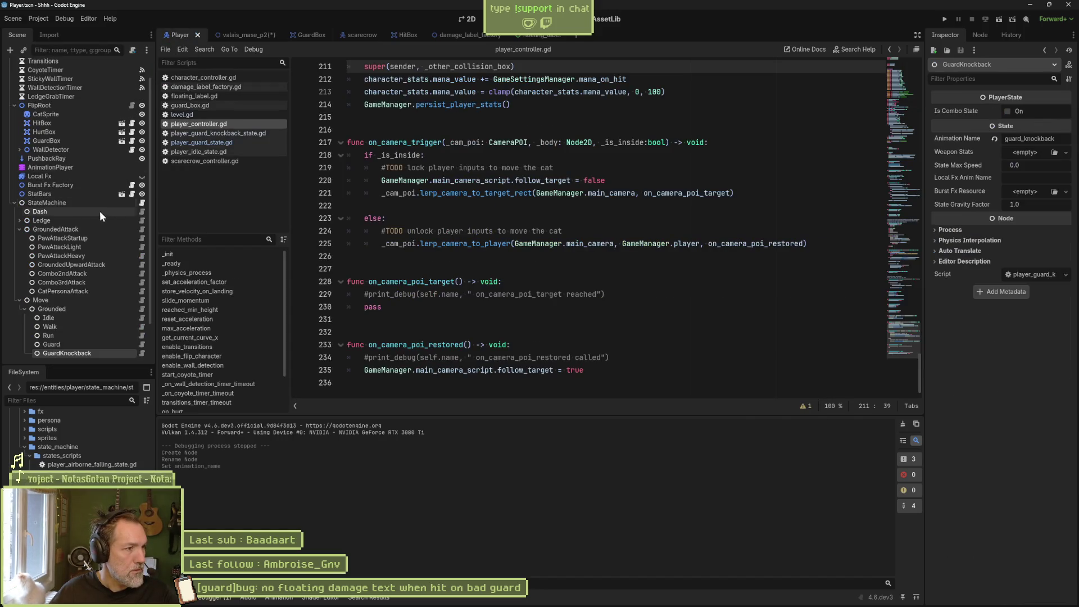
Drag the GuardKnockback node into player_state_machine.gd as a reference and save the script.
{"action": "left_click", "coordinate": [141, 203]}
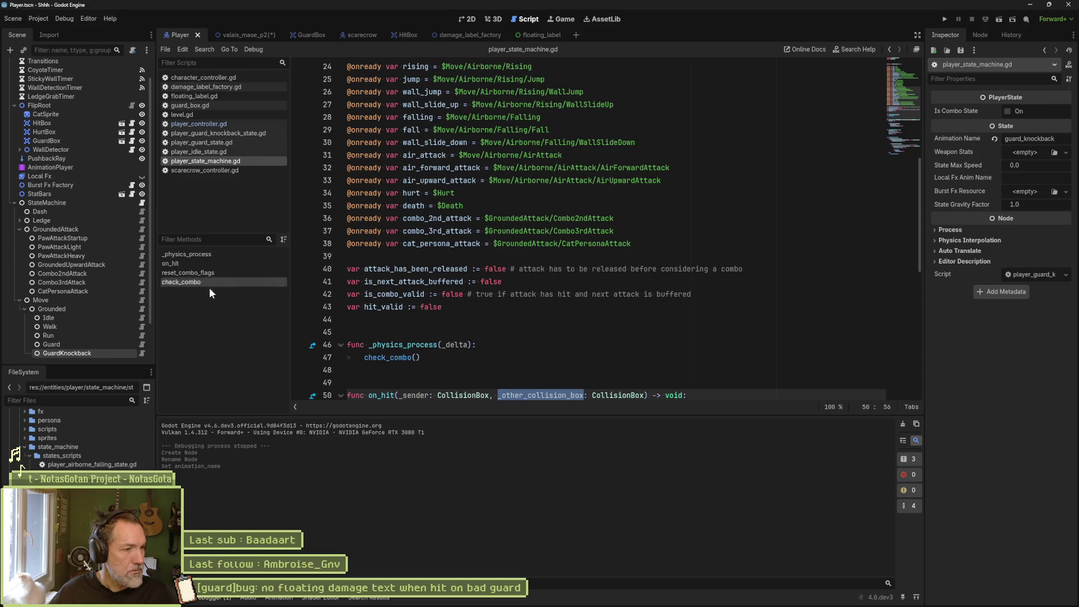
{"action": "left_click_drag", "start_coordinate": [72, 351], "coordinate": [396, 259]}
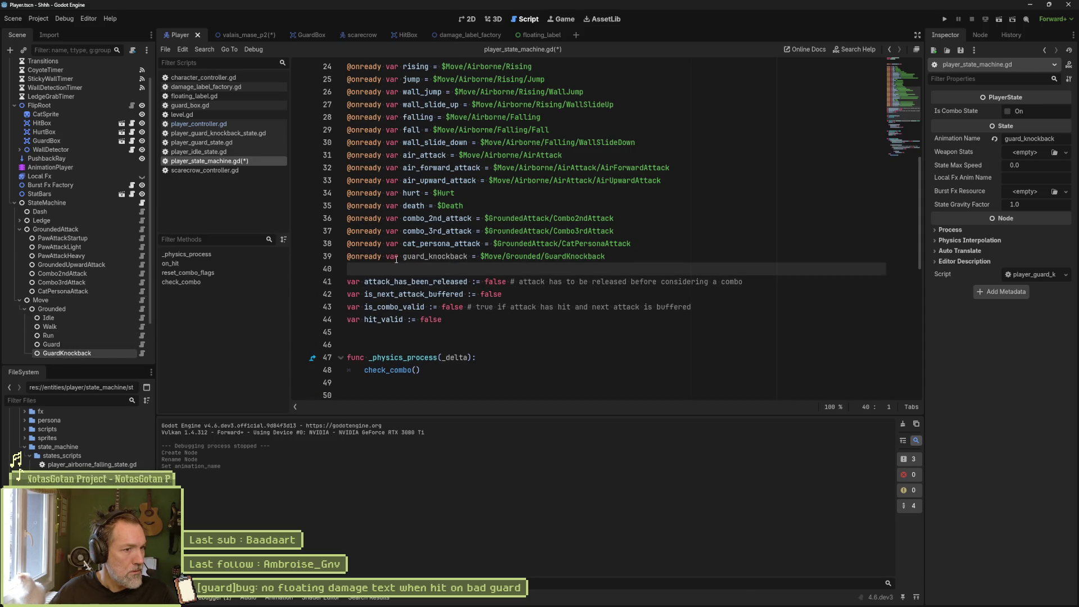
{"action": "key", "text": "ctrl+s"}
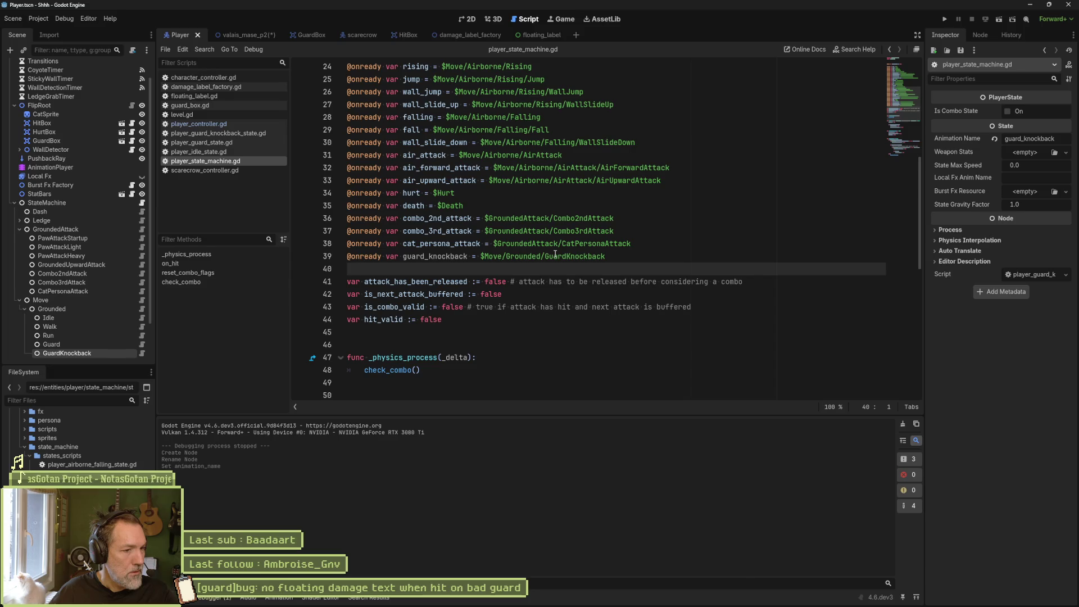
Open player_guard_state.gd, then run the valais_mase_p2 level scene with F6.
{"action": "left_click", "coordinate": [141, 343]}
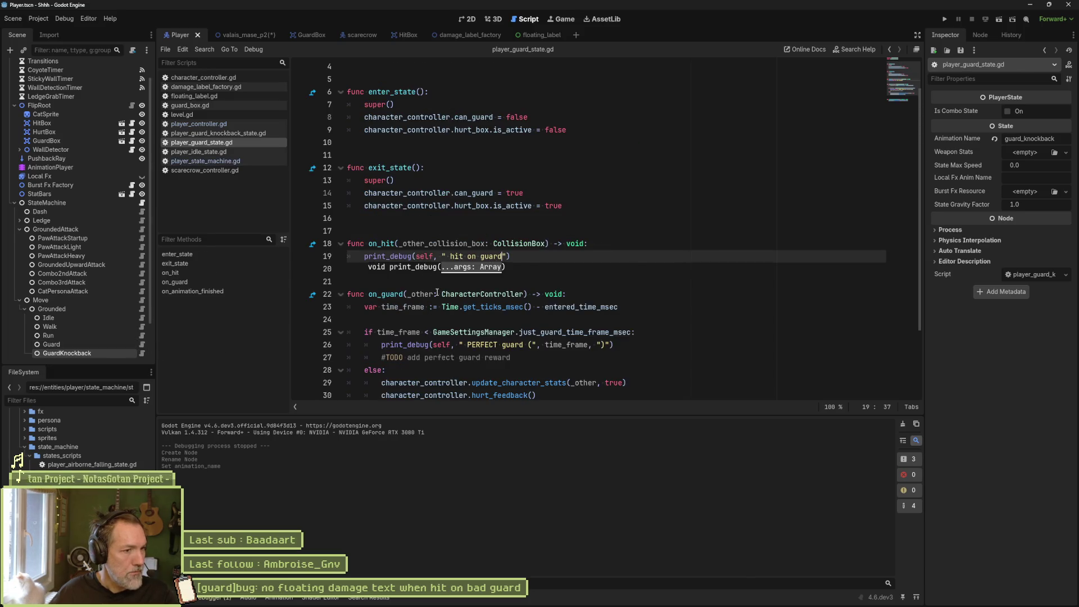
{"action": "left_click", "coordinate": [630, 266]}
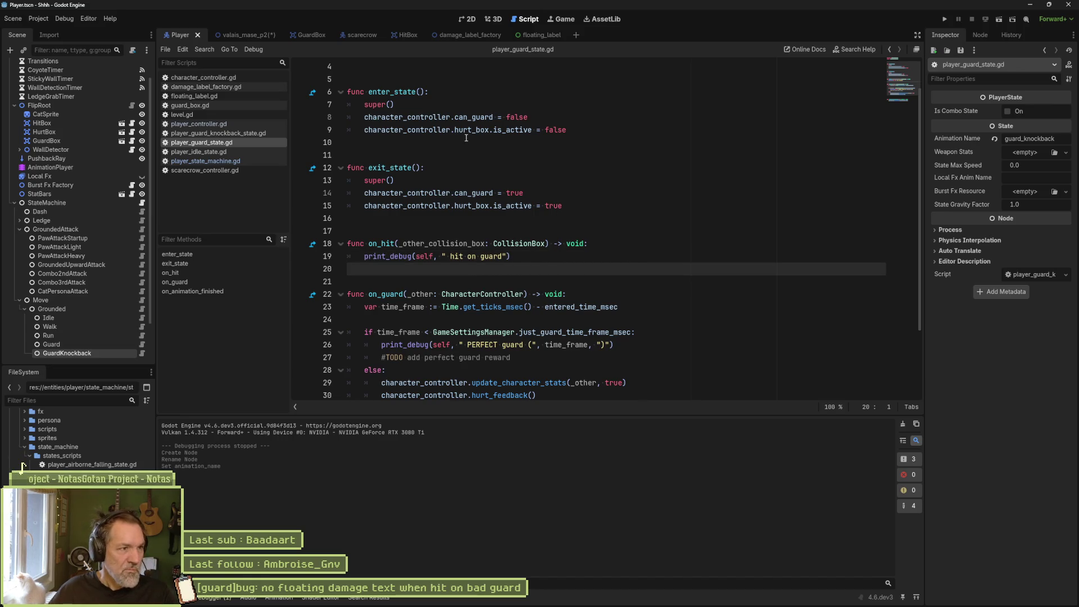
{"action": "left_click", "coordinate": [263, 36]}
{"action": "key", "text": "F6"}
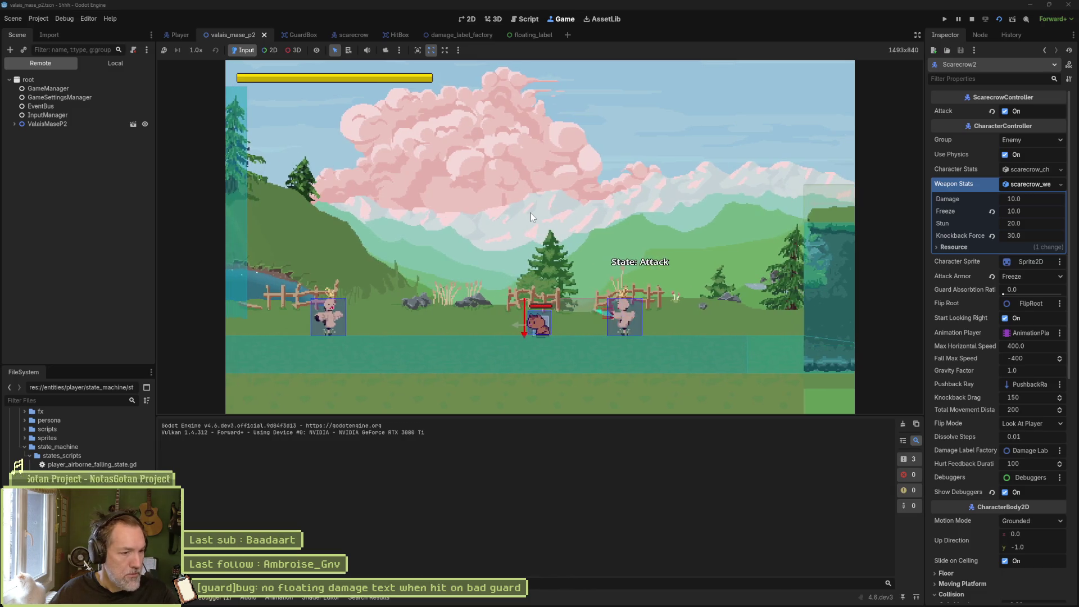
Walk the cat to the scarecrow and guard its attack for a PERFECT guard (82), then stop.
{"action": "key", "text": "Right"}
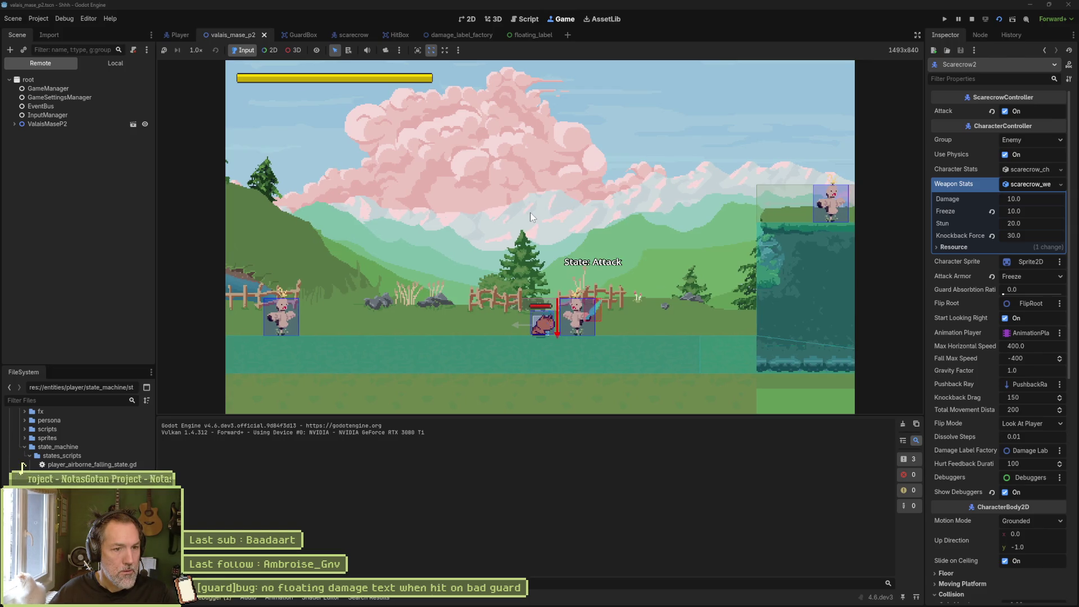
{"action": "key", "text": "shift"}
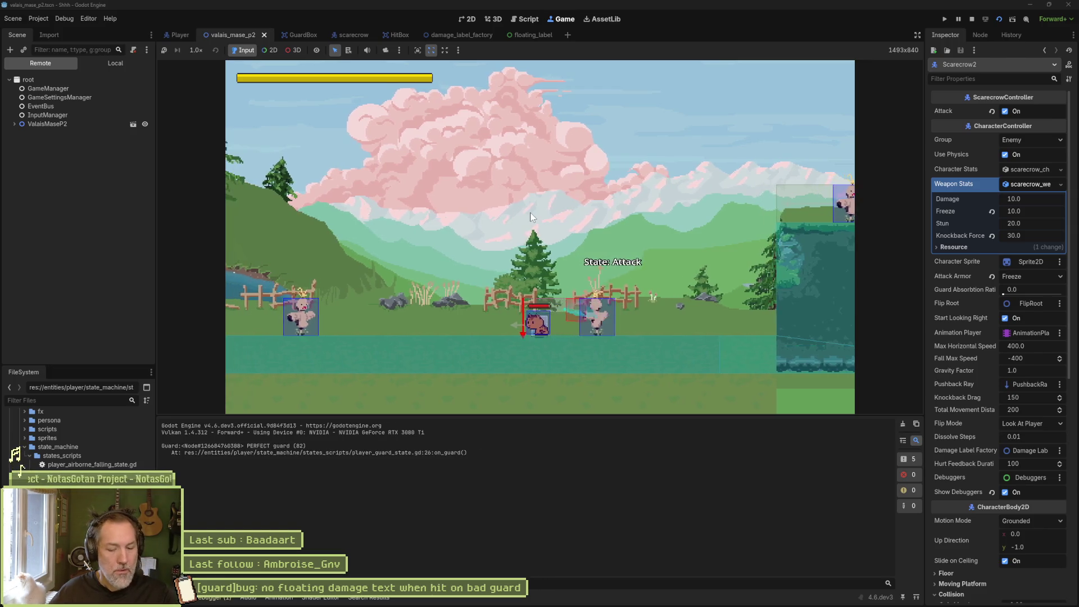
{"action": "key", "text": "F8"}
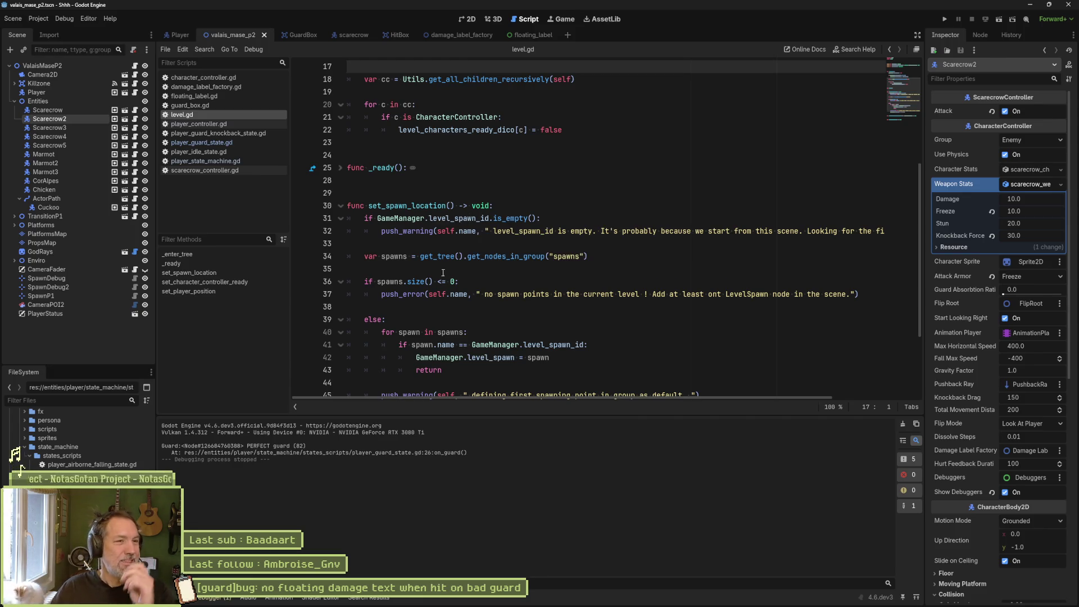
Open character_controller.gd and place a breakpoint on line 205, the first line of on_hurt.
{"action": "left_click", "coordinate": [175, 123]}
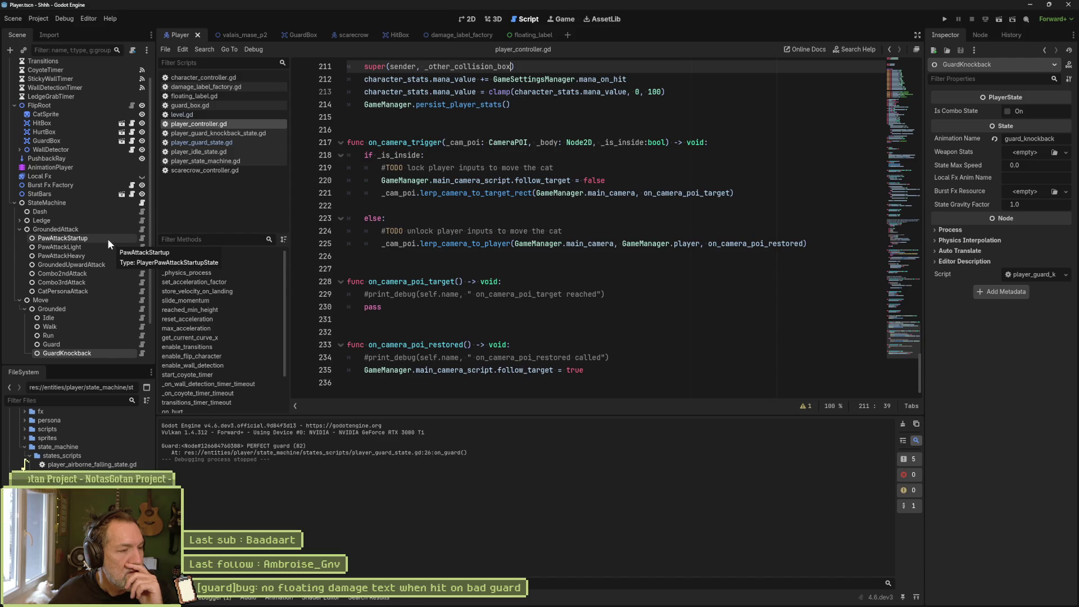
{"action": "left_click", "coordinate": [244, 79]}
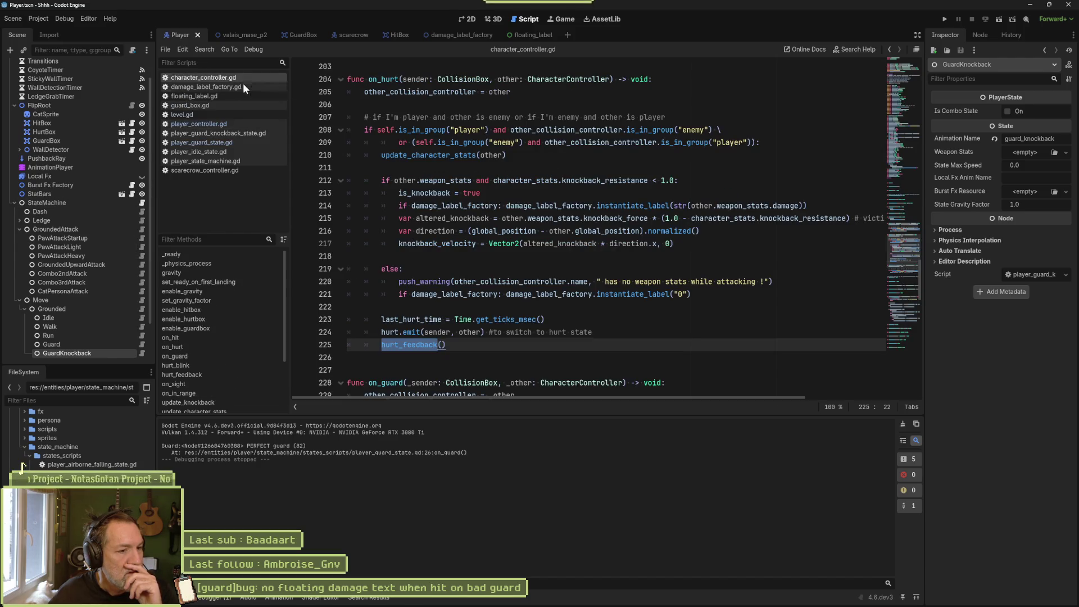
{"action": "left_click_drag", "start_coordinate": [391, 78], "coordinate": [438, 357]}
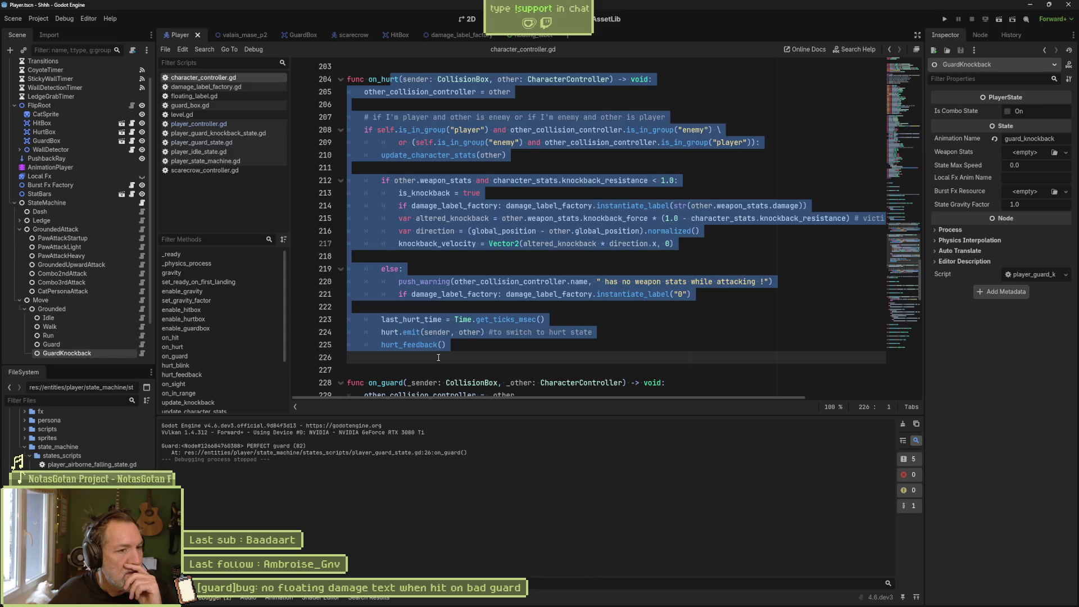
{"action": "left_click", "coordinate": [435, 345]}
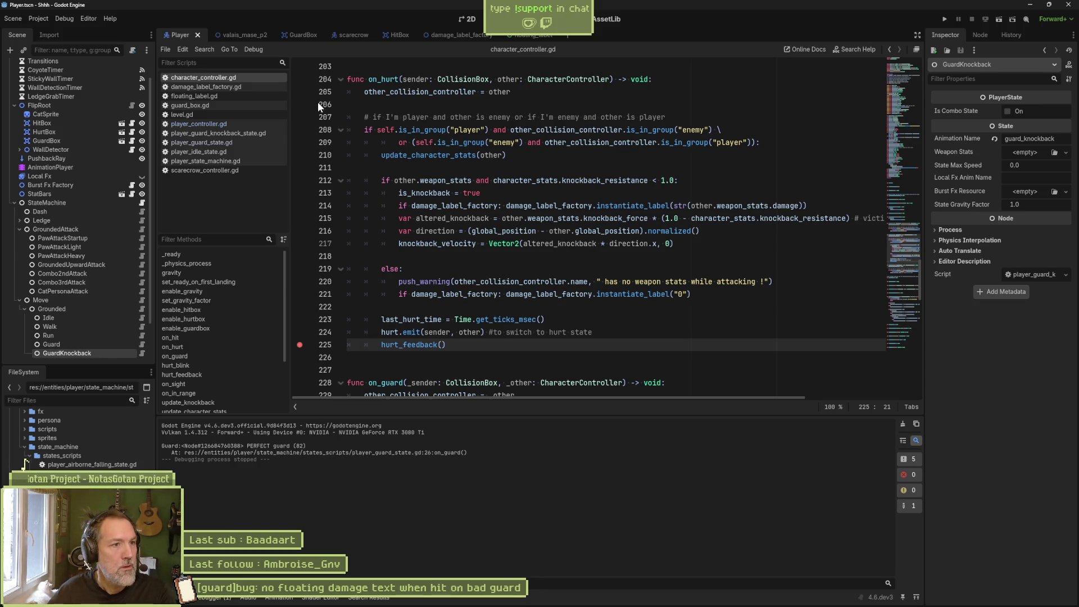
{"action": "left_click", "coordinate": [304, 94]}
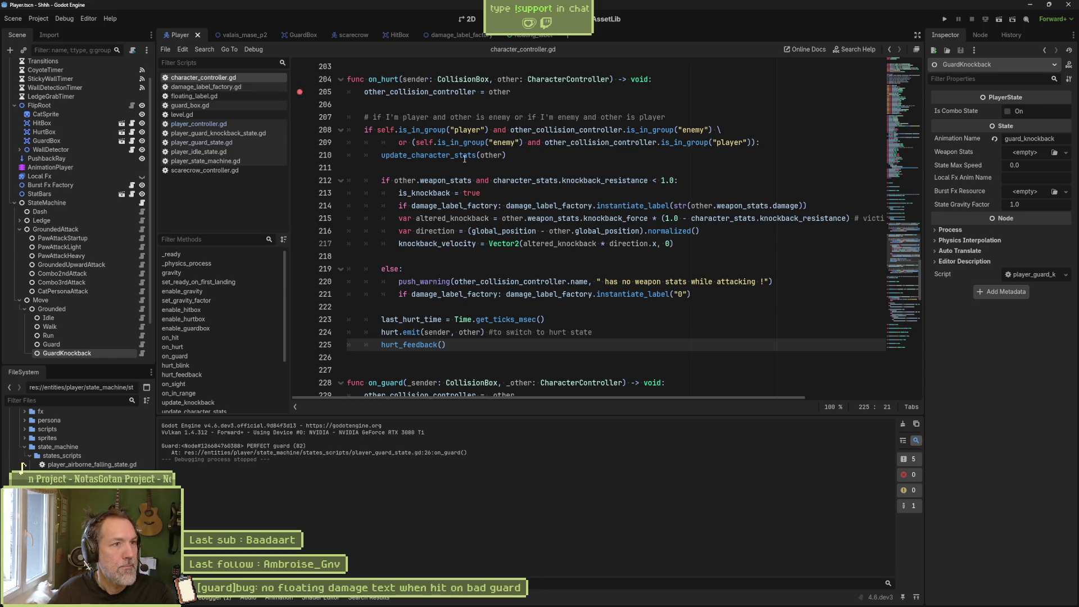
{"action": "left_click", "coordinate": [237, 34]}
Rerun valais_mase_p2, walk the cat into the scarecrow's attack, then stop the game.
{"action": "key", "text": "F6"}
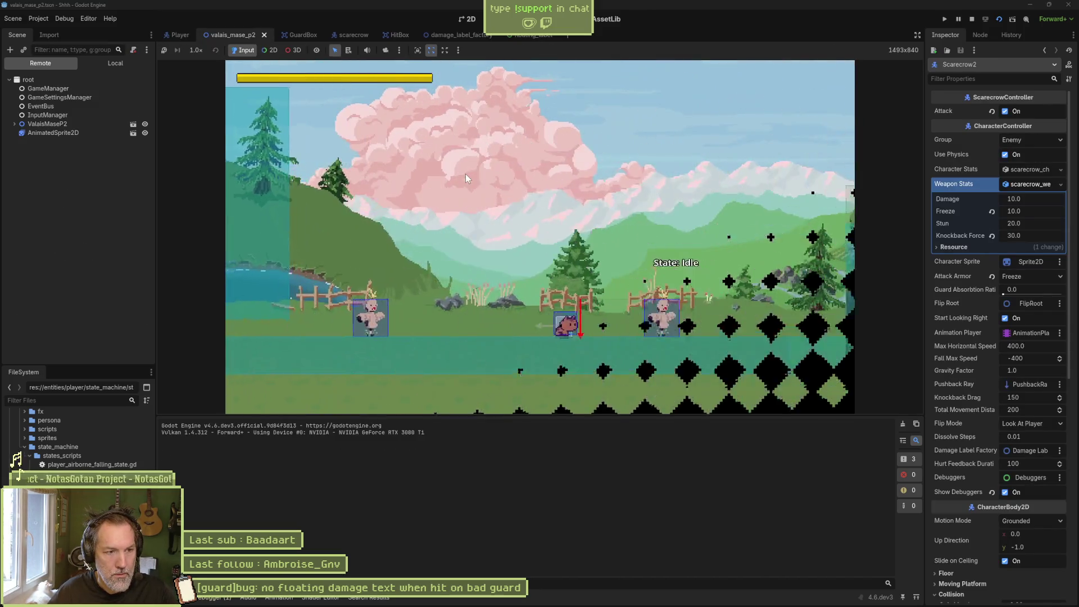
{"action": "key", "text": "Right"}
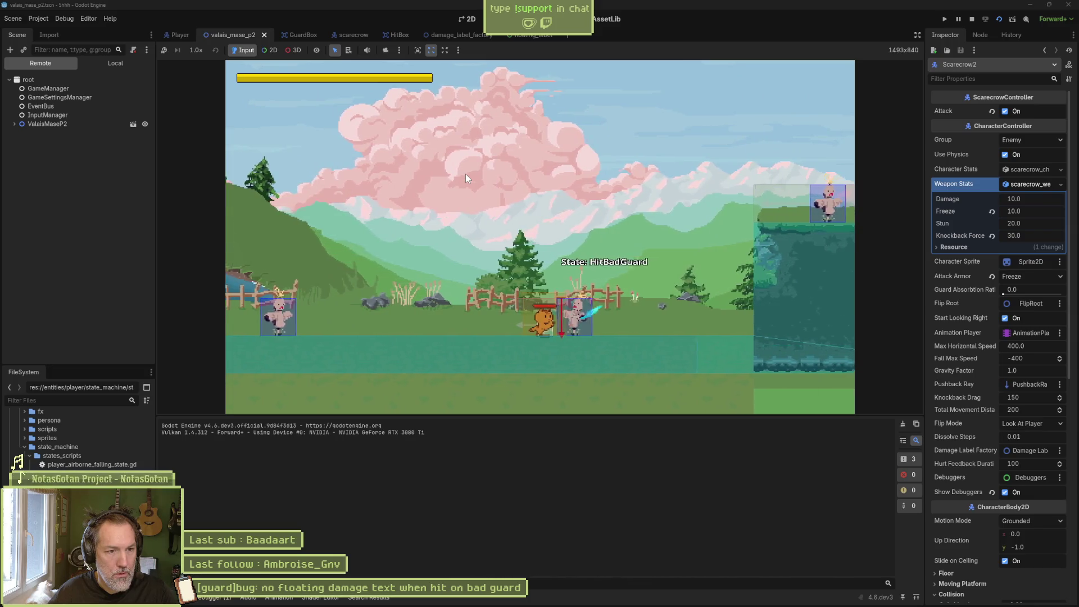
{"action": "key", "text": "F8"}
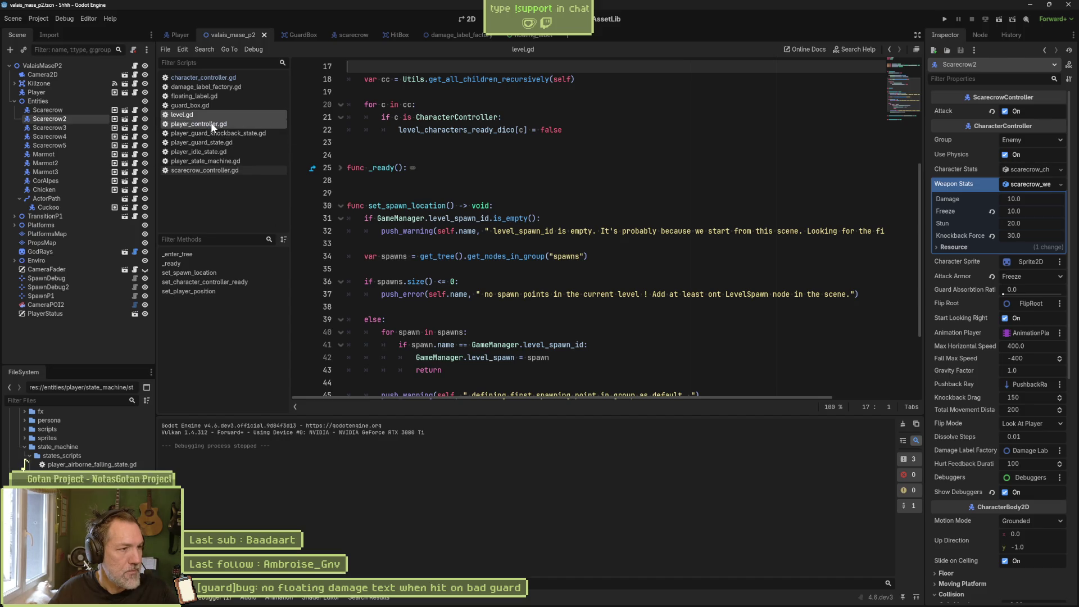
In character_controller.gd, select 'guard' on line 234 and start a project-wide Find in Files for it.
{"action": "left_click", "coordinate": [211, 79]}
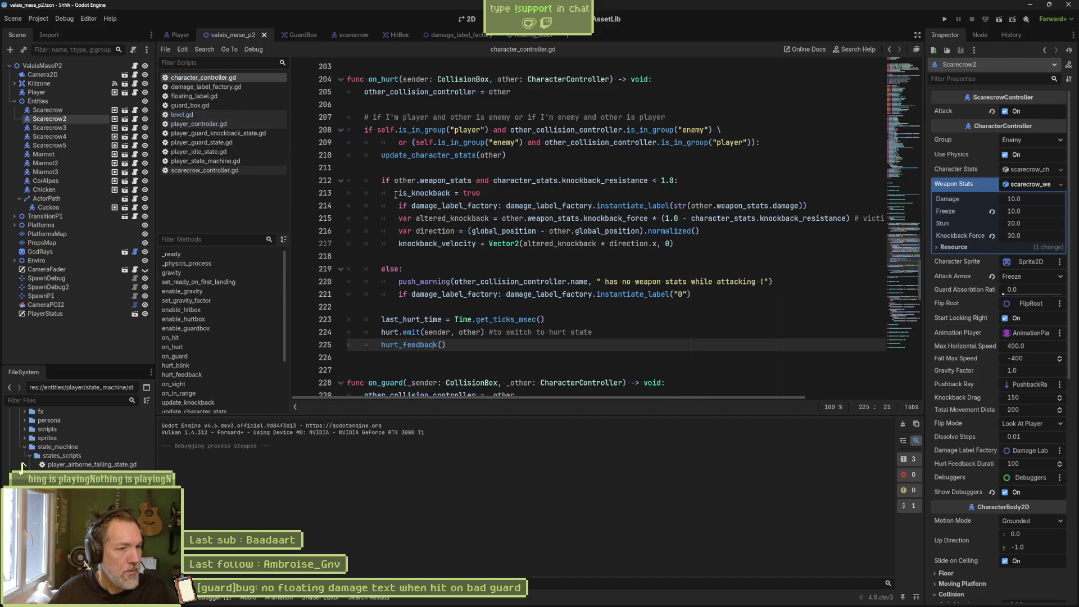
{"action": "scroll", "coordinate": [396, 195], "scroll_direction": "down", "scroll_amount": 5}
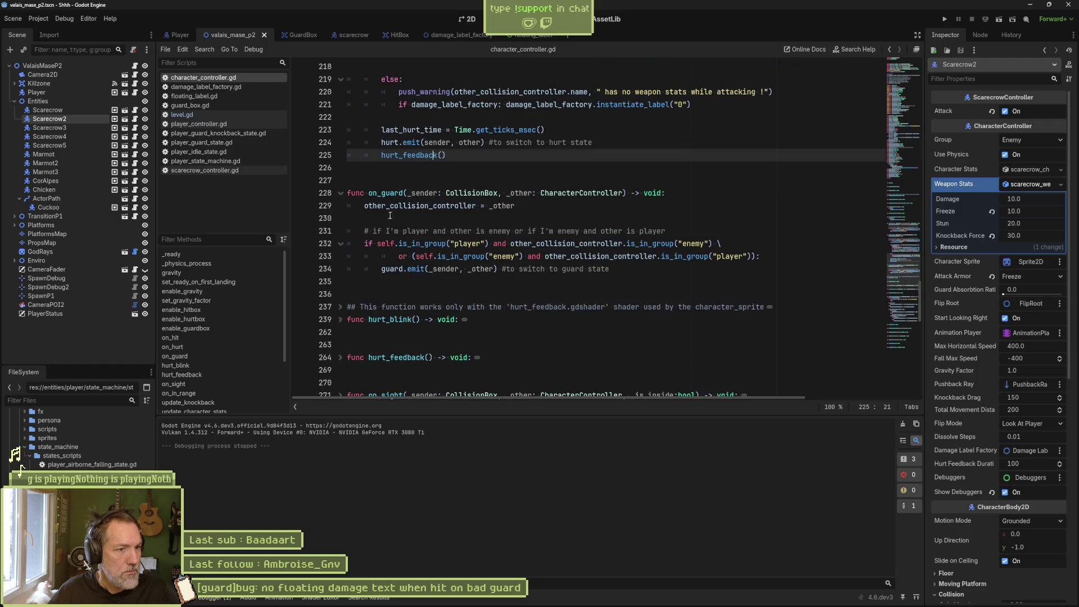
{"action": "left_click_drag", "start_coordinate": [434, 206], "coordinate": [459, 269]}
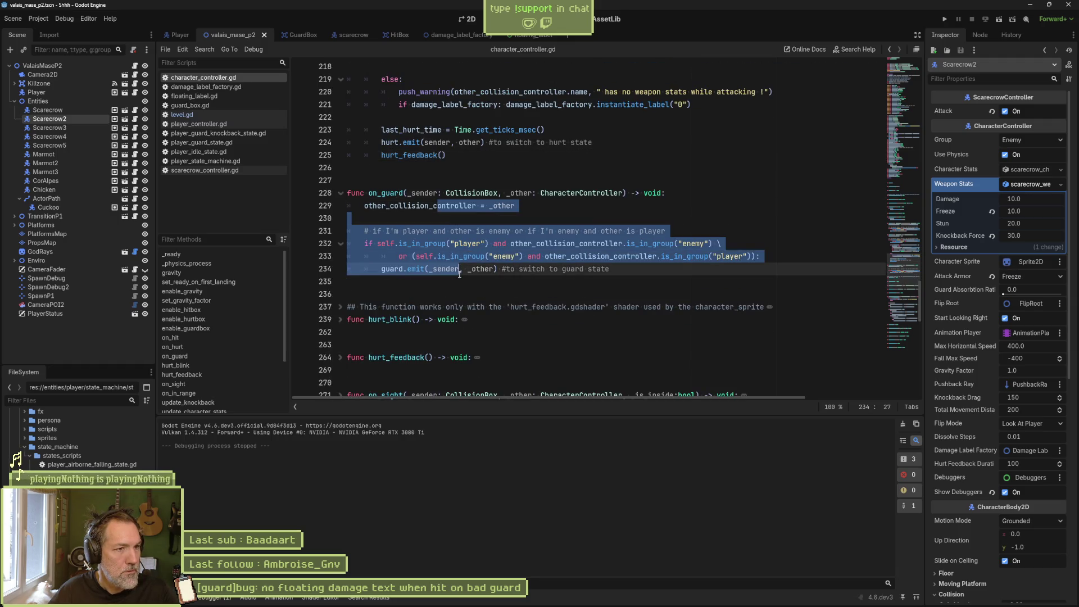
{"action": "left_click", "coordinate": [459, 274]}
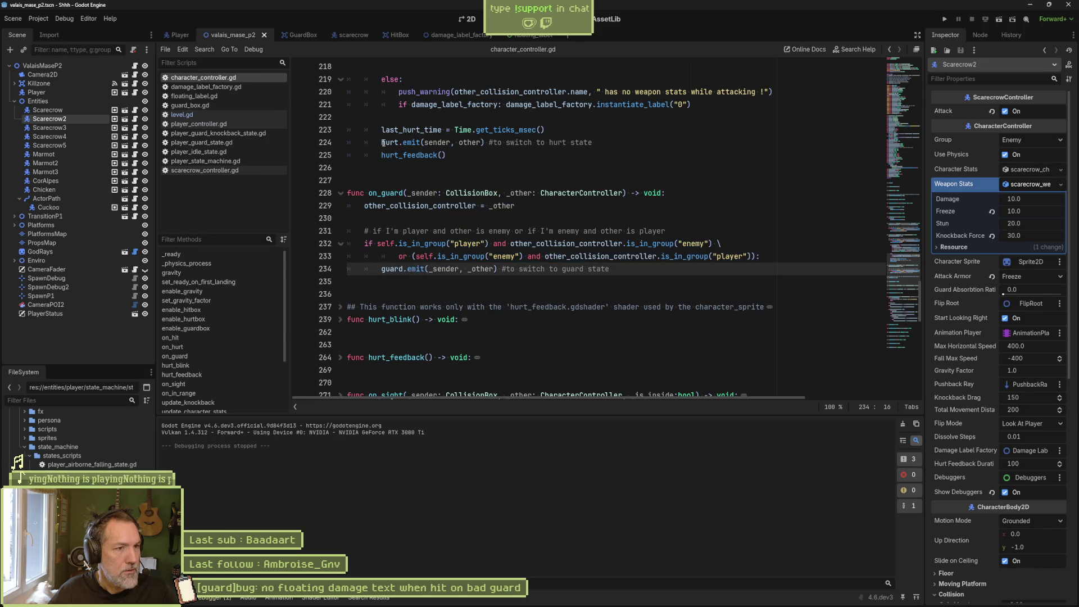
{"action": "double_click", "coordinate": [392, 142]}
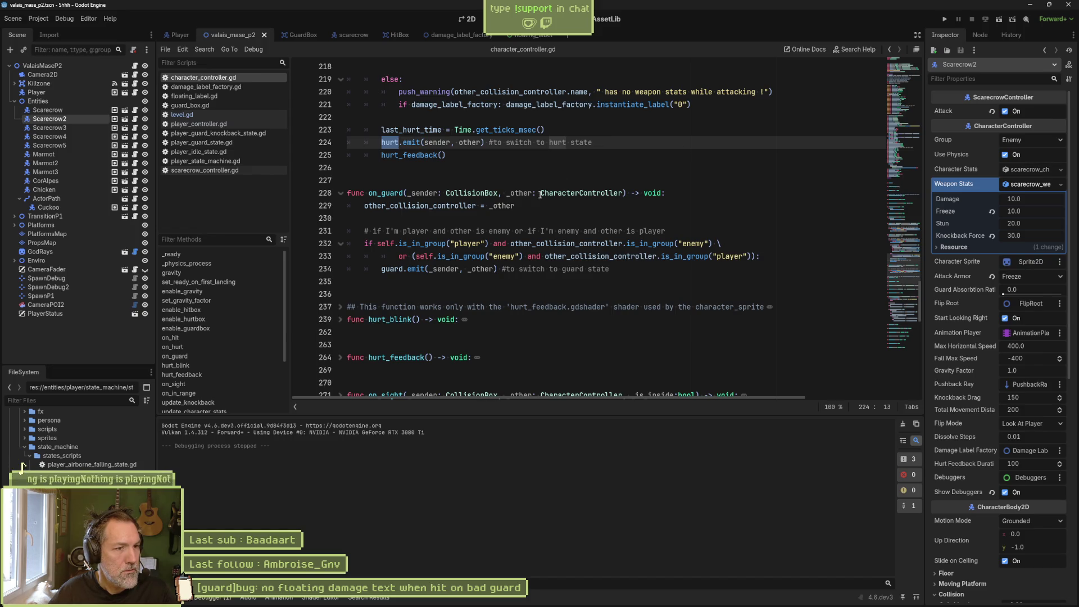
{"action": "double_click", "coordinate": [391, 269]}
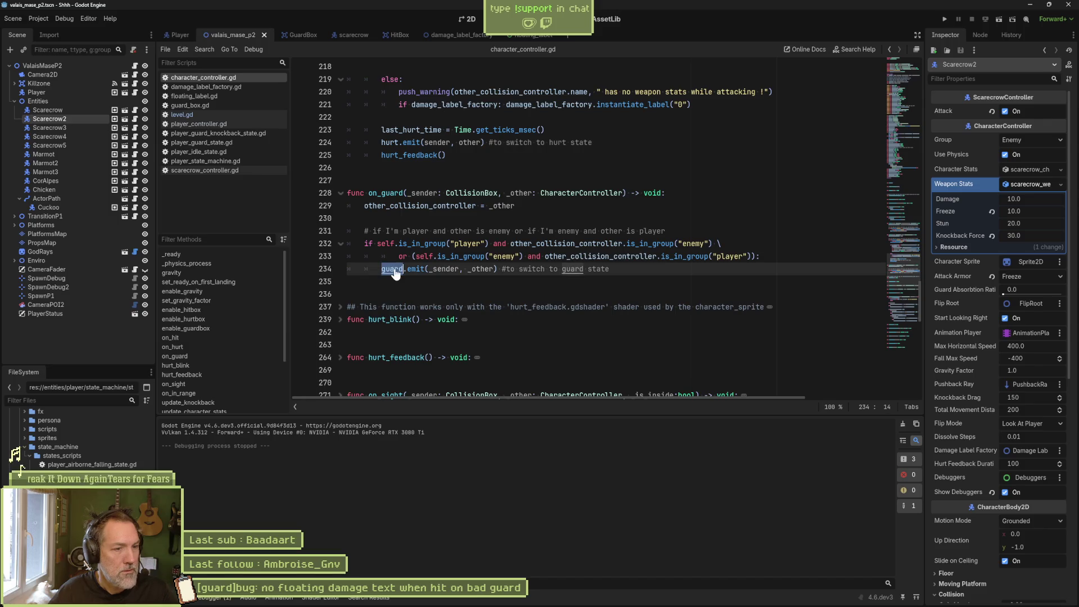
{"action": "key", "text": "ctrl+shift+f"}
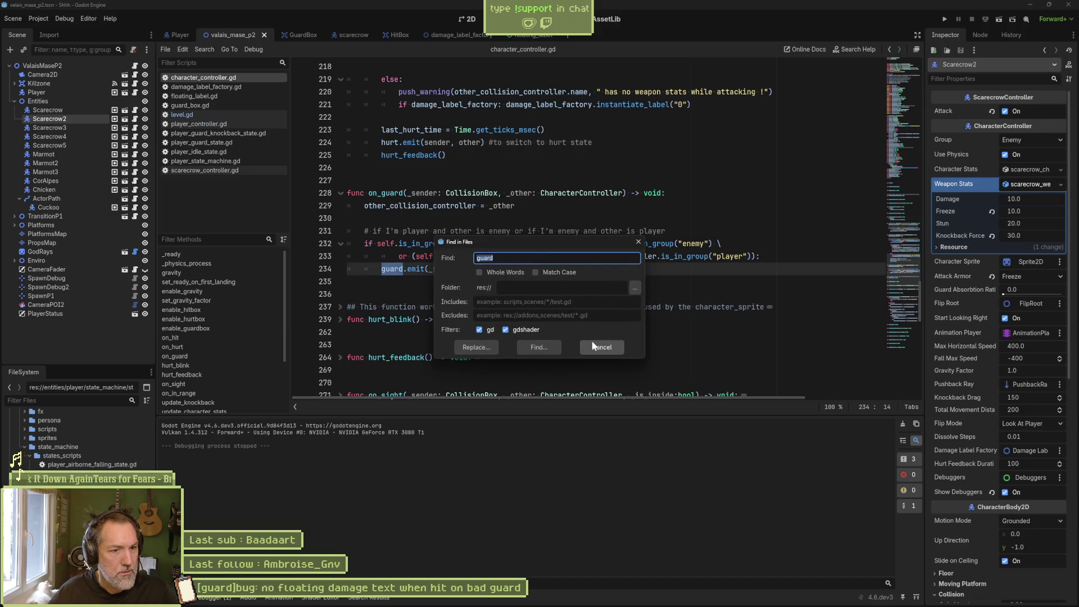
Cancel the search, set a breakpoint on line 234 in on_guard, and run the game to hit it.
{"action": "left_click", "coordinate": [596, 347]}
{"action": "left_click", "coordinate": [596, 346]}
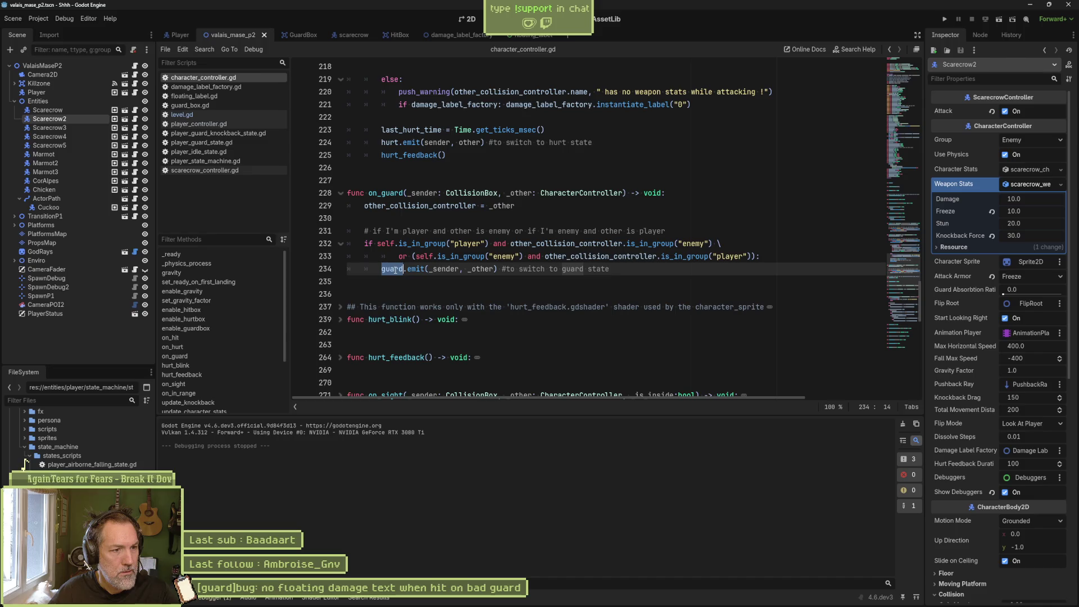
{"action": "left_click", "coordinate": [299, 269]}
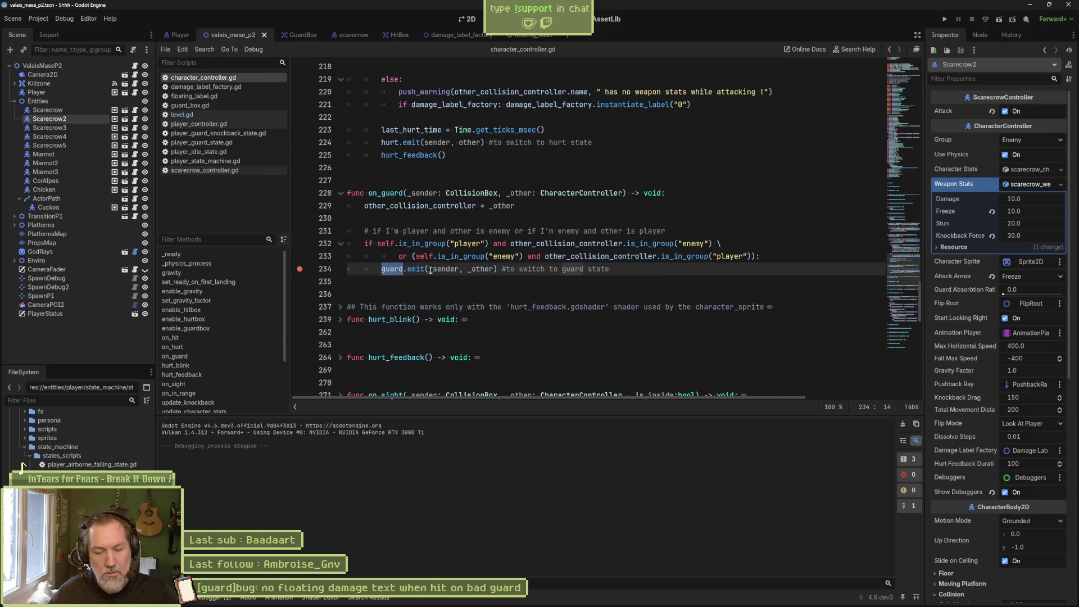
{"action": "key", "text": "F5"}
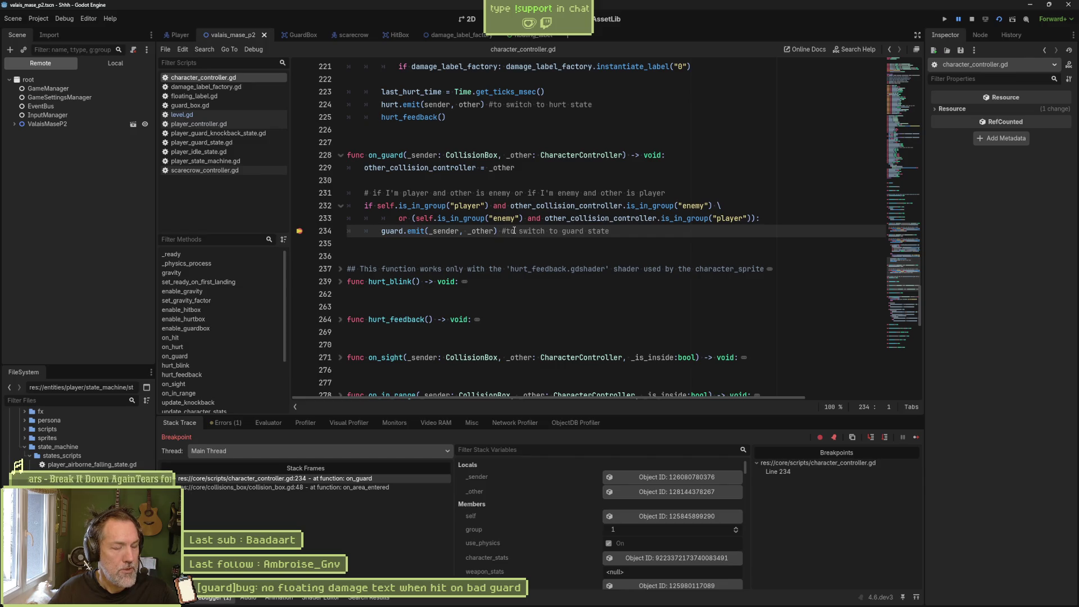
Remove the line 234 breakpoint and search the whole project for 'guard' again.
{"action": "left_click", "coordinate": [299, 231]}
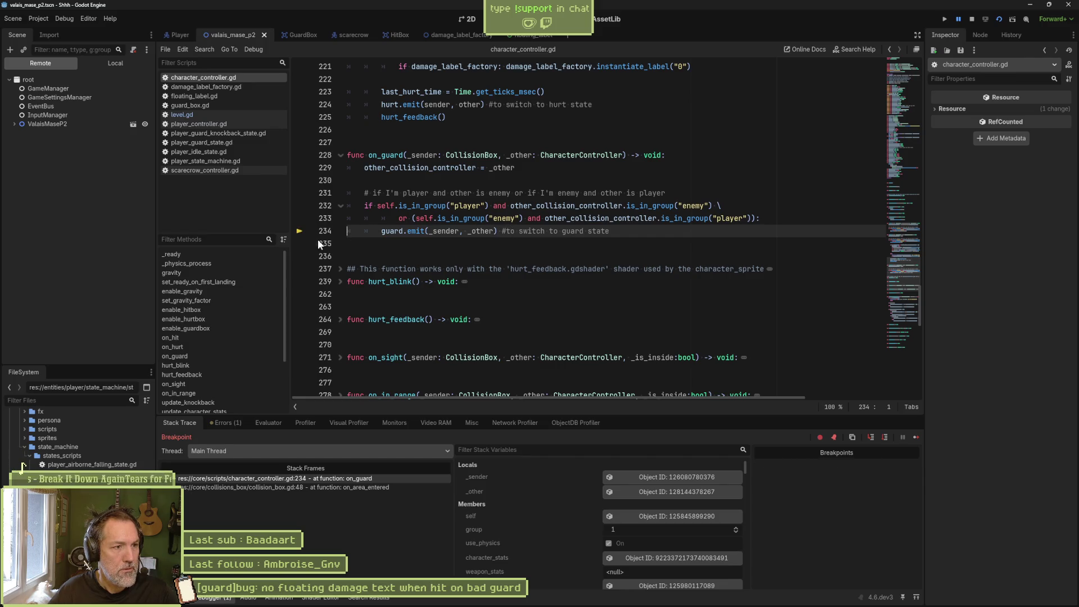
{"action": "double_click", "coordinate": [391, 230]}
{"action": "key", "text": "ctrl+shift+f"}
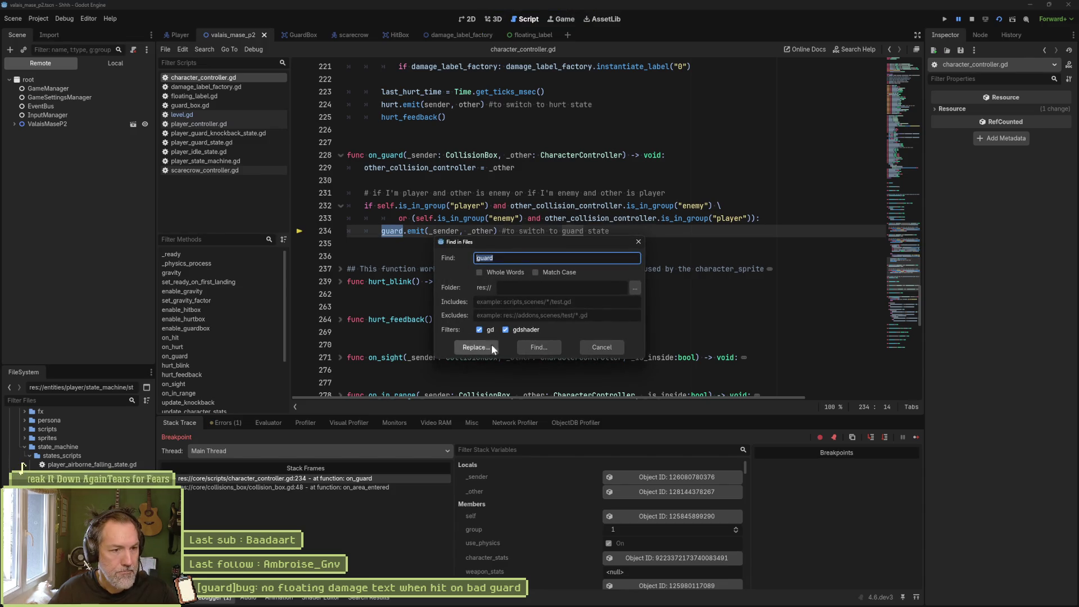
{"action": "left_click", "coordinate": [538, 346]}
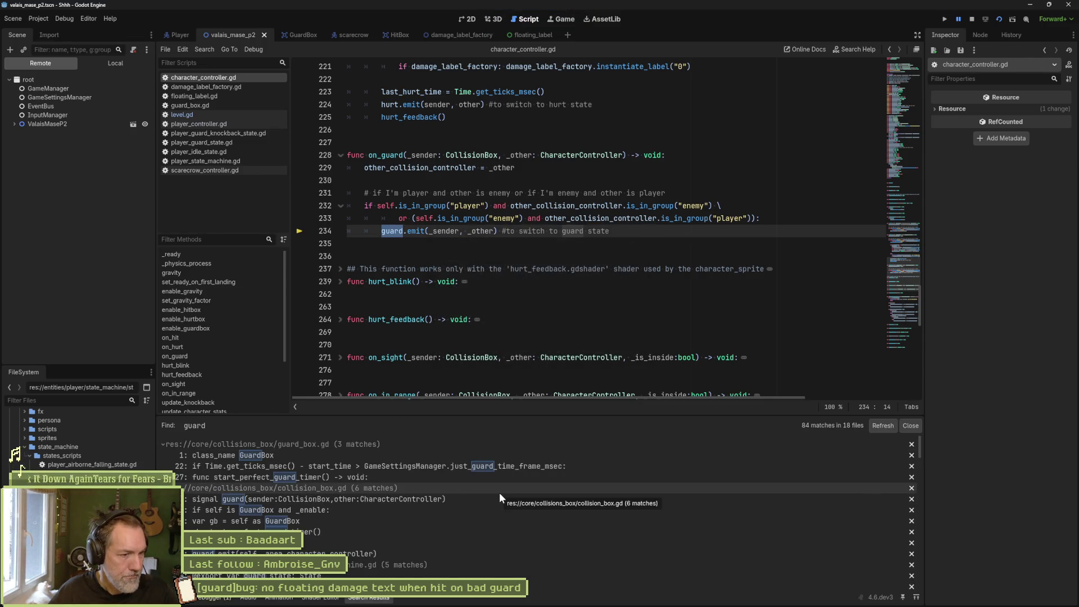
{"action": "left_click", "coordinate": [453, 485]}
{"action": "left_click", "coordinate": [427, 448]}
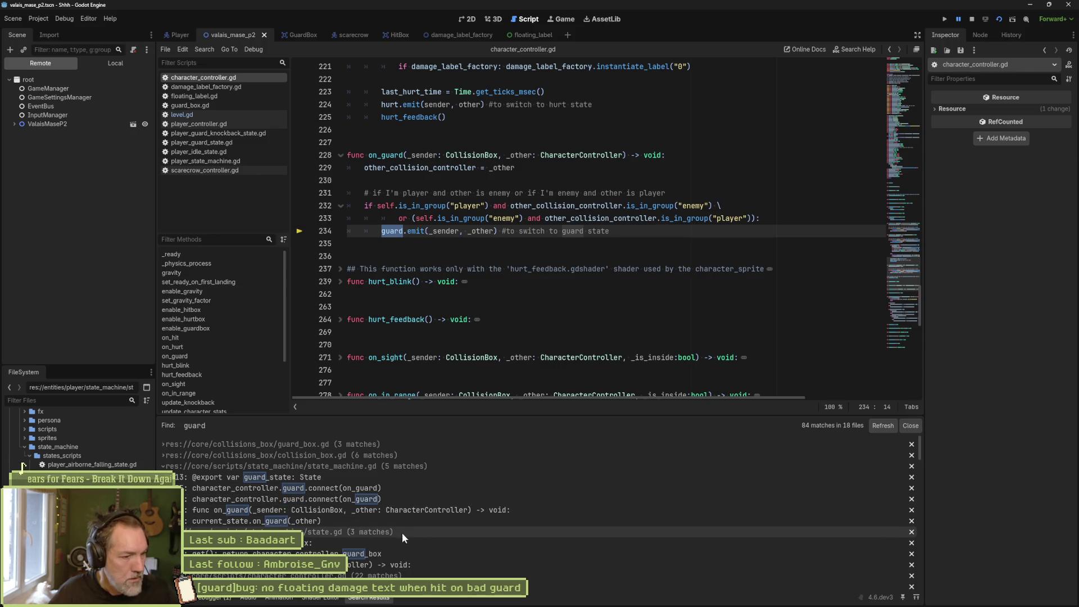
{"action": "scroll", "coordinate": [400, 530], "scroll_direction": "down", "scroll_amount": 3}
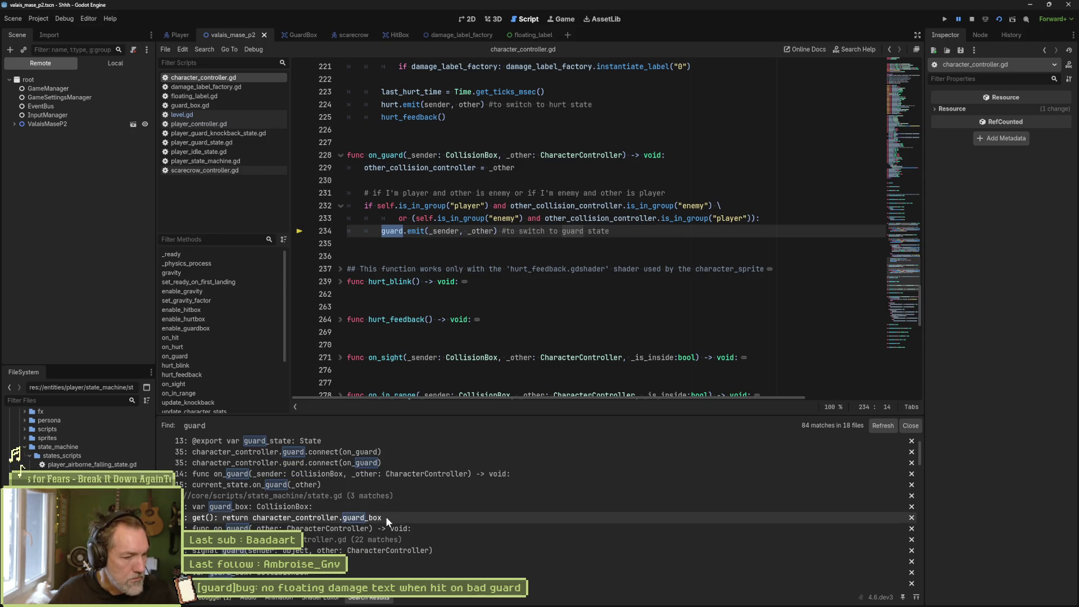
{"action": "scroll", "coordinate": [416, 529], "scroll_direction": "down", "scroll_amount": 2}
{"action": "scroll", "coordinate": [436, 530], "scroll_direction": "down", "scroll_amount": 2}
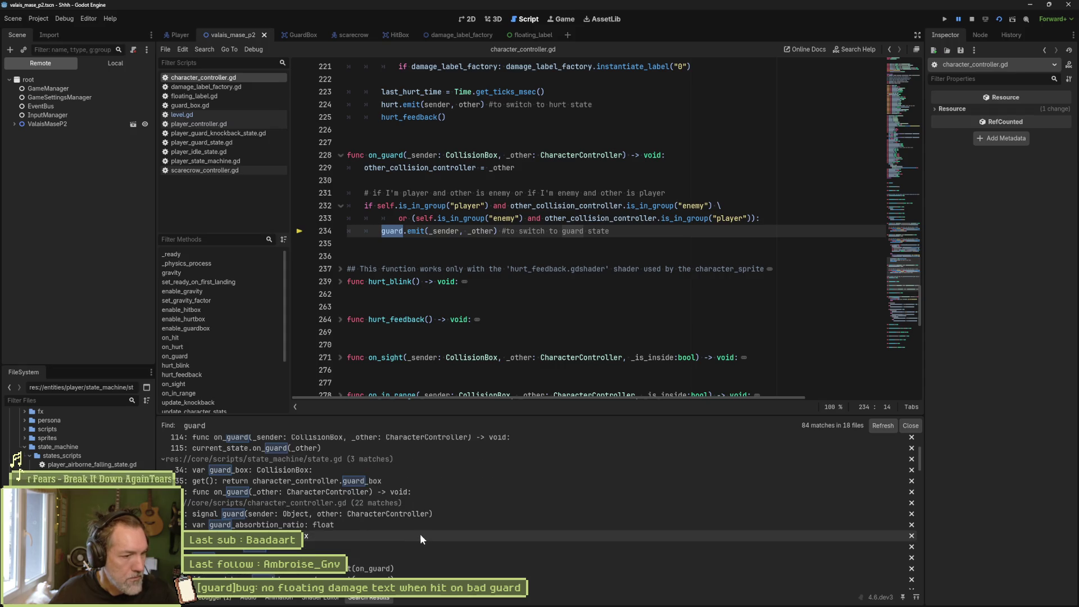
{"action": "scroll", "coordinate": [356, 515], "scroll_direction": "down", "scroll_amount": 2}
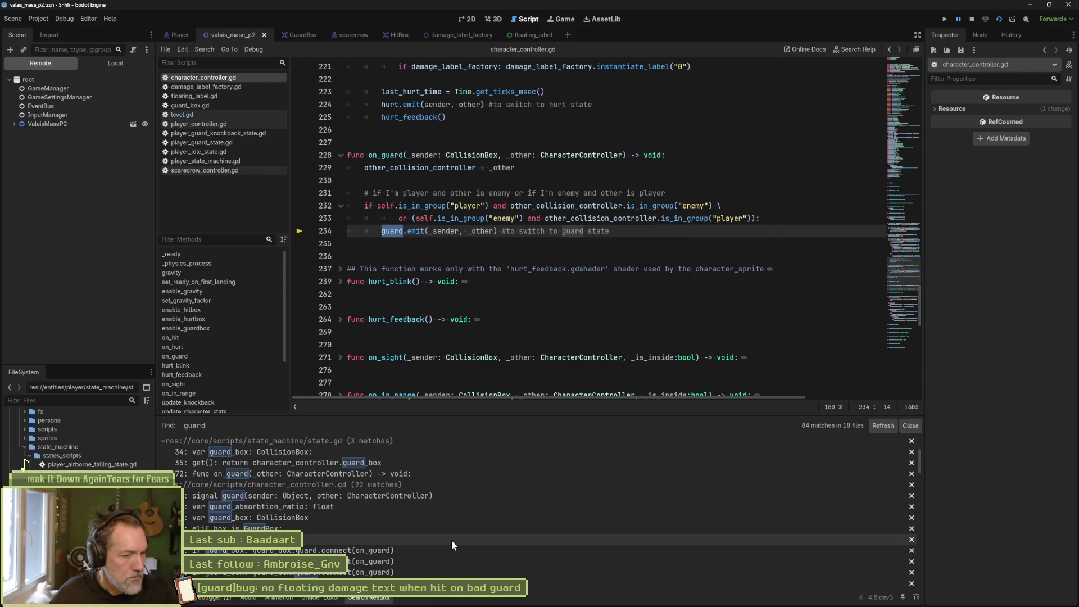
{"action": "scroll", "coordinate": [451, 541], "scroll_direction": "down", "scroll_amount": 3}
{"action": "scroll", "coordinate": [447, 539], "scroll_direction": "down", "scroll_amount": 2}
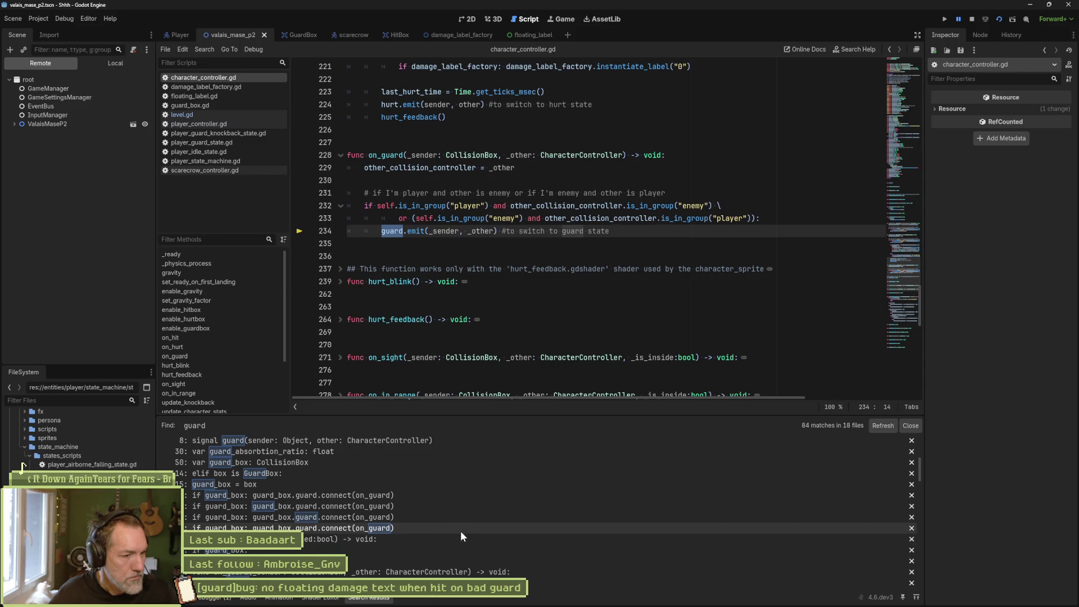
{"action": "scroll", "coordinate": [452, 530], "scroll_direction": "down", "scroll_amount": 5}
{"action": "scroll", "coordinate": [448, 531], "scroll_direction": "down", "scroll_amount": 5}
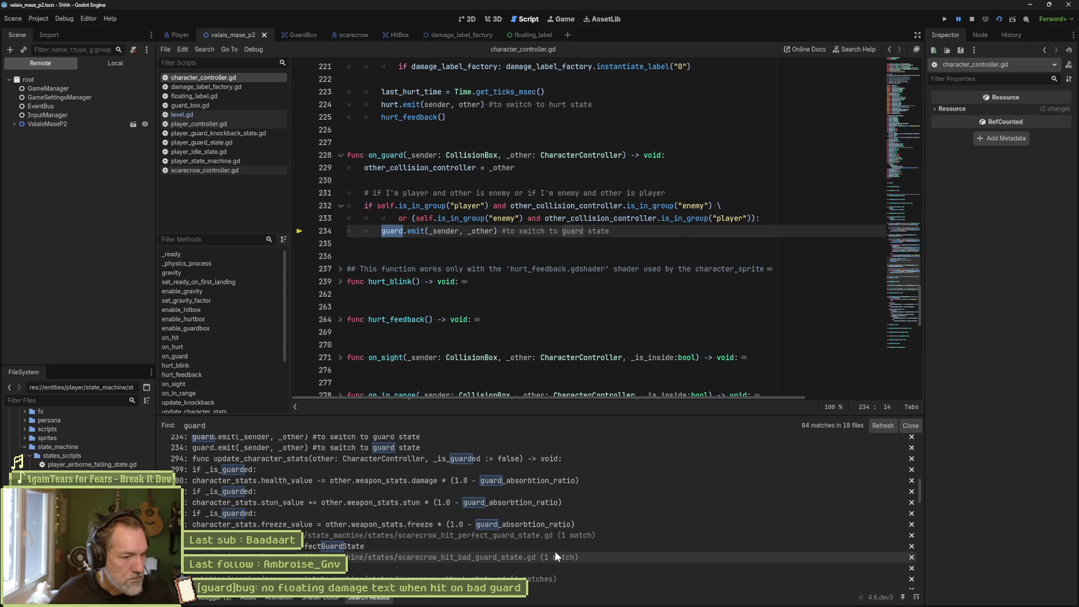
{"action": "scroll", "coordinate": [552, 551], "scroll_direction": "down", "scroll_amount": 1}
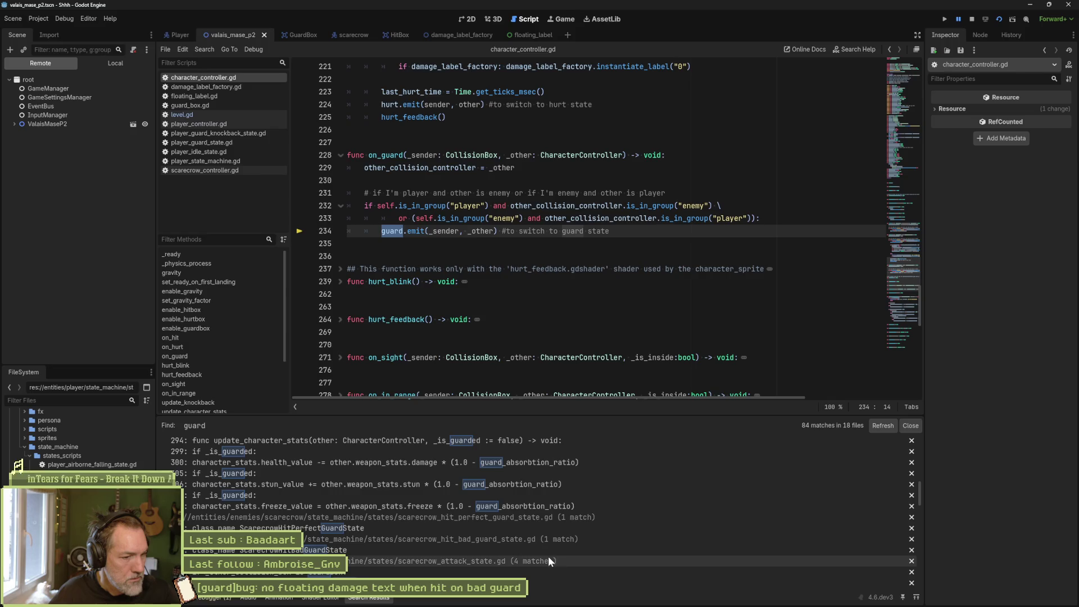
{"action": "scroll", "coordinate": [532, 561], "scroll_direction": "down", "scroll_amount": 2}
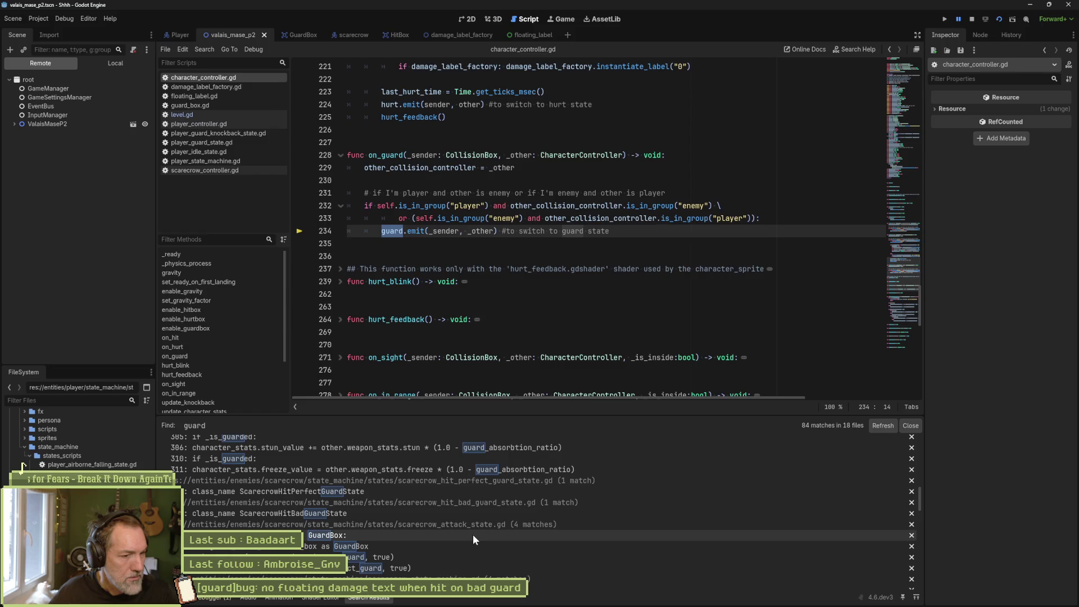
{"action": "scroll", "coordinate": [471, 534], "scroll_direction": "down", "scroll_amount": 3}
{"action": "scroll", "coordinate": [487, 545], "scroll_direction": "down", "scroll_amount": 3}
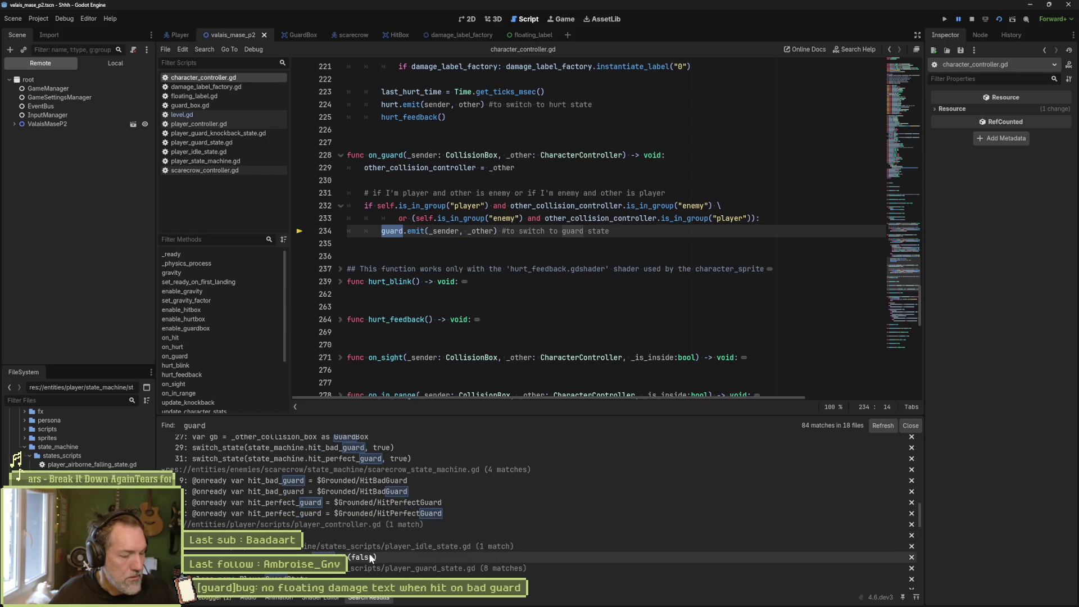
{"action": "scroll", "coordinate": [537, 585], "scroll_direction": "down", "scroll_amount": 2}
{"action": "scroll", "coordinate": [525, 578], "scroll_direction": "down", "scroll_amount": 1}
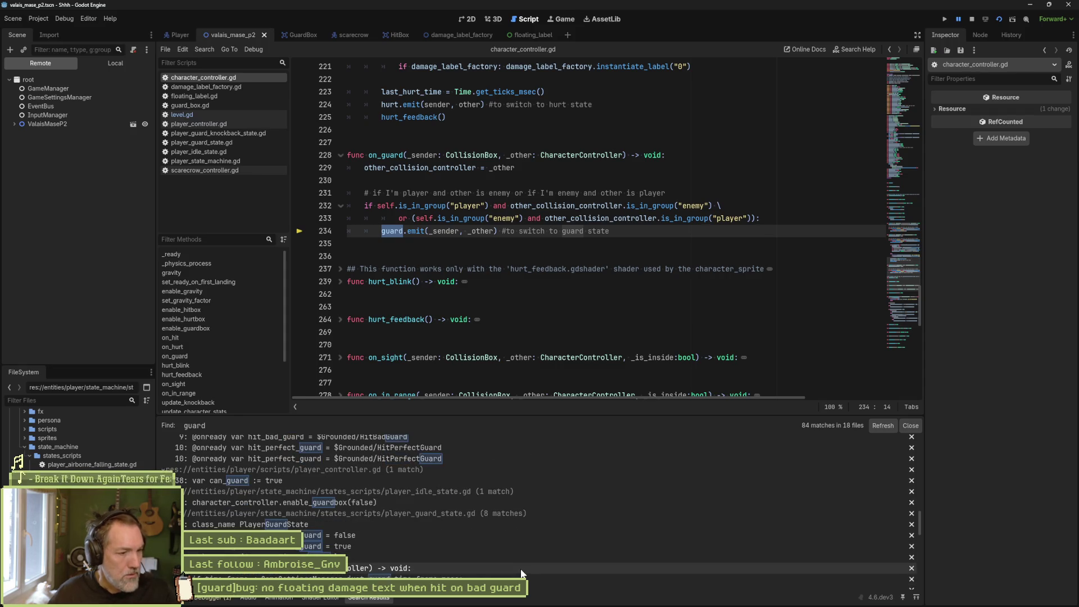
{"action": "scroll", "coordinate": [482, 539], "scroll_direction": "down", "scroll_amount": 3}
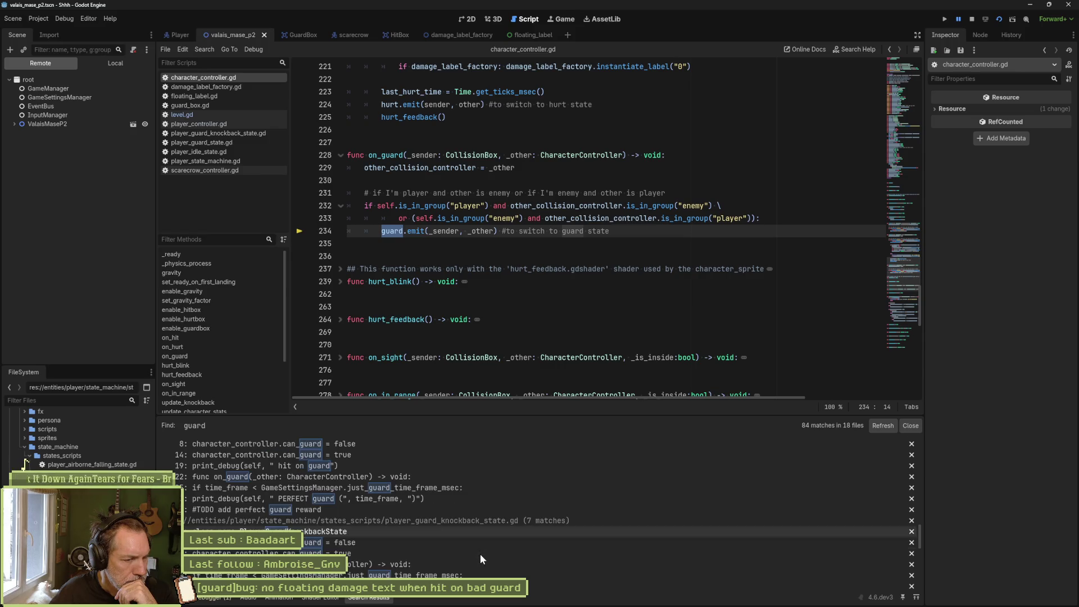
{"action": "scroll", "coordinate": [480, 554], "scroll_direction": "down", "scroll_amount": 3}
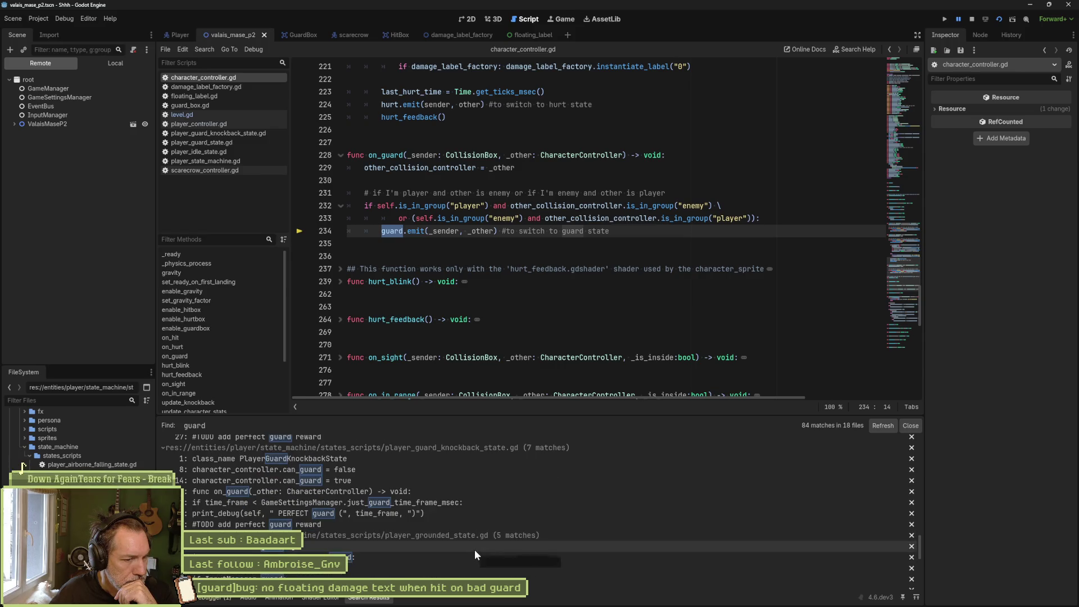
{"action": "scroll", "coordinate": [466, 550], "scroll_direction": "down", "scroll_amount": 1}
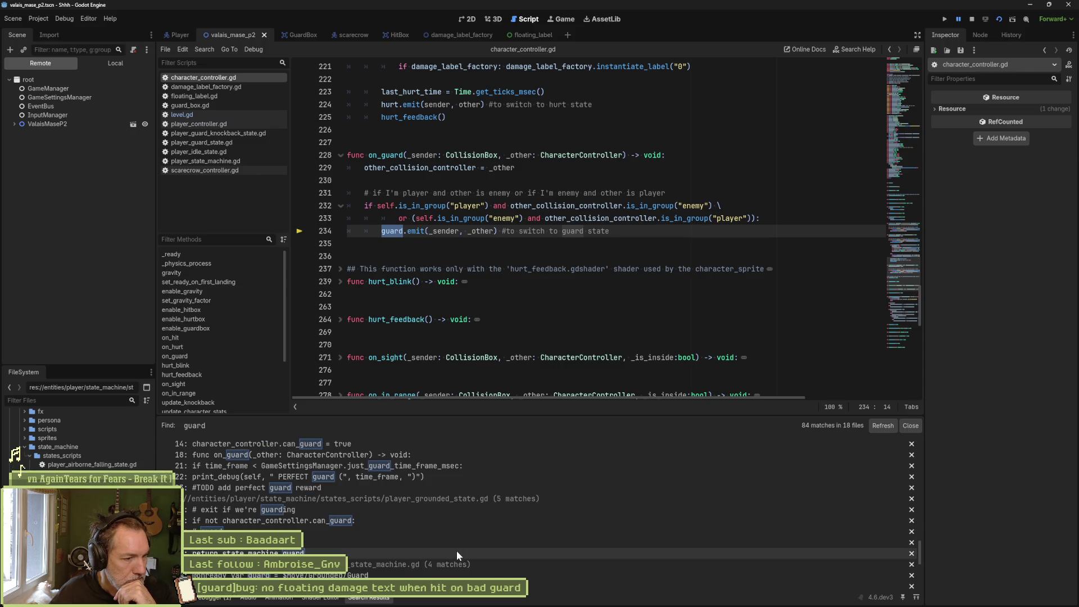
{"action": "left_click", "coordinate": [446, 507]}
Scroll through the guard checks in player_grounded_state.gd to line 80, then return to the Player scene.
{"action": "scroll", "coordinate": [523, 272], "scroll_direction": "up", "scroll_amount": 5}
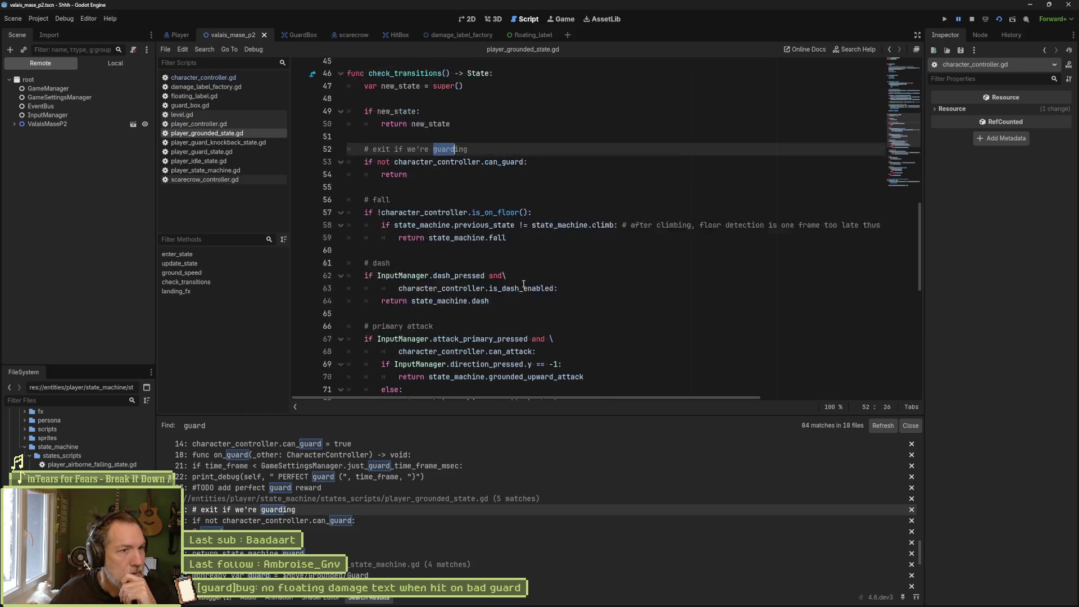
{"action": "mouse_move", "coordinate": [522, 272]}
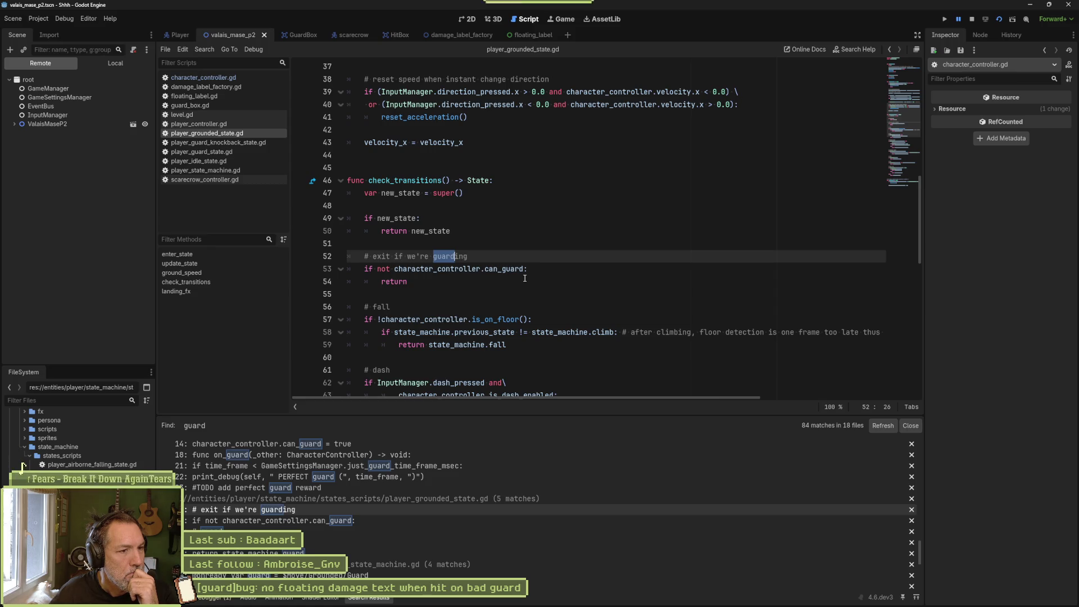
{"action": "scroll", "coordinate": [525, 277], "scroll_direction": "down", "scroll_amount": 3}
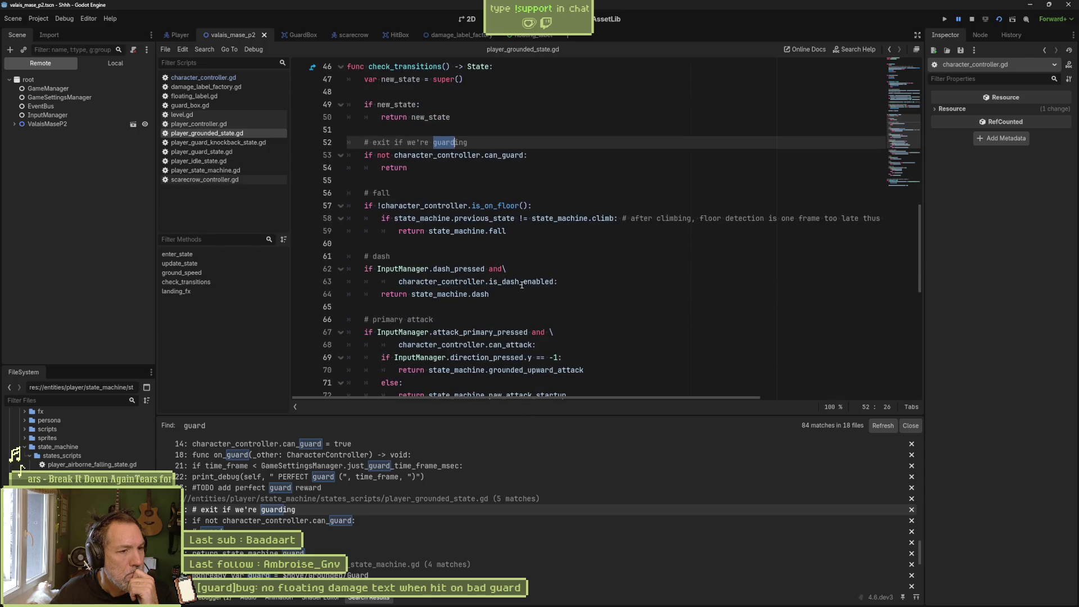
{"action": "scroll", "coordinate": [506, 283], "scroll_direction": "down", "scroll_amount": 5}
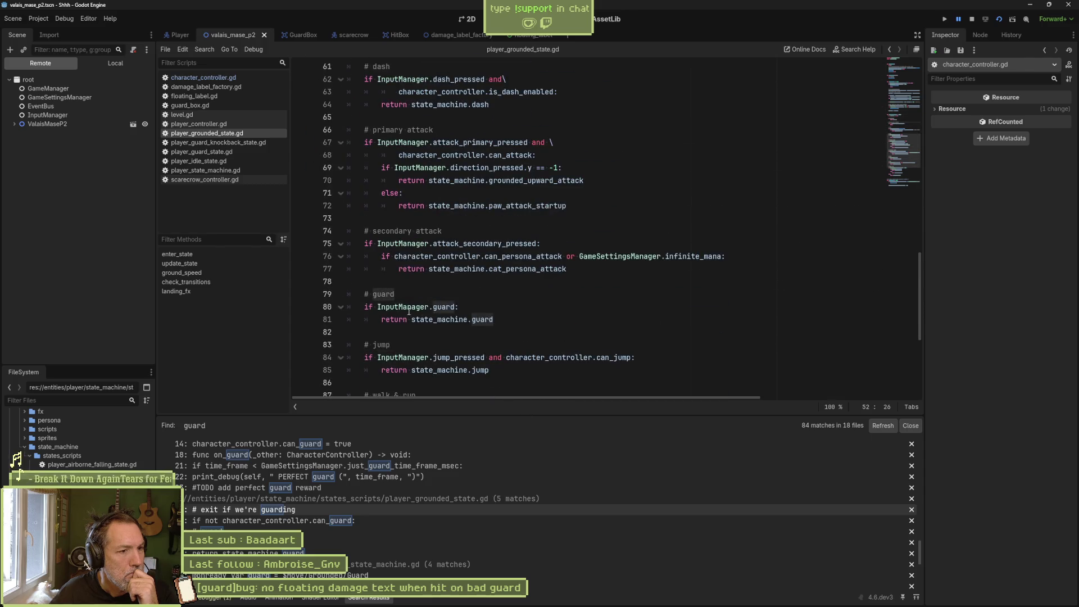
{"action": "left_click", "coordinate": [451, 308]}
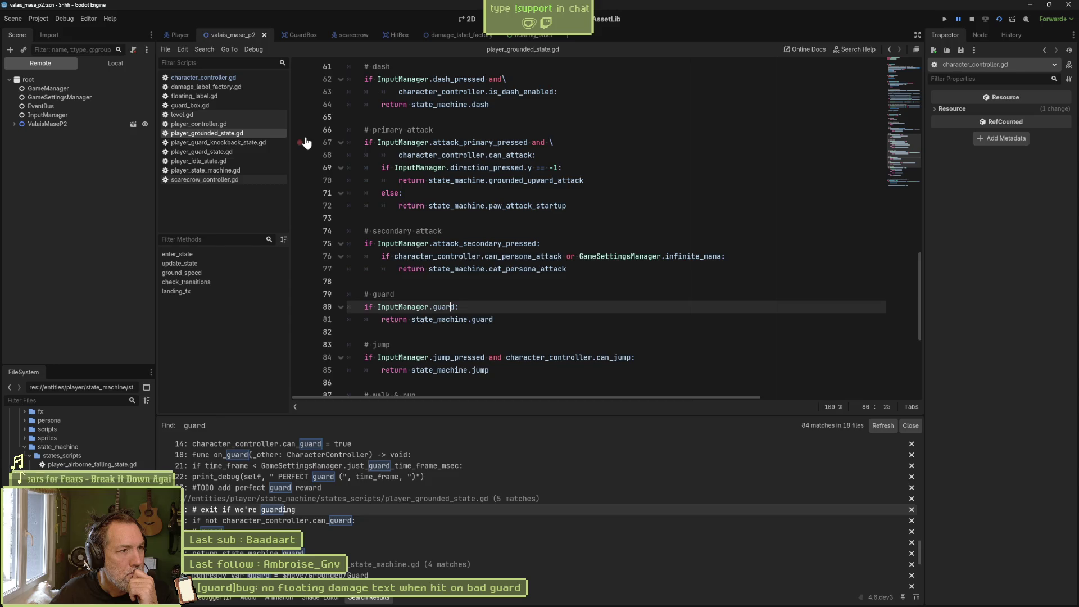
{"action": "left_click", "coordinate": [179, 35]}
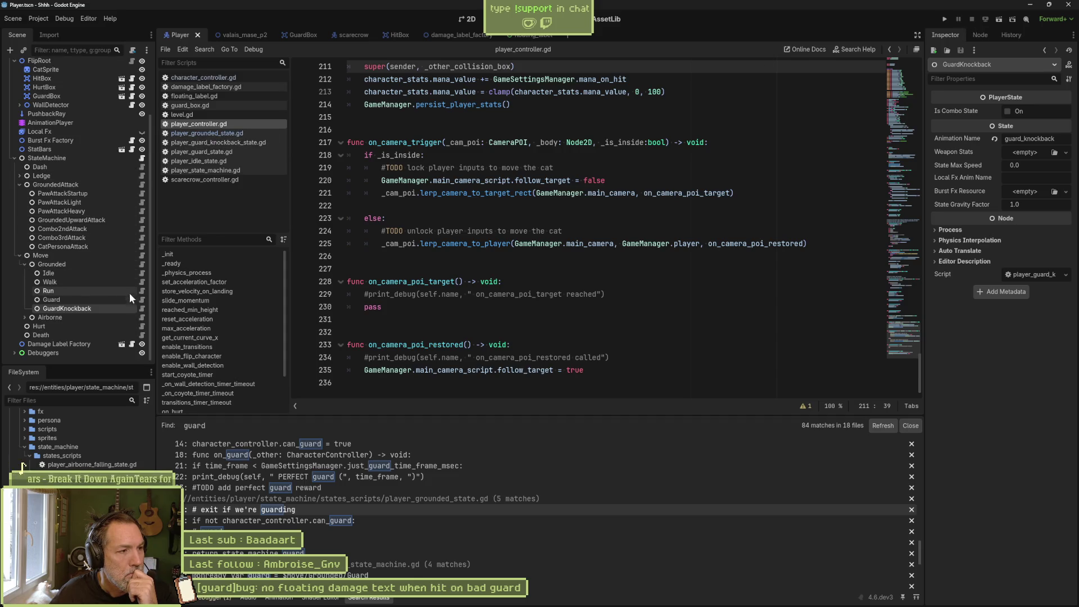
Open player_guard_state.gd and delete its on_hit function.
{"action": "left_click", "coordinate": [142, 299]}
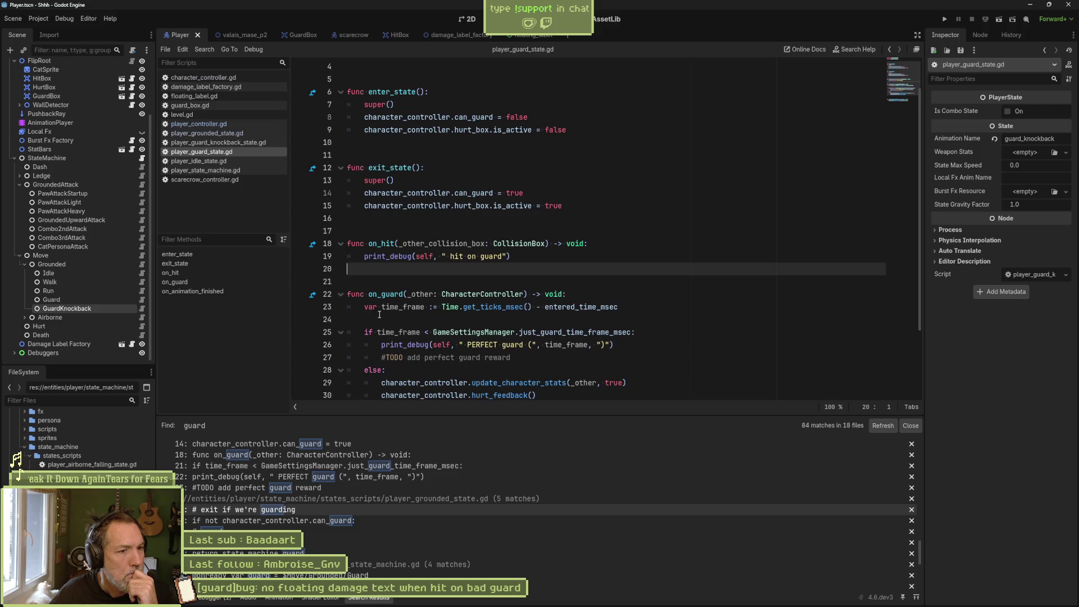
{"action": "scroll", "coordinate": [375, 314], "scroll_direction": "down", "scroll_amount": 1}
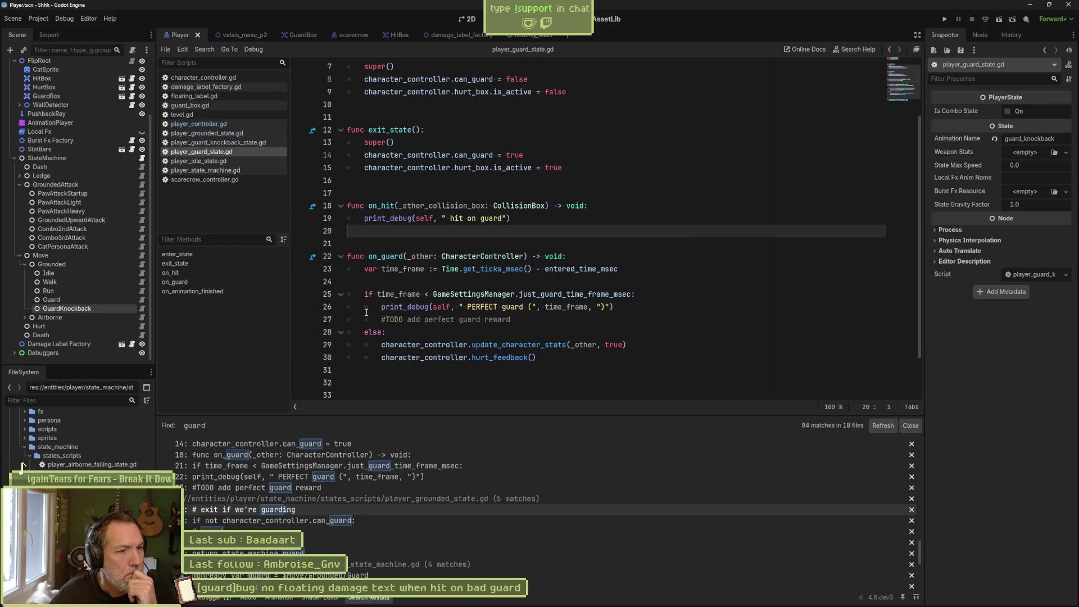
{"action": "double_click", "coordinate": [481, 356]}
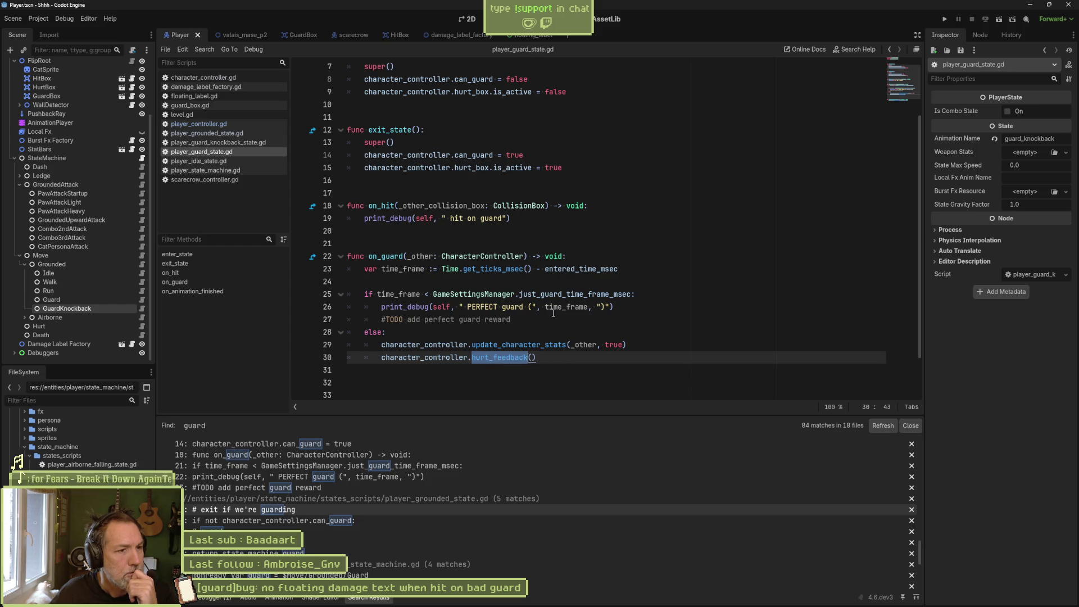
{"action": "left_click_drag", "start_coordinate": [513, 219], "coordinate": [585, 166]}
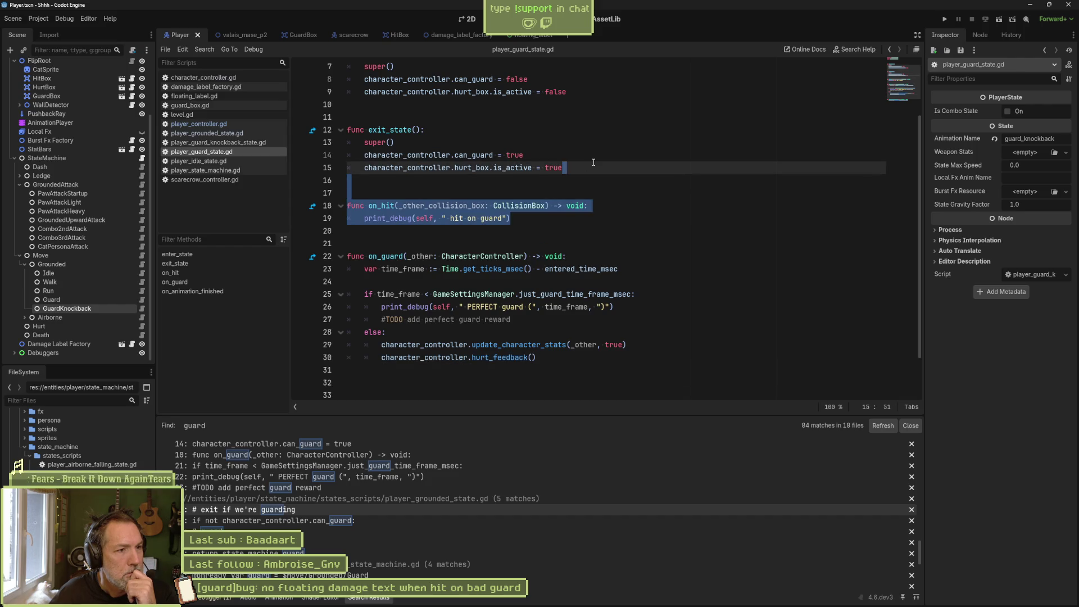
{"action": "key", "text": "BackSpace"}
After the hurt_feedback call in on_guard's else branch, start a switch_state(state_machine.…) call.
{"action": "left_click", "coordinate": [606, 303]}
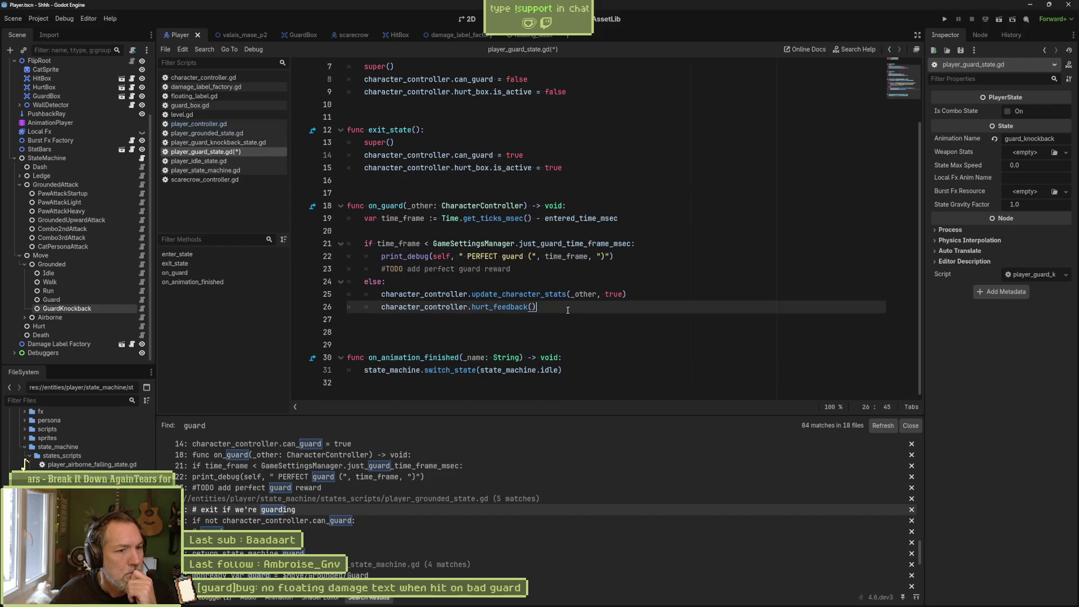
{"action": "key", "text": "Return"}
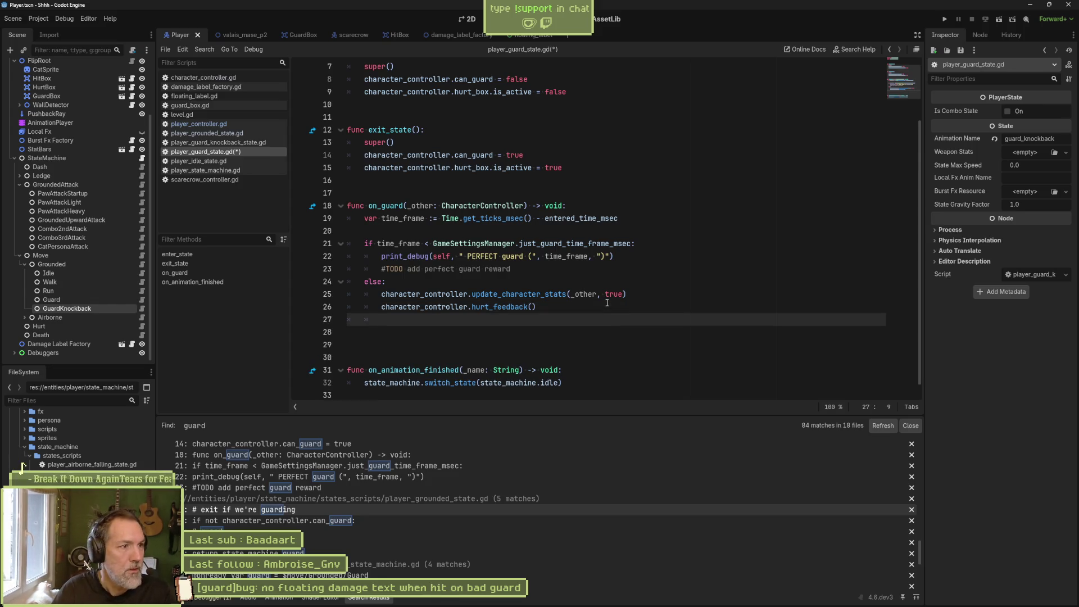
{"action": "type", "text": "swi"}
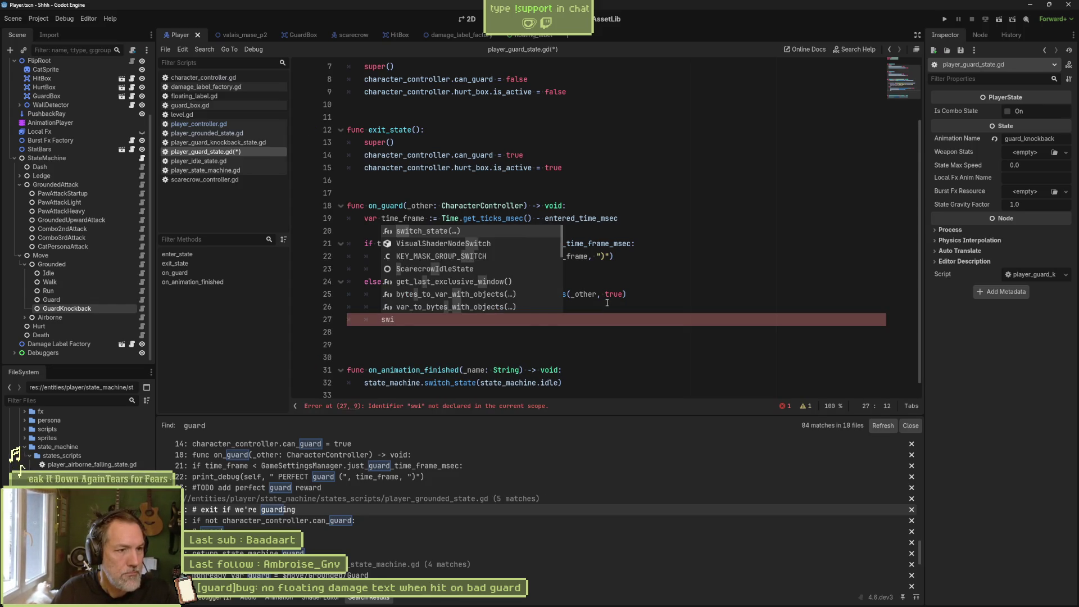
{"action": "key", "text": "Return"}
{"action": "type", "text": "state(state"}
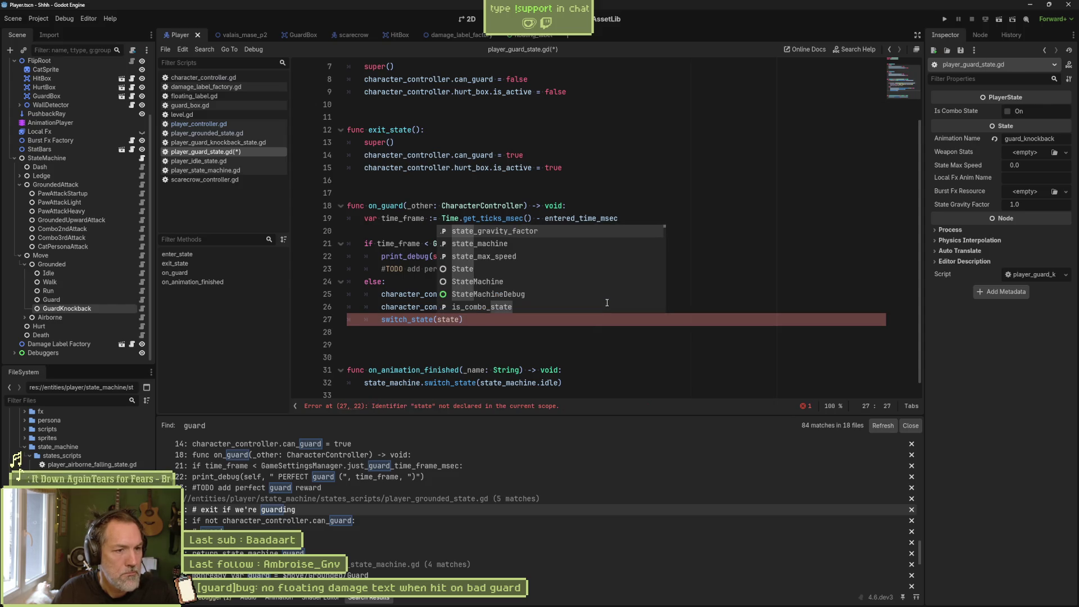
{"action": "key", "text": "Down"}
{"action": "key", "text": "Return"}
{"action": "type", "text": "."}
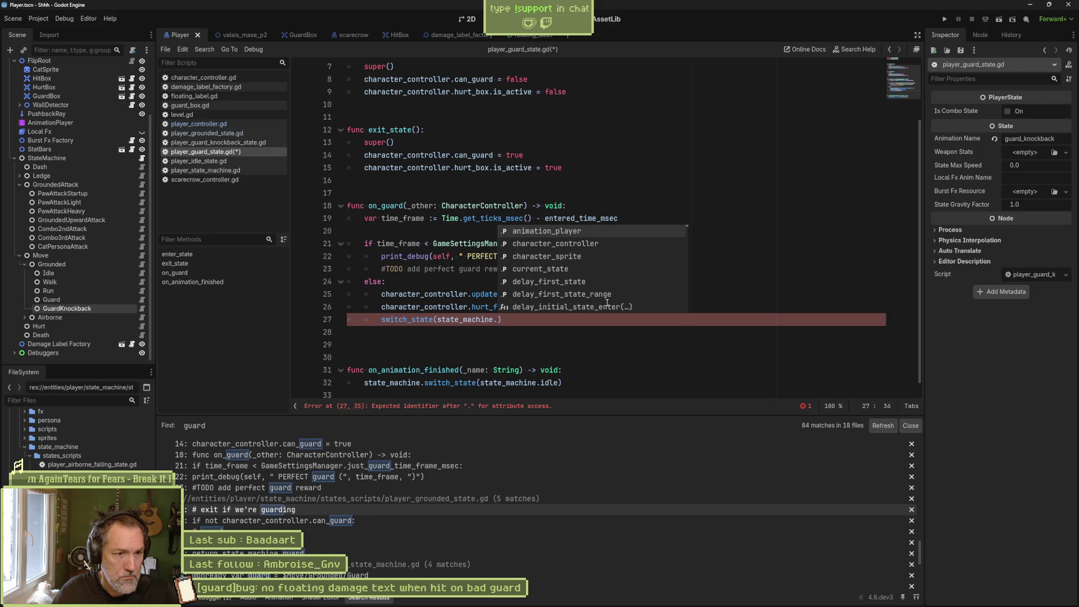
{"action": "type", "text": "bad"}
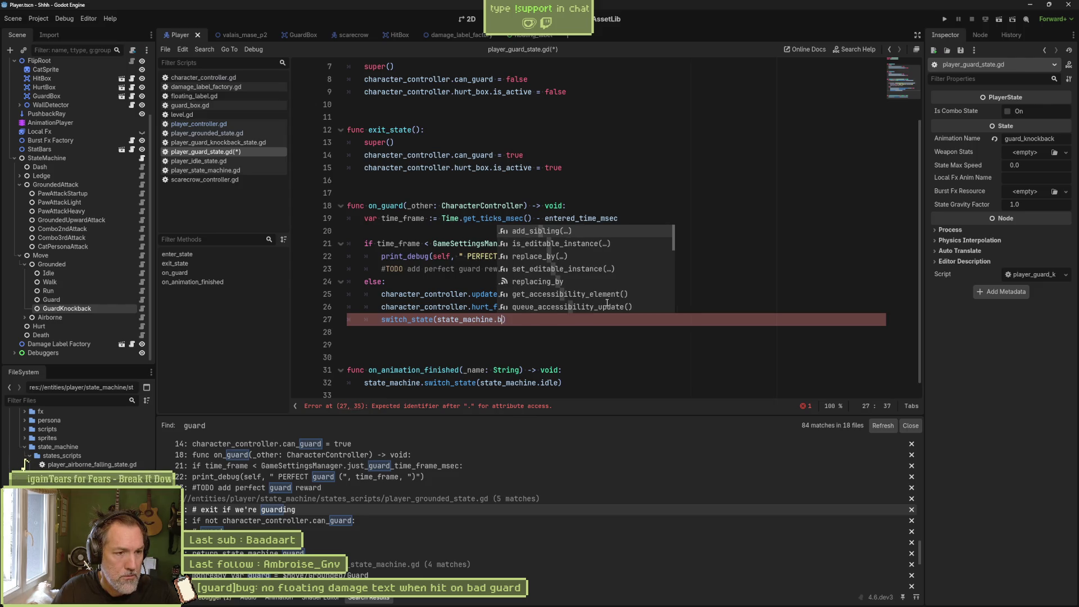
{"action": "key", "text": "BackSpace"}
{"action": "key", "text": "BackSpace"}
{"action": "key", "text": "BackSpace"}
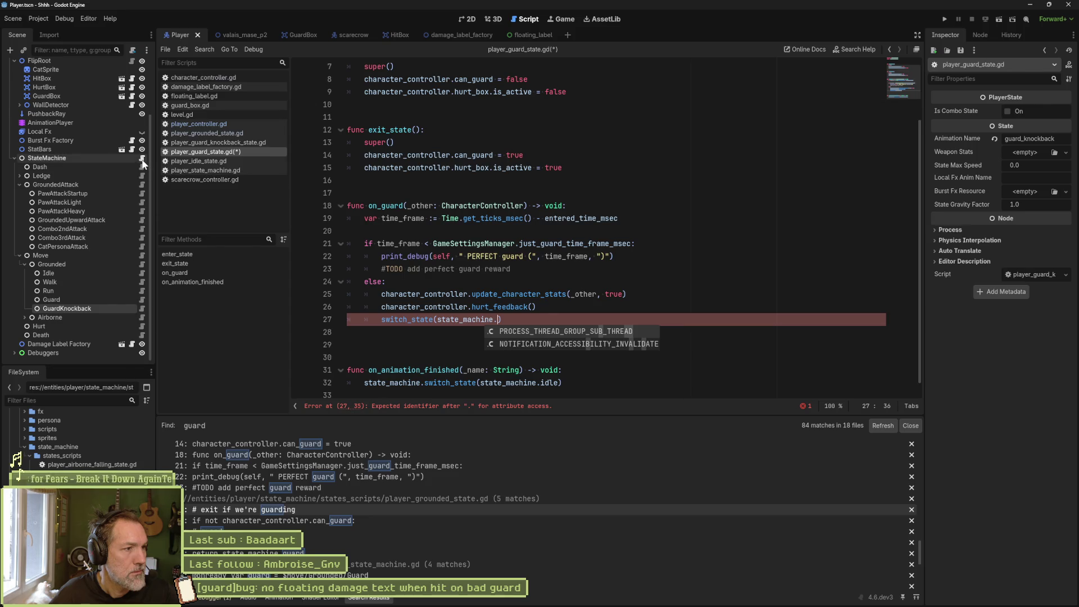
Copy guard_knockback from player_state_machine.gd into the switch_state call and save.
{"action": "left_click", "coordinate": [203, 170]}
{"action": "double_click", "coordinate": [461, 258]}
{"action": "key", "text": "ctrl+c"}
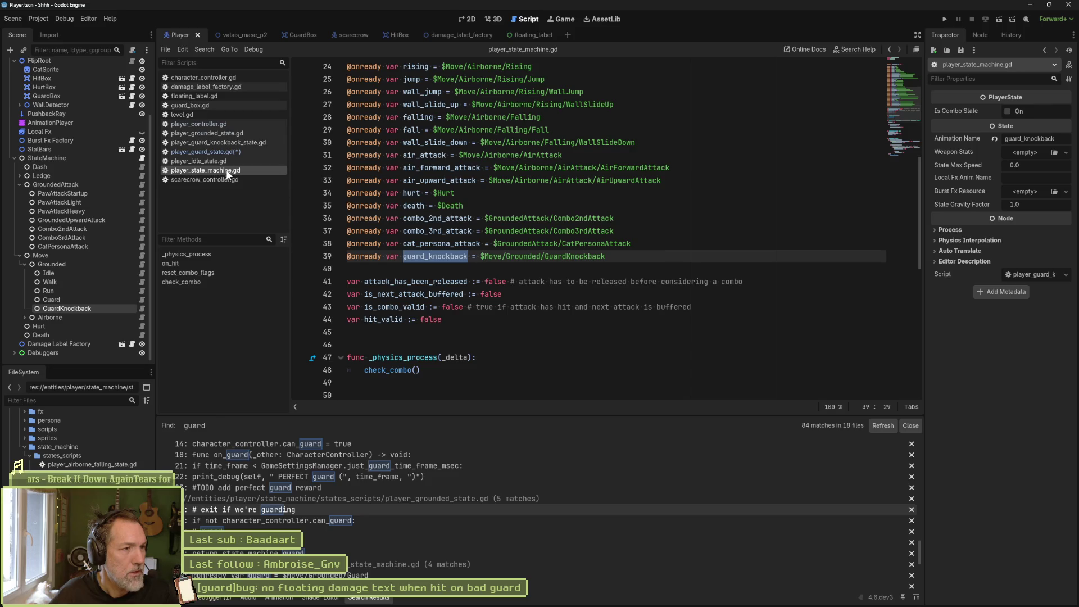
{"action": "left_click", "coordinate": [205, 151]}
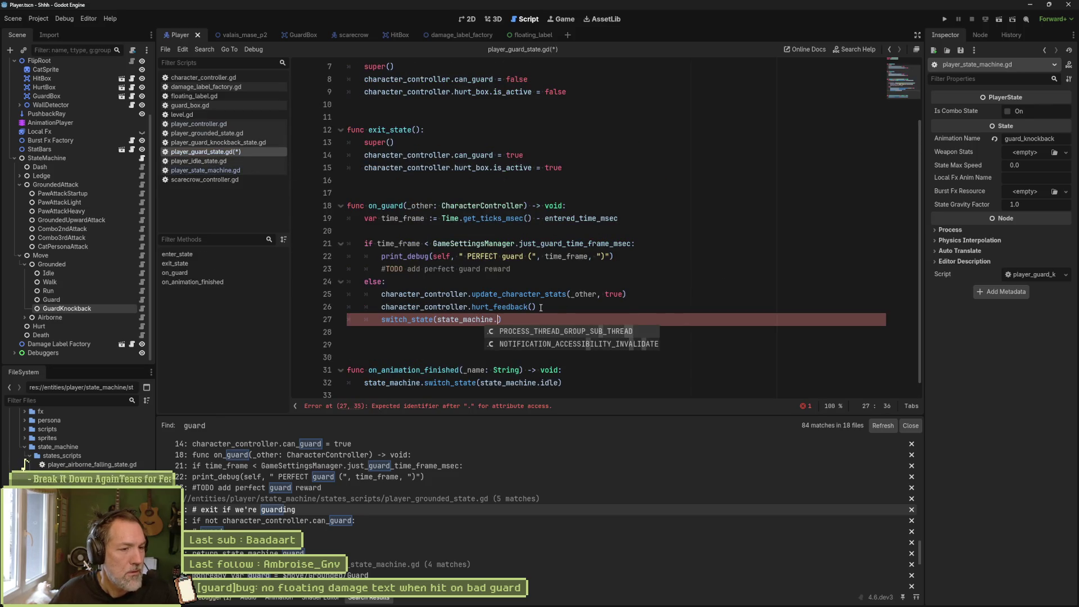
{"action": "key", "text": "ctrl+v"}
{"action": "key", "text": "ctrl+s"}
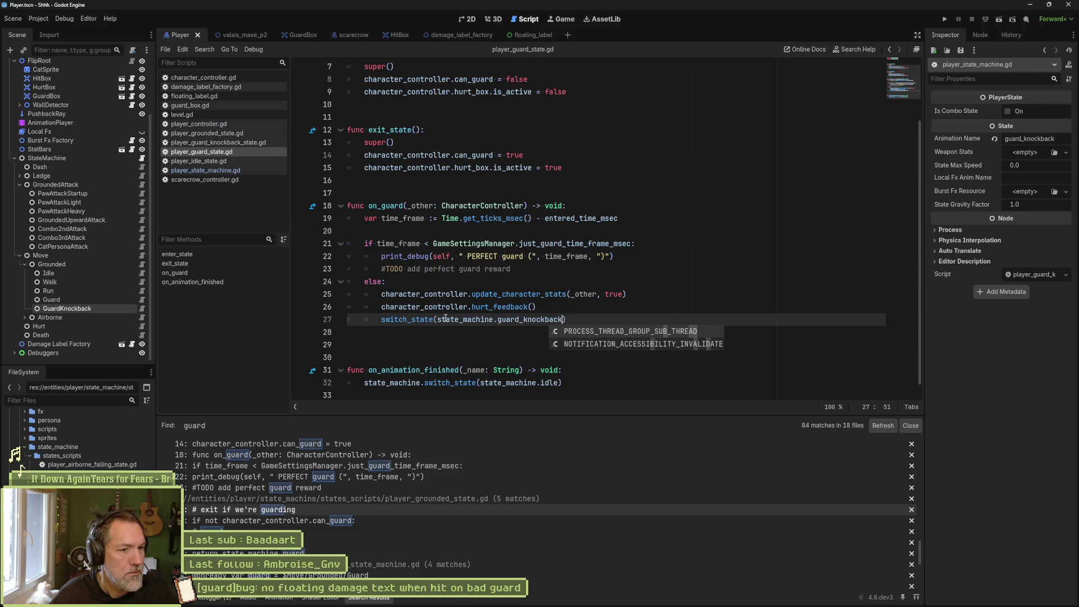
Outdent the switch_state line, add a blank line after the hurt feedback, save, and run valais_mase_p2.
{"action": "left_click", "coordinate": [574, 294]}
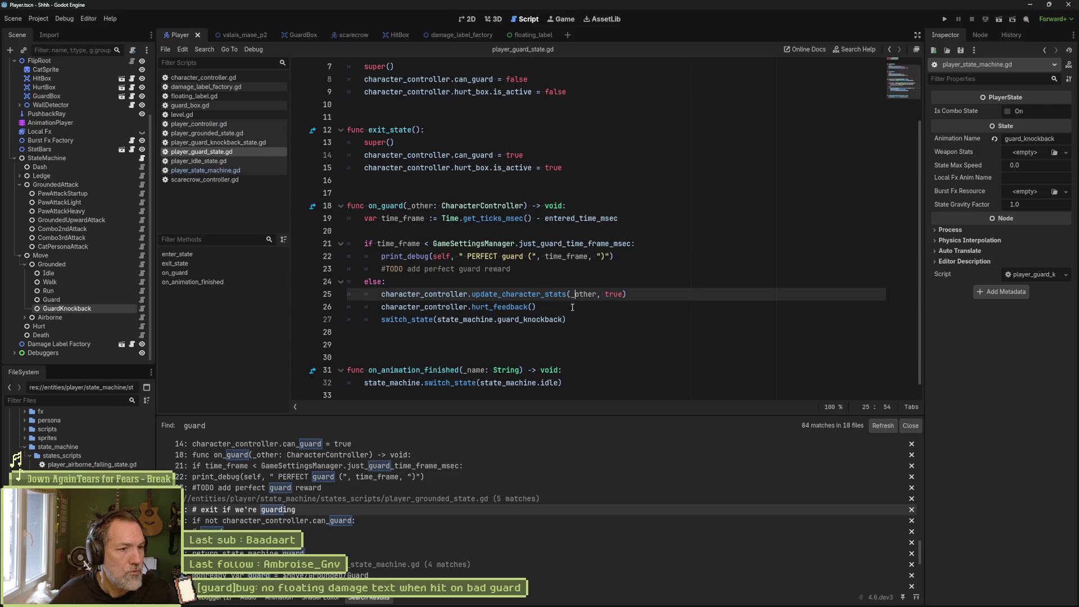
{"action": "left_click", "coordinate": [384, 322]}
{"action": "key", "text": "BackSpace"}
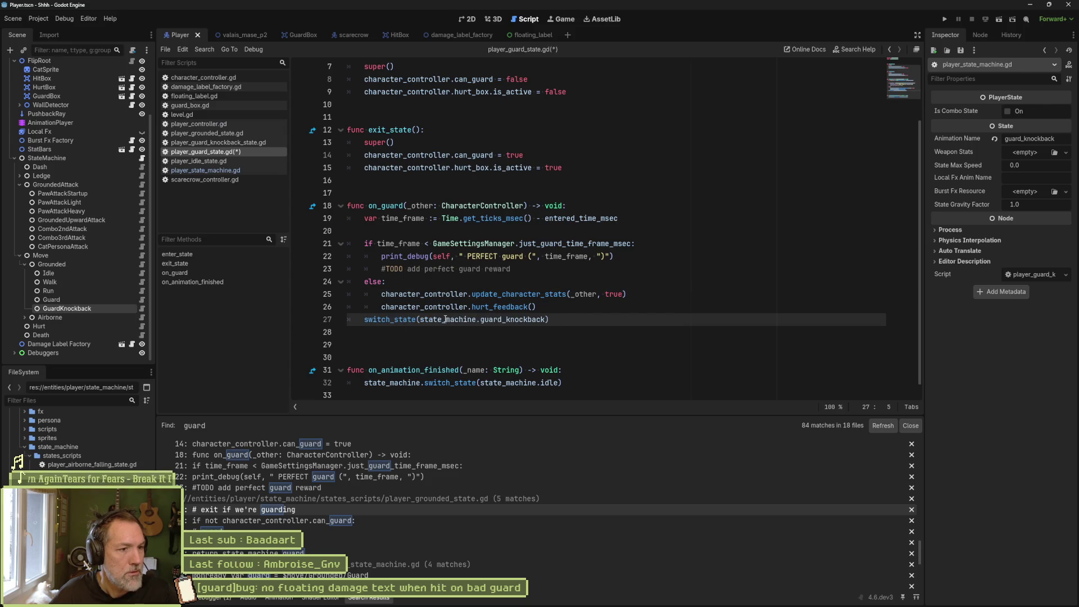
{"action": "left_click", "coordinate": [560, 312]}
{"action": "key", "text": "Return"}
{"action": "key", "text": "ctrl+s"}
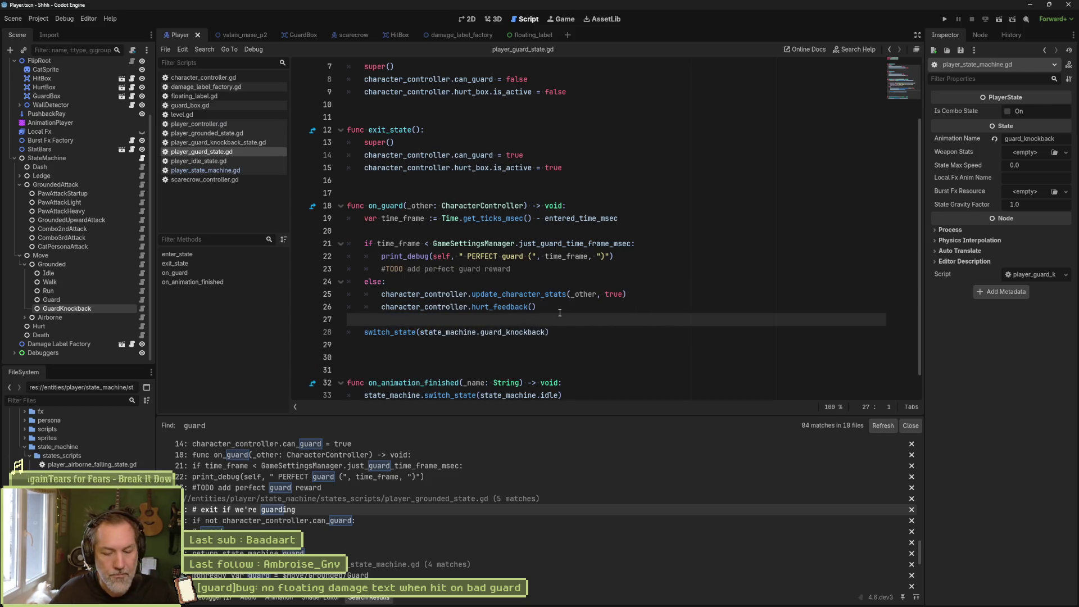
{"action": "left_click", "coordinate": [240, 34]}
{"action": "key", "text": "F6"}
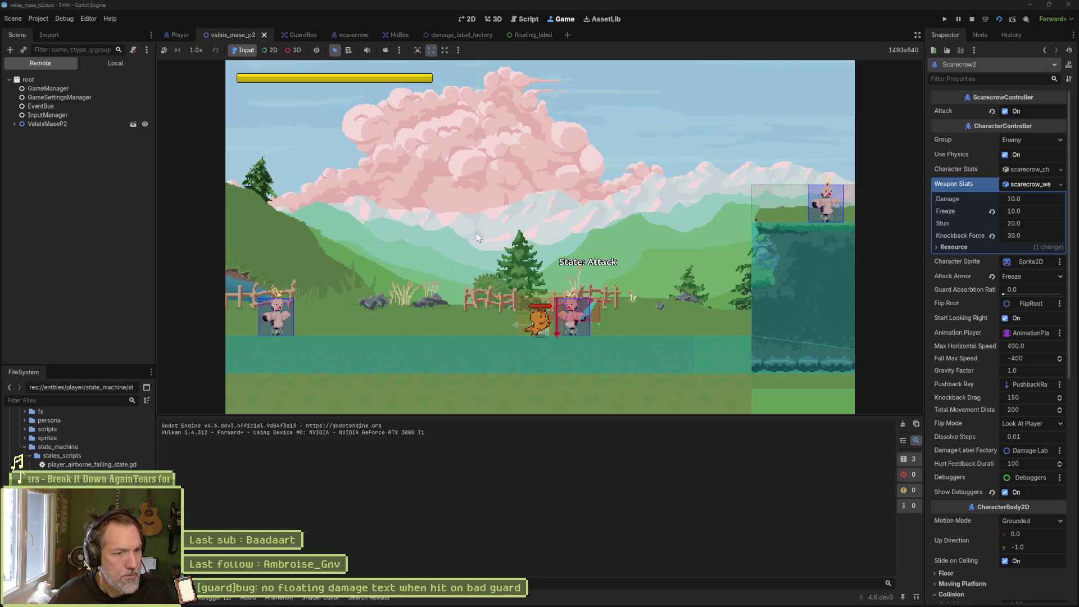
Stop the game and bring up cat.aseprite's guard_knockback animation in Aseprite.
{"action": "key", "text": "F8"}
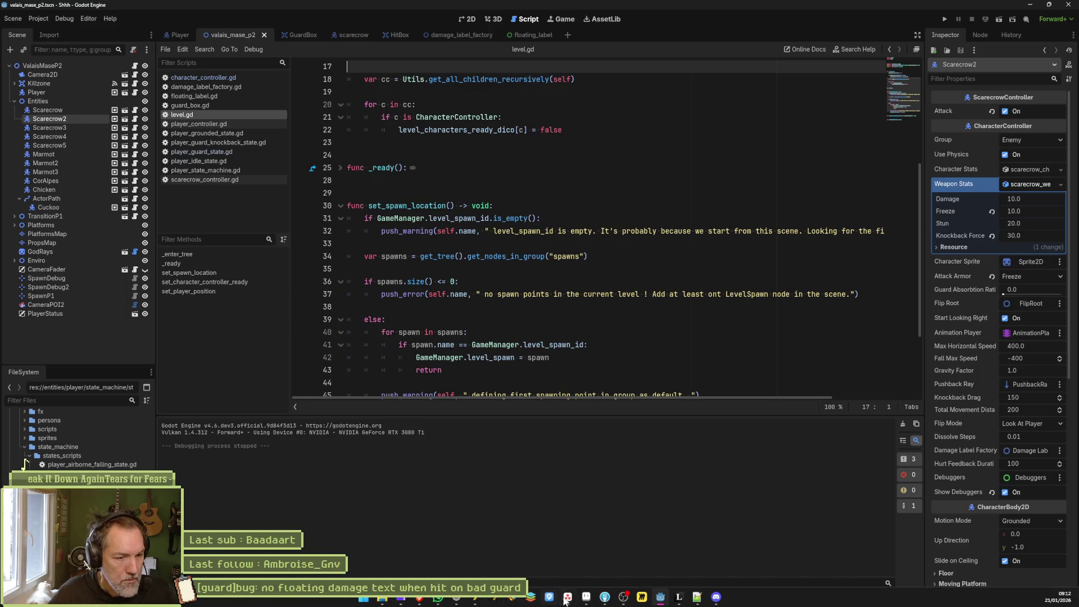
{"action": "left_click", "coordinate": [567, 598]}
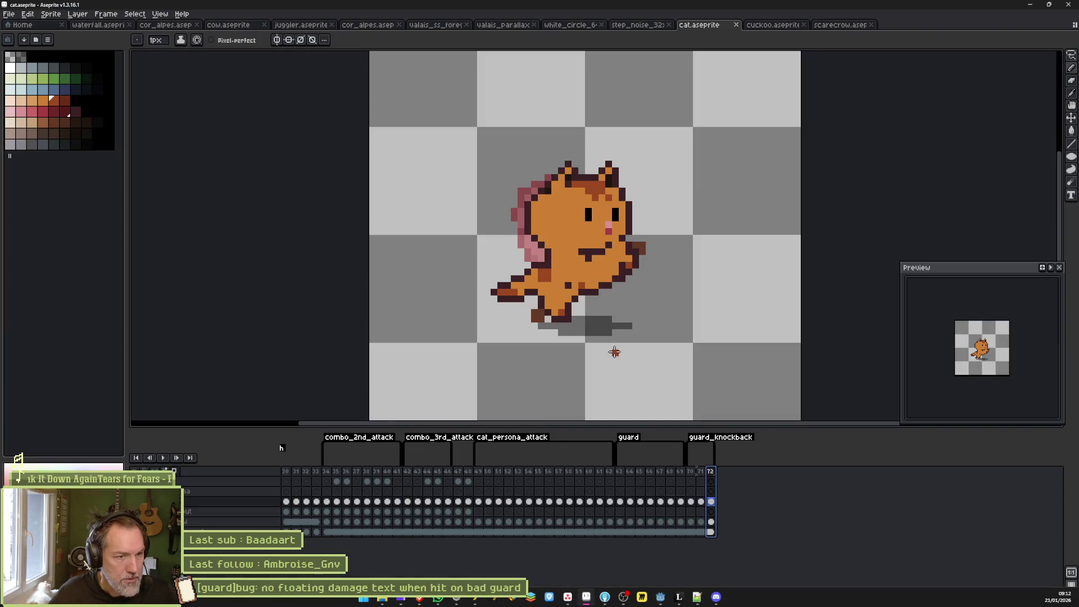
Insert a new frame after frame 71, using the front-facing cat on frame 173 as reference.
{"action": "left_click", "coordinate": [701, 502]}
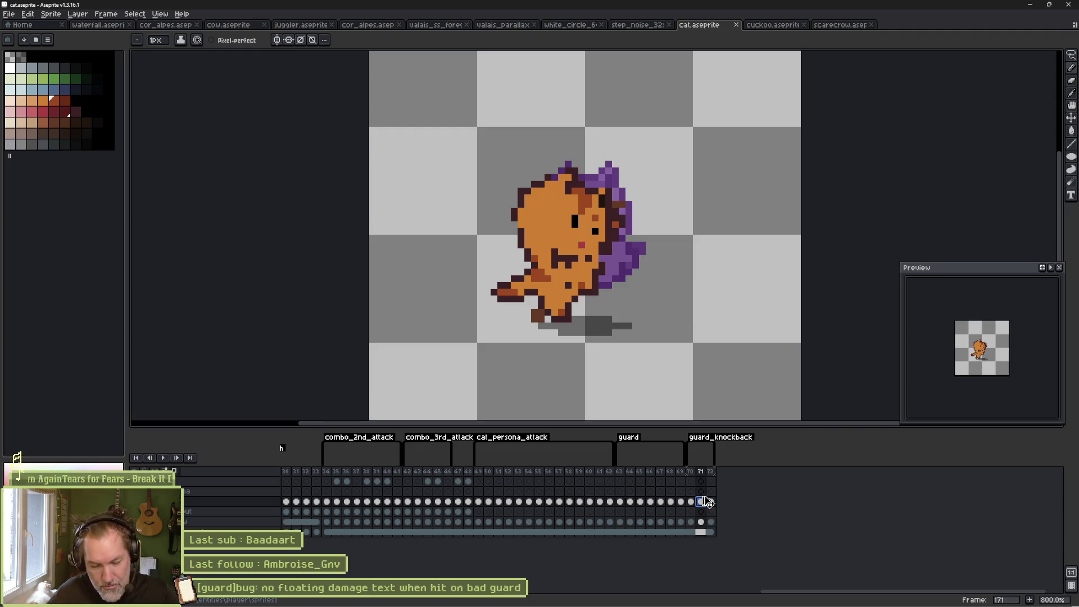
{"action": "key", "text": "alt+n"}
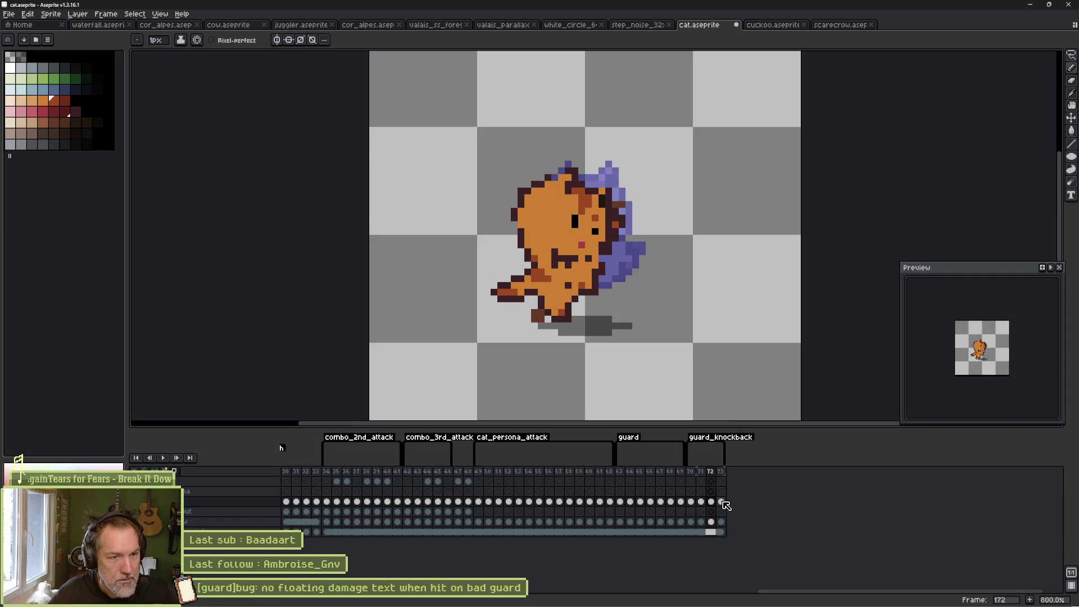
{"action": "left_click", "coordinate": [721, 501]}
{"action": "key", "text": "m"}
{"action": "mouse_move", "coordinate": [652, 169]}
{"action": "left_mouse_down"}
{"action": "mouse_move", "coordinate": [632, 241]}
{"action": "mouse_move", "coordinate": [573, 256]}
{"action": "mouse_move", "coordinate": [508, 225]}
{"action": "mouse_move", "coordinate": [646, 165]}
{"action": "left_mouse_up"}
{"action": "key", "text": "ctrl+d"}
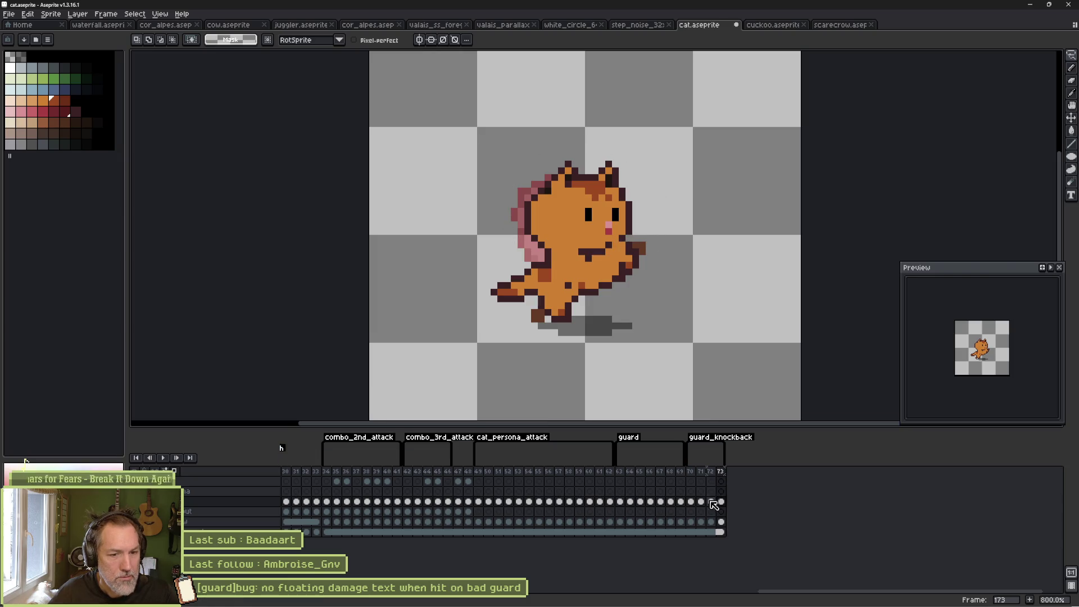
{"action": "left_click", "coordinate": [711, 502]}
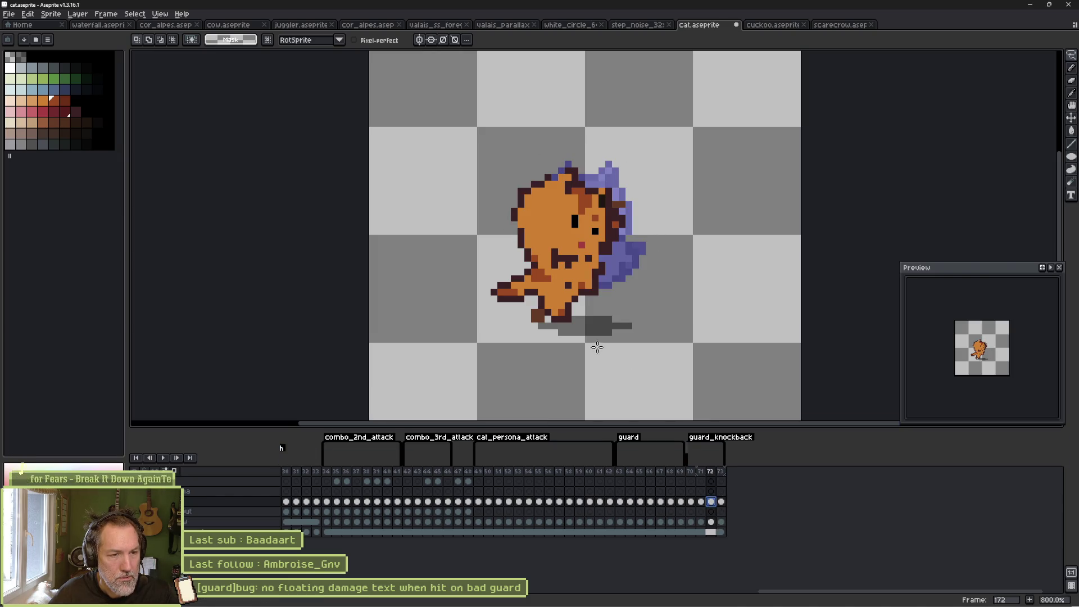
With the pencil, draw a dark maroon stroke toward the cat's foot and retouch it with orange.
{"action": "key", "text": "b"}
{"action": "left_click", "coordinate": [517, 266], "text": "alt"}
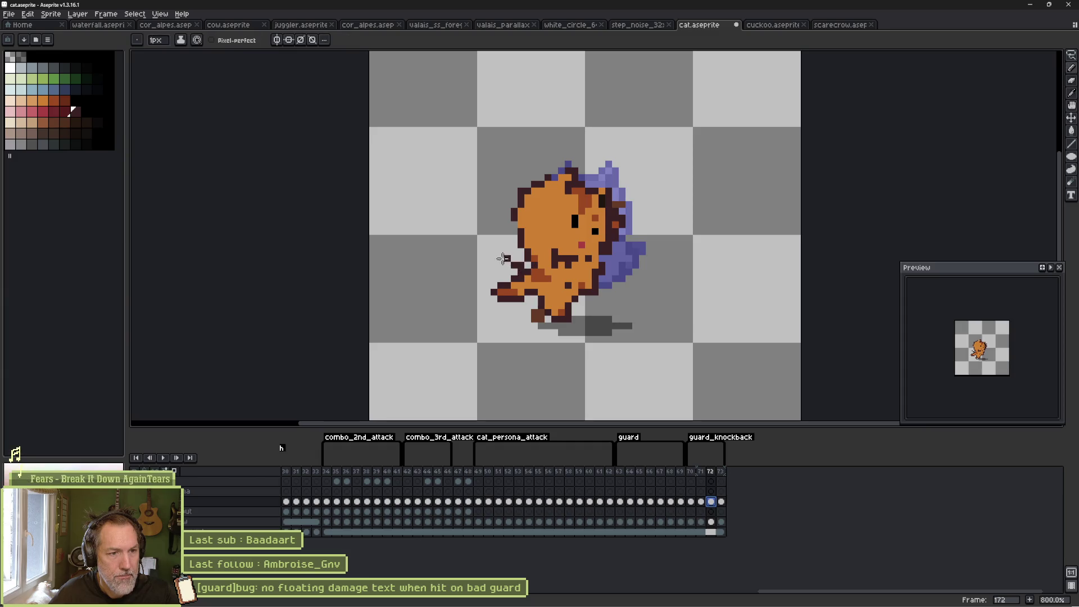
{"action": "mouse_move", "coordinate": [471, 260]}
{"action": "left_mouse_down"}
{"action": "mouse_move", "coordinate": [534, 300]}
{"action": "mouse_move", "coordinate": [509, 279]}
{"action": "left_mouse_up"}
{"action": "left_click", "coordinate": [528, 281], "text": "alt"}
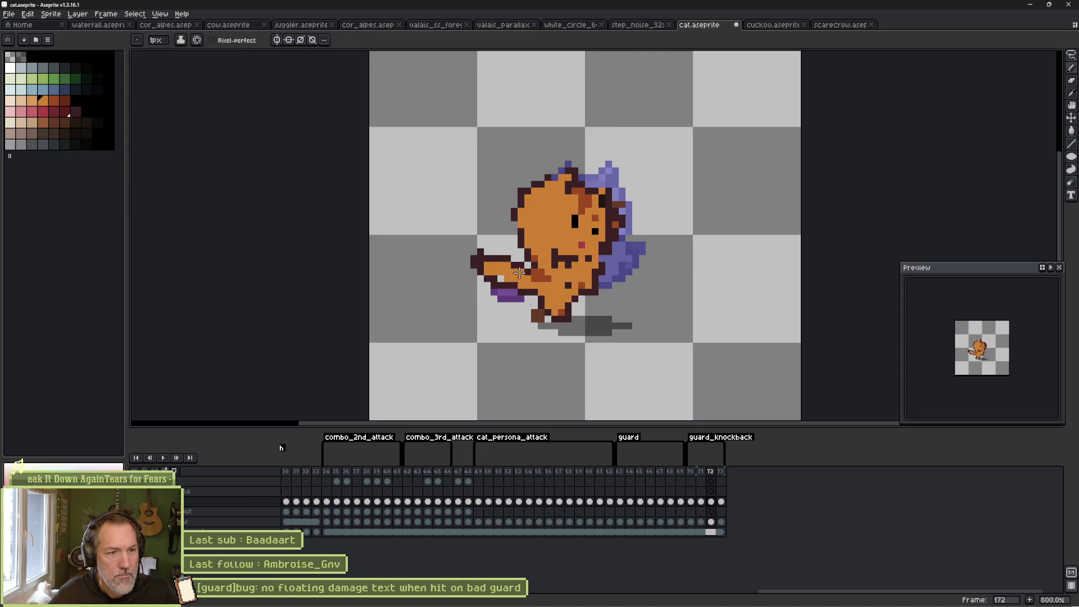
{"action": "left_click", "coordinate": [527, 277], "text": "alt"}
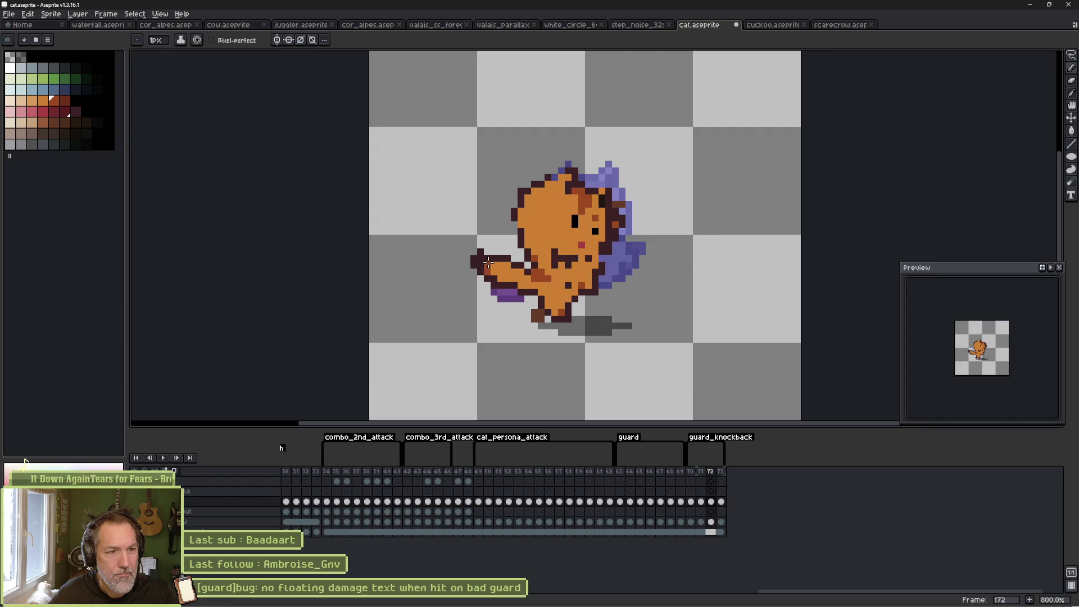
{"action": "right_click", "coordinate": [475, 260]}
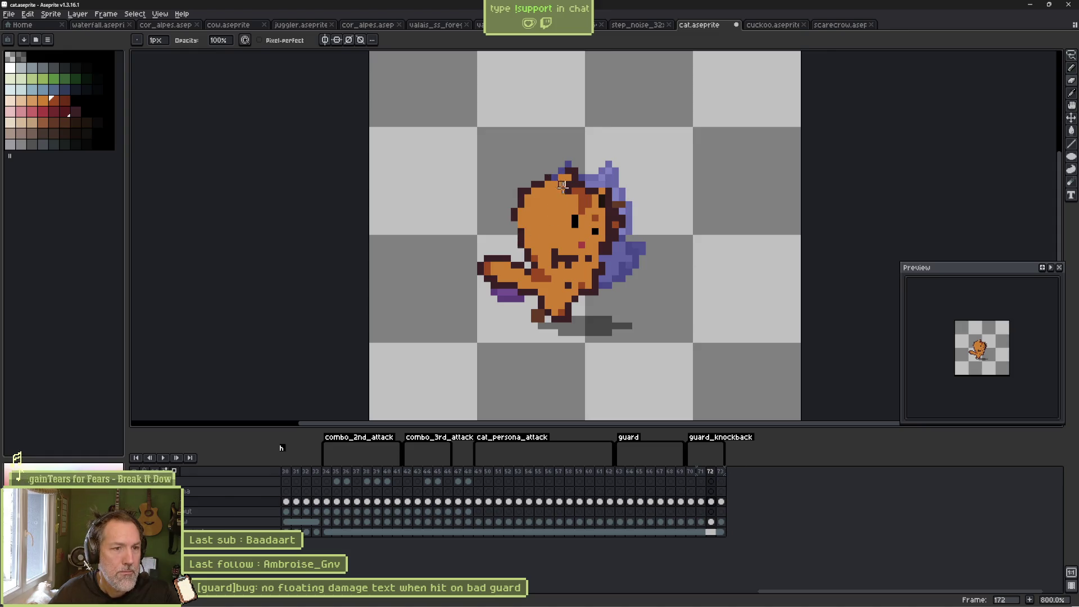
{"action": "key", "text": "e"}
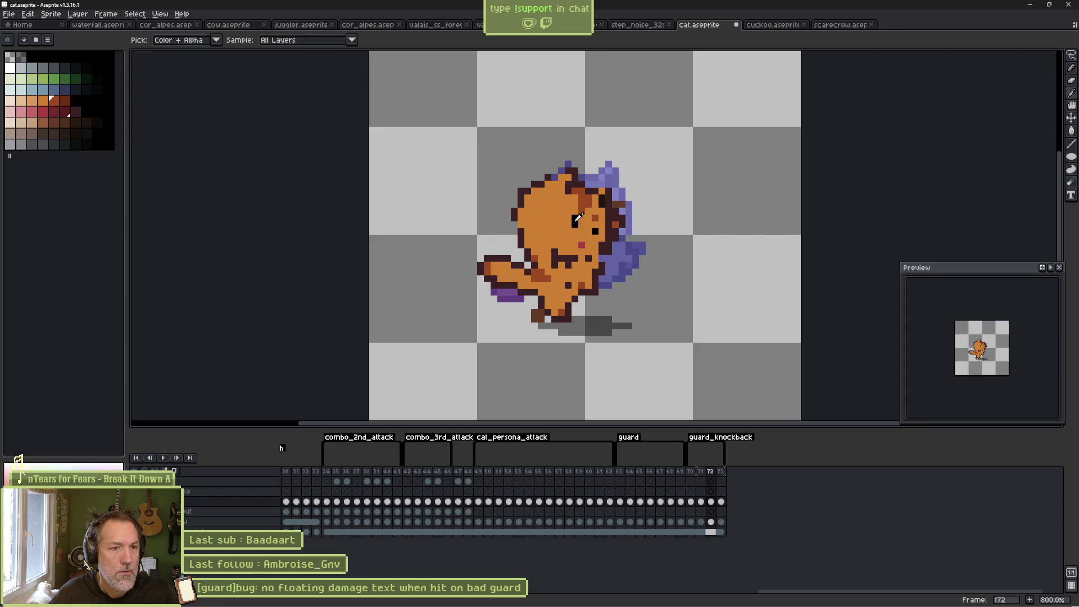
Enlarge the cat's eye and draw pixel-perfect dark maroon spikes along the head and streaks below the paw.
{"action": "left_click_drag", "start_coordinate": [562, 225], "coordinate": [572, 217]}
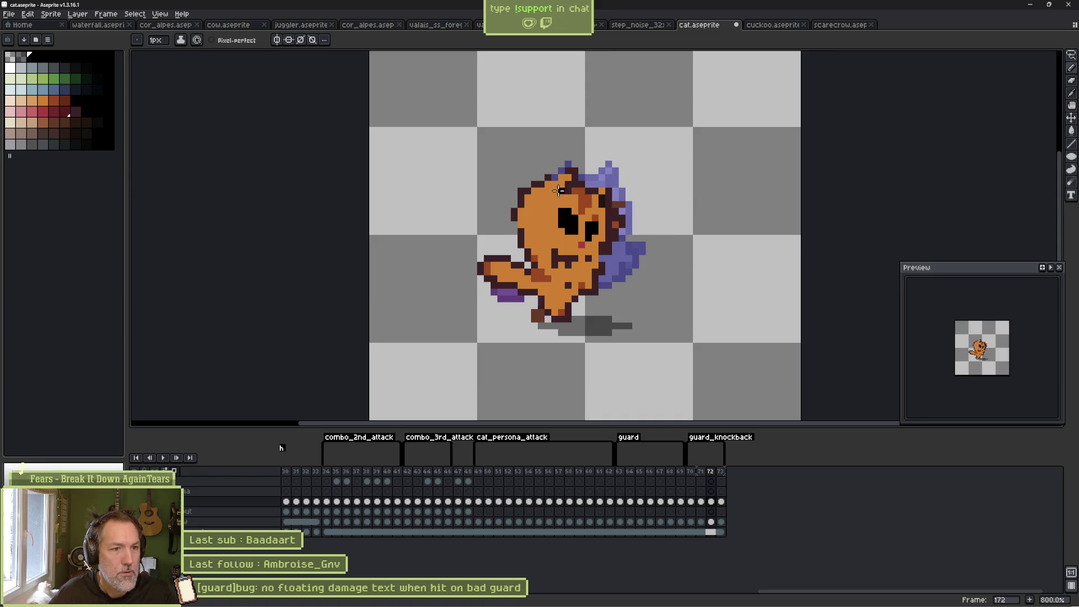
{"action": "left_click", "coordinate": [558, 190], "text": "alt"}
{"action": "left_click_drag", "start_coordinate": [527, 171], "coordinate": [520, 164]}
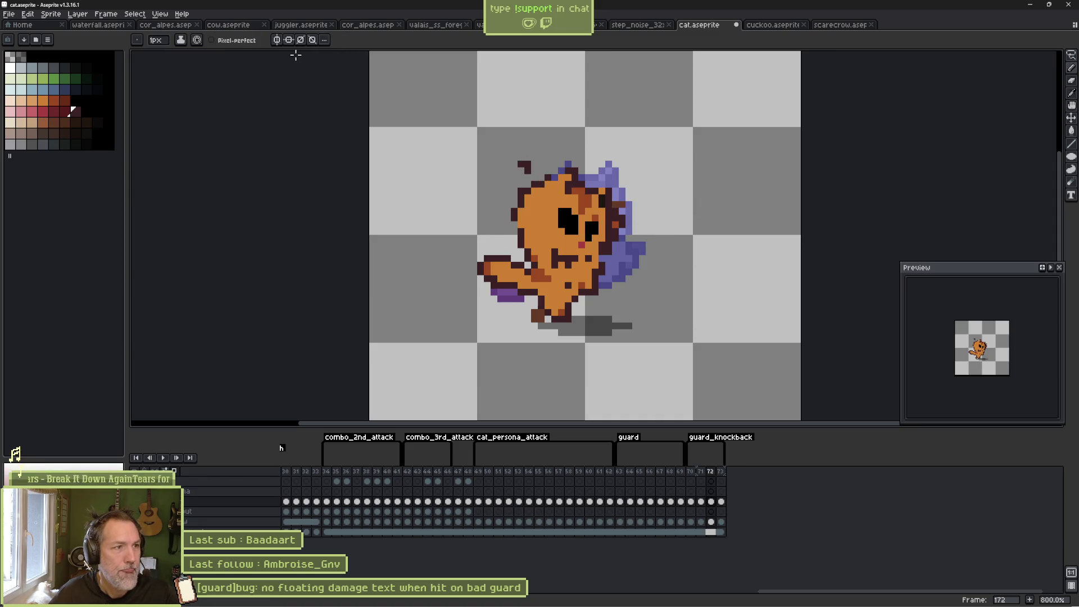
{"action": "key", "text": "ctrl+z"}
{"action": "left_click", "coordinate": [212, 39]}
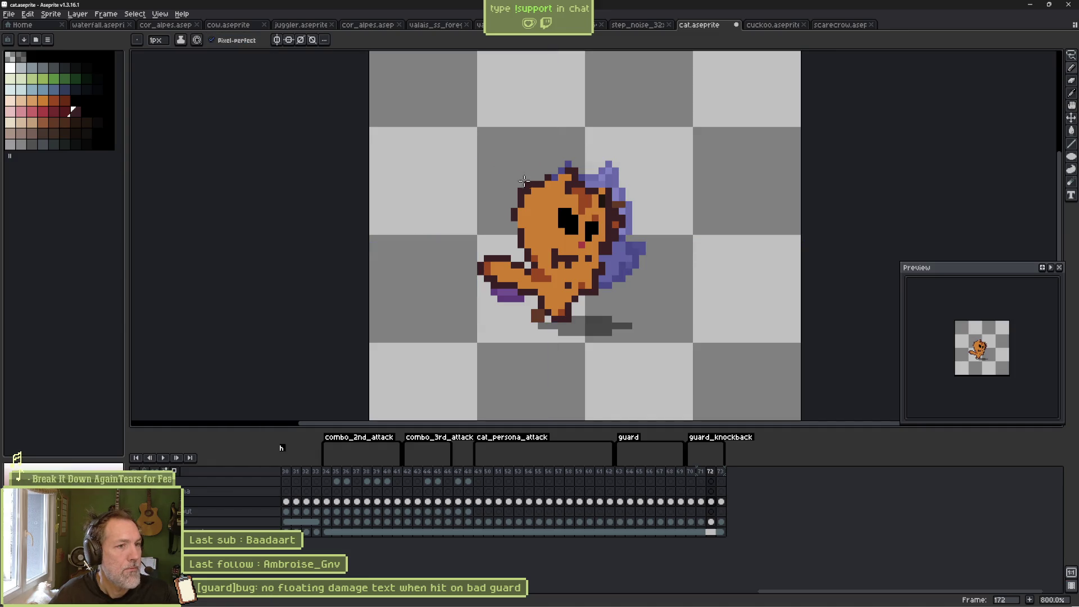
{"action": "mouse_move", "coordinate": [523, 180]}
{"action": "left_mouse_down"}
{"action": "mouse_move", "coordinate": [521, 162]}
{"action": "mouse_move", "coordinate": [508, 227]}
{"action": "left_mouse_up"}
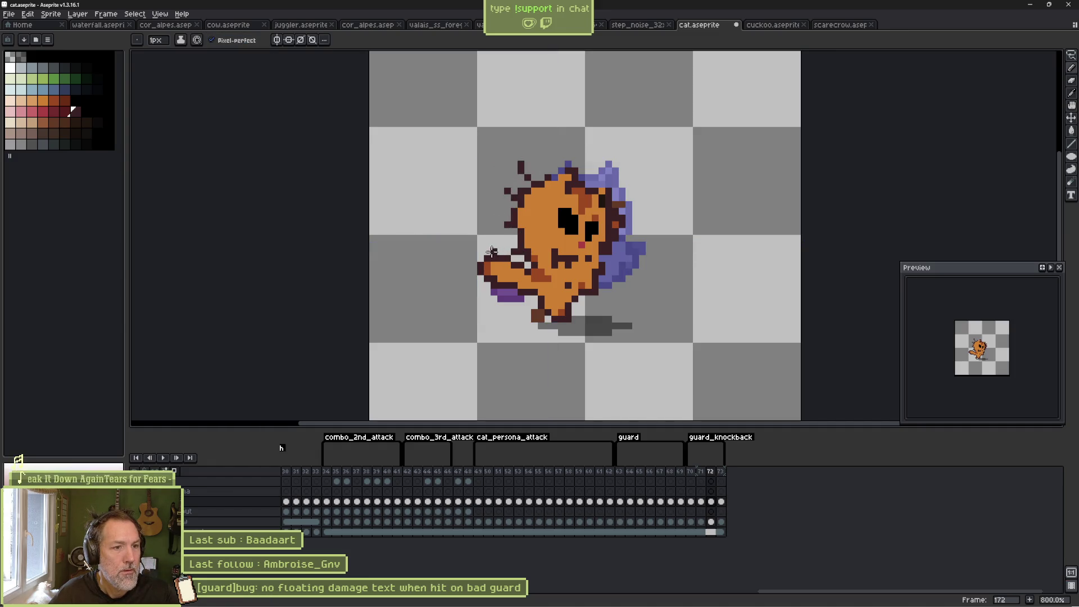
{"action": "left_click_drag", "start_coordinate": [466, 291], "coordinate": [491, 301]}
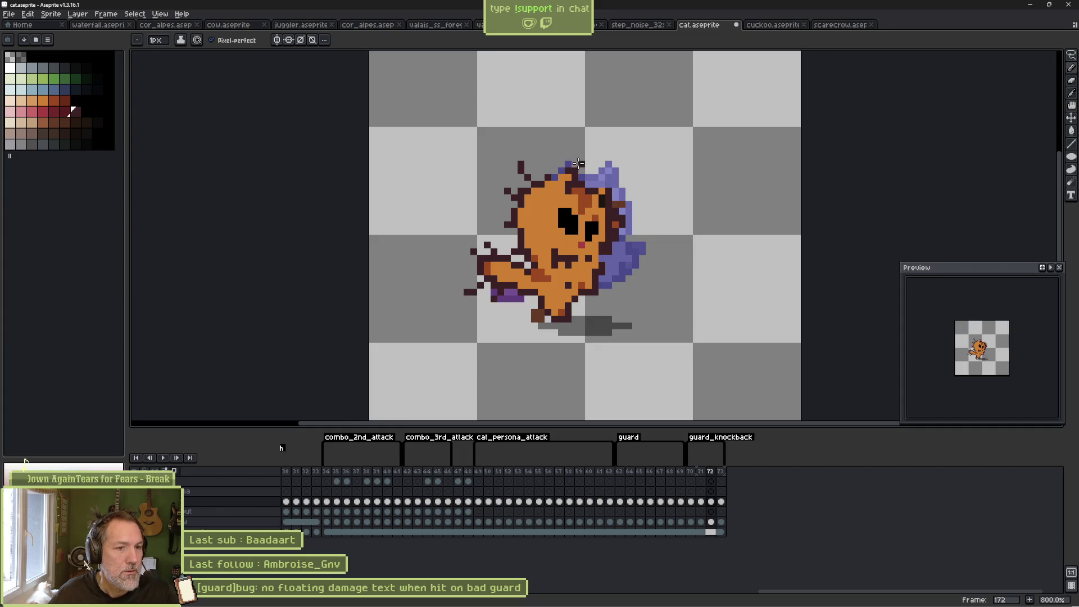
Retouch the new frame's colours, sampling orange from the cat's body and a dark maroon for outlines.
{"action": "key", "text": "x"}
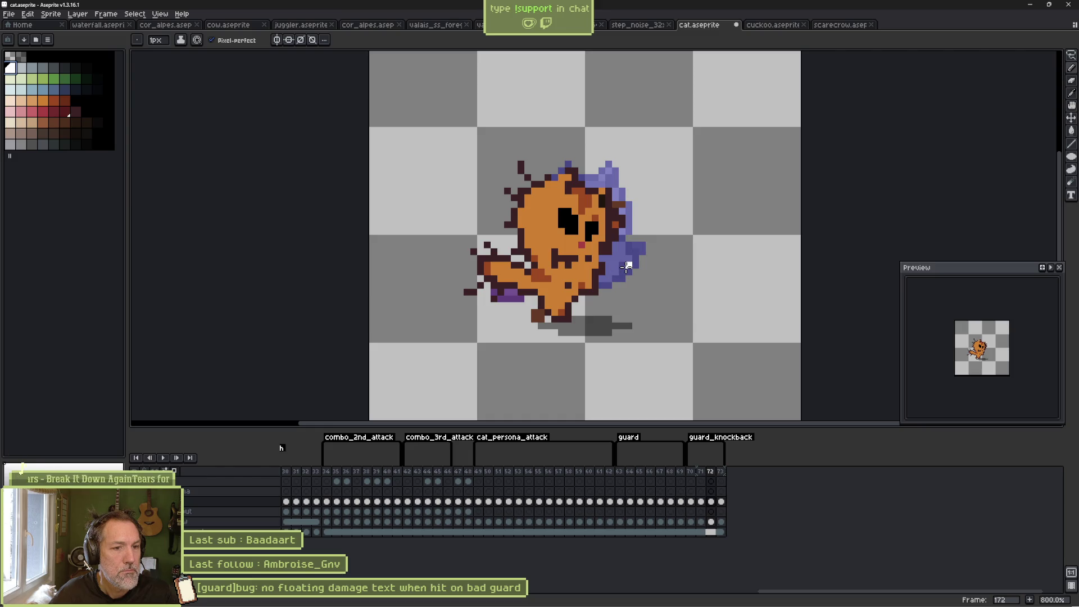
{"action": "key", "text": "b"}
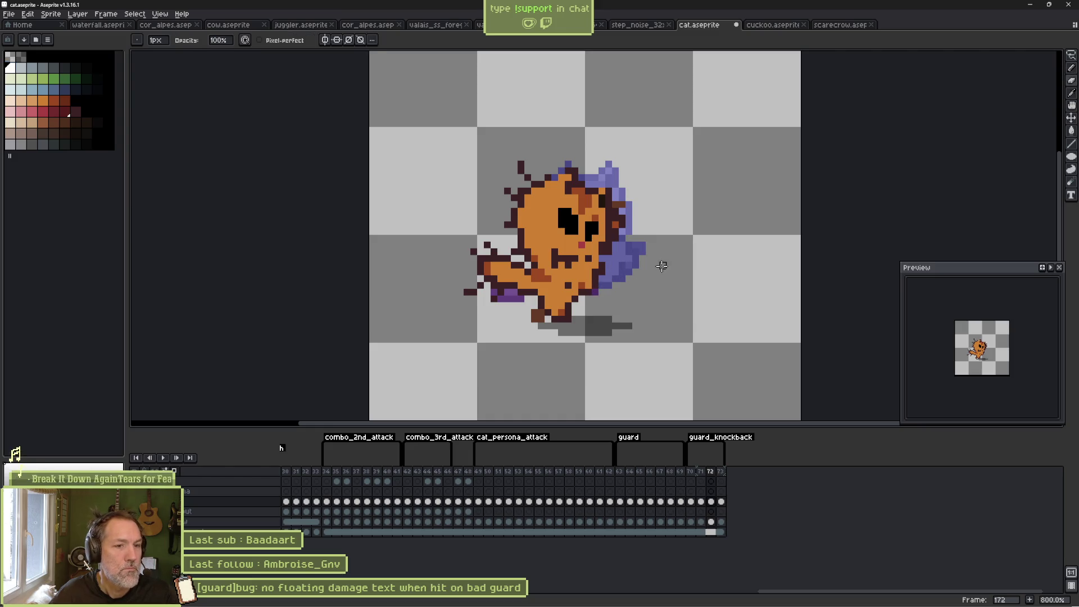
{"action": "key", "text": "e"}
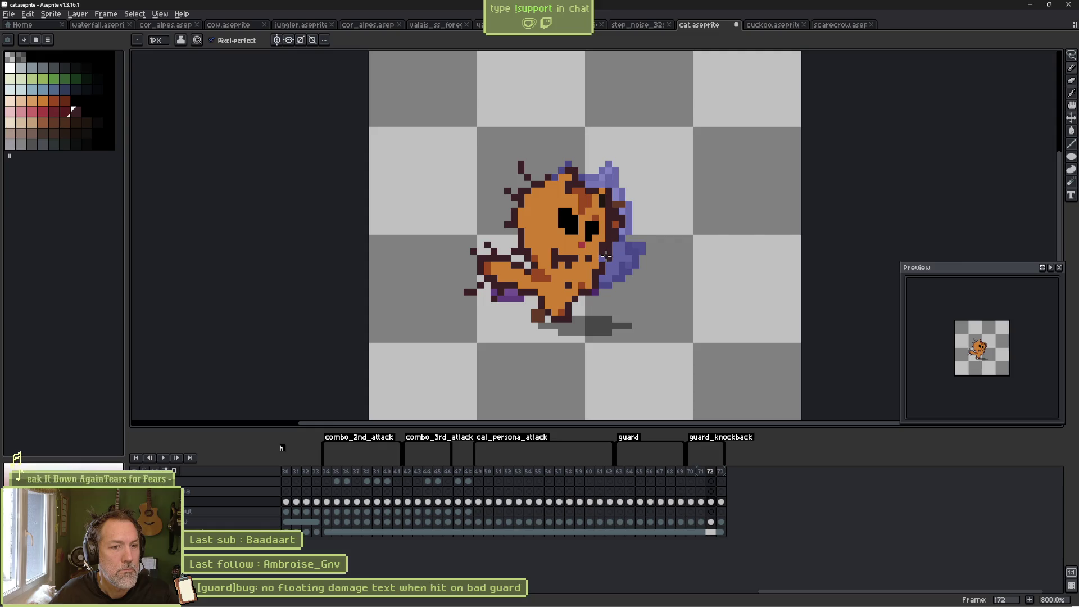
{"action": "left_click", "coordinate": [603, 247], "text": "alt"}
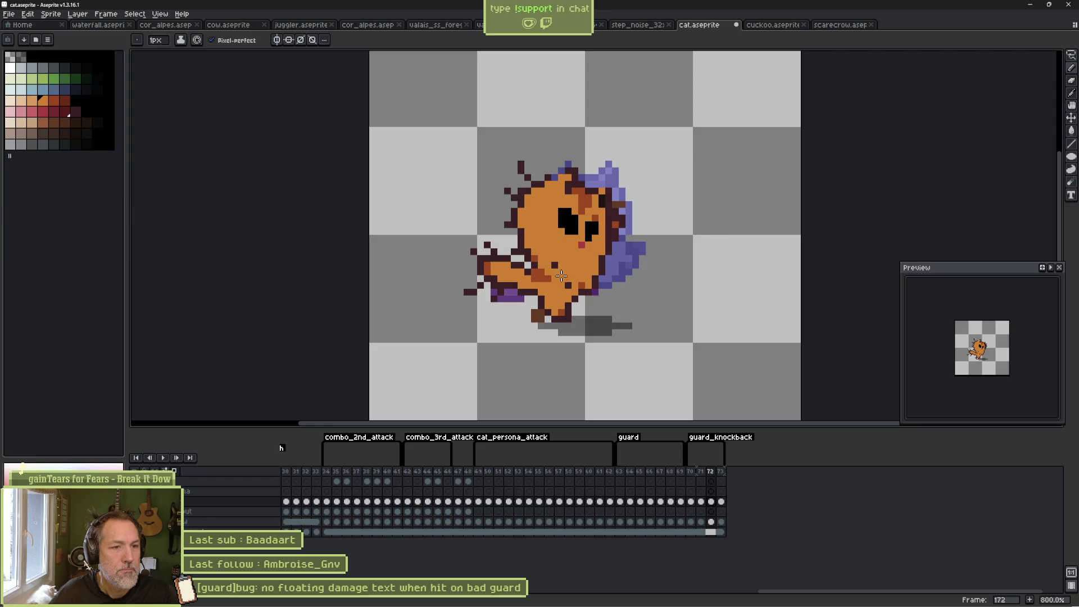
{"action": "left_click", "coordinate": [587, 289], "text": "alt"}
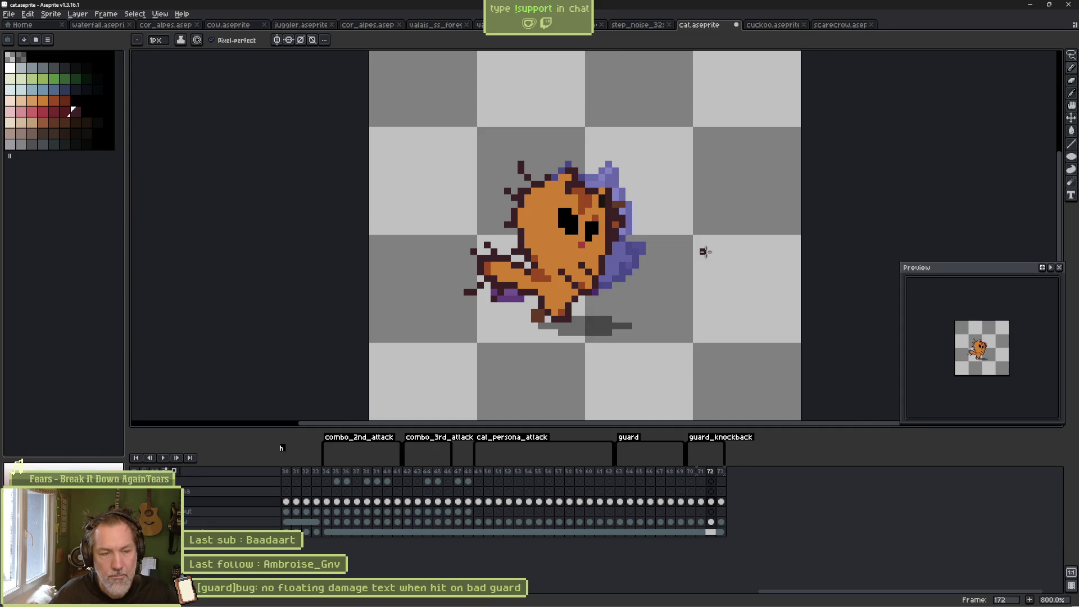
Move the cat's body up about 12 pixels and select frames 70 through 73.
{"action": "key", "text": "m"}
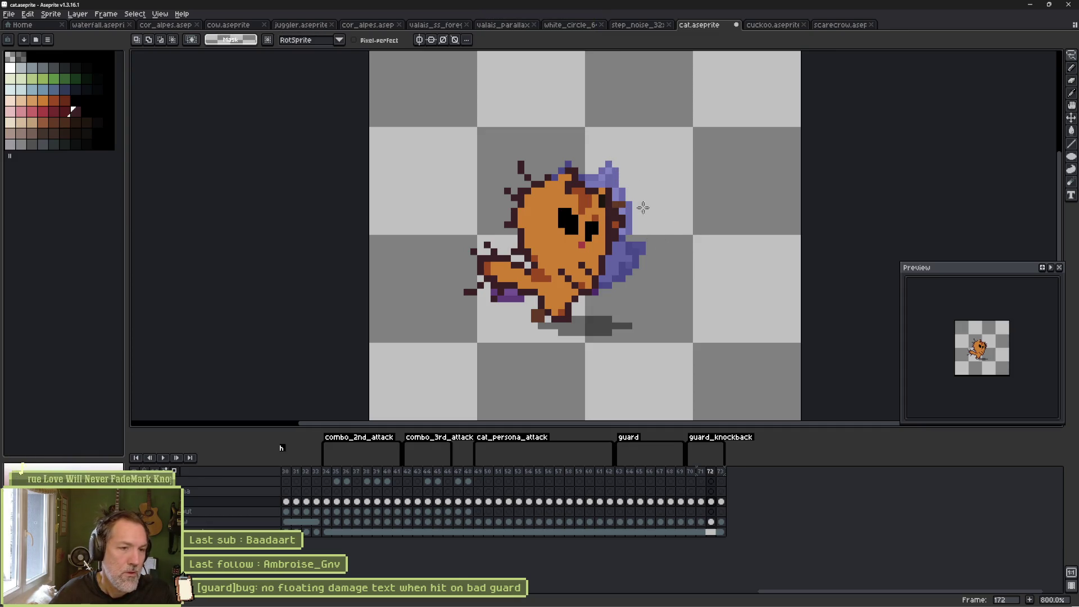
{"action": "key", "text": "v"}
{"action": "left_click_drag", "start_coordinate": [571, 251], "coordinate": [570, 246]}
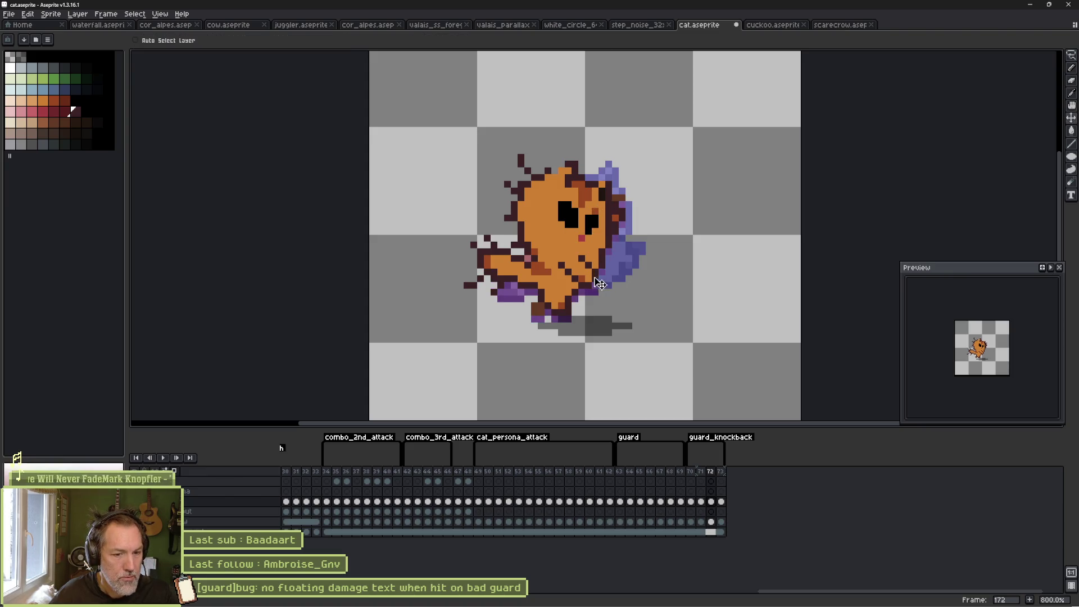
{"action": "left_click_drag", "start_coordinate": [690, 502], "coordinate": [721, 506]}
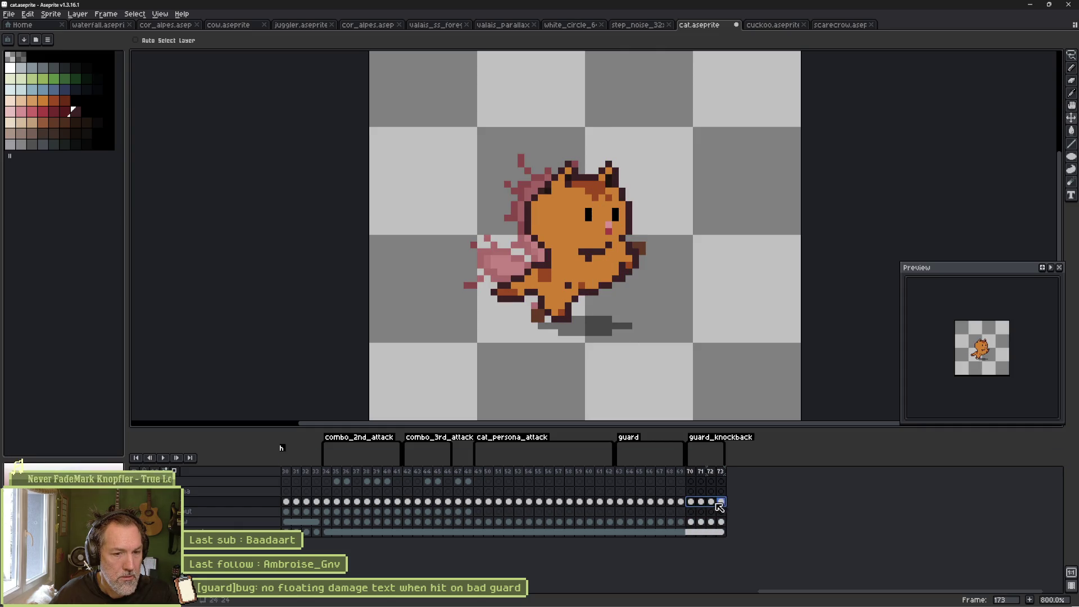
Step through frames 70–72 of the guard_knockback animation to review the poses.
{"action": "left_click", "coordinate": [701, 502]}
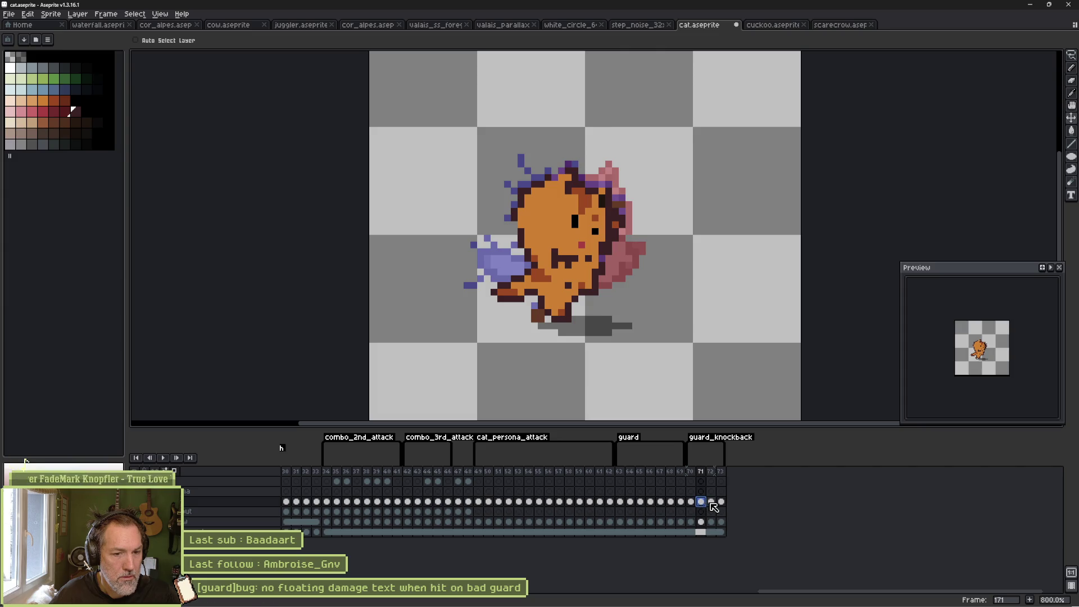
{"action": "left_click", "coordinate": [711, 502]}
{"action": "left_click", "coordinate": [701, 502]}
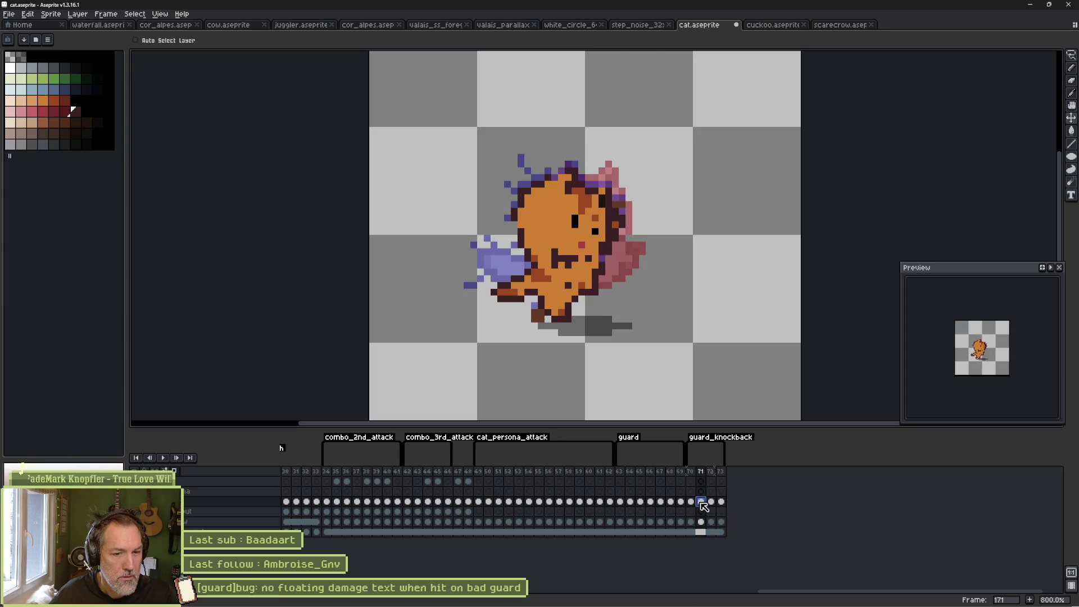
{"action": "left_click", "coordinate": [710, 502]}
{"action": "left_click", "coordinate": [690, 501]}
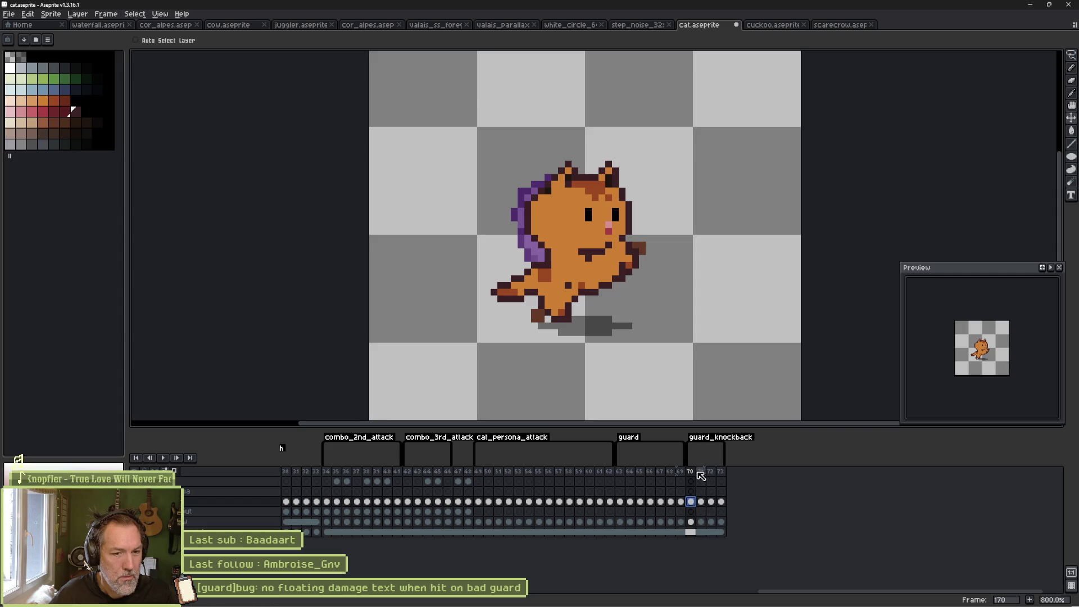
Add frame 74 after frame 70, preview the animation, then return to Godot.
{"action": "left_click", "coordinate": [691, 472]}
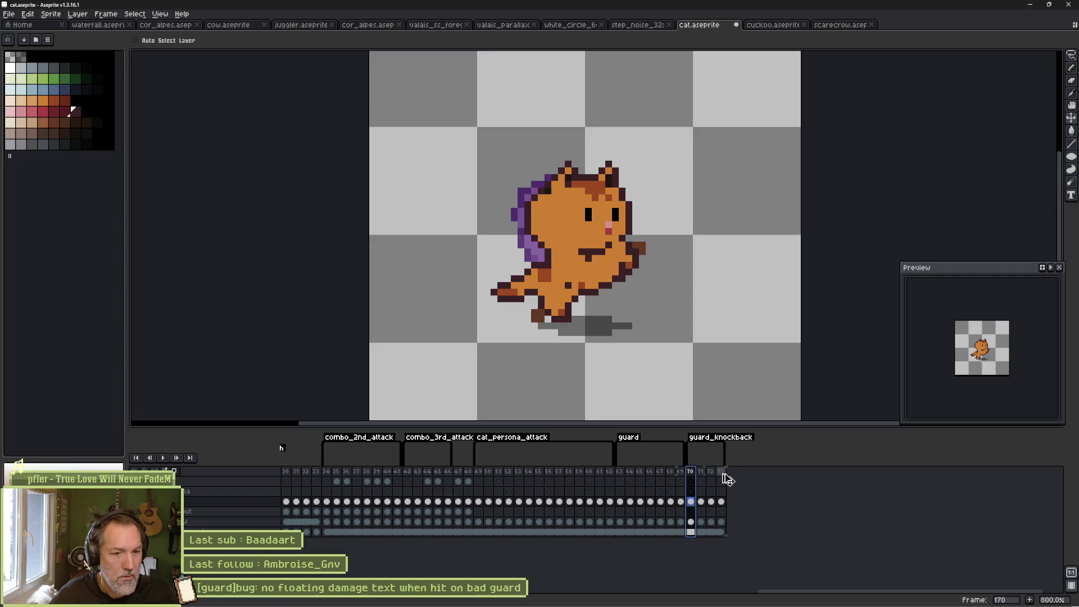
{"action": "key", "text": "alt+n"}
{"action": "key", "text": "Return"}
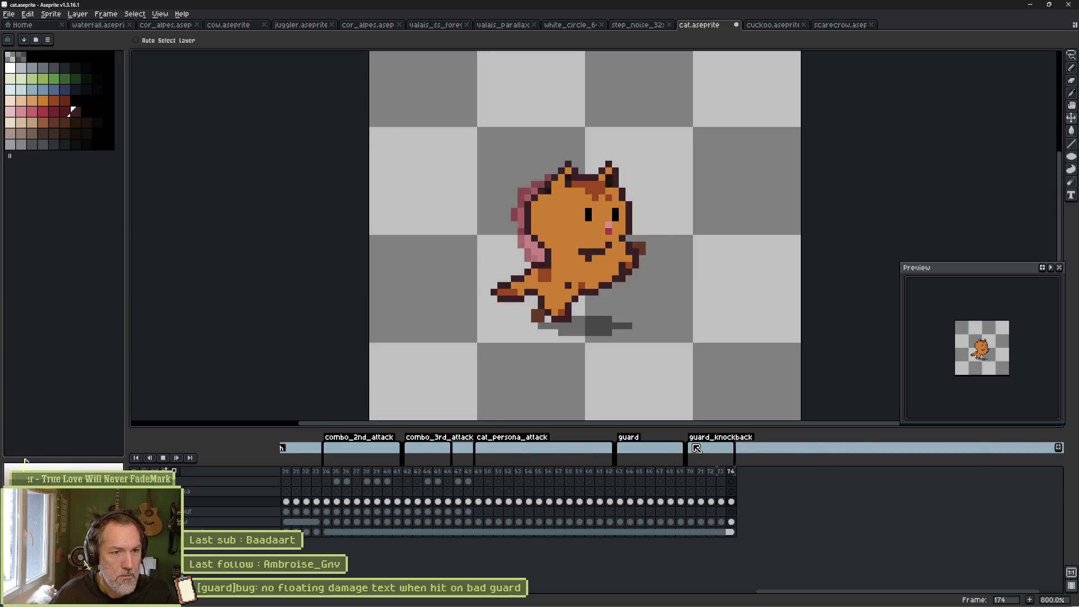
{"action": "key", "text": "alt+Tab"}
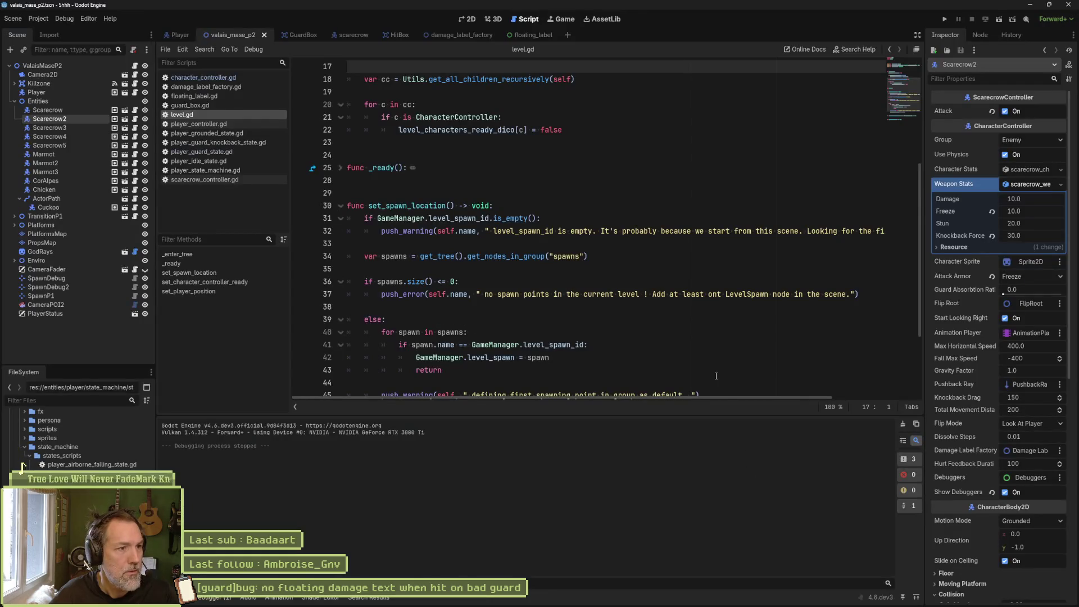
Check CatSprite in the Player scene, then run the valais_mase_p2 level with F6.
{"action": "left_click", "coordinate": [179, 35]}
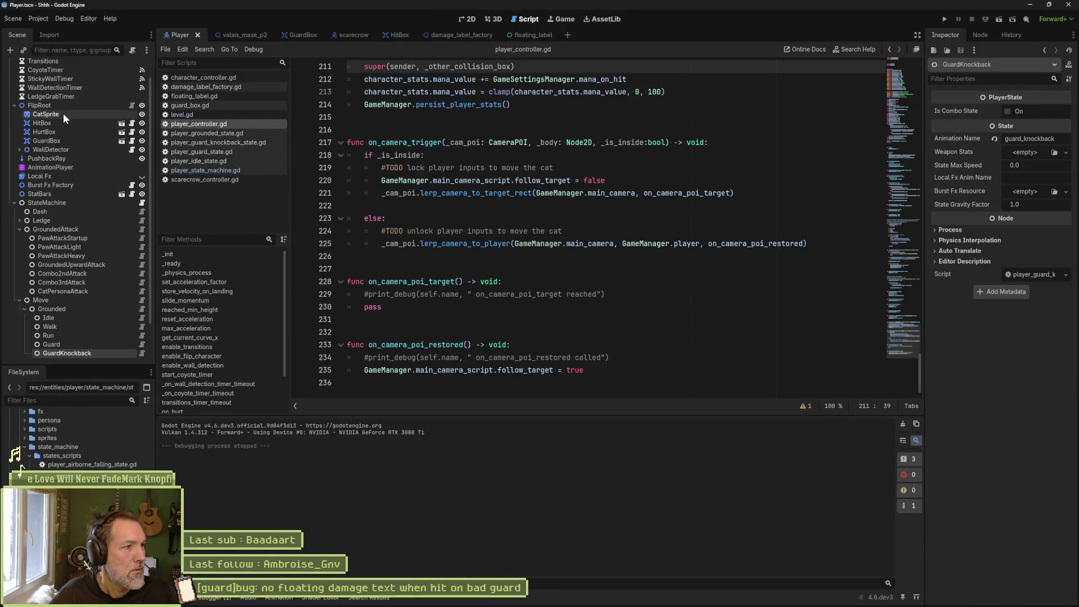
{"action": "left_click", "coordinate": [45, 114]}
{"action": "scroll", "coordinate": [1000, 450], "scroll_direction": "down", "scroll_amount": 10}
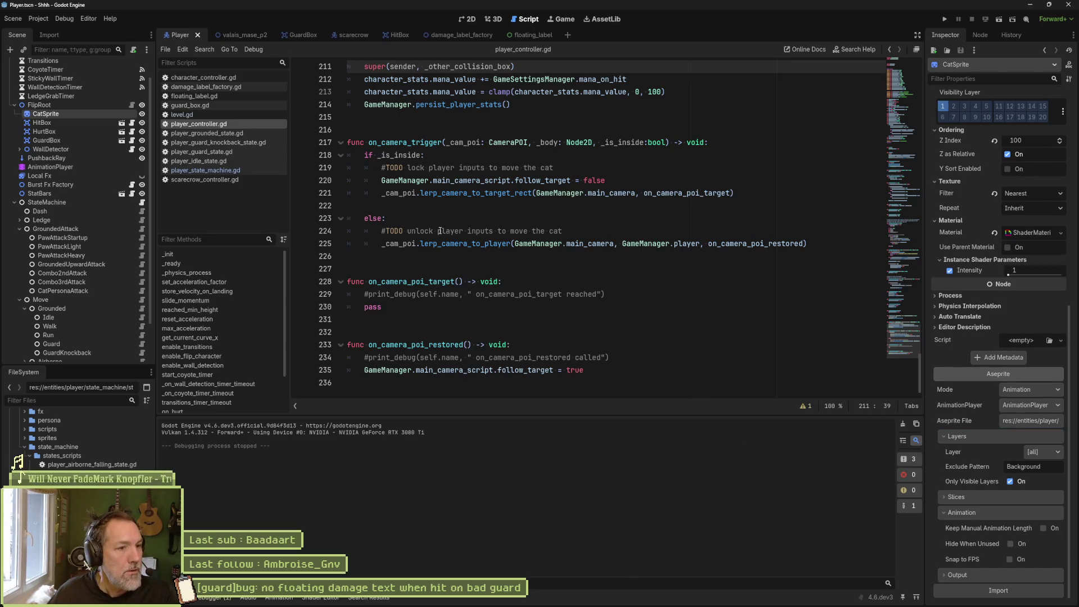
{"action": "left_click", "coordinate": [233, 35]}
{"action": "key", "text": "F6"}
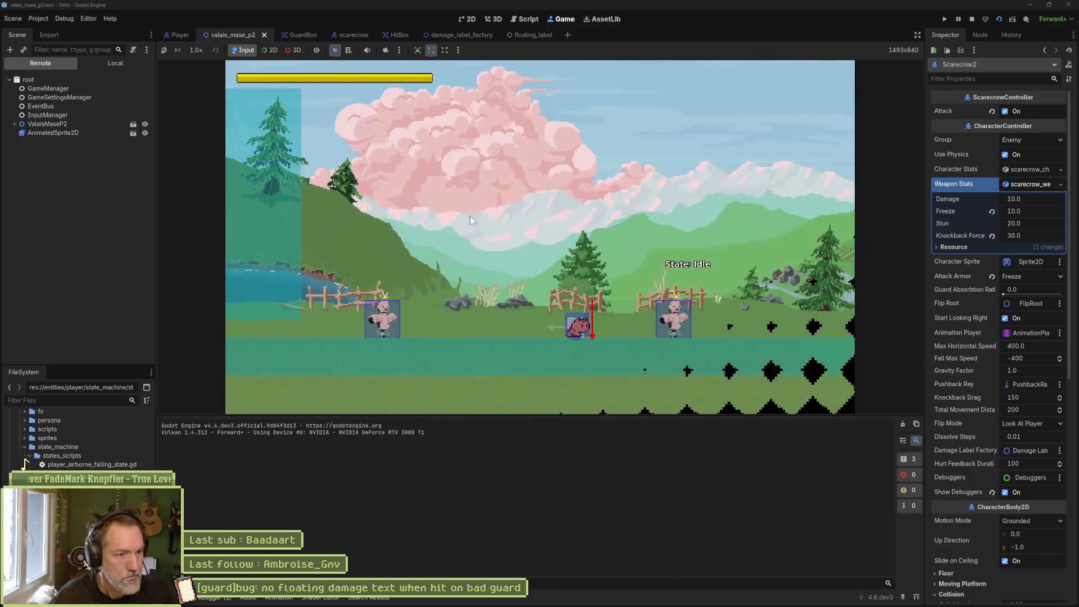
Walk the cat to the scarecrow, guard three attacks for PERFECT guards, then stop the game.
{"action": "key", "text": "Right"}
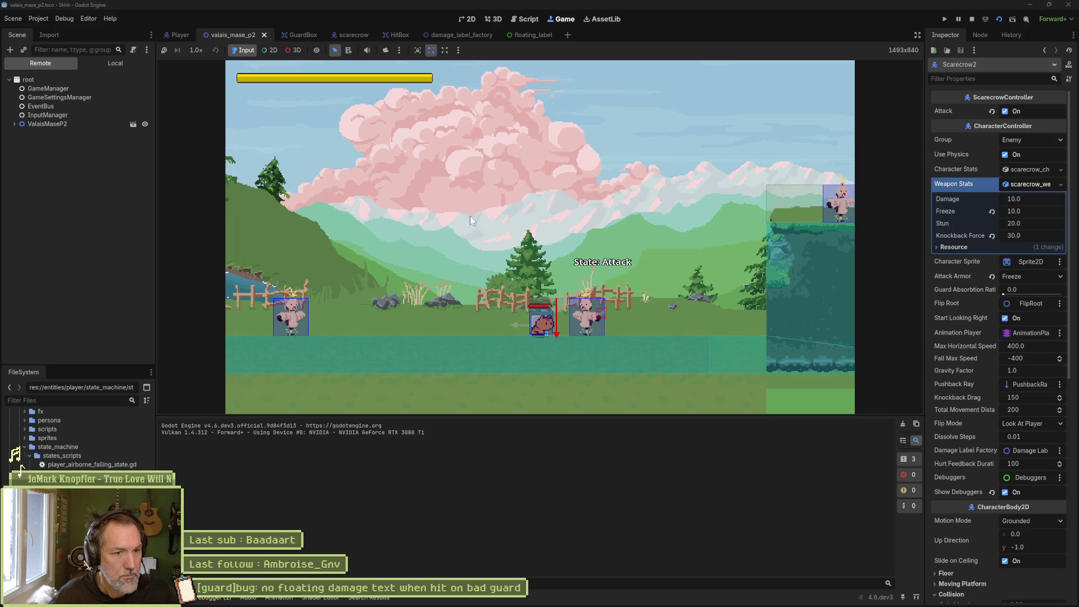
{"action": "key", "text": "shift"}
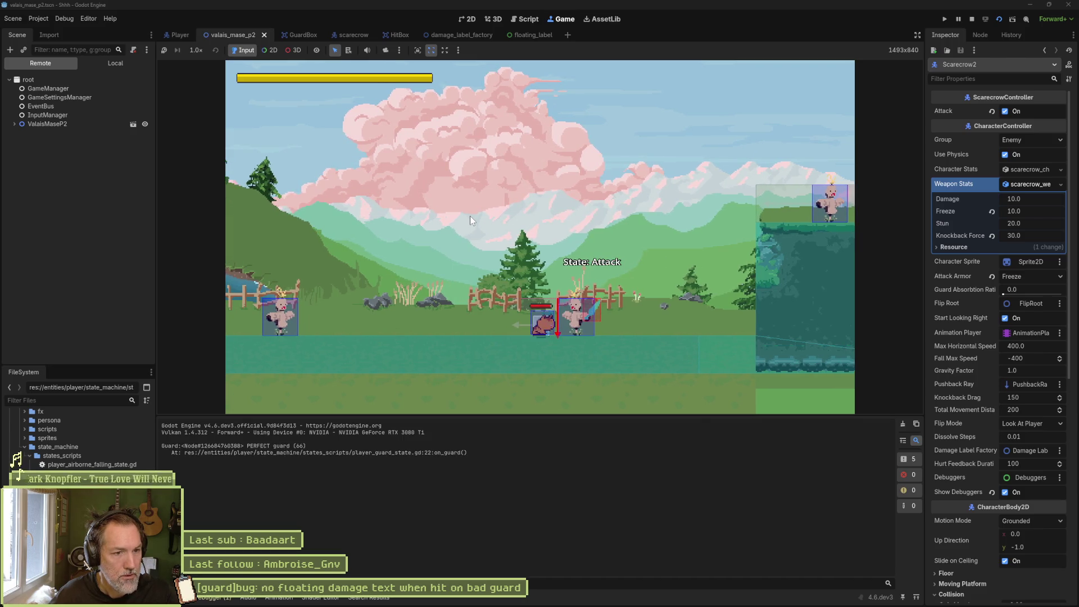
{"action": "key", "text": "shift"}
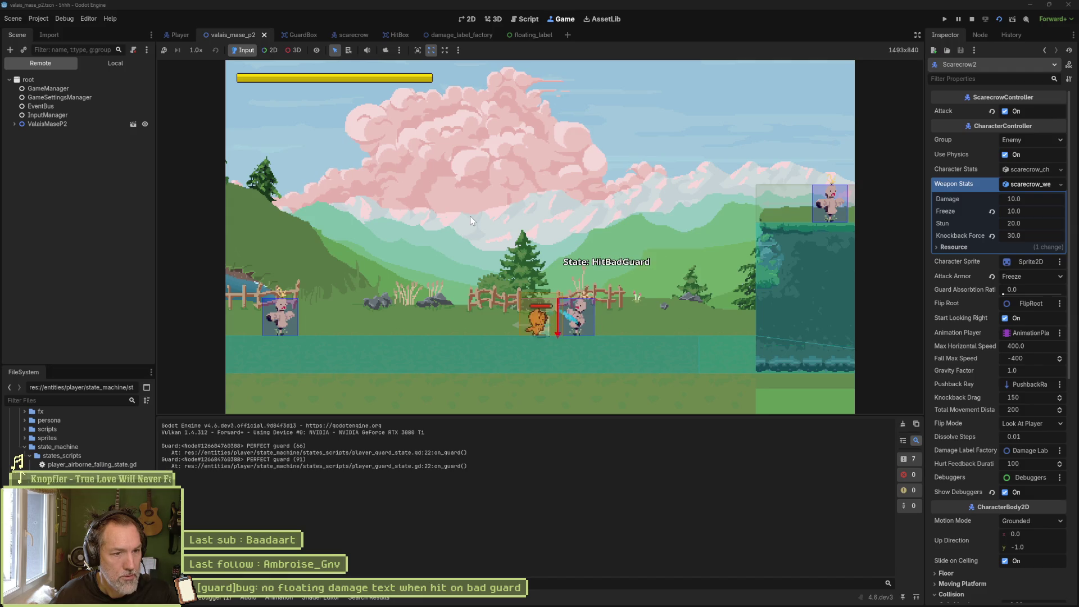
{"action": "key", "text": "shift"}
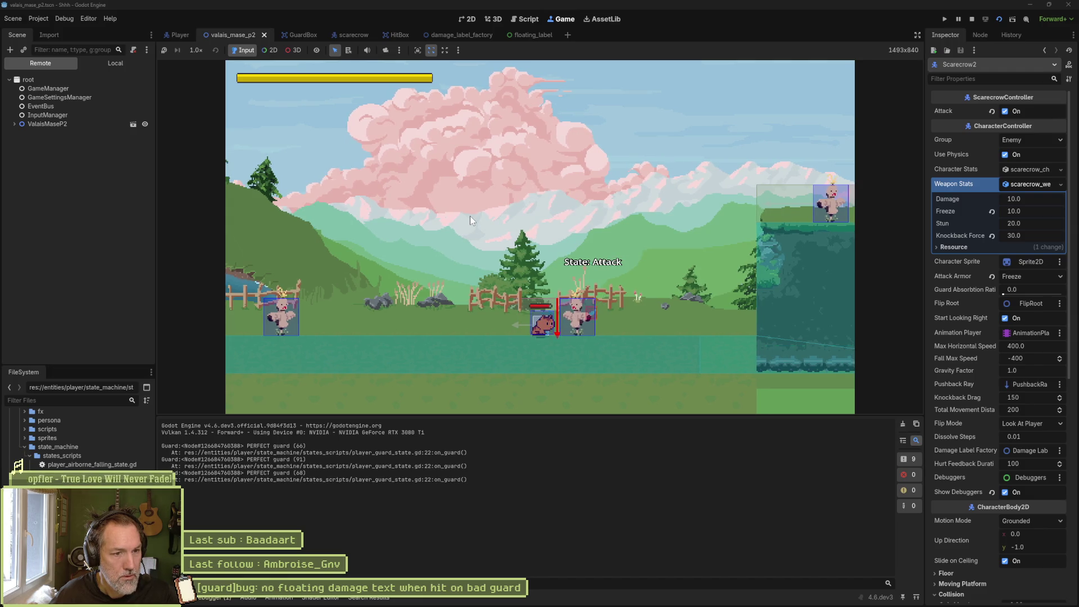
{"action": "key", "text": "F8"}
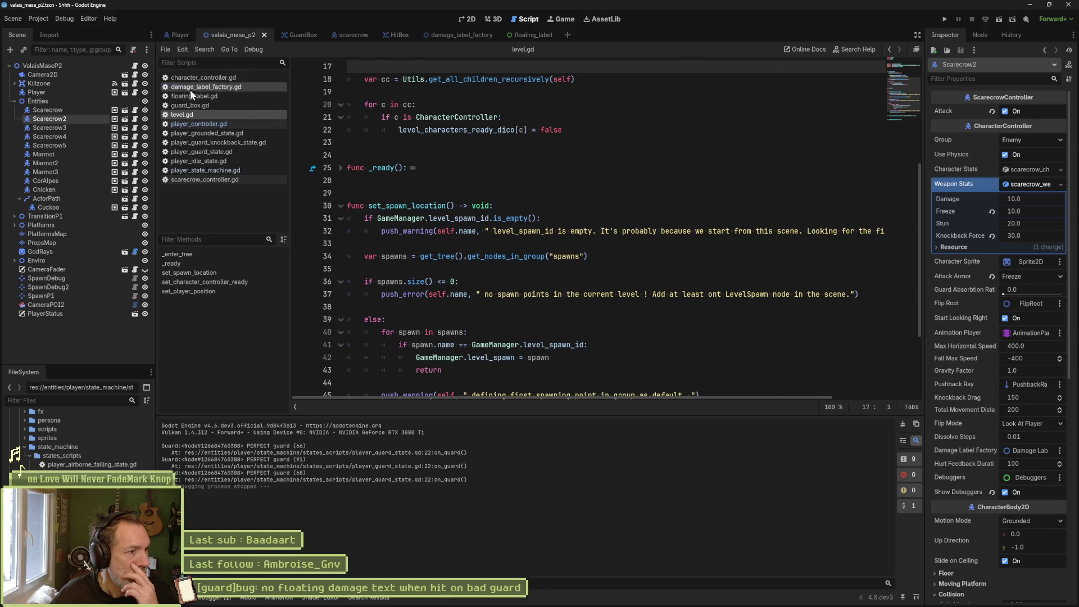
In player_guard_state.gd, move hurt_feedback() below on_guard's if/else, then run the game.
{"action": "left_click", "coordinate": [193, 152]}
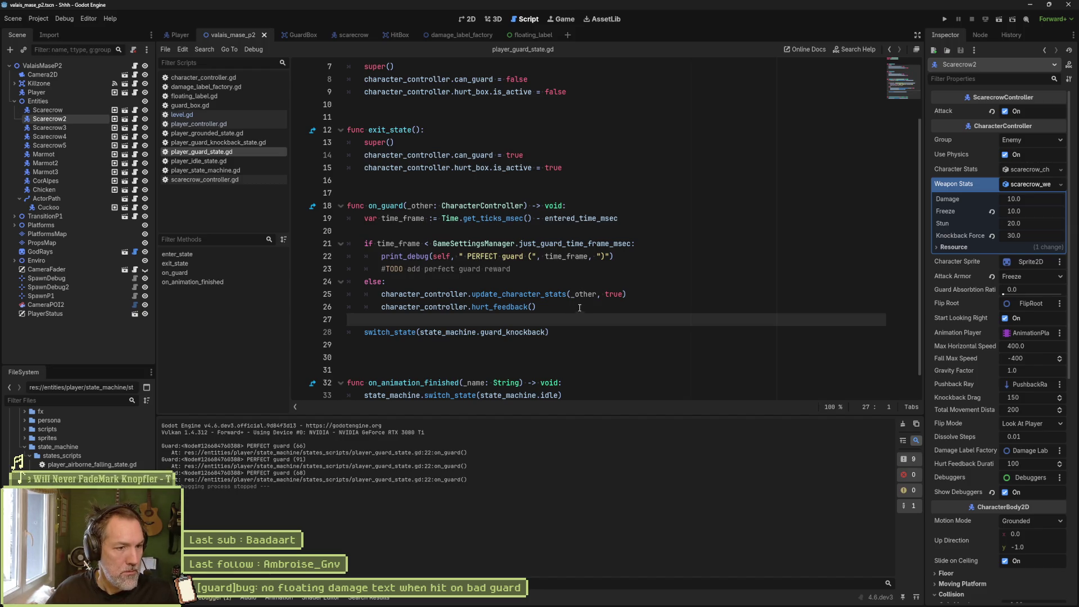
{"action": "left_click", "coordinate": [579, 308]}
{"action": "key", "text": "alt+Down"}
{"action": "key", "text": "shift+Tab"}
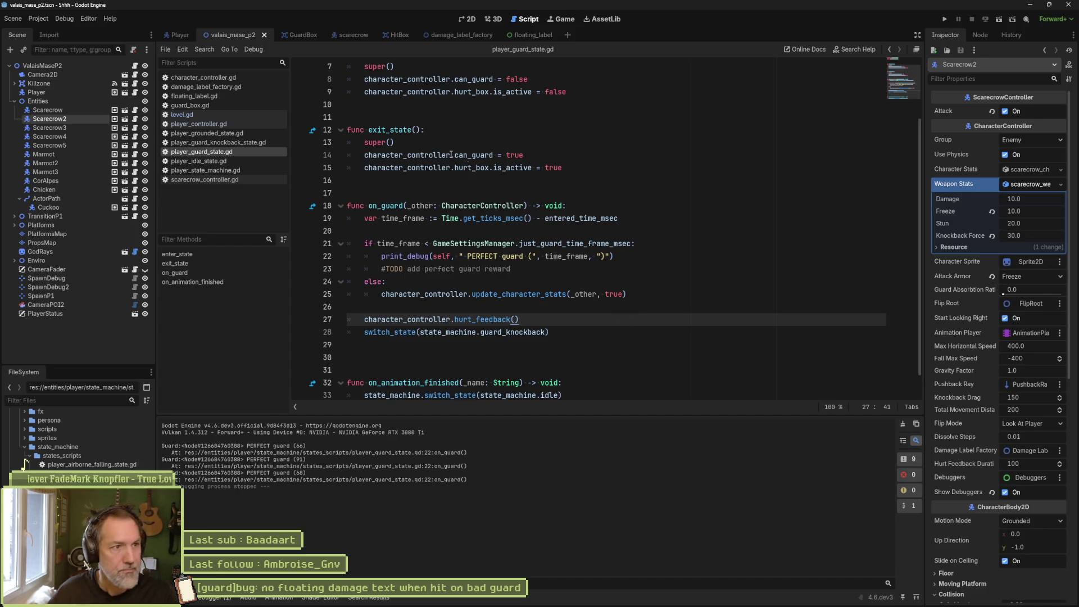
{"action": "key", "text": "F5"}
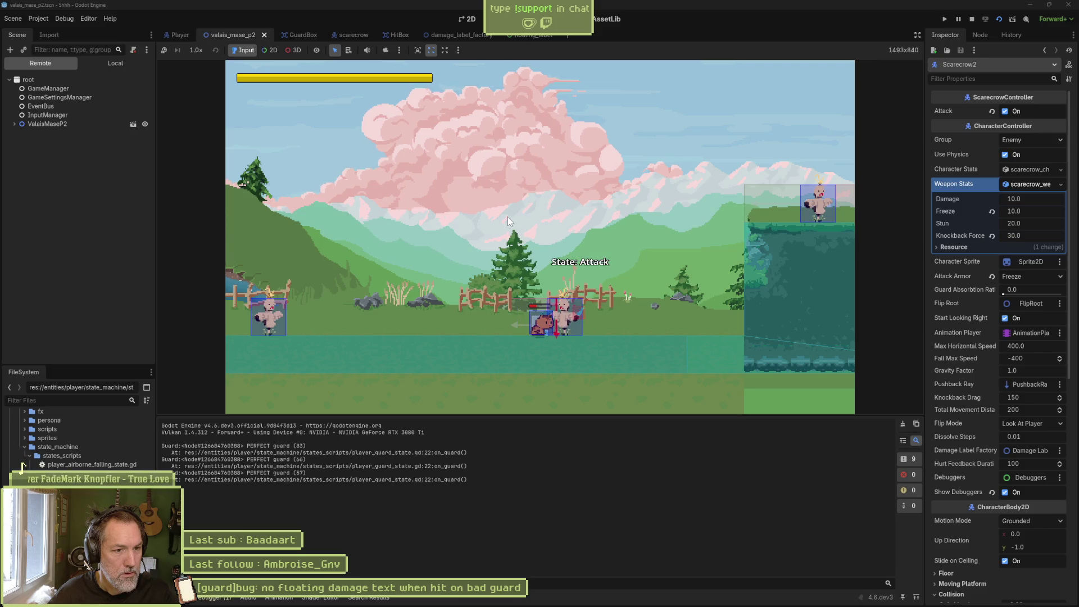
Stop the game and select lines 17–25 of on_guard.
{"action": "key", "text": "F8"}
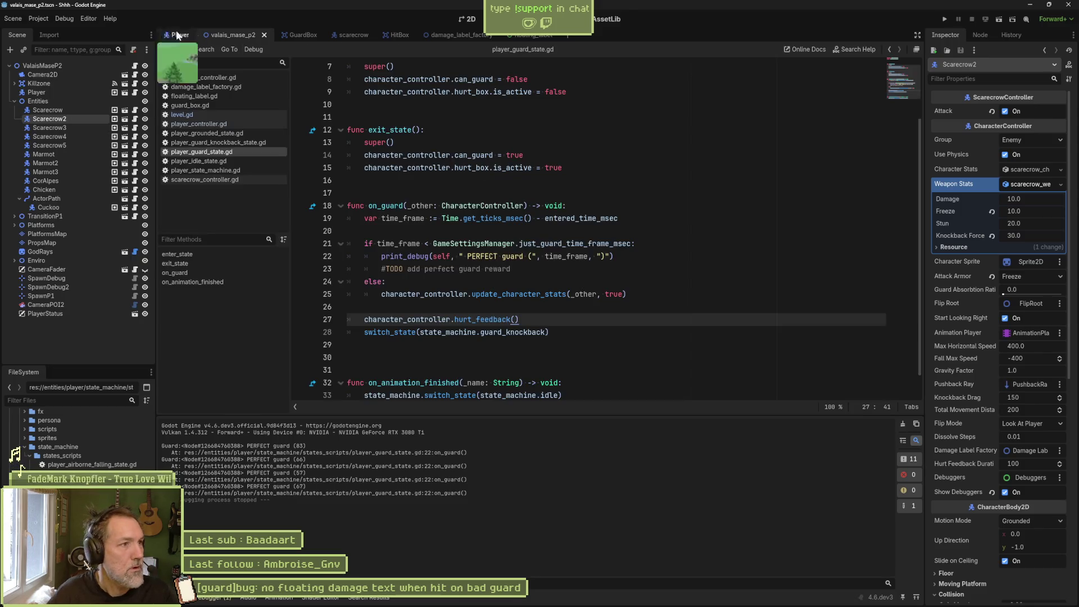
{"action": "left_click", "coordinate": [64, 18]}
{"action": "left_click_drag", "start_coordinate": [635, 293], "coordinate": [537, 189]}
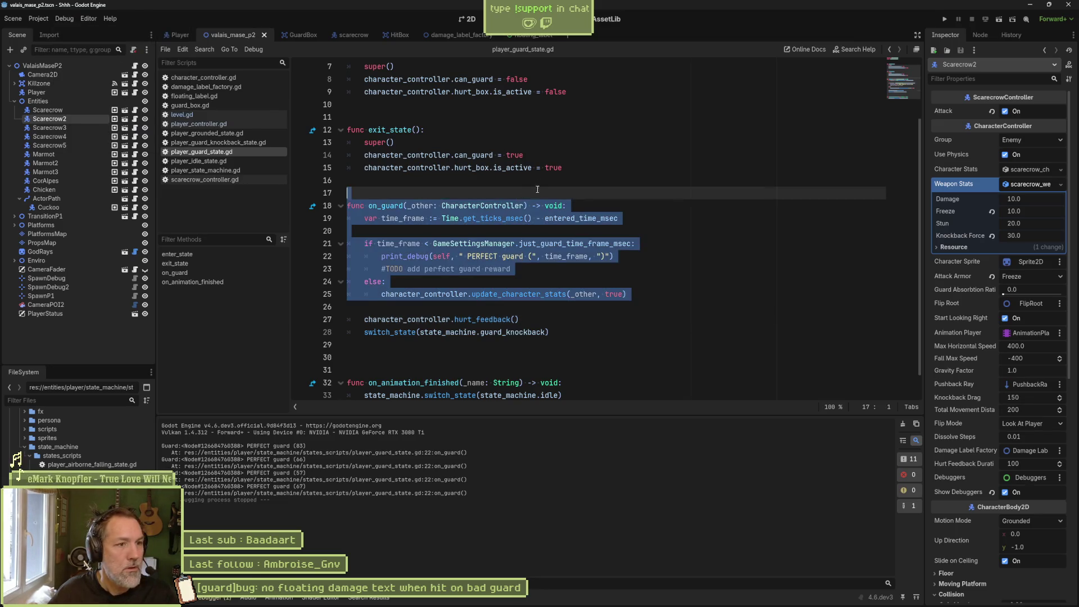
{"action": "left_click", "coordinate": [537, 189]}
Rerun the game, guard the scarecrow for a PERFECT guard (66), stop, and switch to Aseprite.
{"action": "key", "text": "F5"}
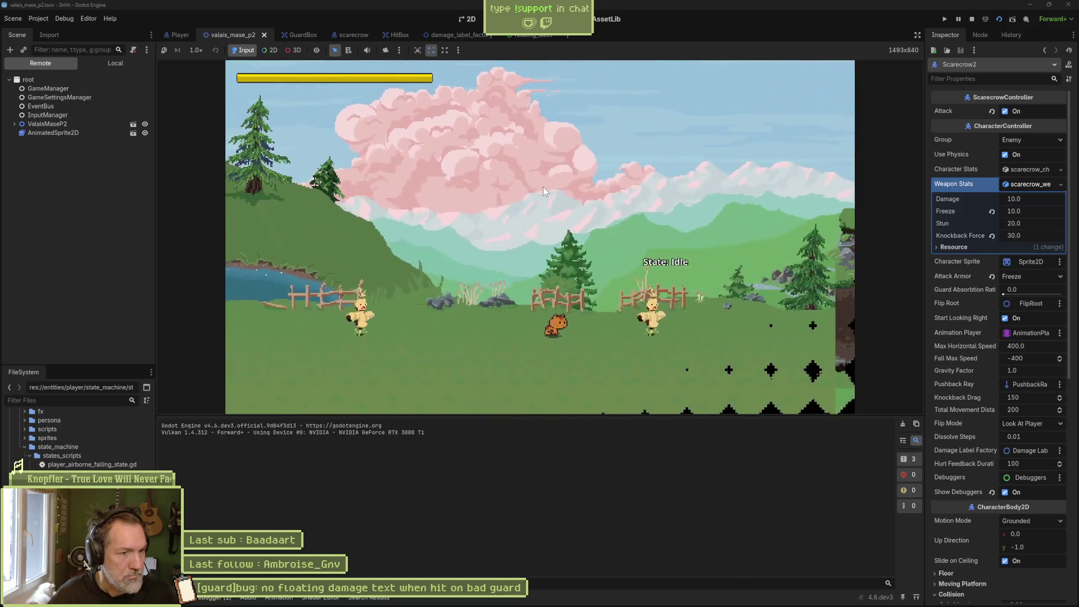
{"action": "key", "text": "Right"}
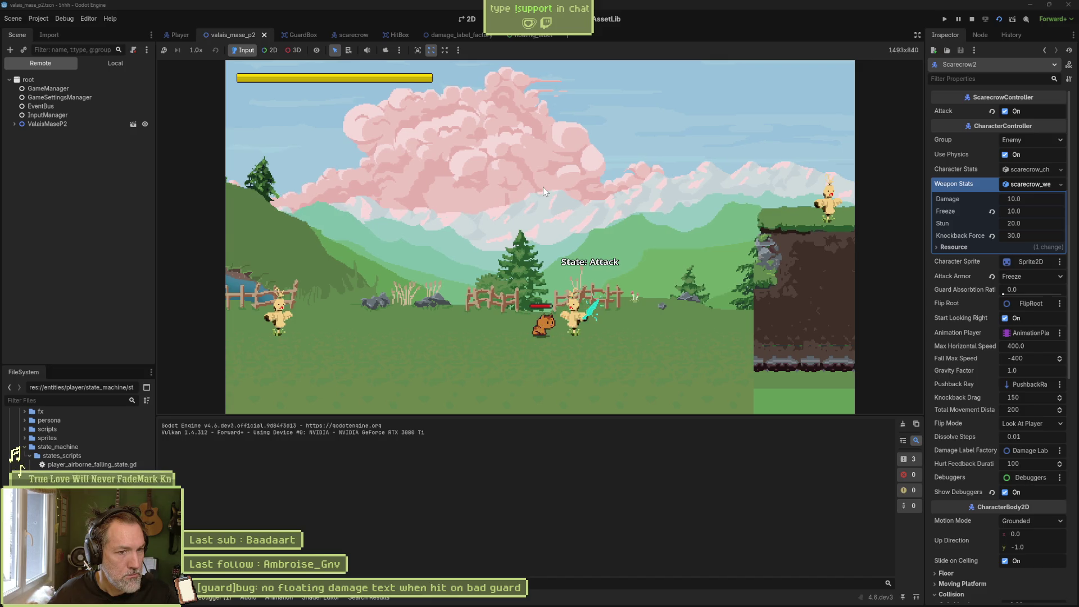
{"action": "key", "text": "F8"}
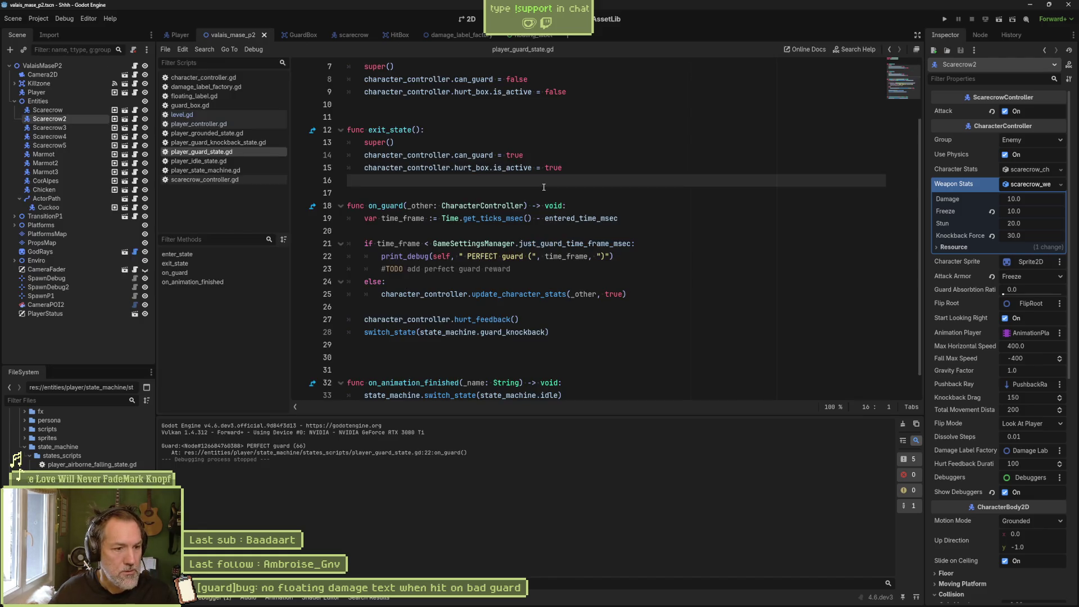
{"action": "mouse_move", "coordinate": [553, 602]}
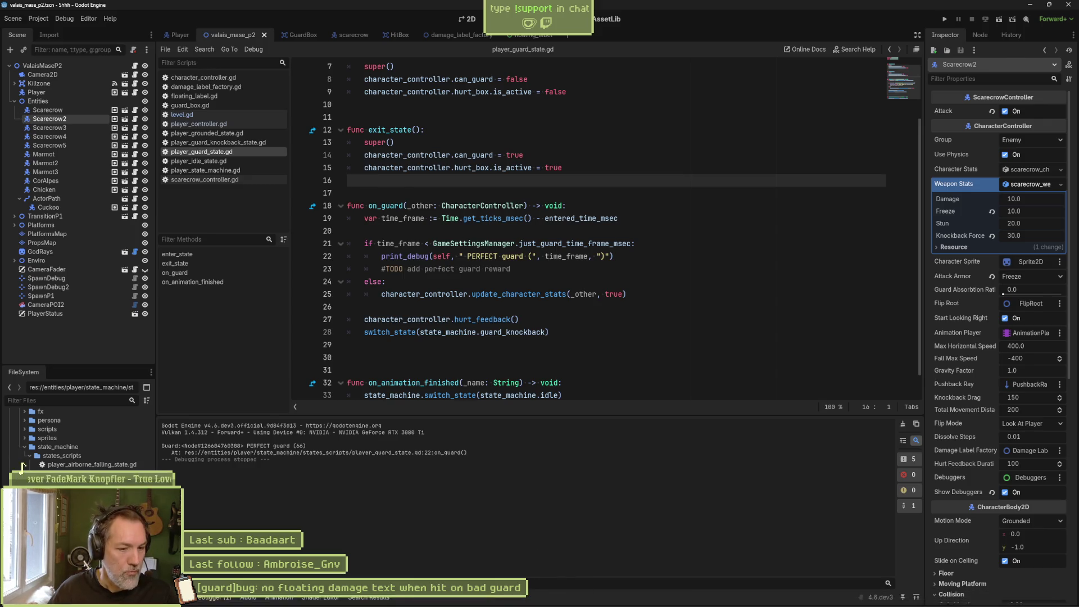
{"action": "left_click", "coordinate": [586, 597]}
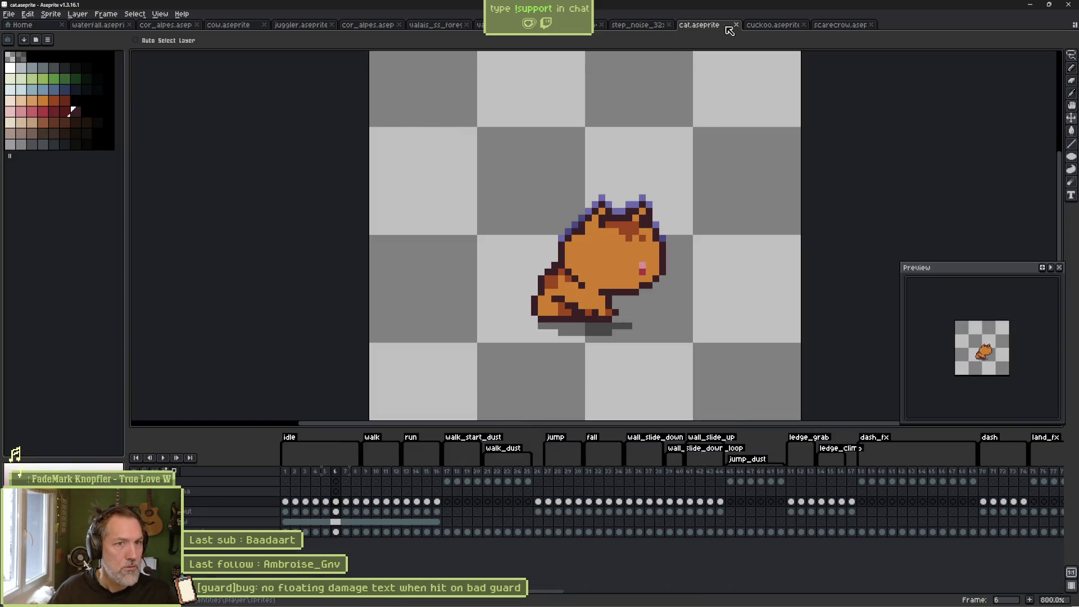
Open scarecrow.aseprite and inspect bad_guard frames 28–31 and attack frames 6–15.
{"action": "left_click", "coordinate": [820, 25]}
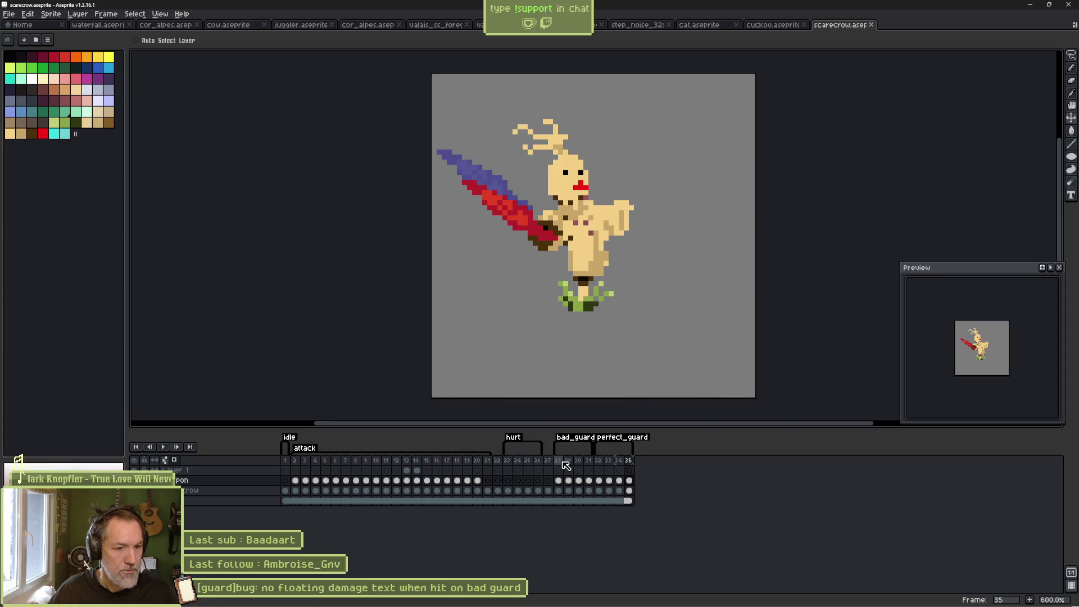
{"action": "left_click", "coordinate": [559, 481]}
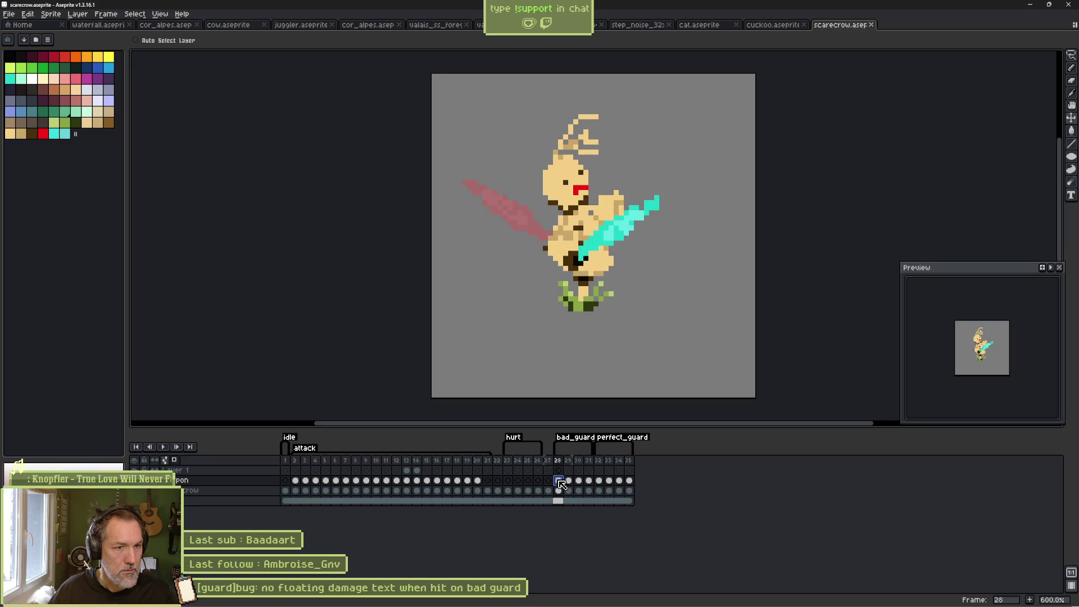
{"action": "mouse_move", "coordinate": [566, 485]}
{"action": "left_mouse_down"}
{"action": "mouse_move", "coordinate": [592, 484]}
{"action": "mouse_move", "coordinate": [560, 484]}
{"action": "left_mouse_up"}
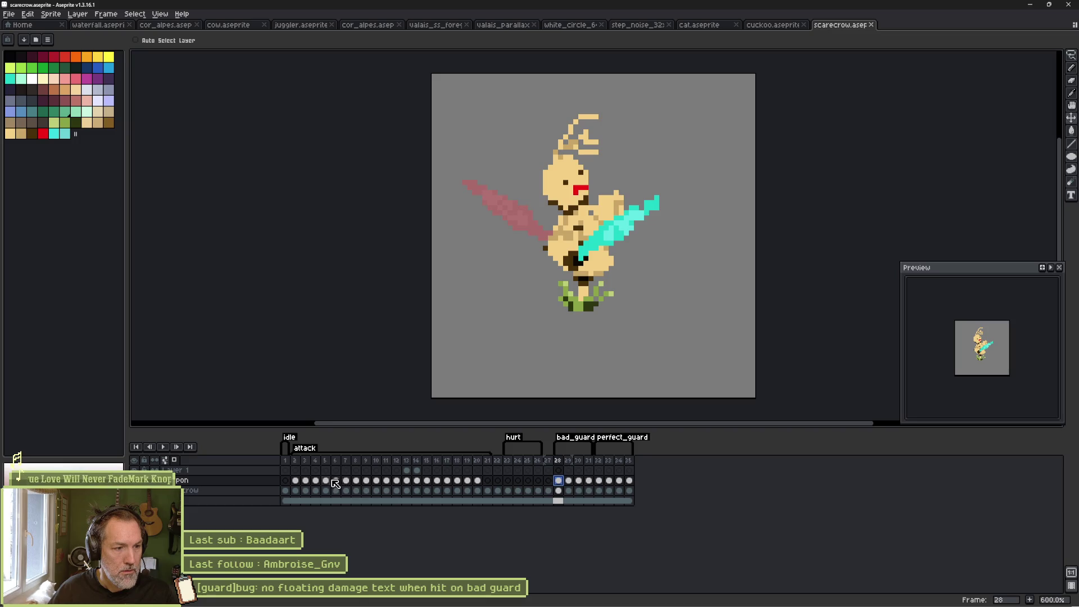
{"action": "left_click_drag", "start_coordinate": [335, 481], "coordinate": [436, 484]}
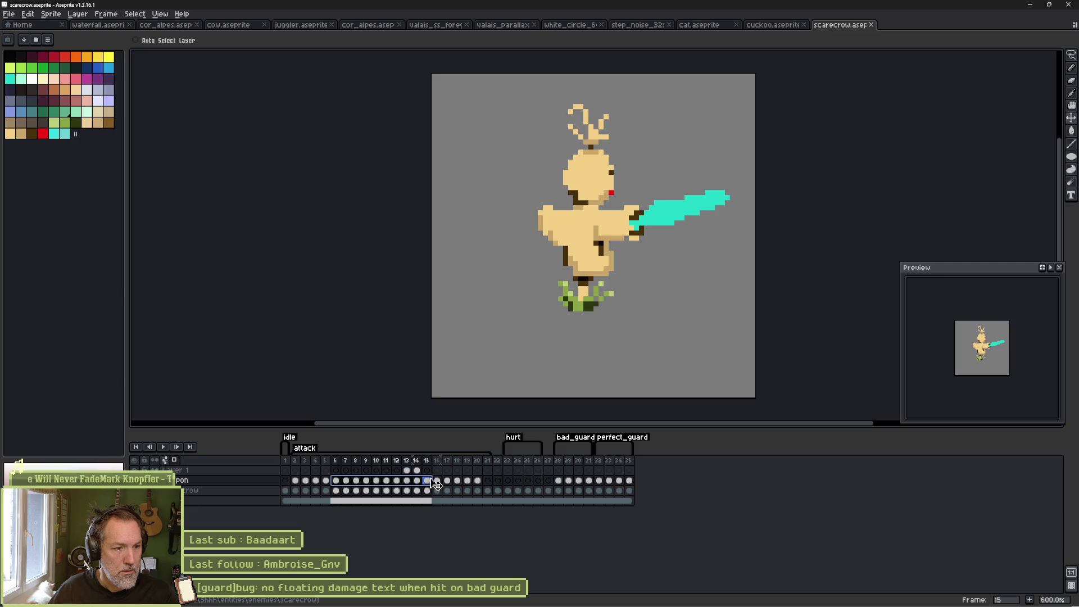
{"action": "left_click", "coordinate": [428, 493]}
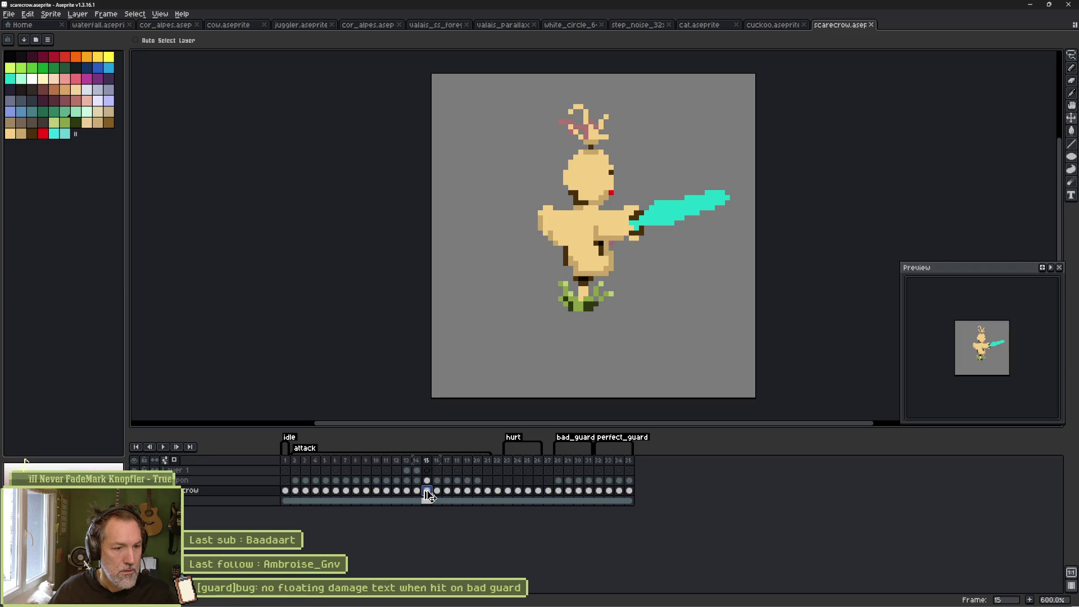
Compare frame 28's pose against attack frame 15, then select frames 13–21.
{"action": "left_click", "coordinate": [559, 481]}
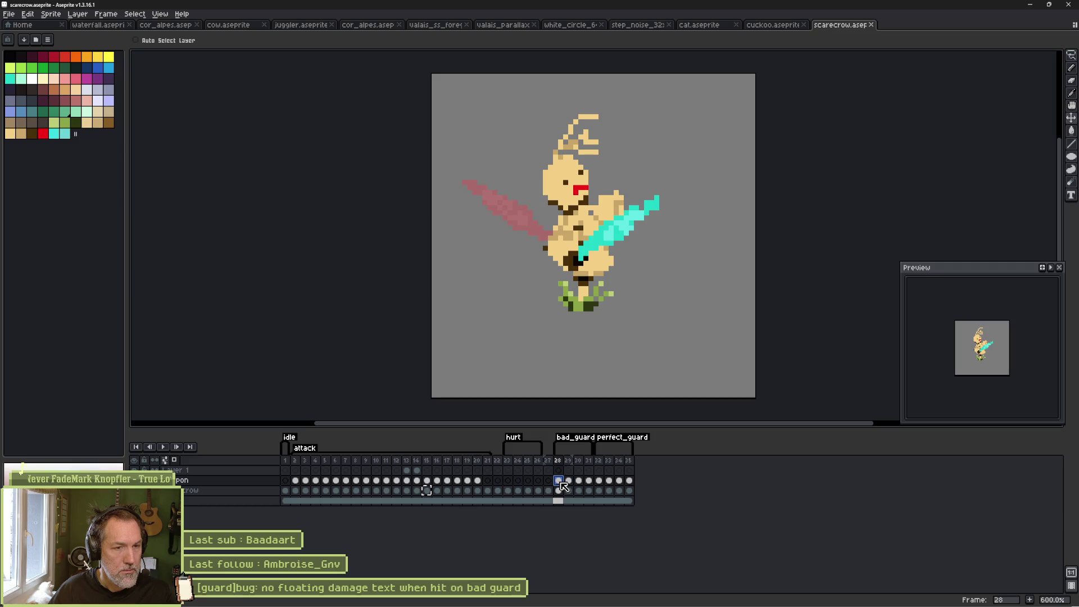
{"action": "left_click", "coordinate": [427, 480]}
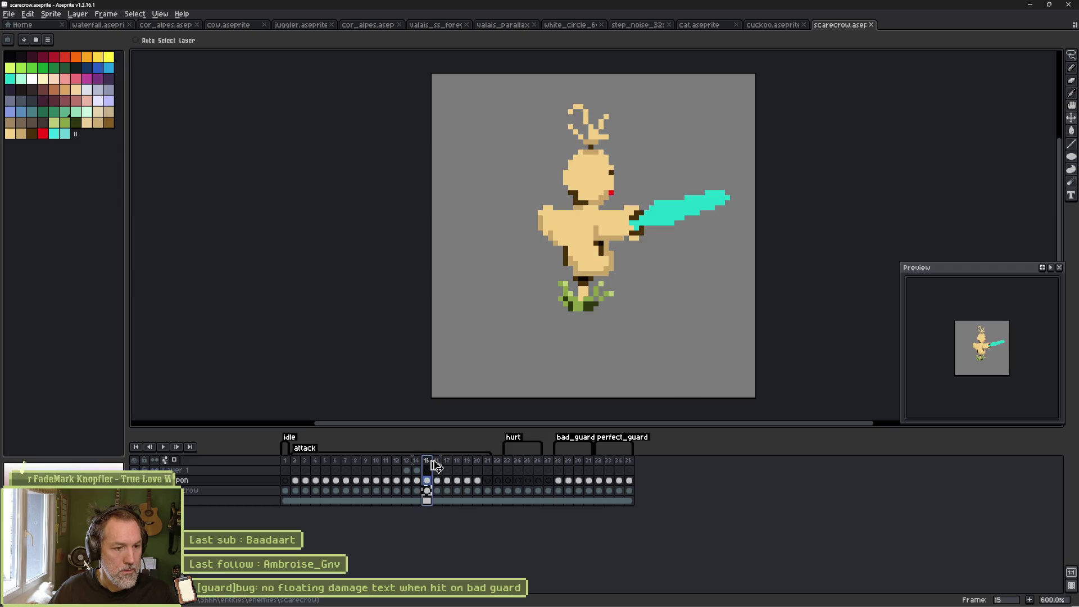
{"action": "left_click", "coordinate": [557, 467]}
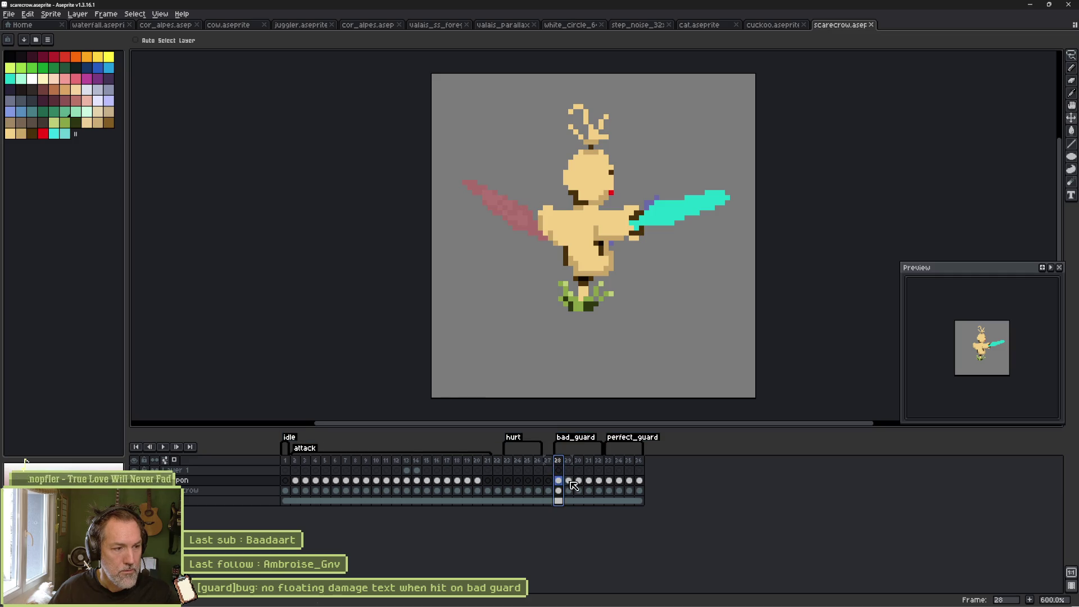
{"action": "left_click", "coordinate": [559, 481]}
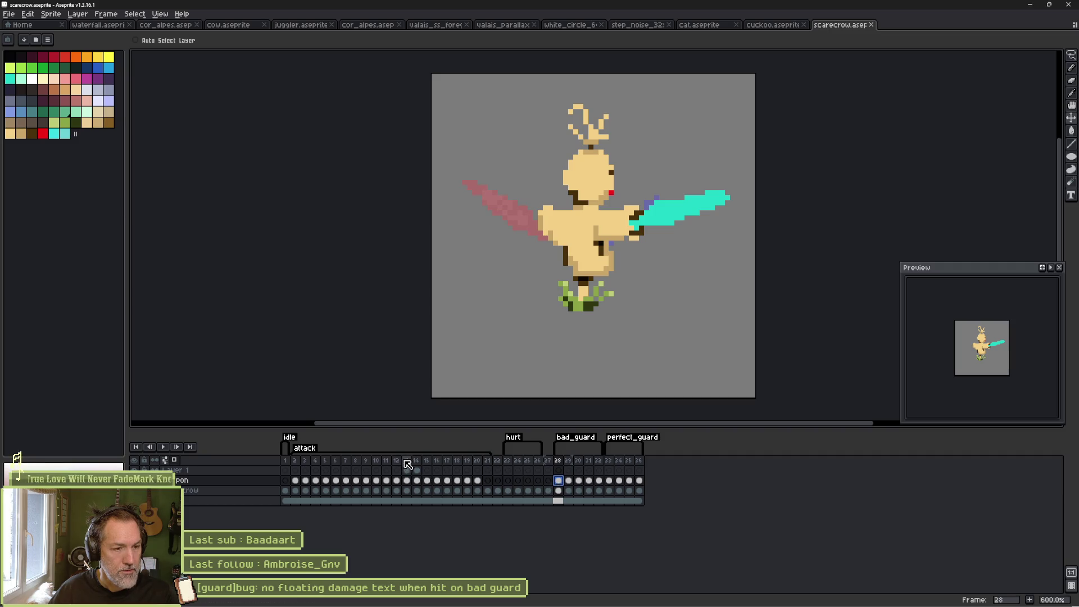
{"action": "left_click_drag", "start_coordinate": [407, 463], "coordinate": [490, 460]}
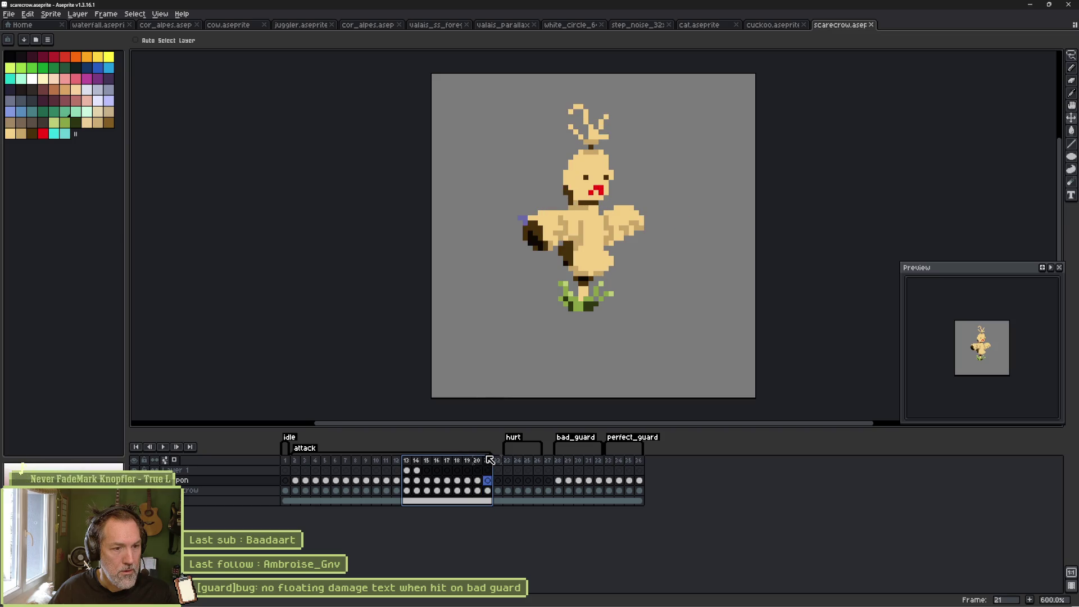
Select bad_guard frames 28–30 and land on the weapon cel at frame 31.
{"action": "left_click", "coordinate": [488, 492]}
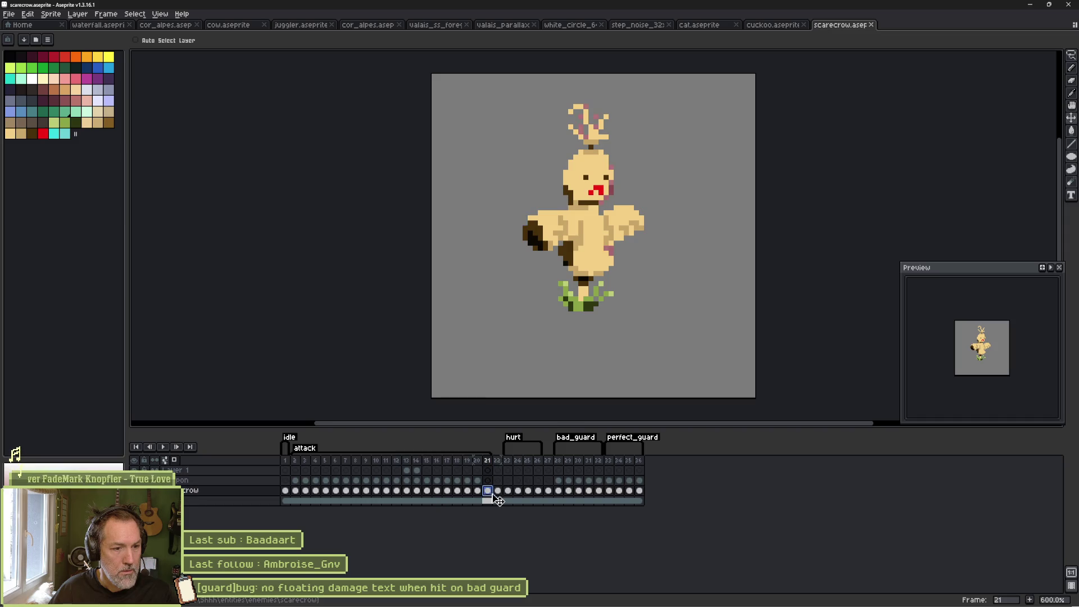
{"action": "left_click_drag", "start_coordinate": [561, 462], "coordinate": [570, 464]}
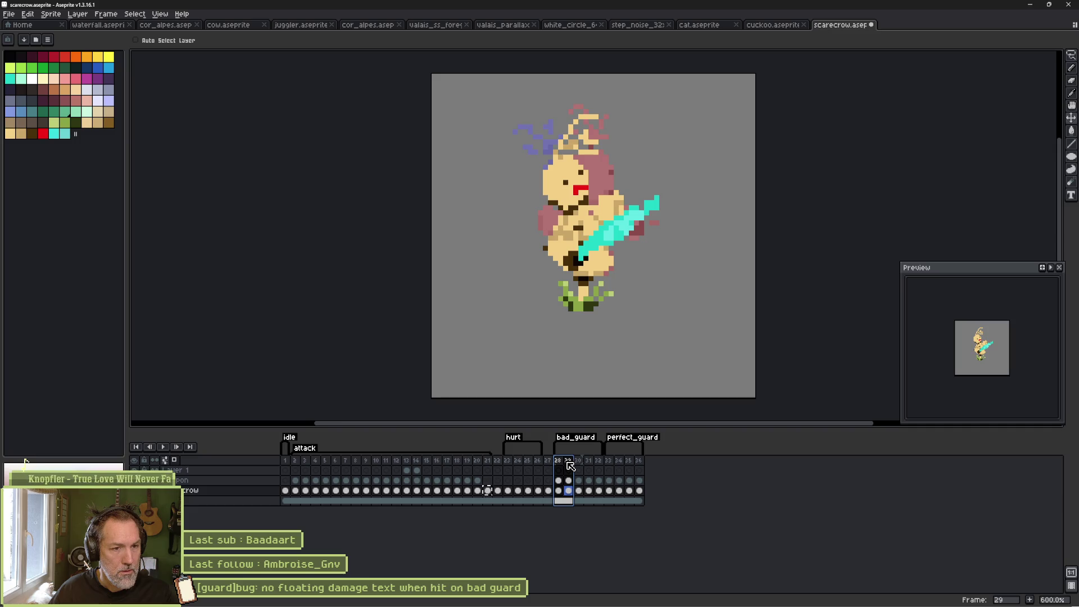
{"action": "left_click_drag", "start_coordinate": [572, 464], "coordinate": [603, 463]}
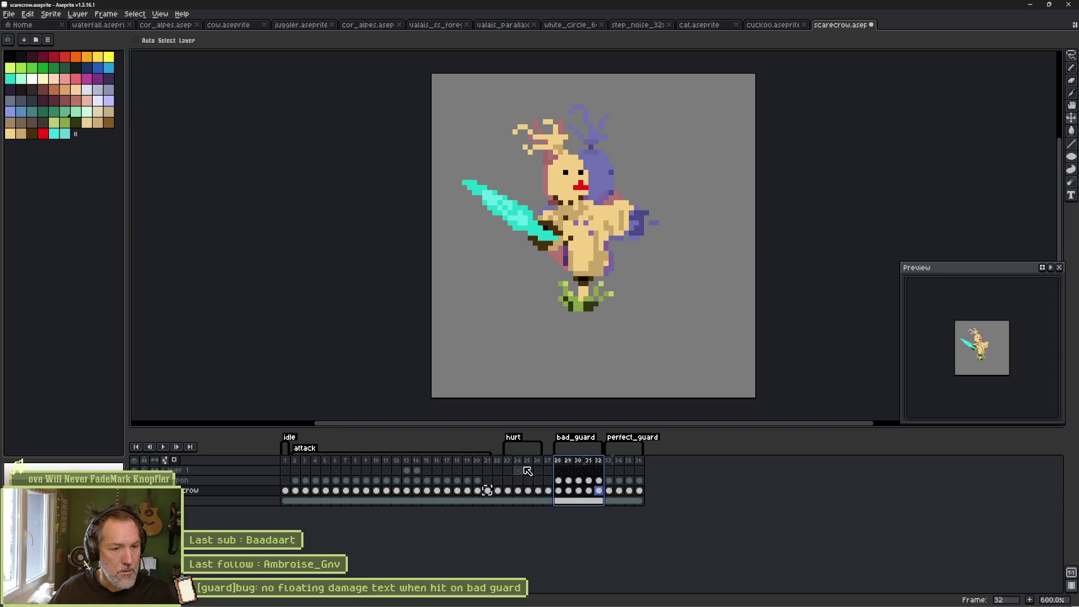
{"action": "left_click", "coordinate": [599, 480]}
{"action": "left_click", "coordinate": [588, 480]}
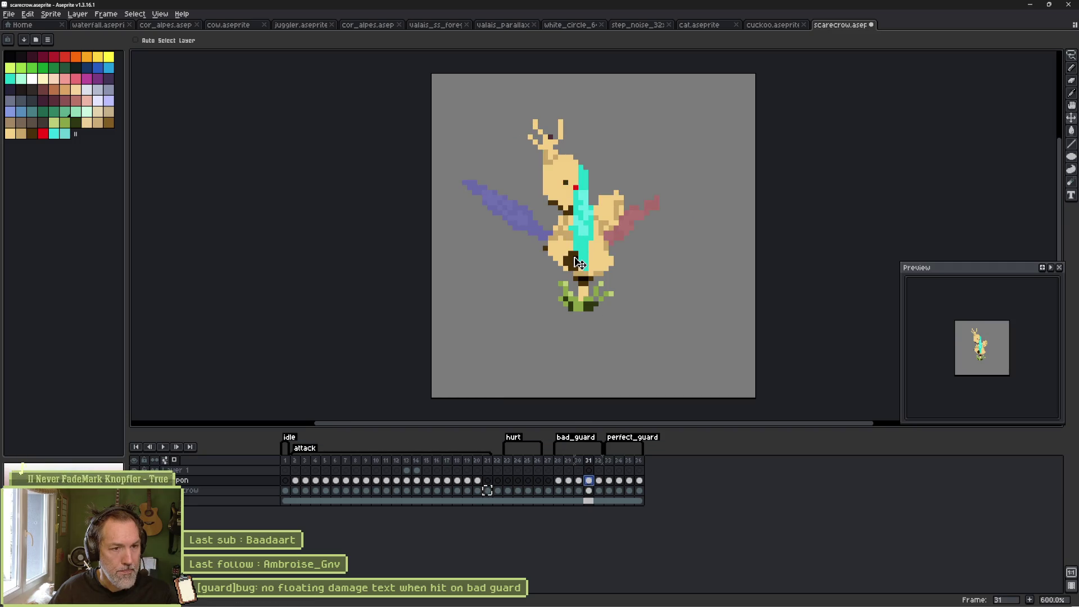
Rotate the cyan sword on frame 31 about 30 degrees and play bad_guard to check.
{"action": "key", "text": "ctrl"}
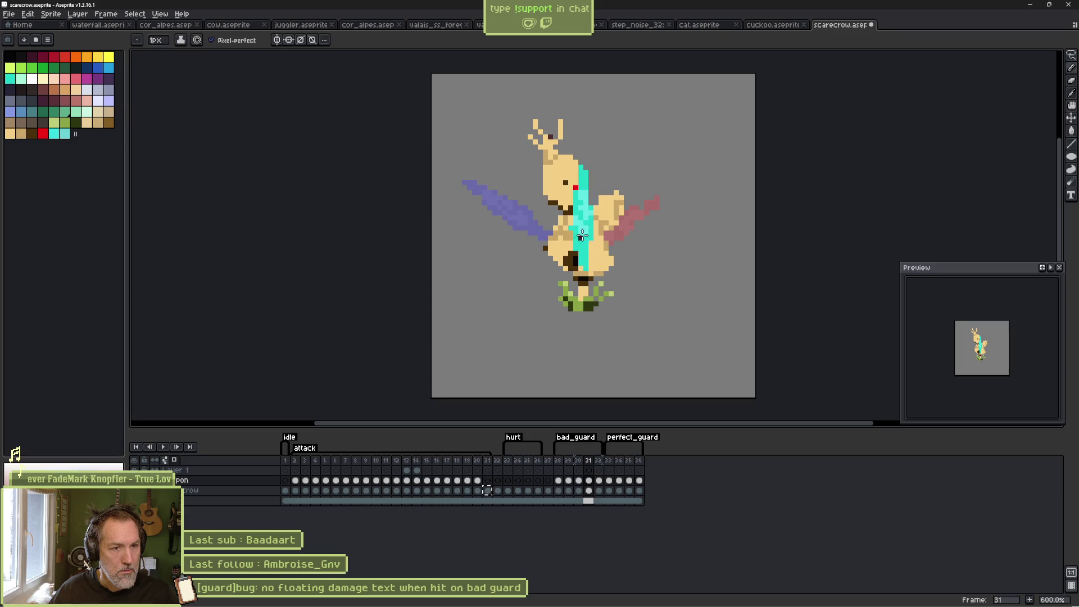
{"action": "key", "text": "m"}
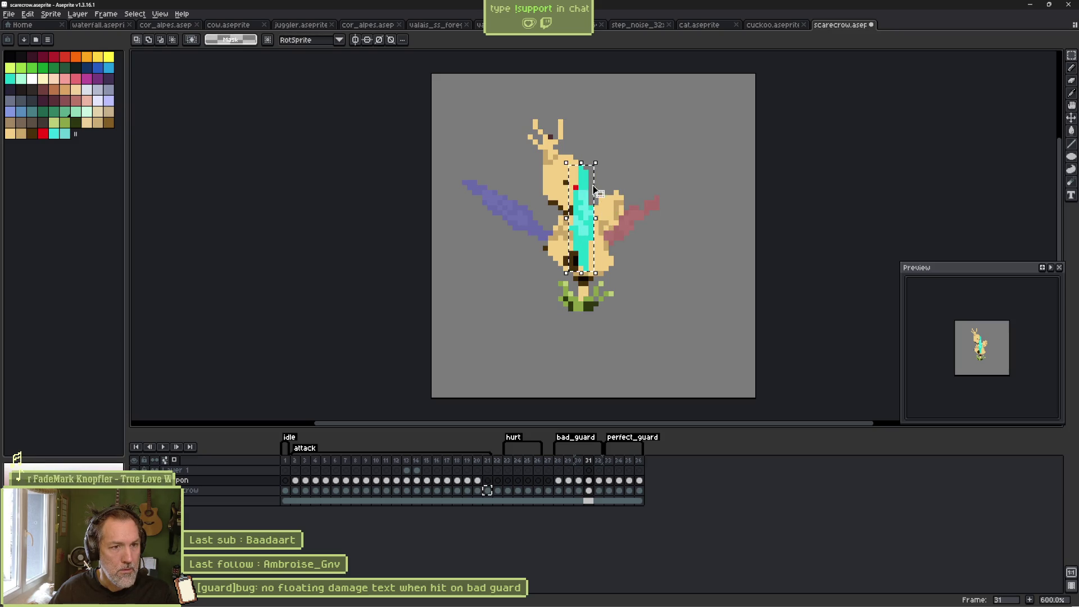
{"action": "mouse_move", "coordinate": [566, 162]}
{"action": "left_mouse_down"}
{"action": "mouse_move", "coordinate": [595, 273]}
{"action": "mouse_move", "coordinate": [594, 186]}
{"action": "mouse_move", "coordinate": [594, 205]}
{"action": "mouse_move", "coordinate": [612, 212]}
{"action": "mouse_move", "coordinate": [610, 234]}
{"action": "left_mouse_up"}
{"action": "key", "text": "ctrl+d"}
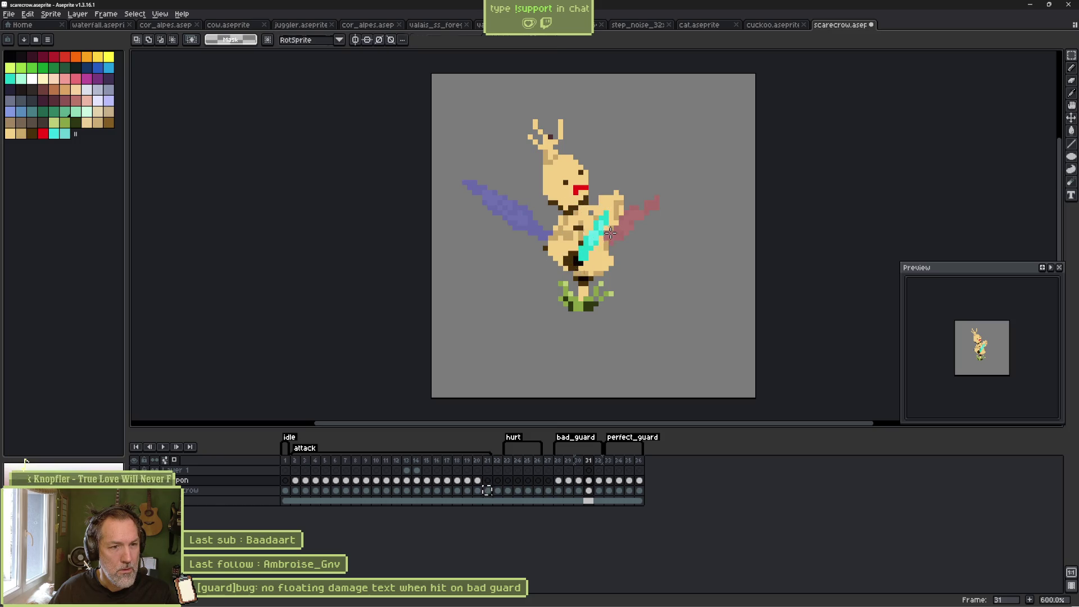
{"action": "left_click", "coordinate": [599, 480]}
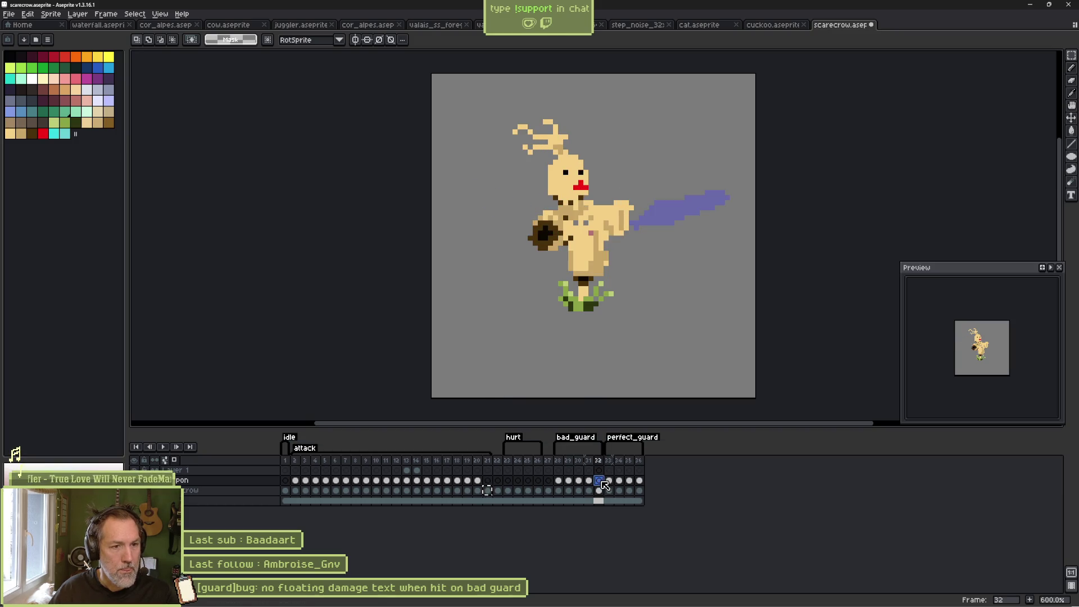
{"action": "left_click", "coordinate": [559, 462]}
{"action": "key", "text": "Return"}
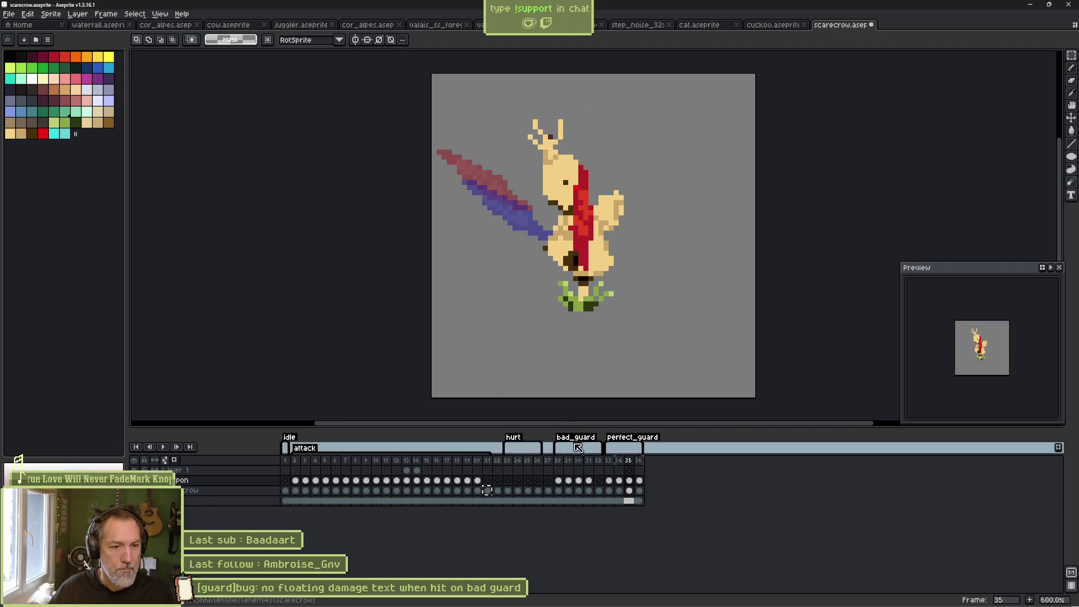
Set the bad_guard tag to repeat once, preview it, and save scarecrow.aseprite.
{"action": "double_click", "coordinate": [564, 448]}
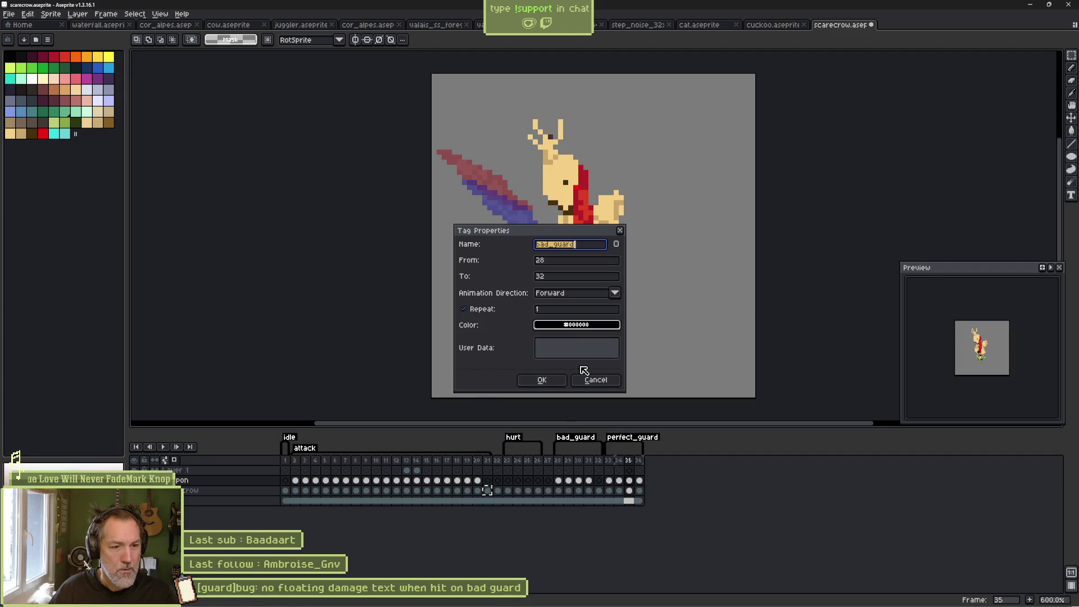
{"action": "left_click", "coordinate": [545, 380]}
{"action": "left_click", "coordinate": [559, 461]}
{"action": "key", "text": "Return"}
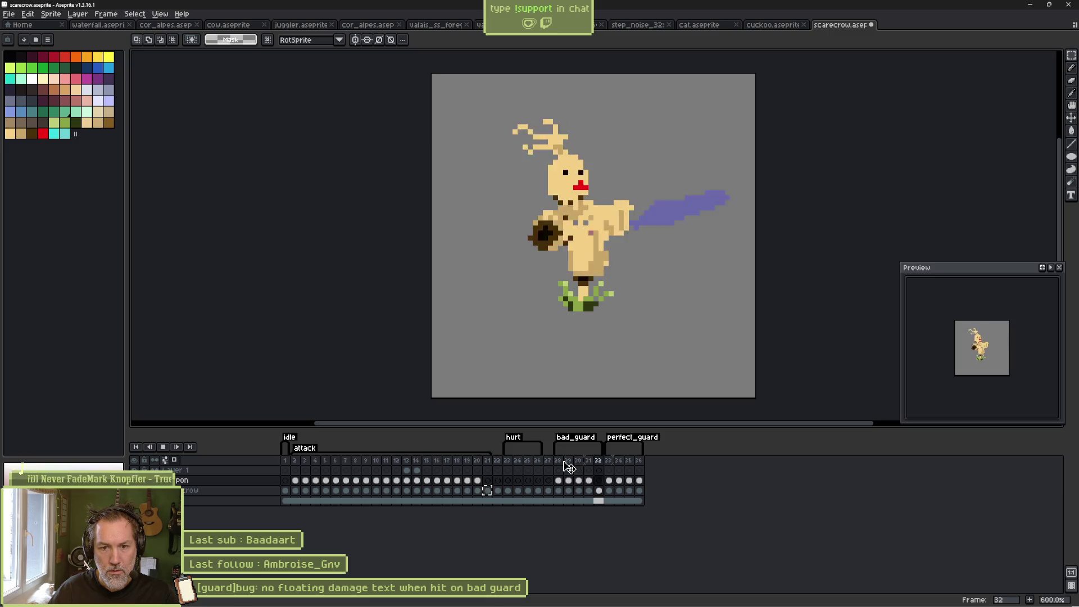
{"action": "key", "text": "Return"}
{"action": "key", "text": "ctrl+s"}
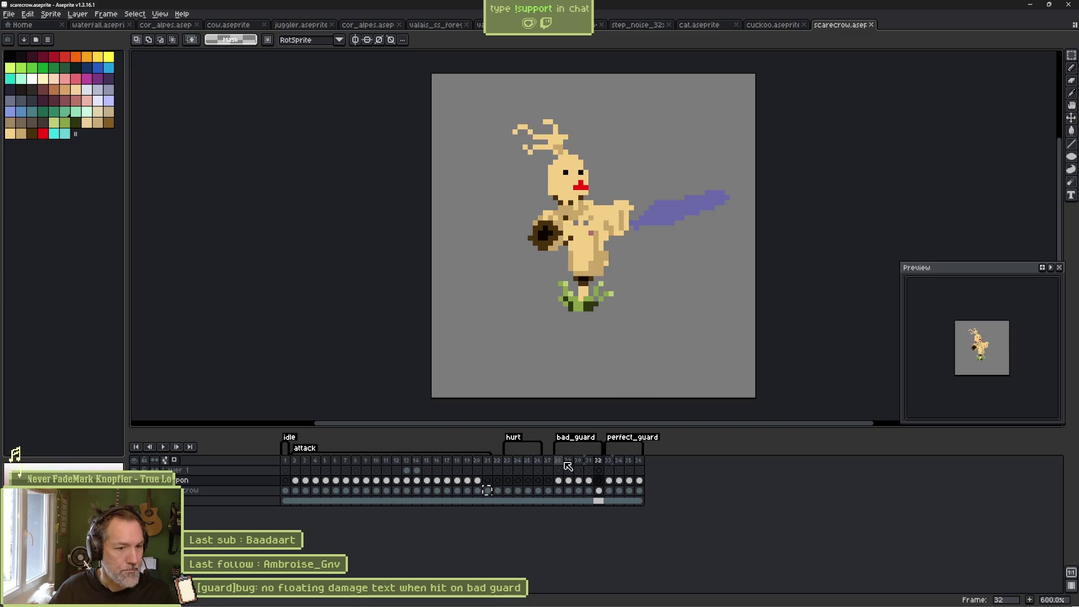
{"action": "double_click", "coordinate": [573, 448]}
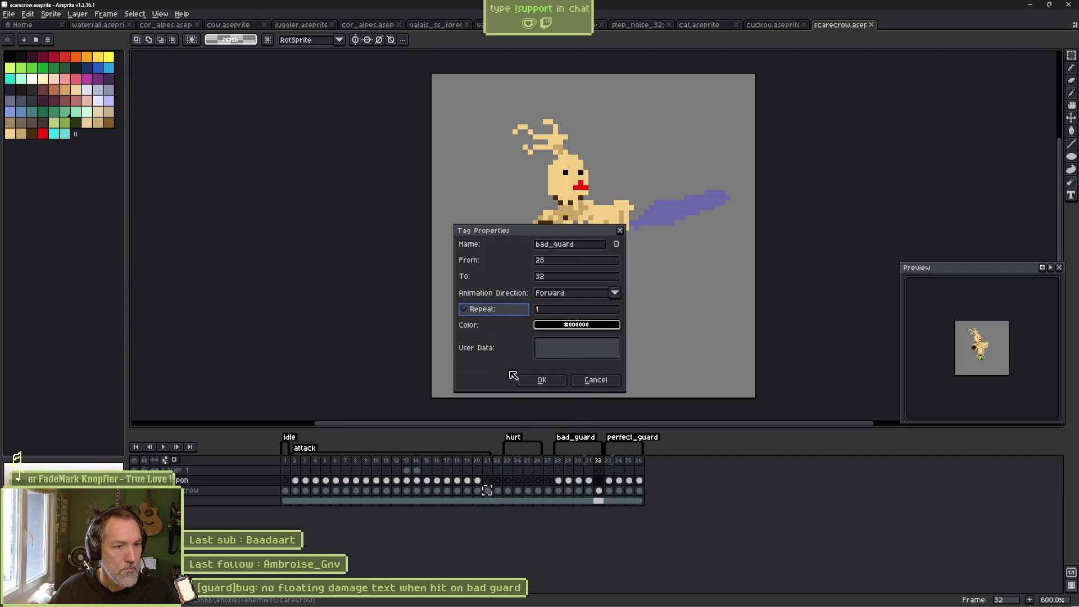
{"action": "left_click", "coordinate": [541, 380]}
{"action": "key", "text": "alt+Tab"}
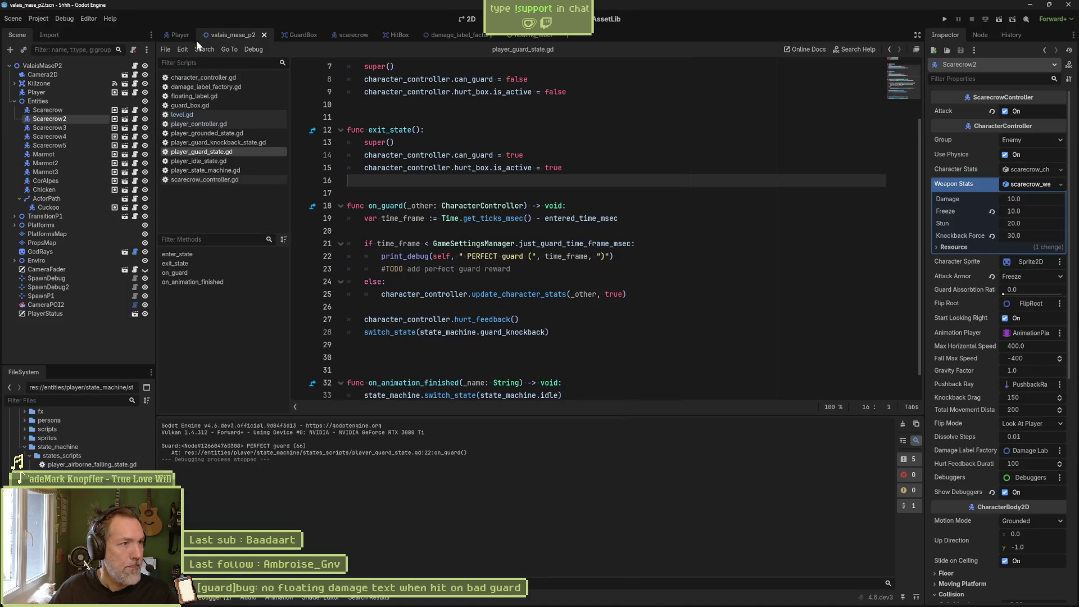
Open the Player and scarecrow scenes to reimport sprites, then run valais_mase_p2.
{"action": "left_click", "coordinate": [188, 36]}
{"action": "left_click", "coordinate": [354, 35]}
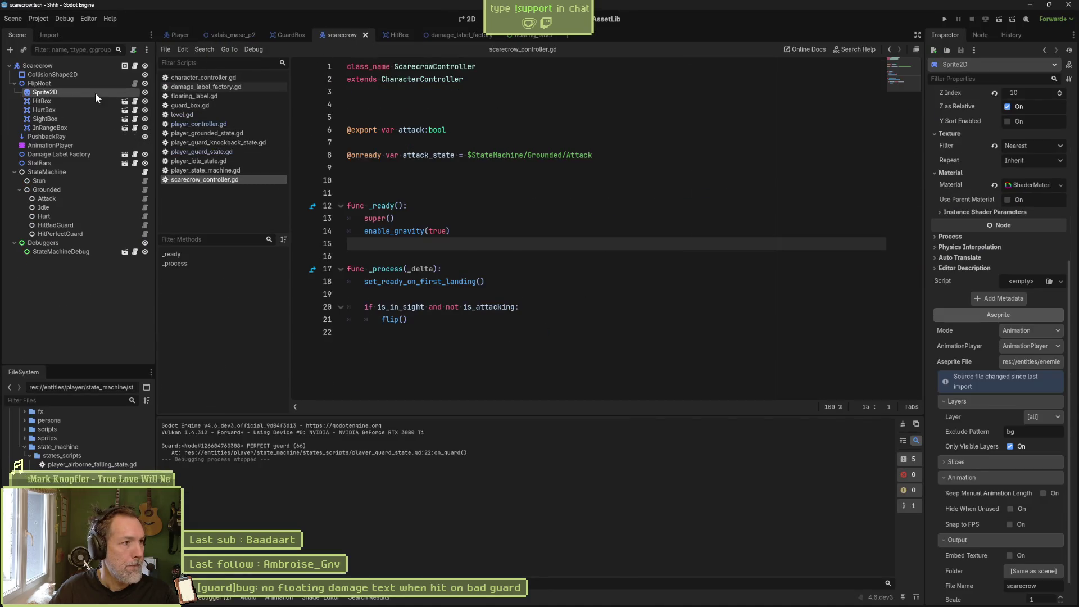
{"action": "scroll", "coordinate": [936, 447], "scroll_direction": "down", "scroll_amount": 2}
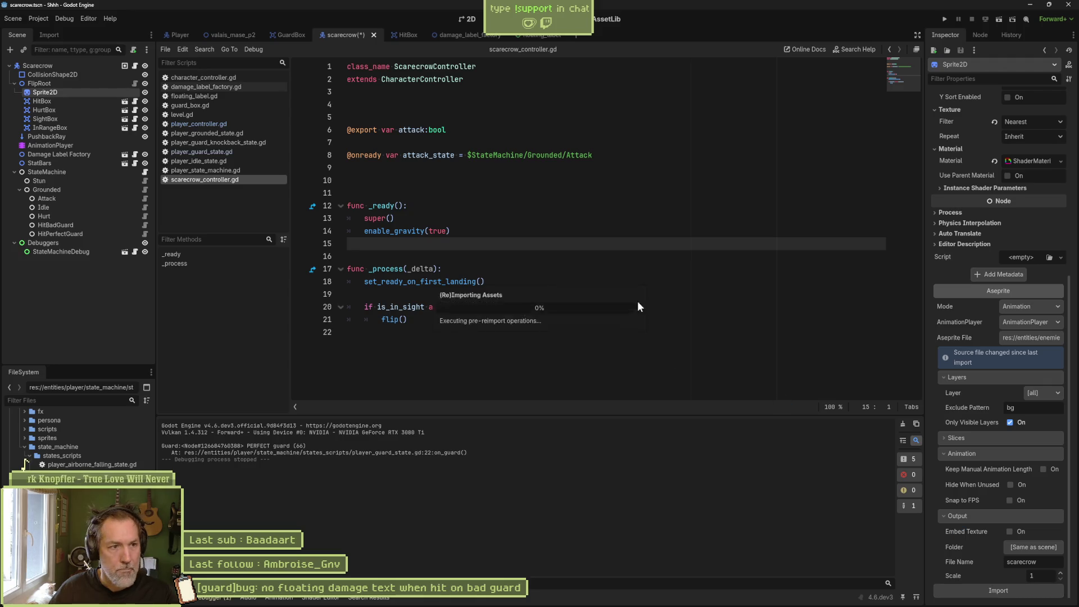
{"action": "left_click", "coordinate": [233, 35]}
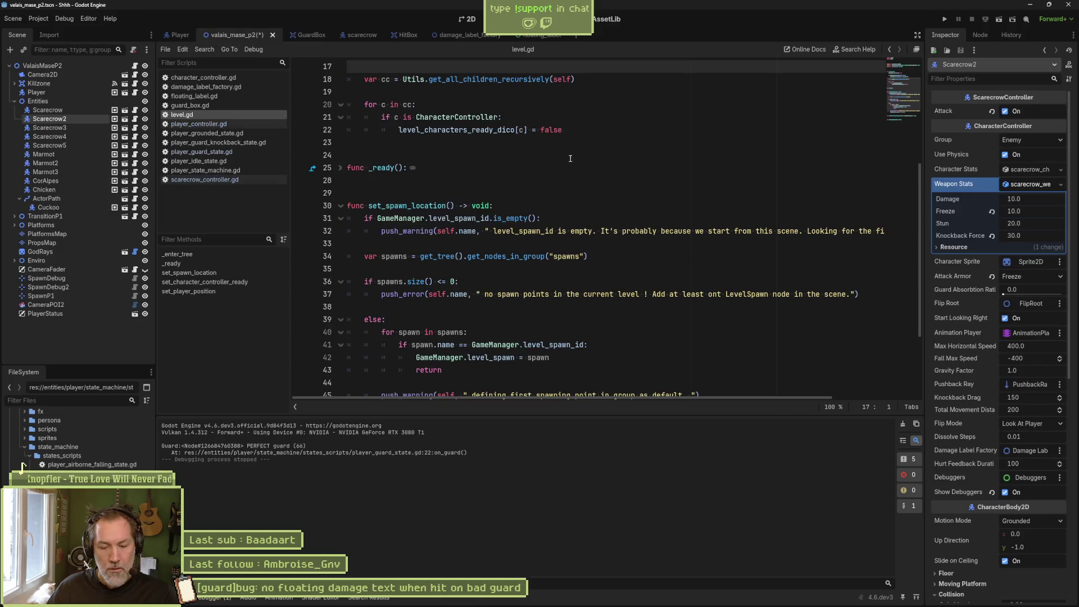
{"action": "key", "text": "F6"}
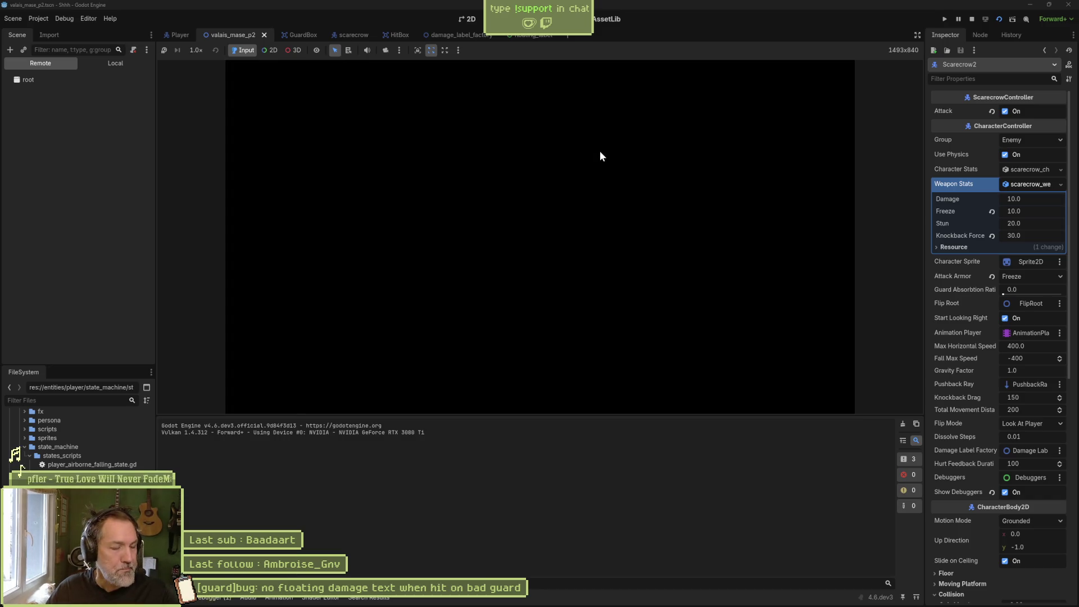
Walk to the scarecrow and guard twice, logging PERFECT guard (149) and (143), then stop.
{"action": "key", "text": "Right"}
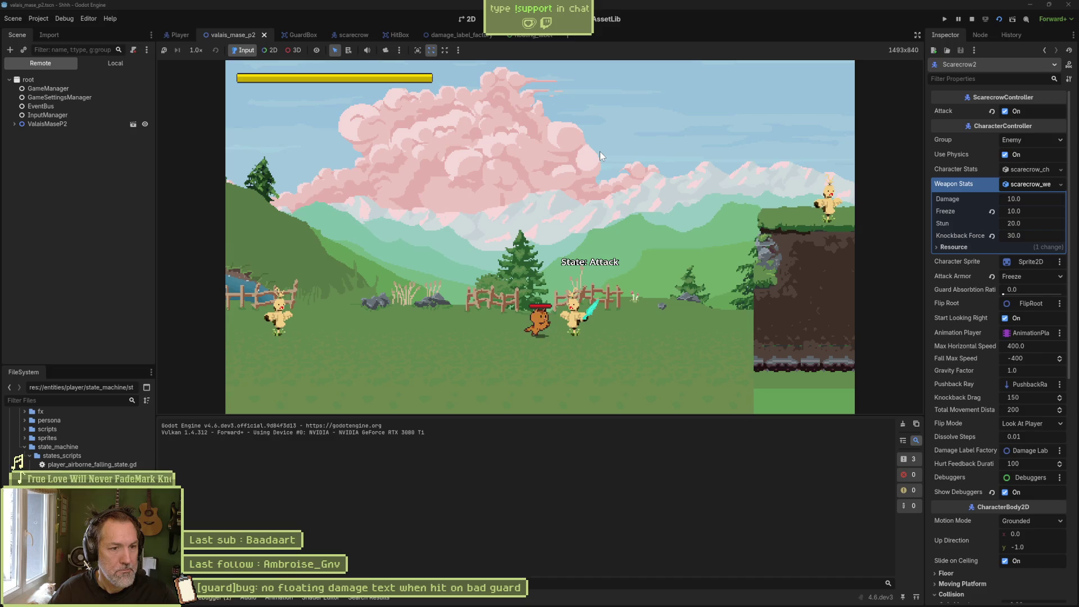
{"action": "key", "text": "Down"}
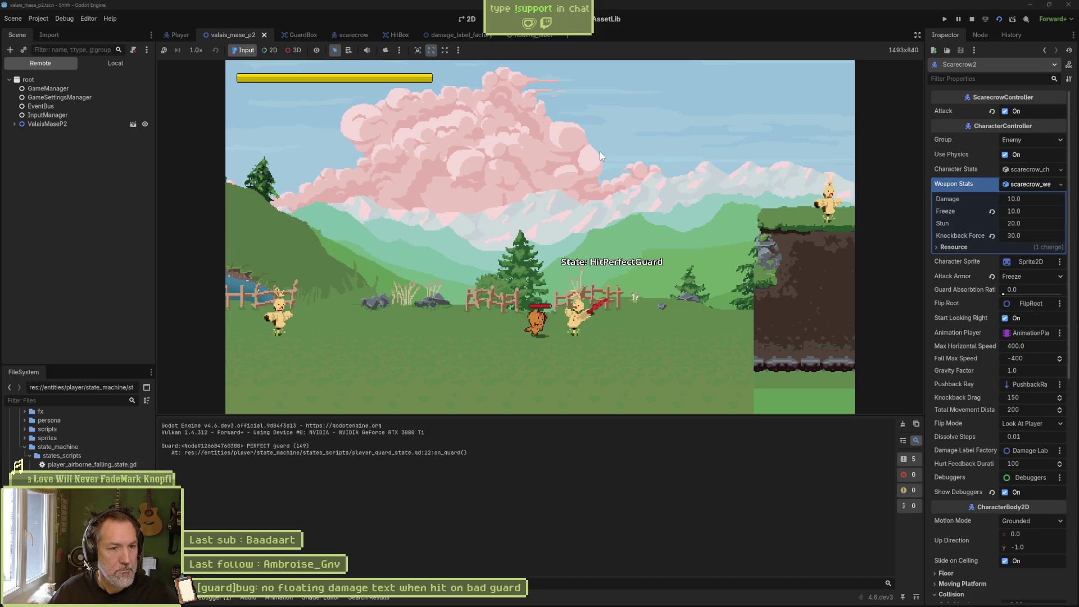
{"action": "key", "text": "Down"}
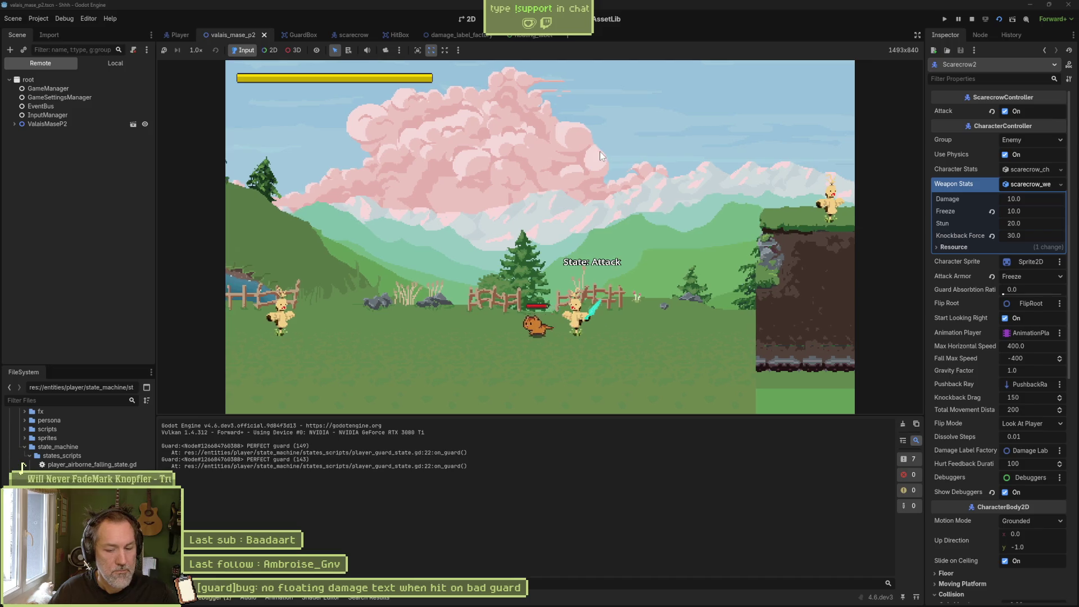
{"action": "key", "text": "F8"}
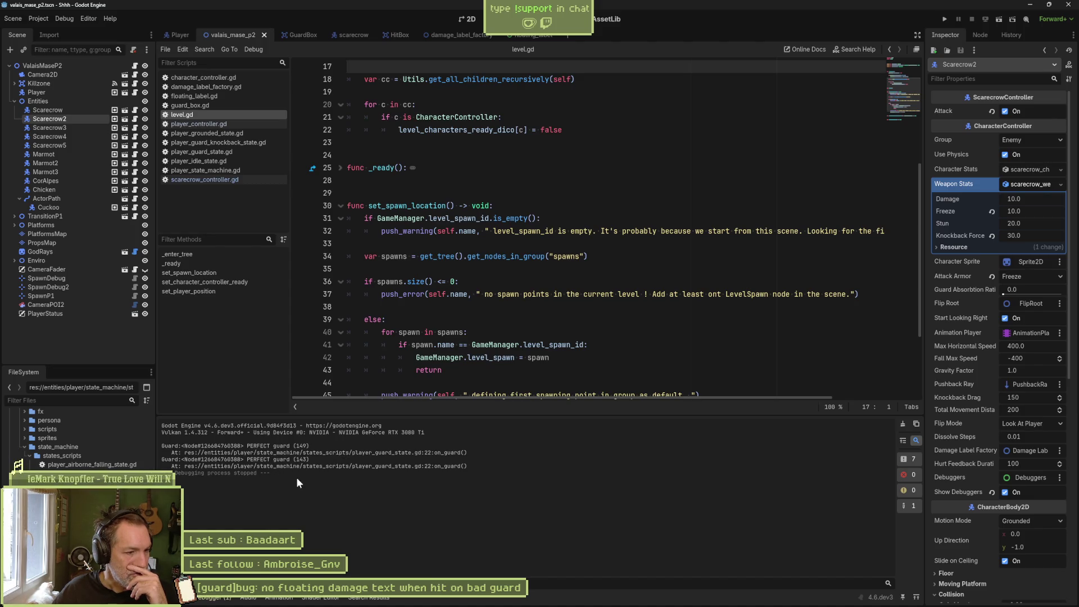
{"action": "key", "text": "alt+Left"}
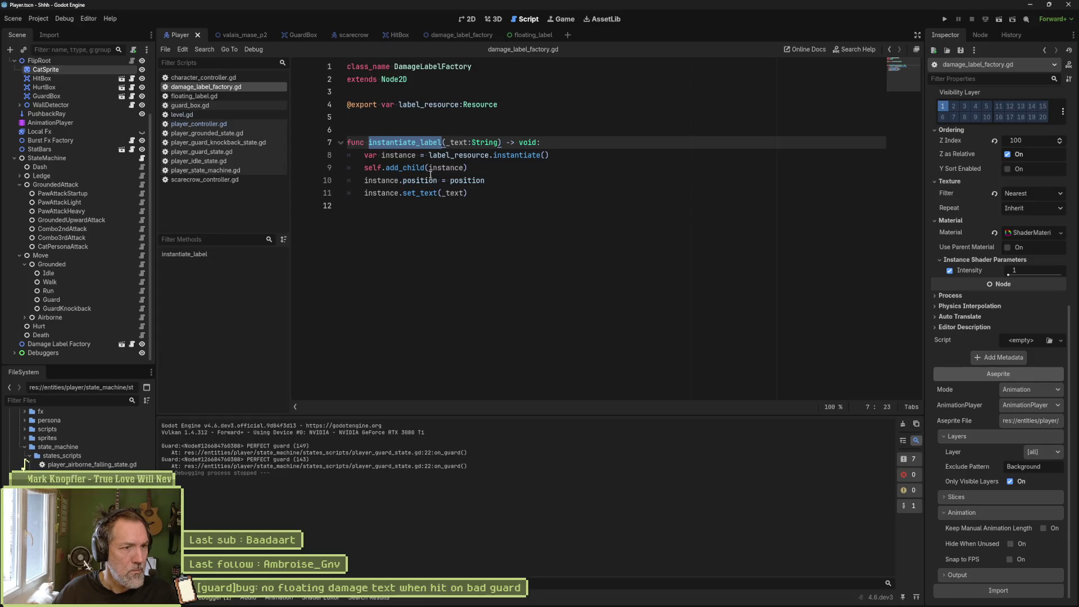
Search the whole project for instantiate_label using Whole Words and Match Case.
{"action": "key", "text": "ctrl+shift+f"}
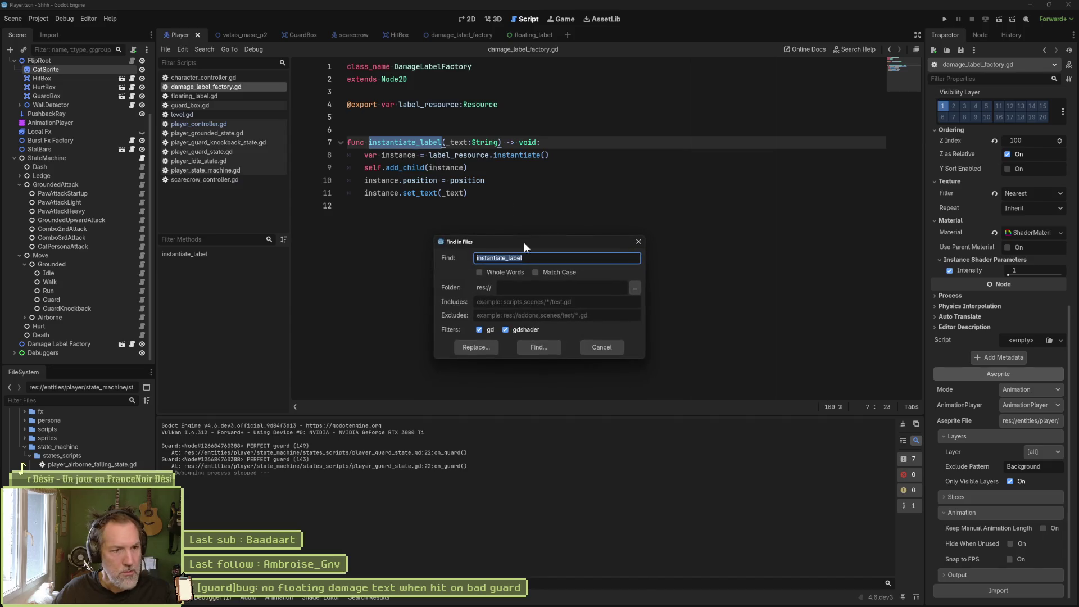
{"action": "left_click", "coordinate": [489, 278]}
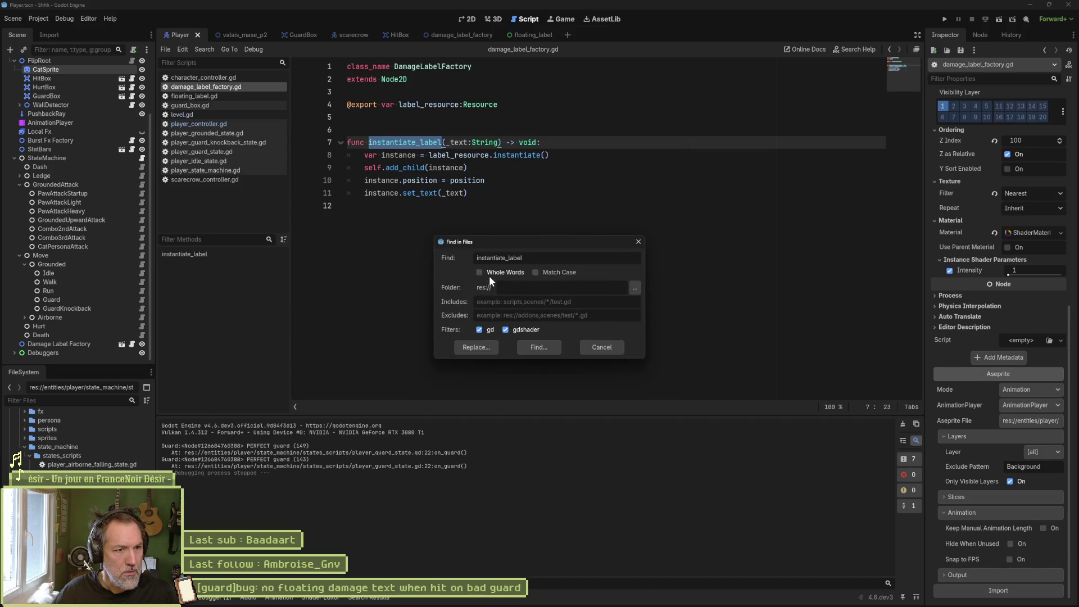
{"action": "left_click", "coordinate": [538, 346]}
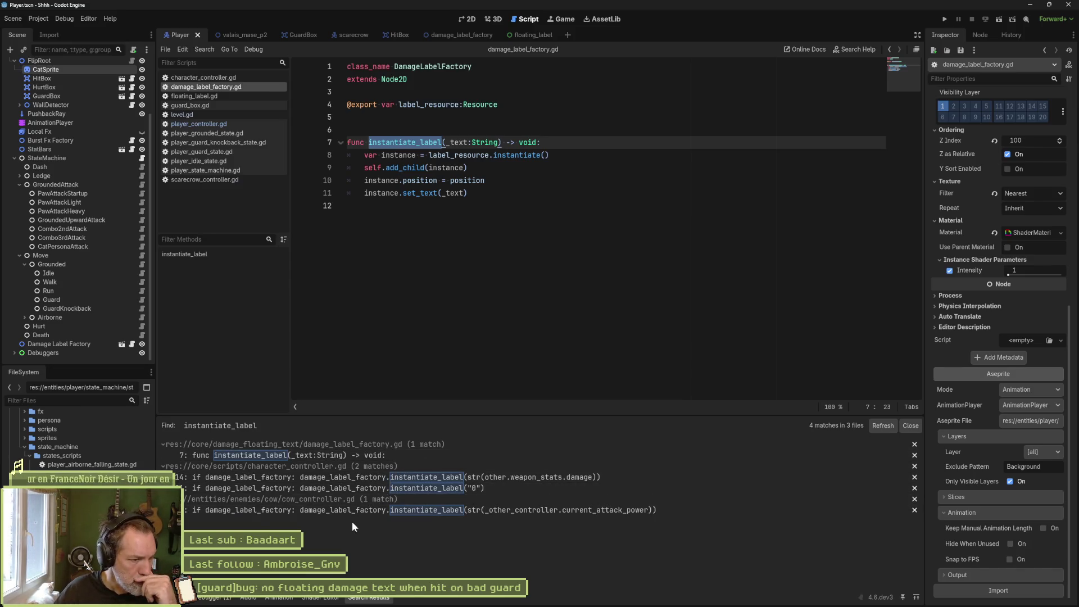
Open the character_controller.gd match and select on_hurt's knockback and damage-label block.
{"action": "left_click", "coordinate": [405, 477]}
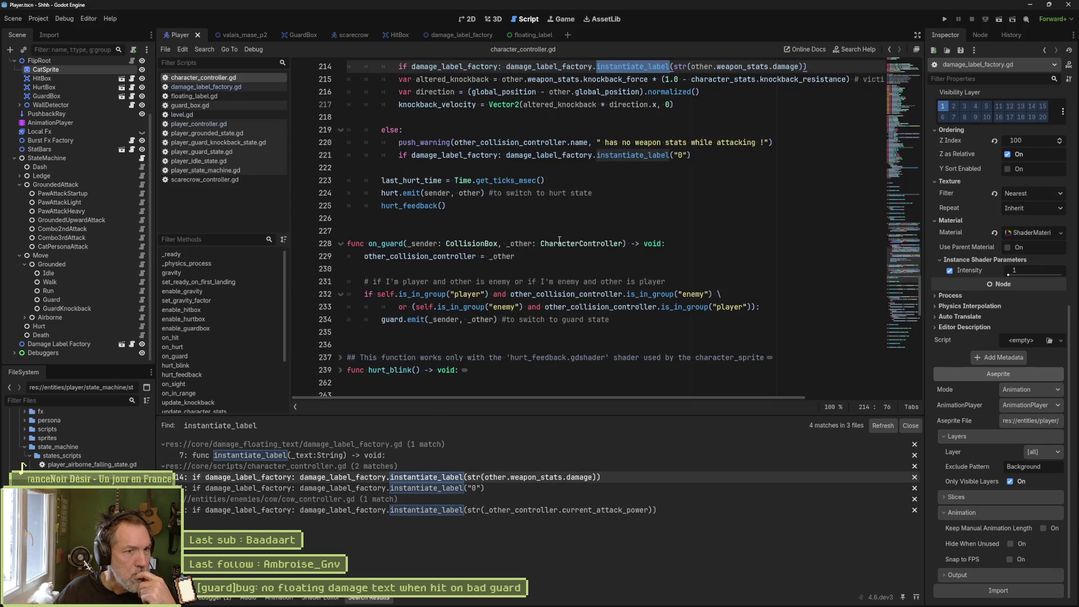
{"action": "scroll", "coordinate": [391, 154], "scroll_direction": "up", "scroll_amount": 1}
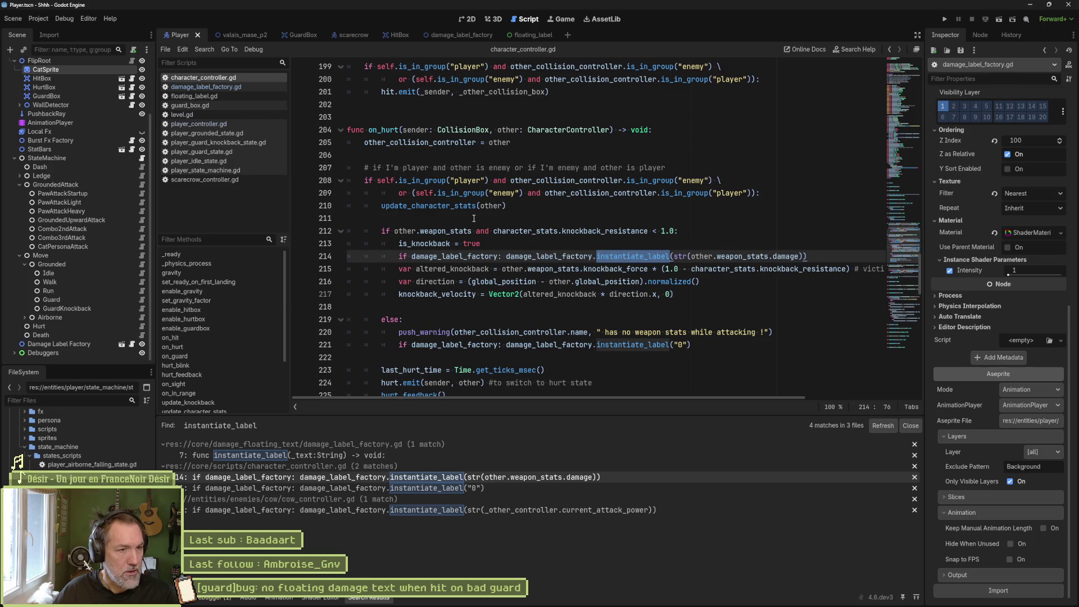
{"action": "scroll", "coordinate": [473, 219], "scroll_direction": "down", "scroll_amount": 4}
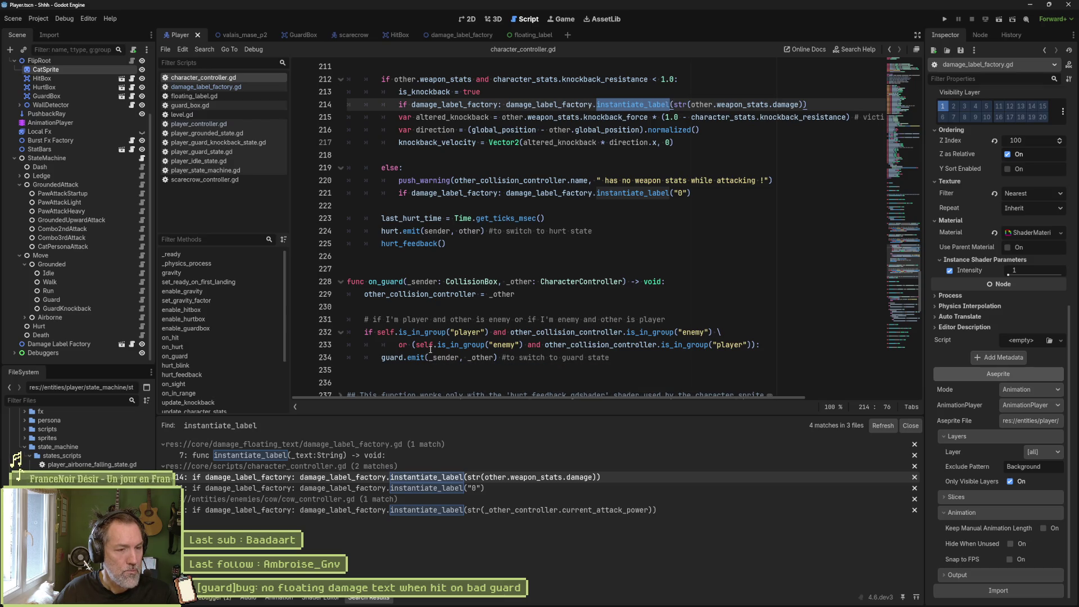
{"action": "scroll", "coordinate": [499, 285], "scroll_direction": "up", "scroll_amount": 3}
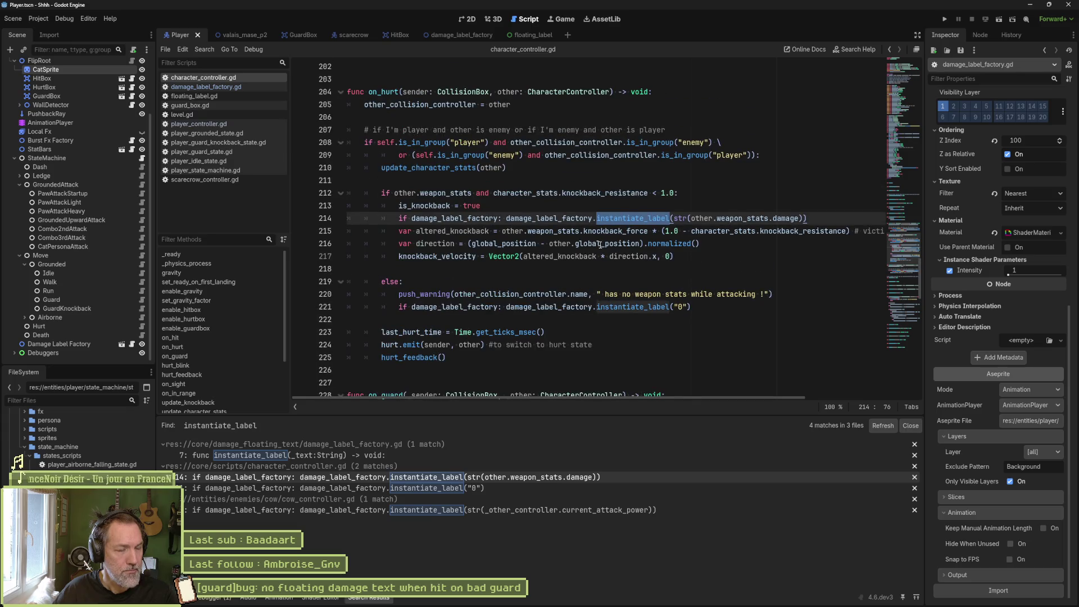
{"action": "mouse_move", "coordinate": [599, 243]}
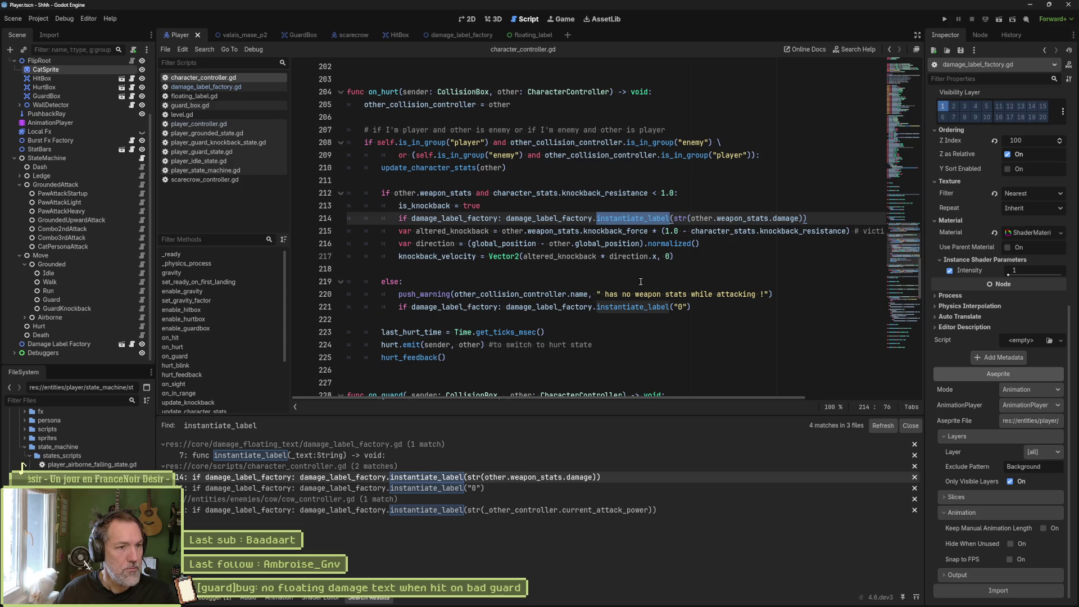
{"action": "left_click_drag", "start_coordinate": [705, 309], "coordinate": [555, 179]}
{"action": "key", "text": "ctrl+c"}
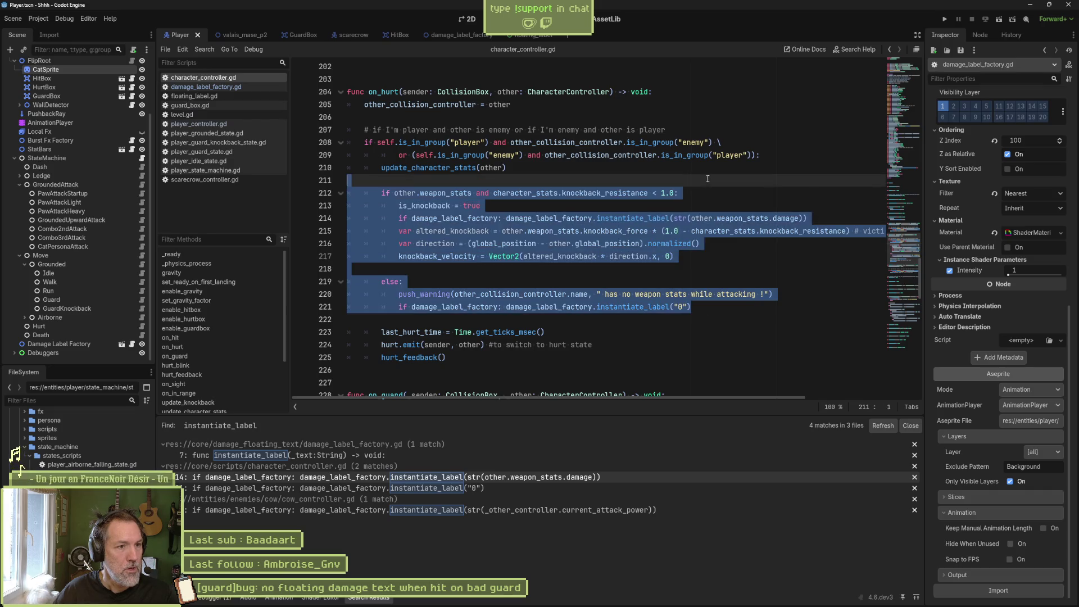
Add an instantiate_damage_label( call in on_hurt after the update_character_stats line.
{"action": "left_click", "coordinate": [556, 167]}
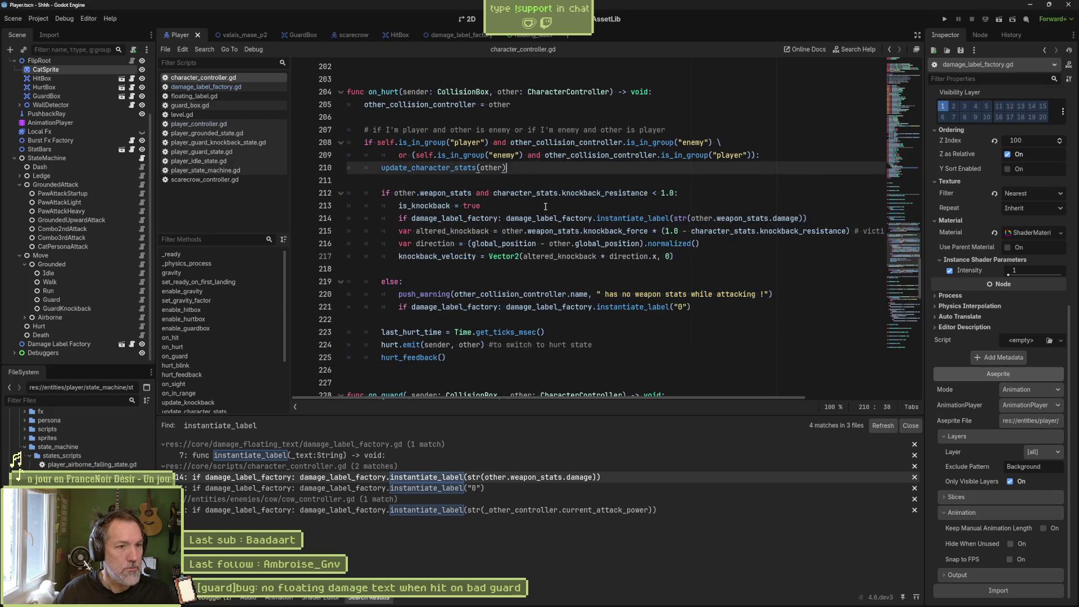
{"action": "key", "text": "Return"}
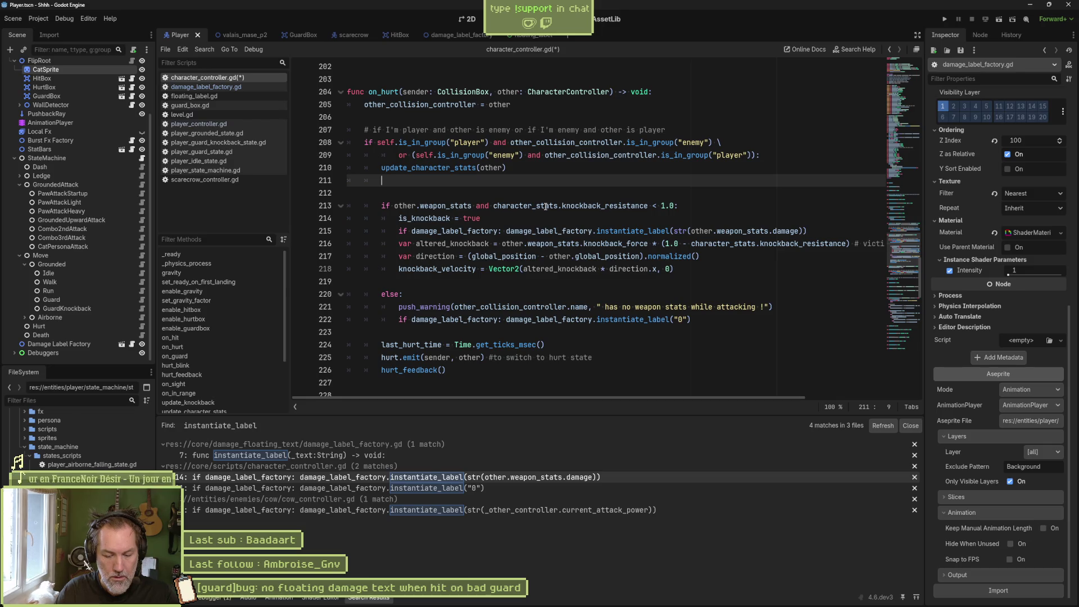
{"action": "type", "text": "instantiate_damage_label"}
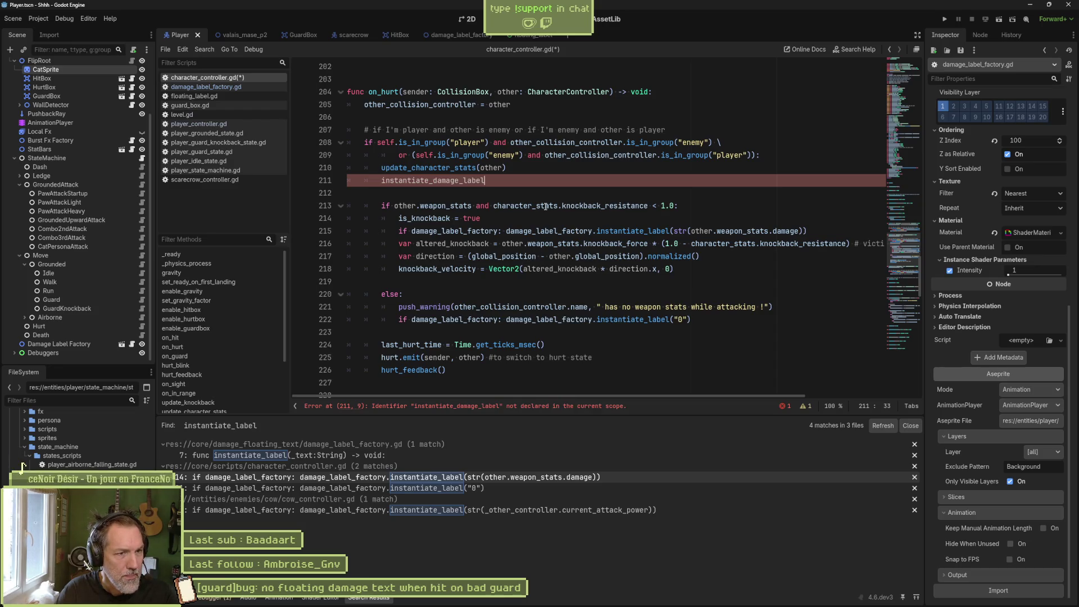
{"action": "type", "text": "("}
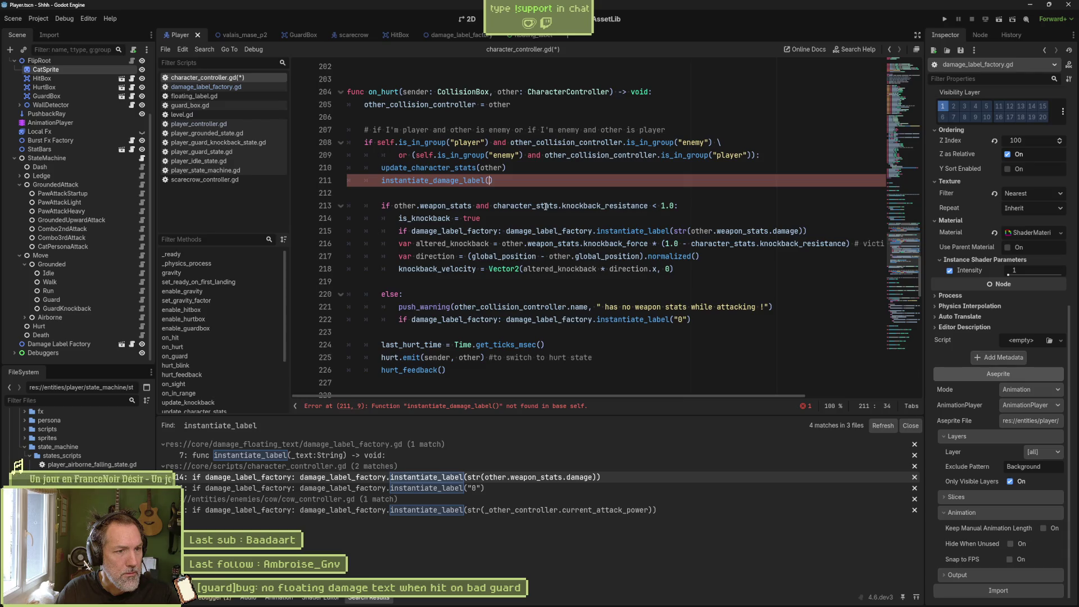
Create an instantiate_damage_label() -> void function above on_hurt containing the pasted knockback block.
{"action": "scroll", "coordinate": [545, 207], "scroll_direction": "up", "scroll_amount": 1}
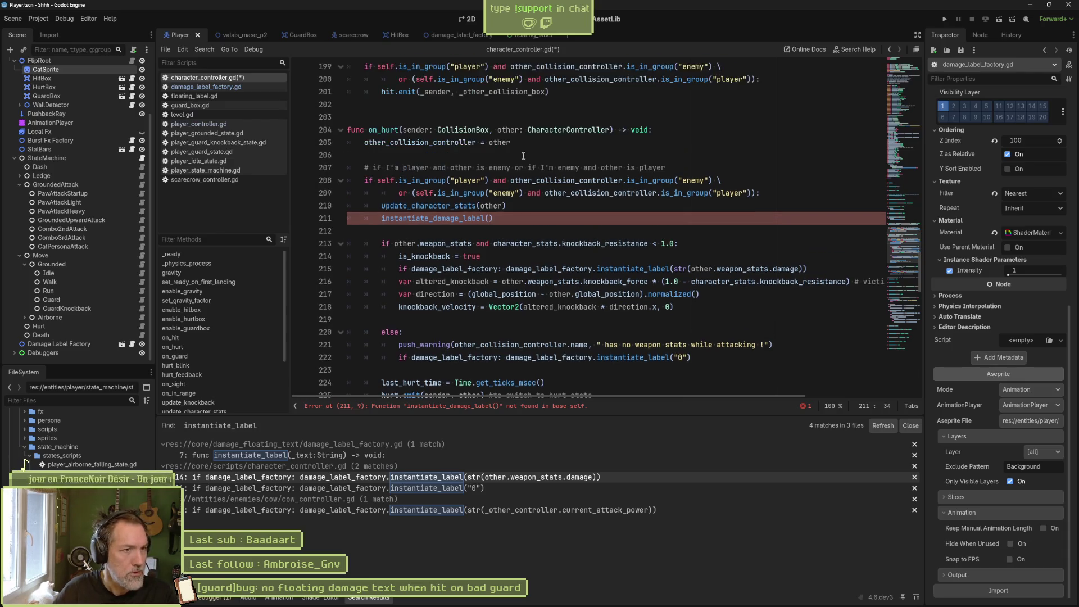
{"action": "left_click", "coordinate": [475, 116]}
{"action": "key", "text": "Return"}
{"action": "key", "text": "Return"}
{"action": "key", "text": "Return"}
{"action": "key", "text": "Up"}
{"action": "key", "text": "Up"}
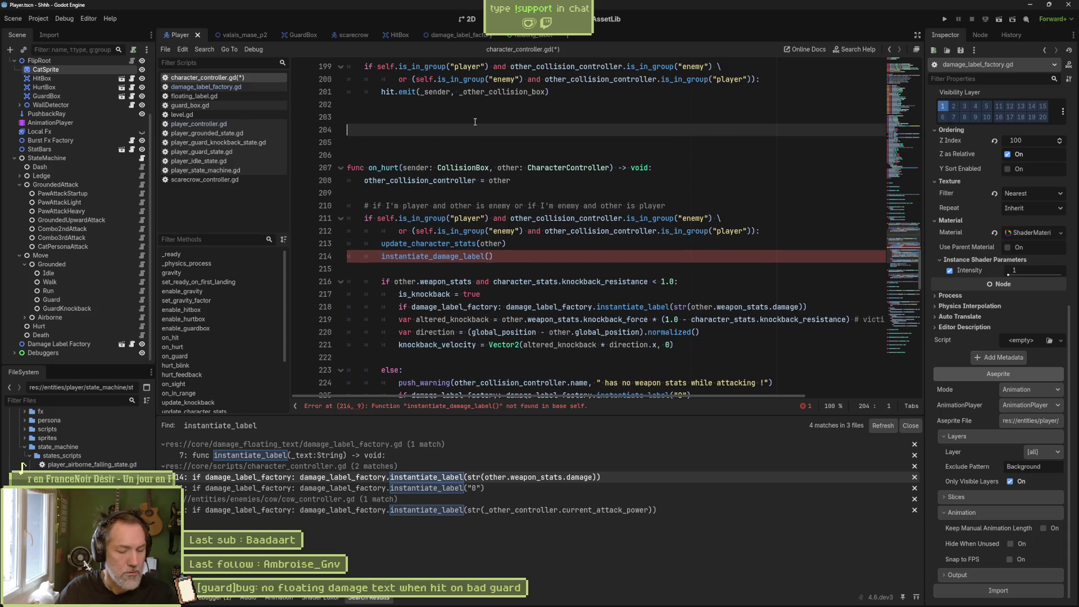
{"action": "type", "text": "func"}
{"action": "key", "text": "ctrl+v"}
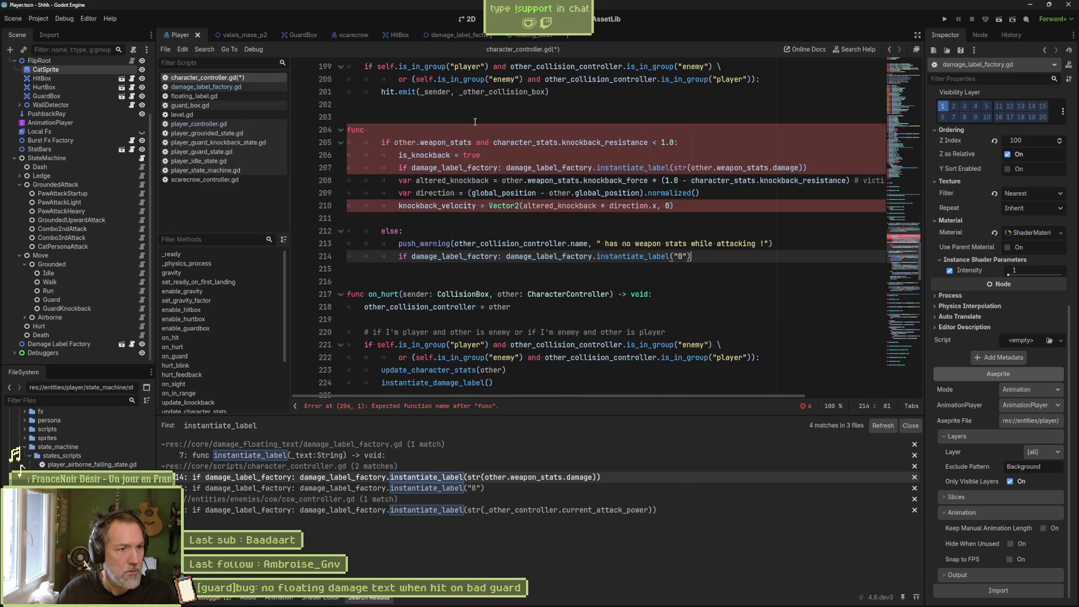
{"action": "key", "text": "Up"}
{"action": "key", "text": "Up"}
{"action": "key", "text": "Up"}
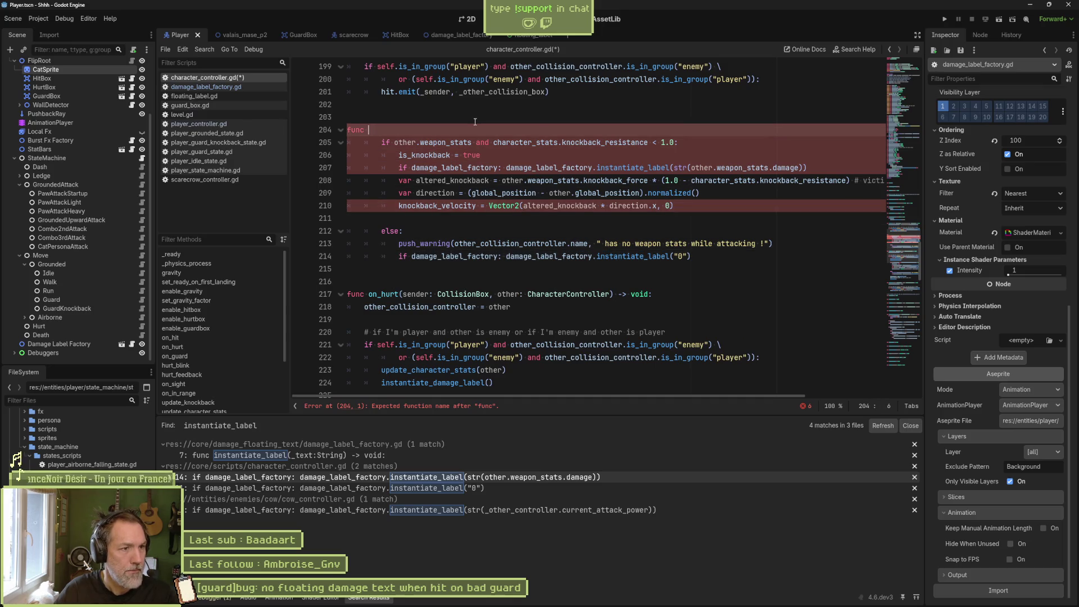
{"action": "double_click", "coordinate": [433, 383]}
{"action": "key", "text": "ctrl+c"}
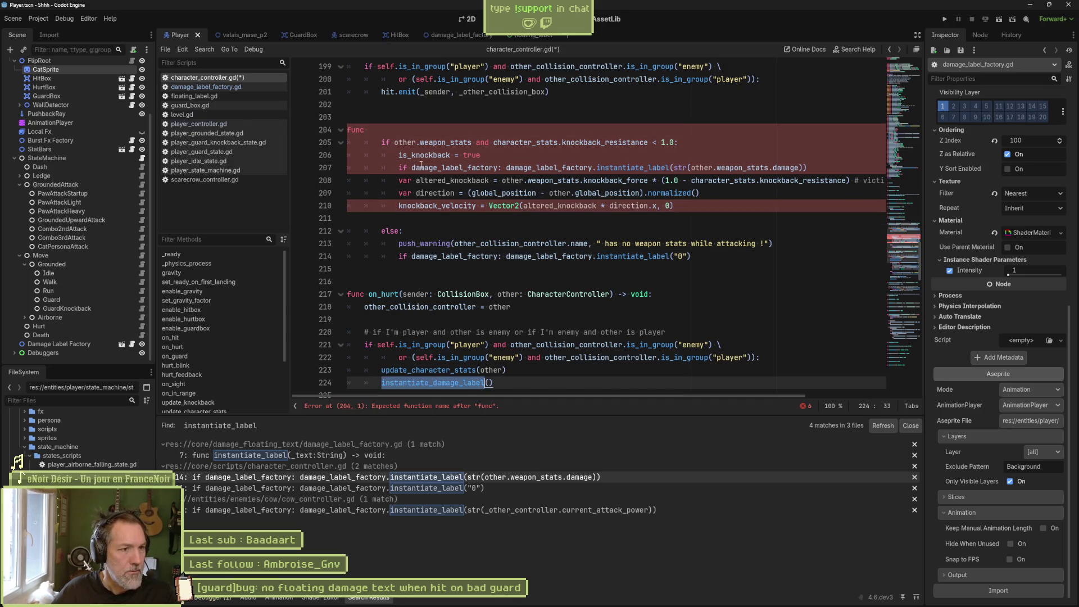
{"action": "left_click", "coordinate": [450, 128]}
{"action": "key", "text": "ctrl+v"}
{"action": "type", "text": "-"}
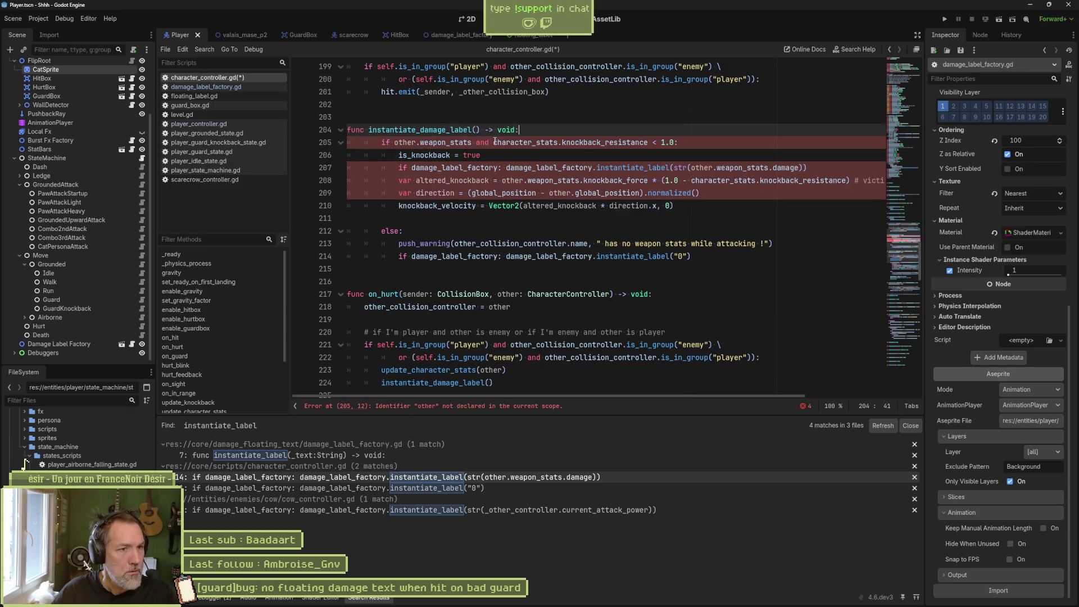
Dedent the moved knockback and damage-label block by one level.
{"action": "left_click_drag", "start_coordinate": [495, 141], "coordinate": [509, 257]}
{"action": "key", "text": "shift+Tab"}
{"action": "left_click", "coordinate": [487, 193]}
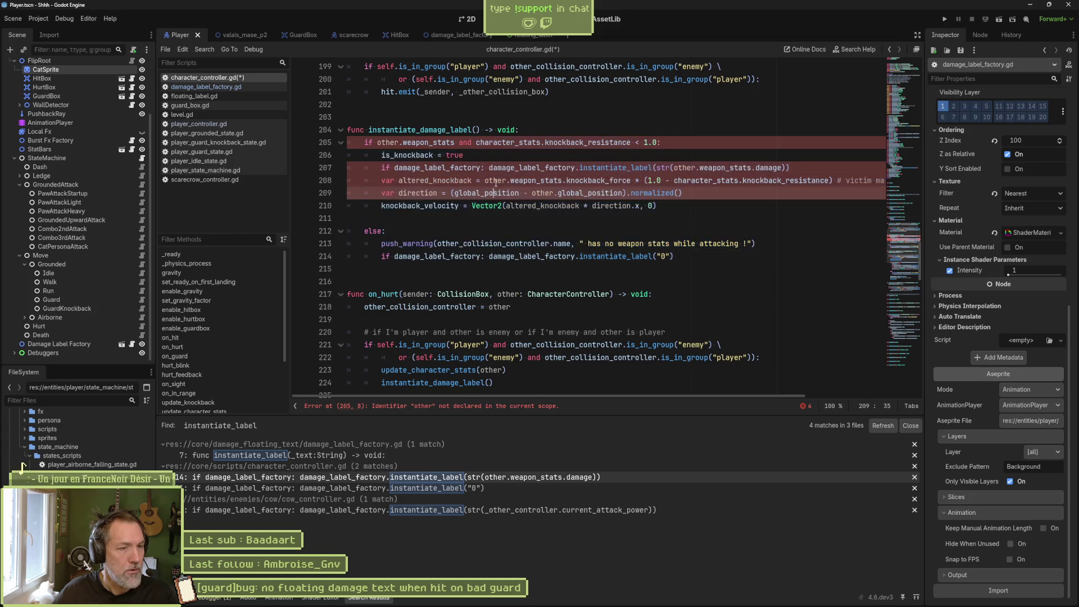
Give instantiate_damage_label the parameters _other_weapong_stats:WeaponStats and _knockback_resistance:float.
{"action": "left_click", "coordinate": [476, 130]}
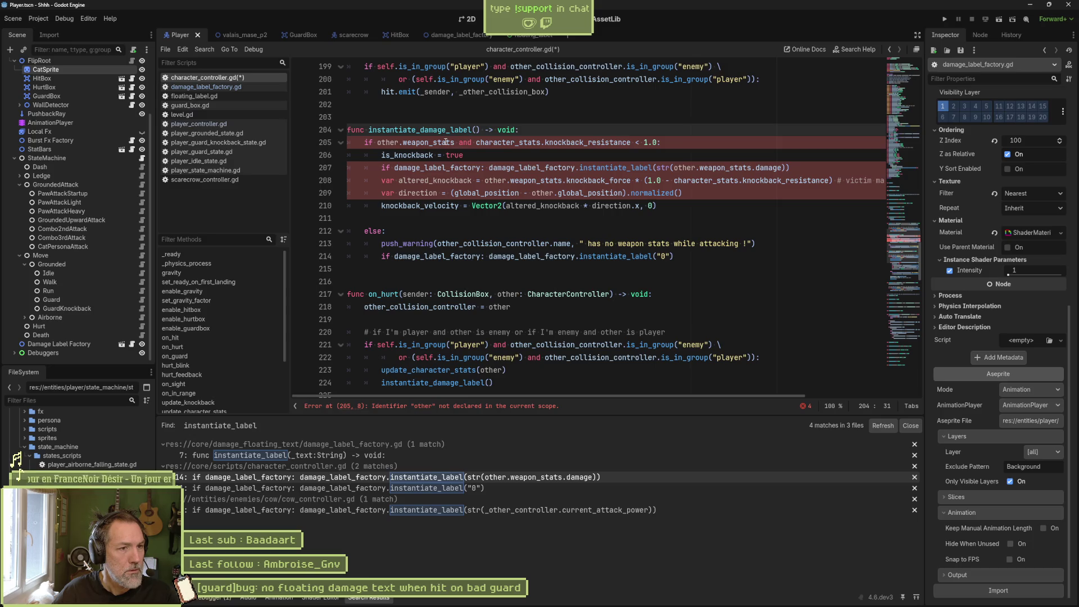
{"action": "double_click", "coordinate": [444, 142]}
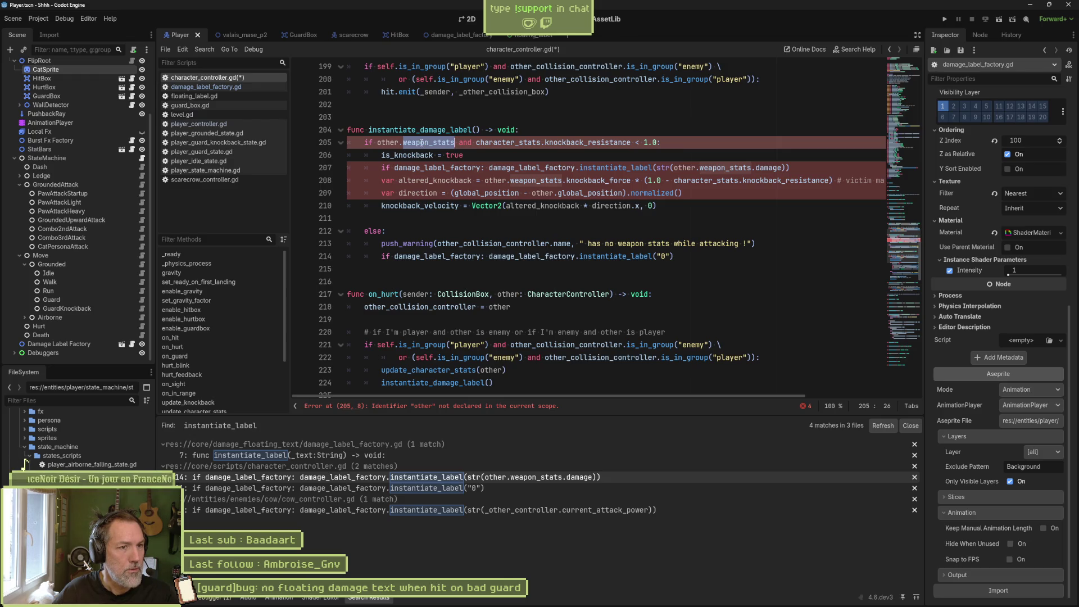
{"action": "left_click", "coordinate": [475, 130]}
{"action": "type", "text": "_"}
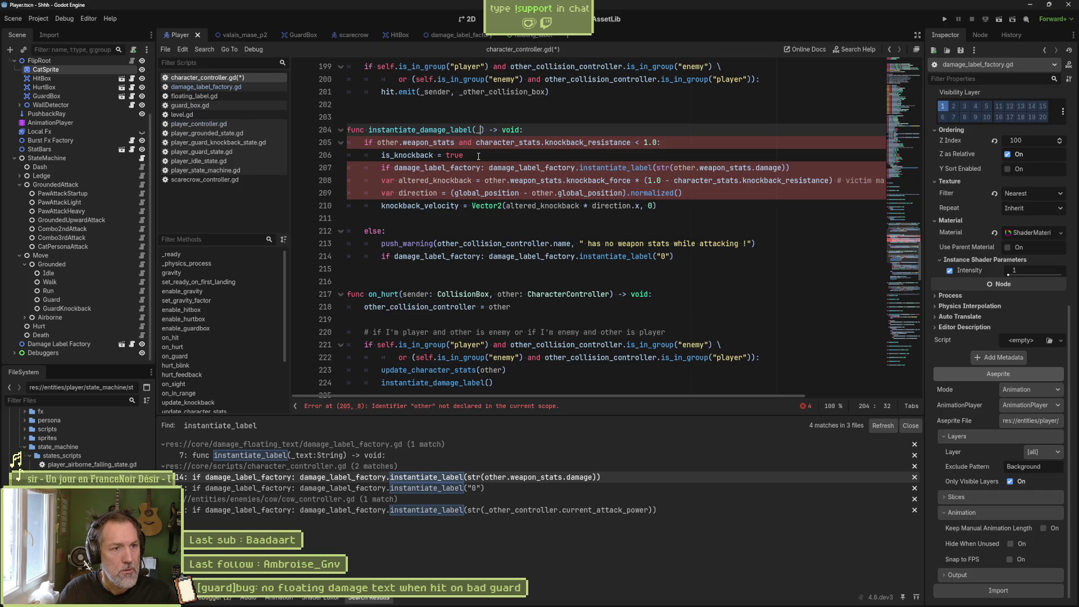
{"action": "type", "text": "other_weapong_st"}
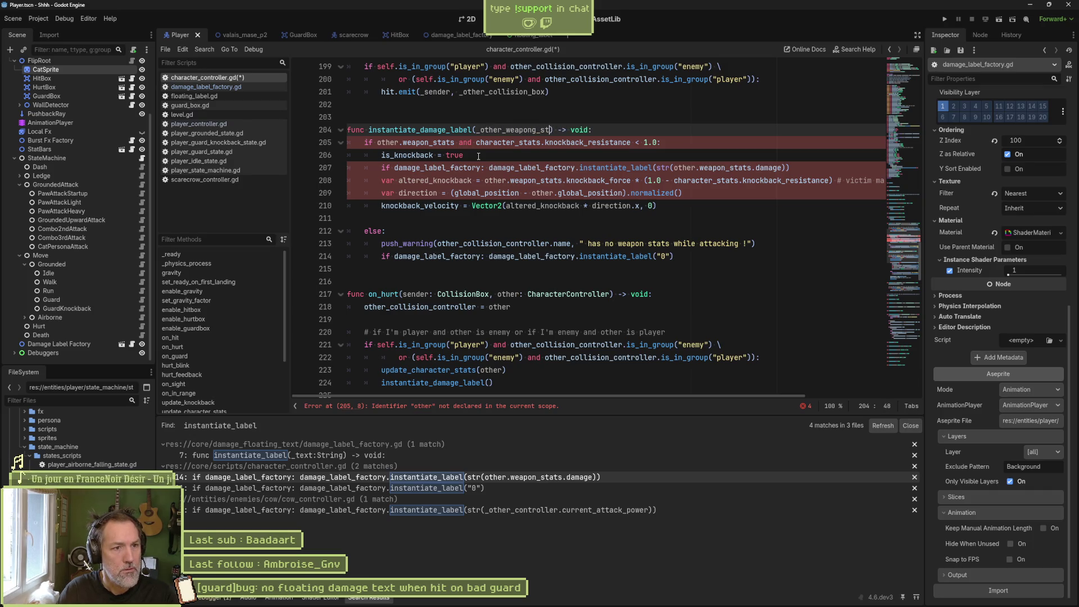
{"action": "type", "text": "ats:WeaponStats"}
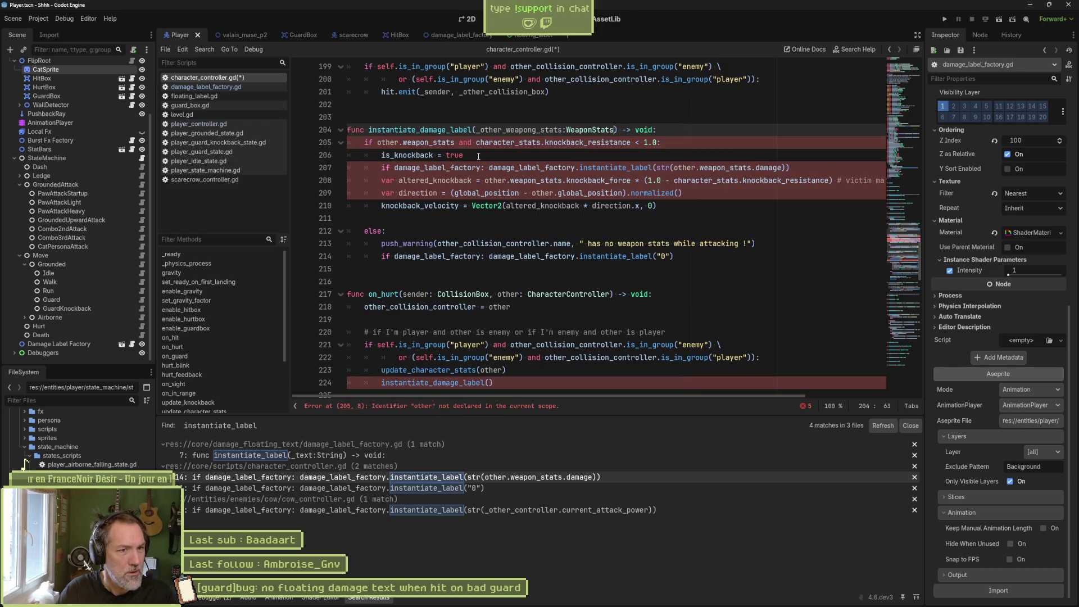
{"action": "type", "text": ", "}
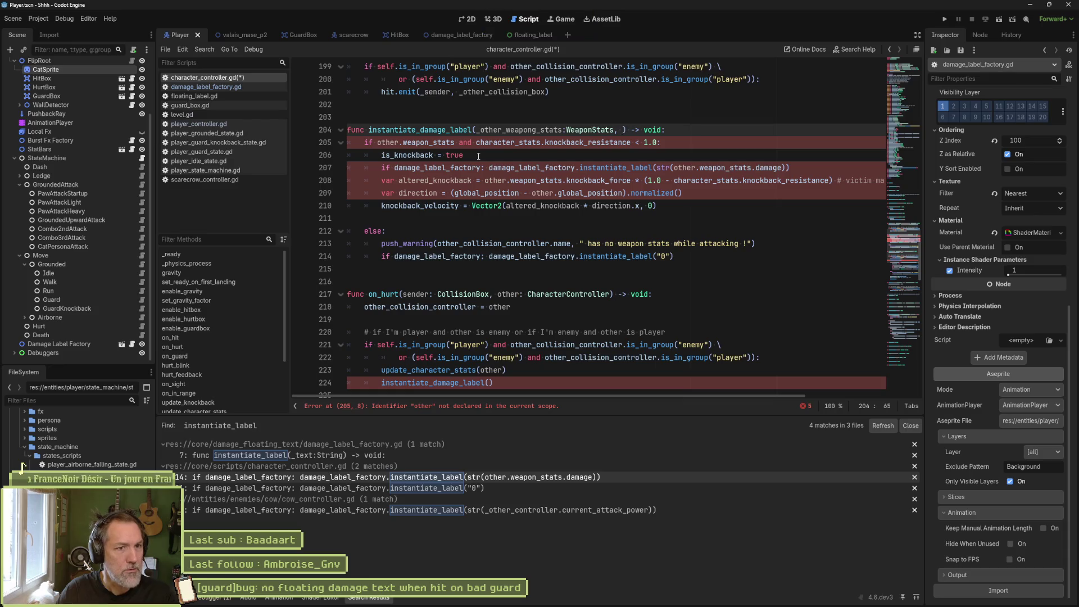
{"action": "type", "text": "_knockba"}
{"action": "type", "text": "ck_resistance"}
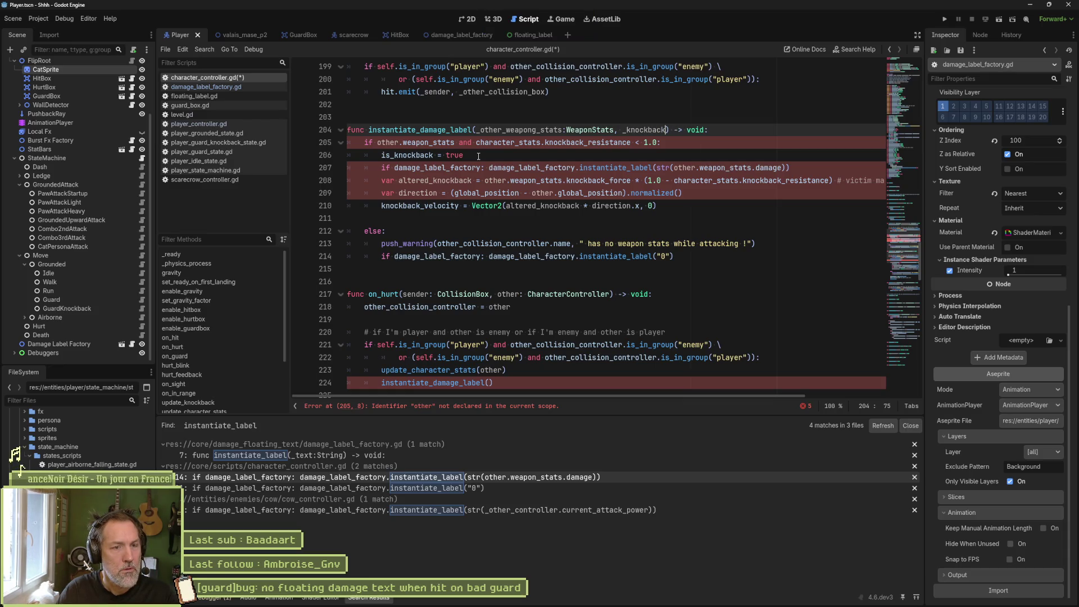
{"action": "type", "text": ":float"}
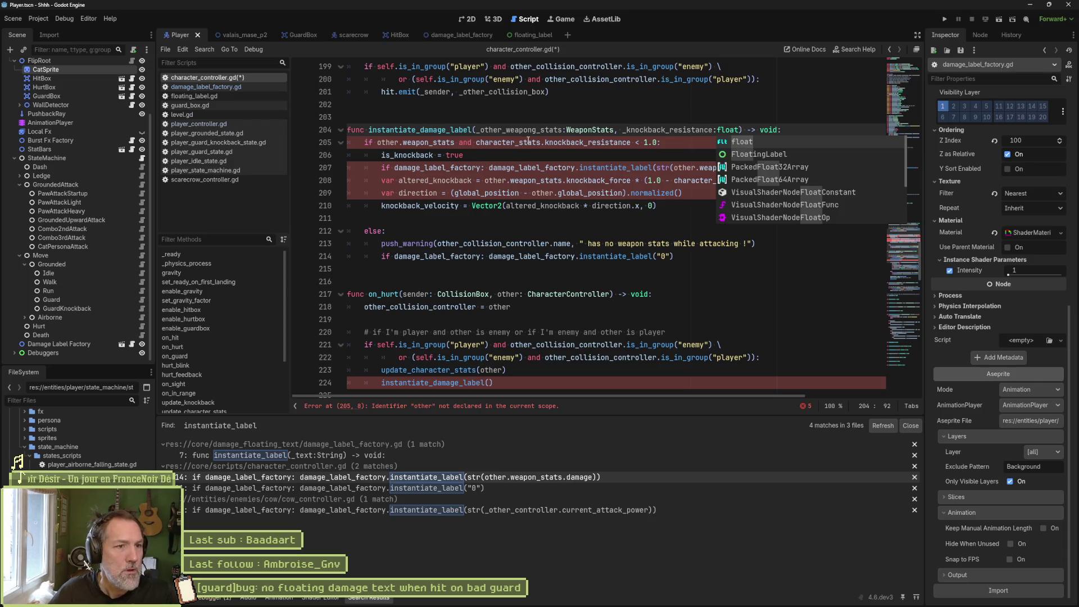
{"action": "left_click", "coordinate": [478, 143]}
{"action": "double_click", "coordinate": [517, 130]}
{"action": "key", "text": "ctrl+c"}
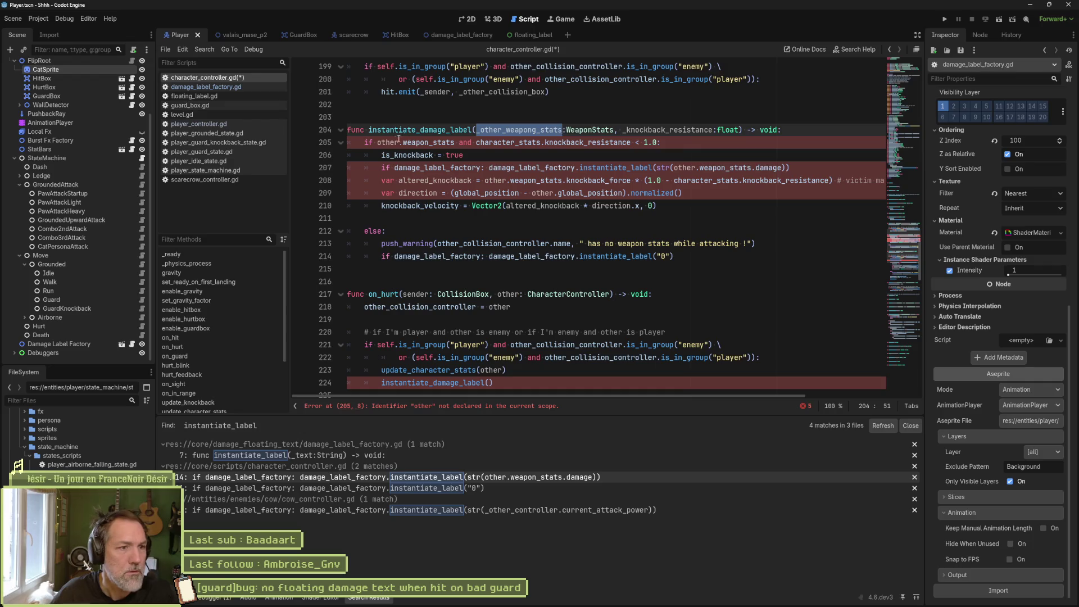
Replace other.weapon_stats with _other_weapong_stats in the if condition, damage label call and knockback force line.
{"action": "left_click_drag", "start_coordinate": [377, 142], "coordinate": [454, 142]}
{"action": "key", "text": "ctrl+v"}
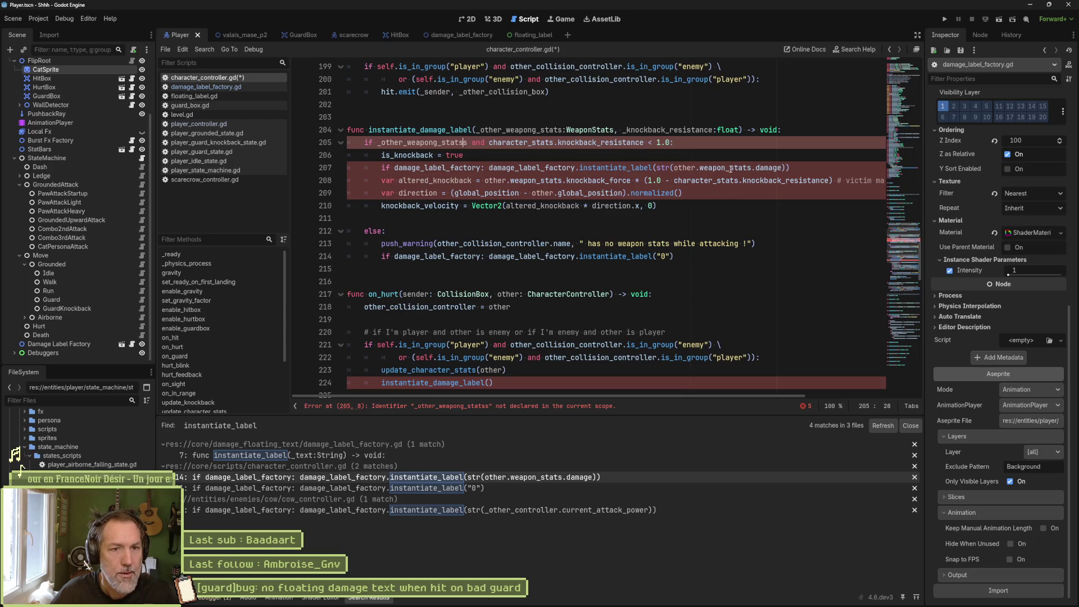
{"action": "left_click_drag", "start_coordinate": [674, 168], "coordinate": [755, 168]}
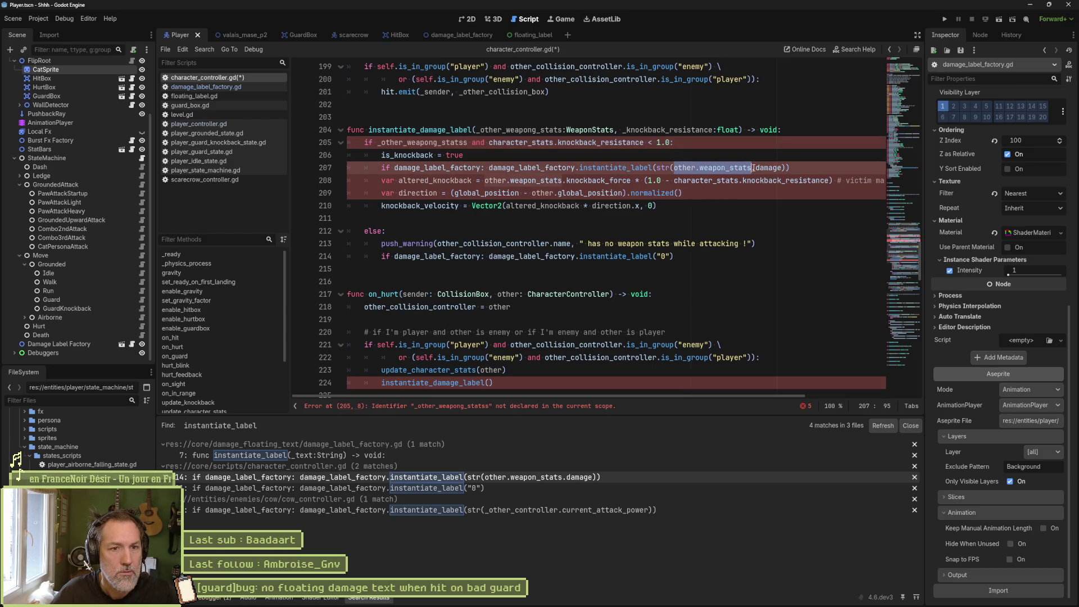
{"action": "key", "text": "ctrl+v"}
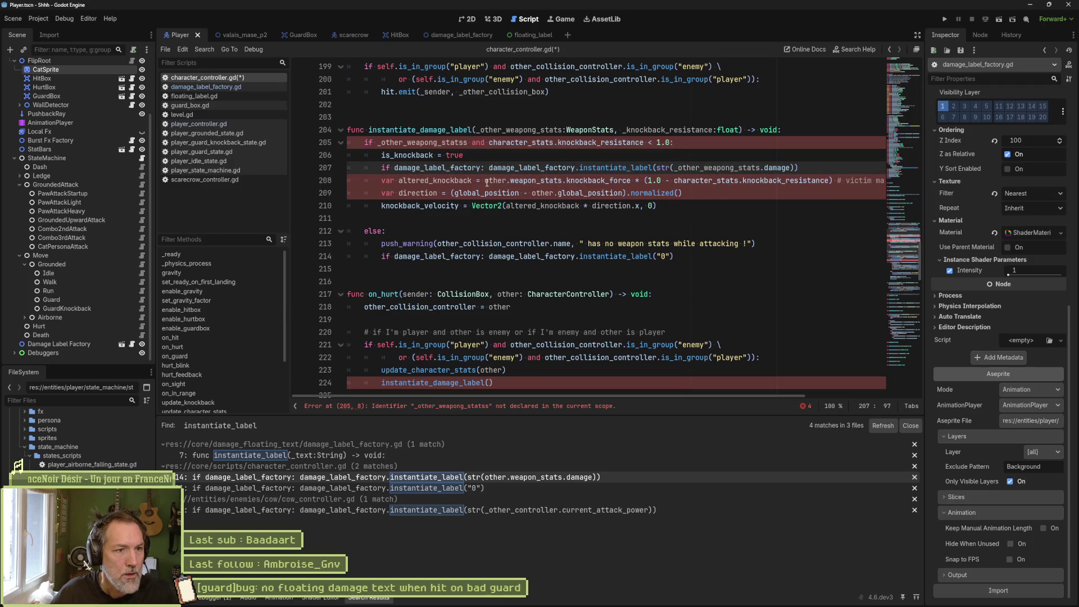
{"action": "left_click_drag", "start_coordinate": [484, 180], "coordinate": [563, 180]}
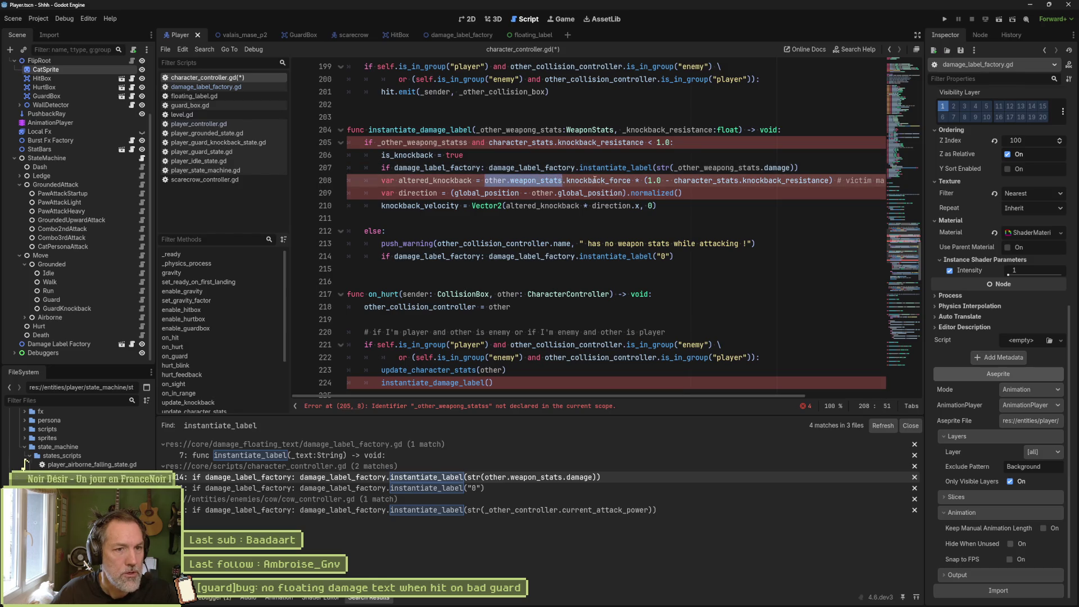
{"action": "key", "text": "ctrl+v"}
Replace character_stats.knockback_resistance with _knockback_resistance and remove the doubled s from _other_weapong_statss.
{"action": "left_click", "coordinate": [678, 129]}
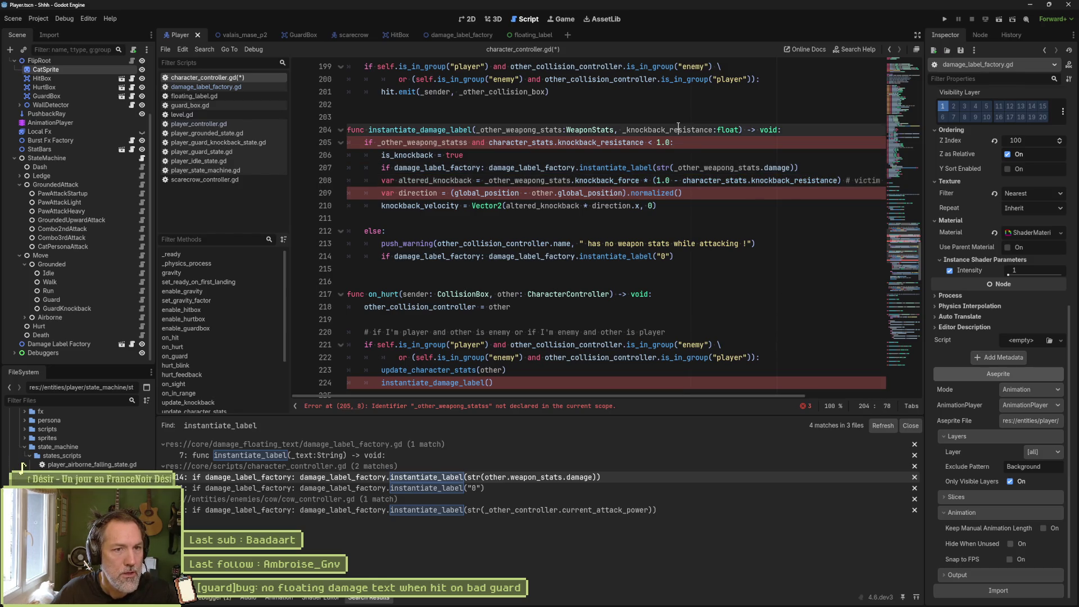
{"action": "double_click", "coordinate": [678, 129]}
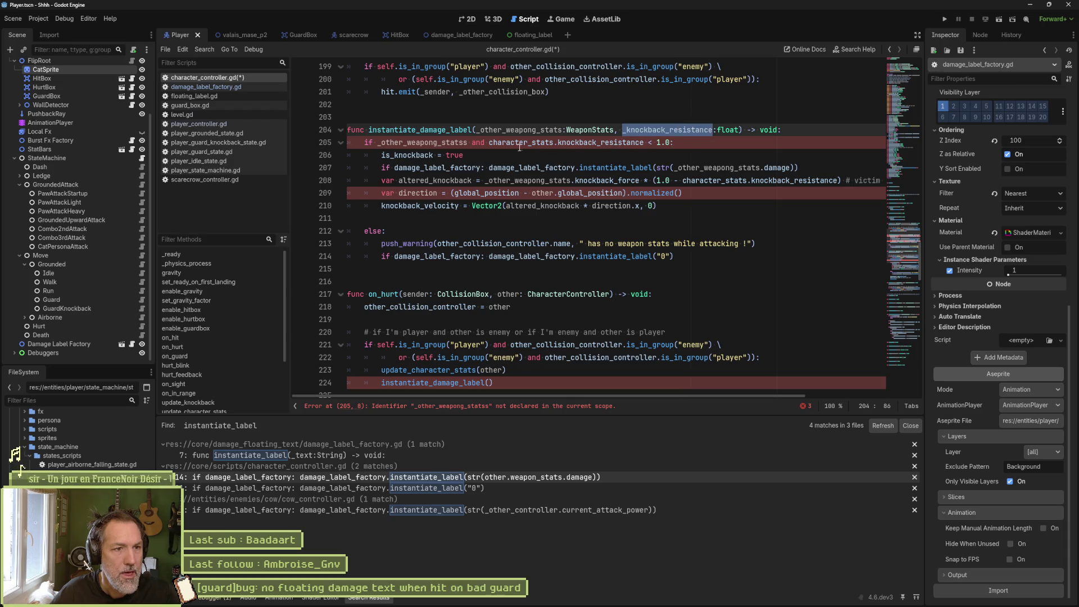
{"action": "left_click_drag", "start_coordinate": [489, 144], "coordinate": [621, 142]}
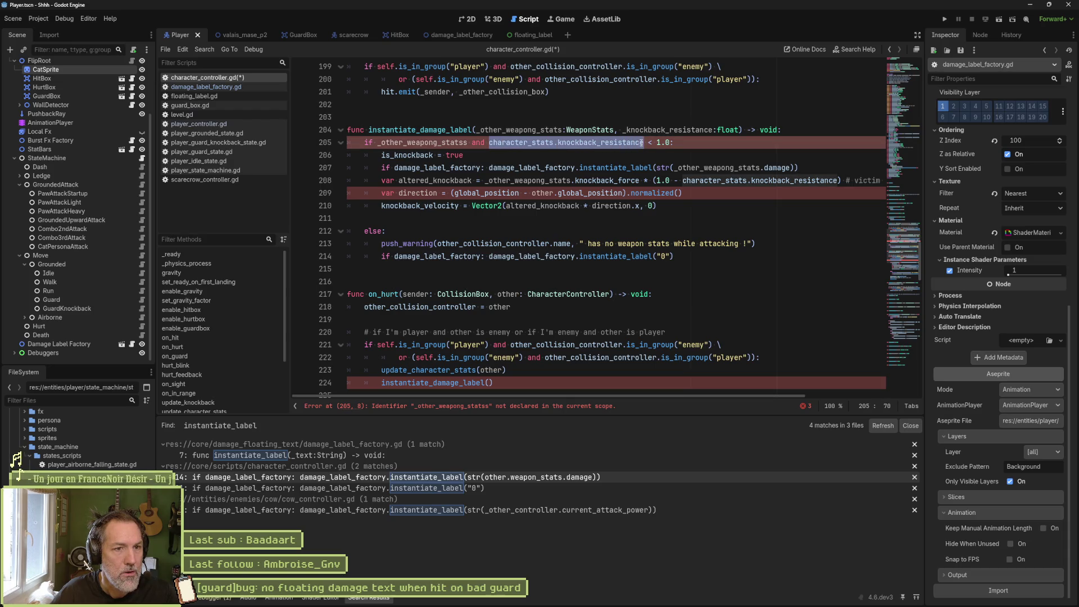
{"action": "type", "text": "_knockback_resistance"}
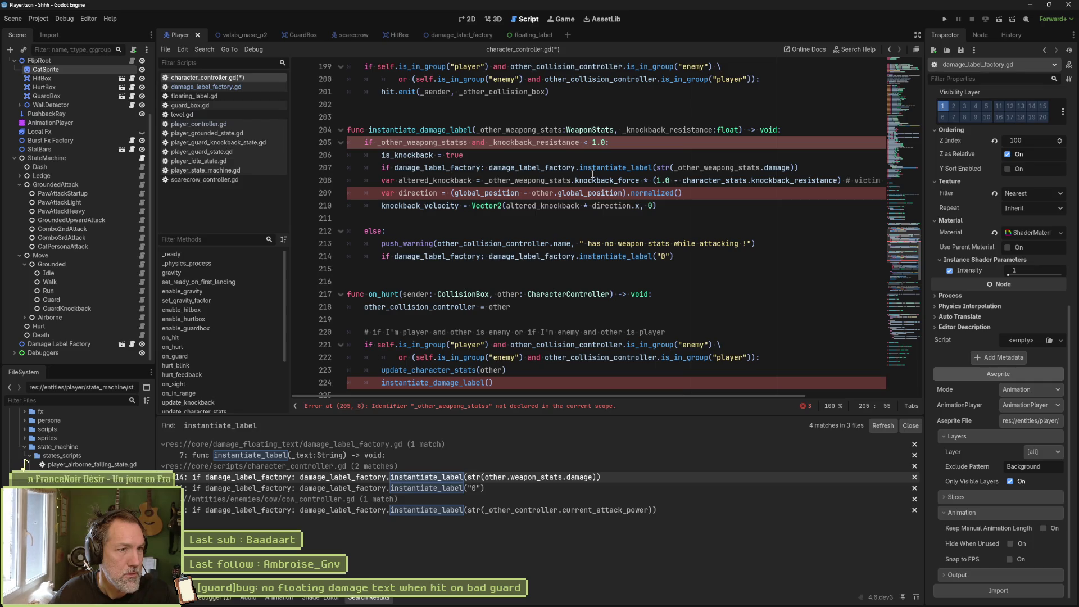
{"action": "left_click", "coordinate": [466, 148]}
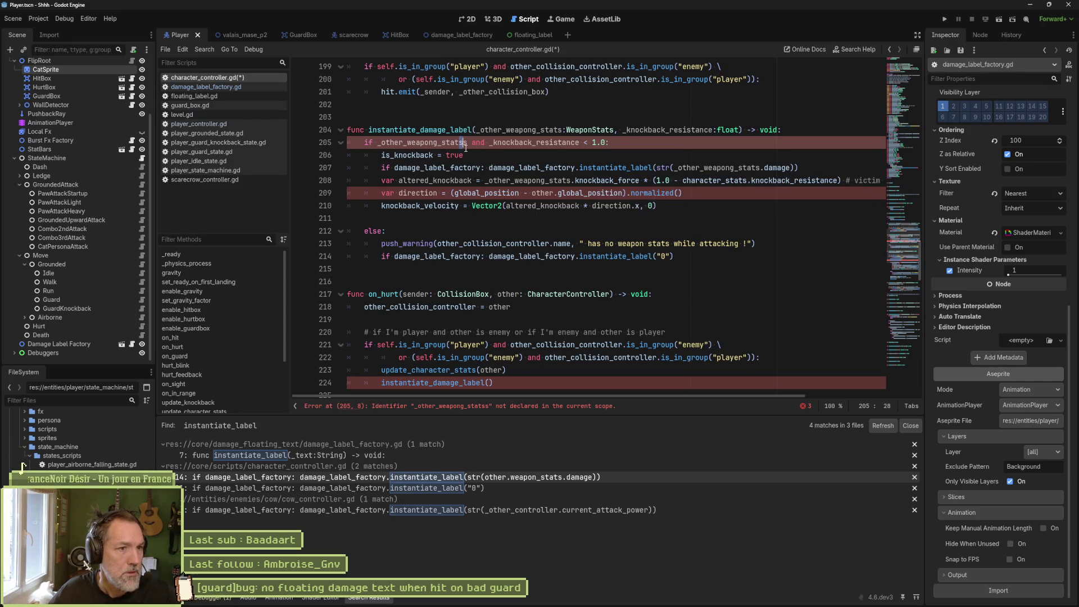
{"action": "key", "text": "BackSpace"}
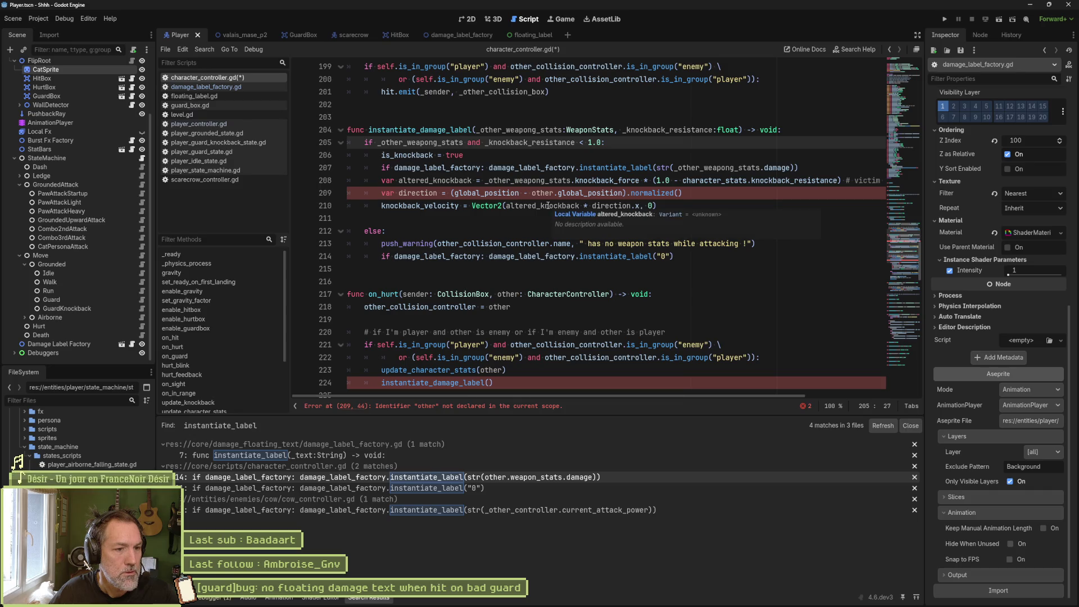
Highlight where other and direction are still used in the new function body.
{"action": "double_click", "coordinate": [543, 192]}
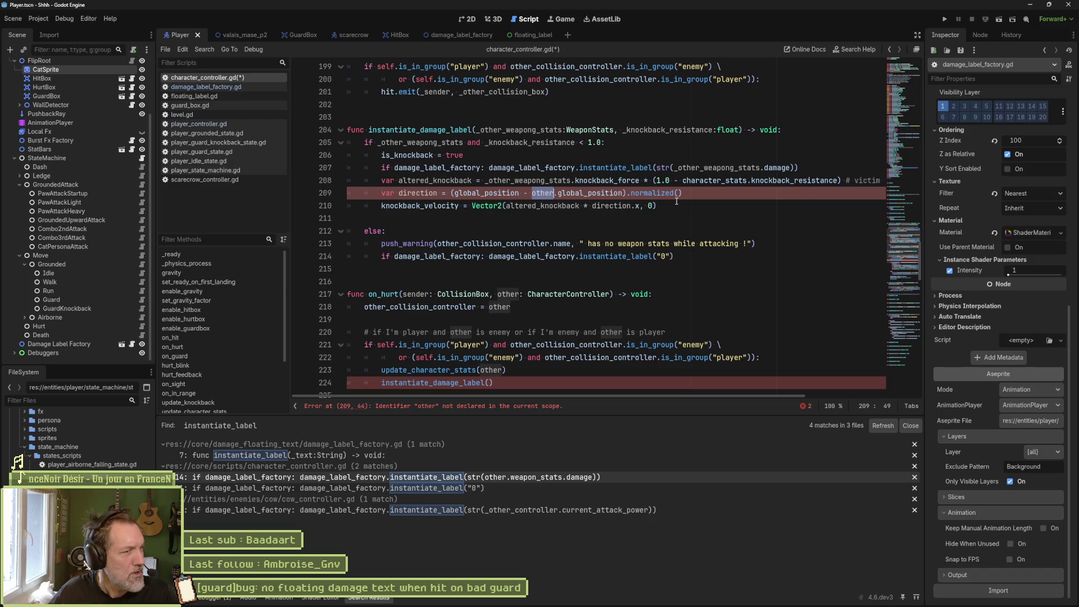
{"action": "double_click", "coordinate": [422, 195]}
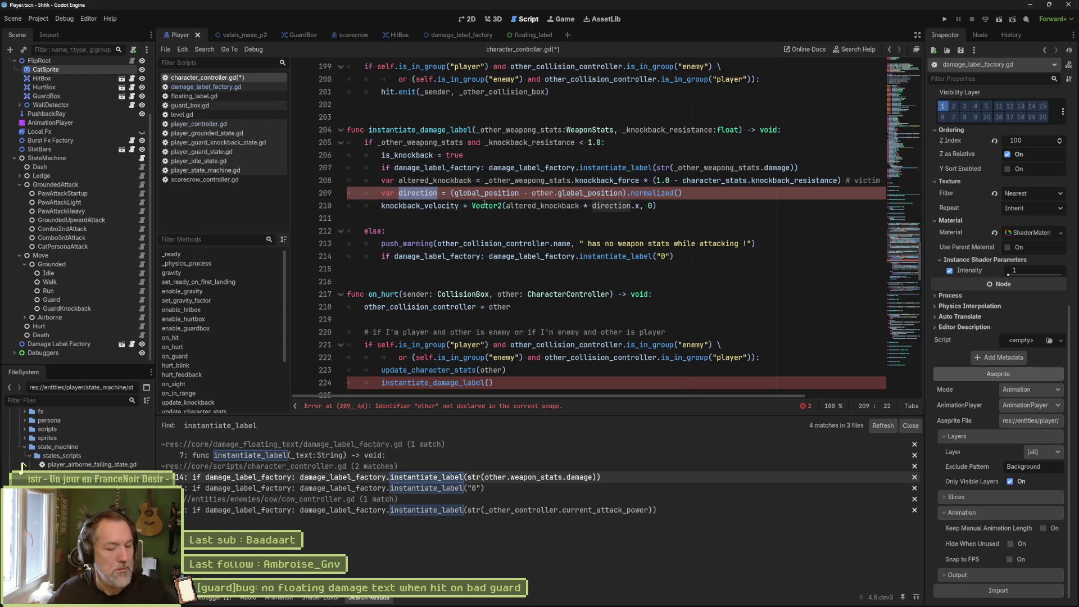
{"action": "mouse_move", "coordinate": [484, 205]}
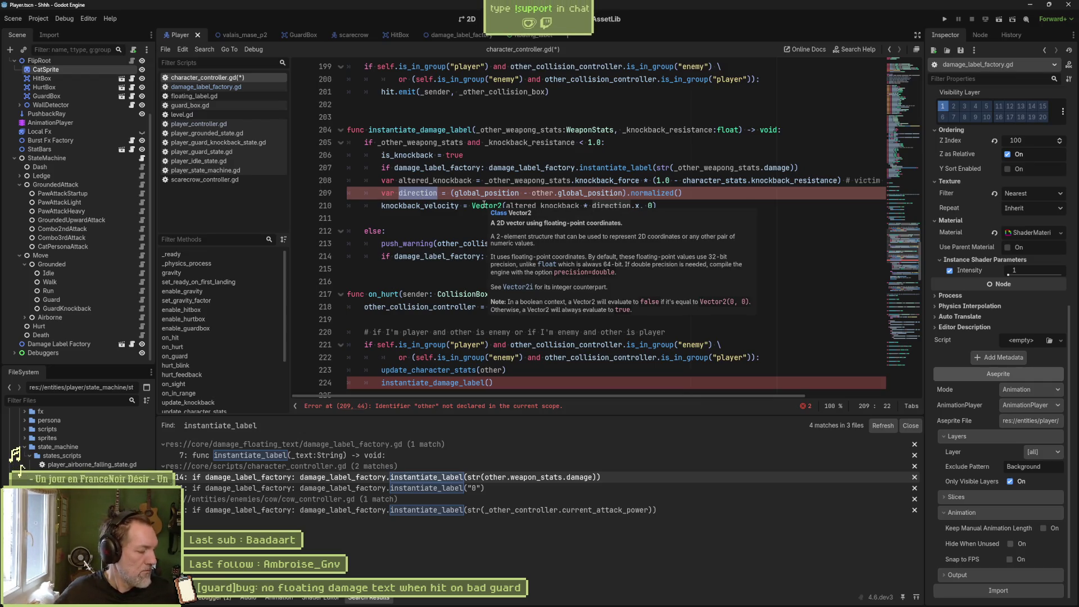
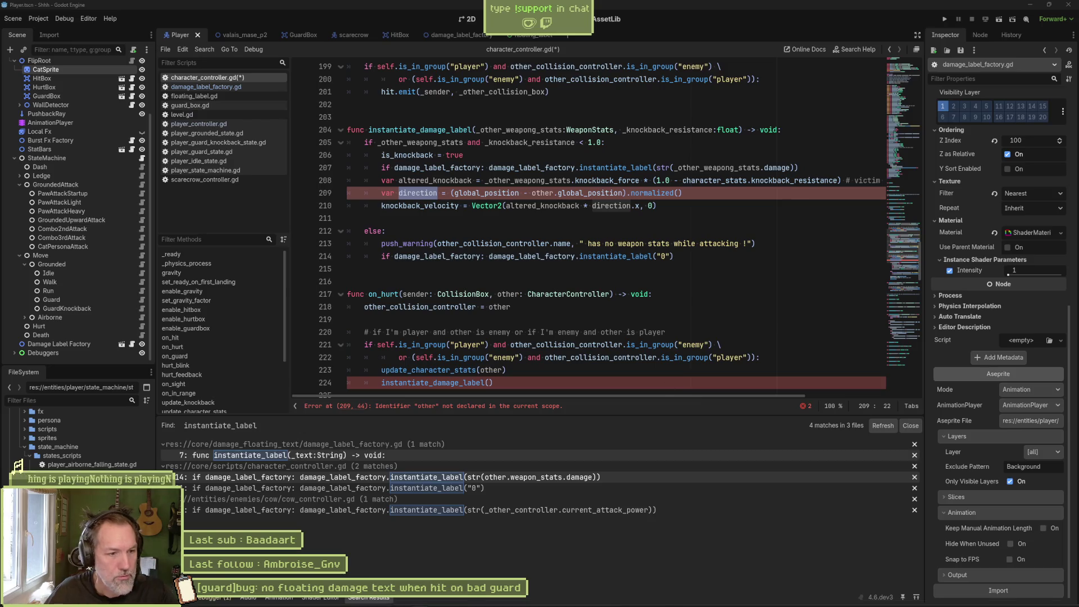
Switch from Godot to the Asana board with the guard damage-text bug task.
{"action": "mouse_move", "coordinate": [580, 601]}
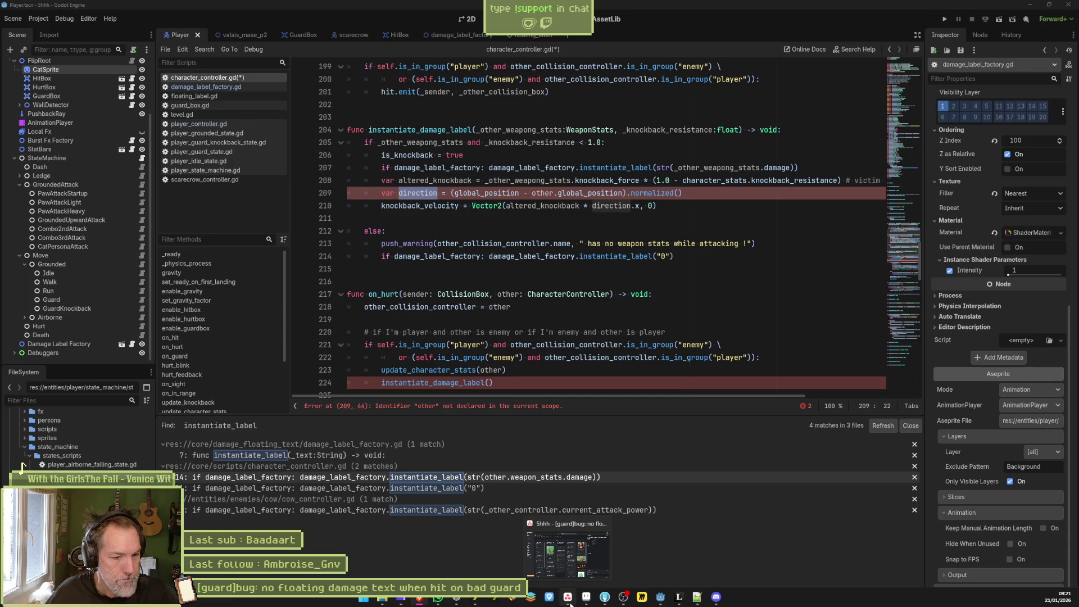
{"action": "left_click", "coordinate": [568, 602]}
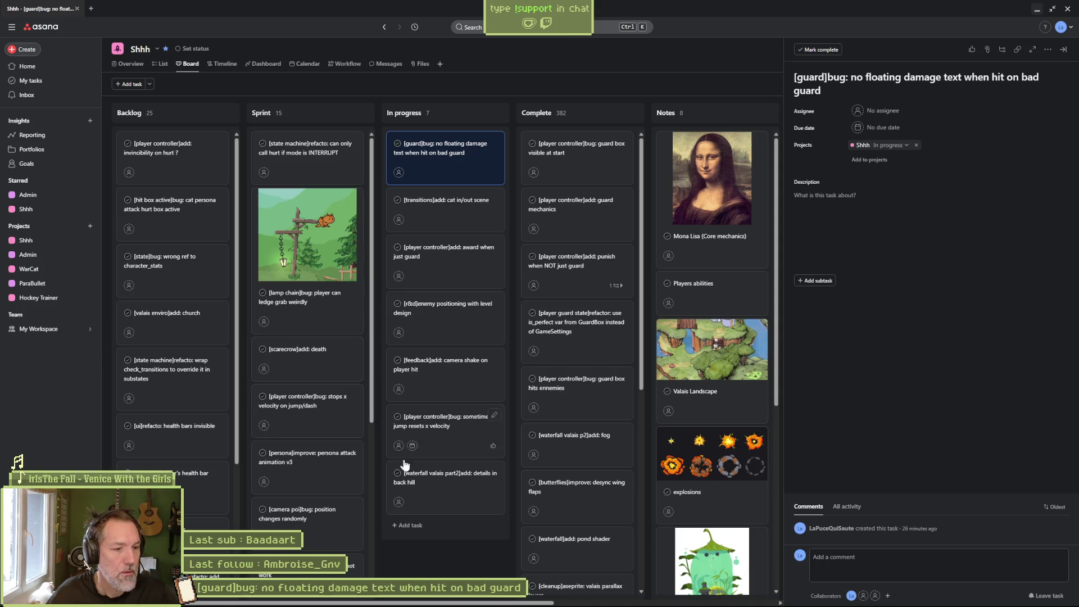
Bring the Asana board back and add a new task in the In progress column.
{"action": "left_click", "coordinate": [1037, 11]}
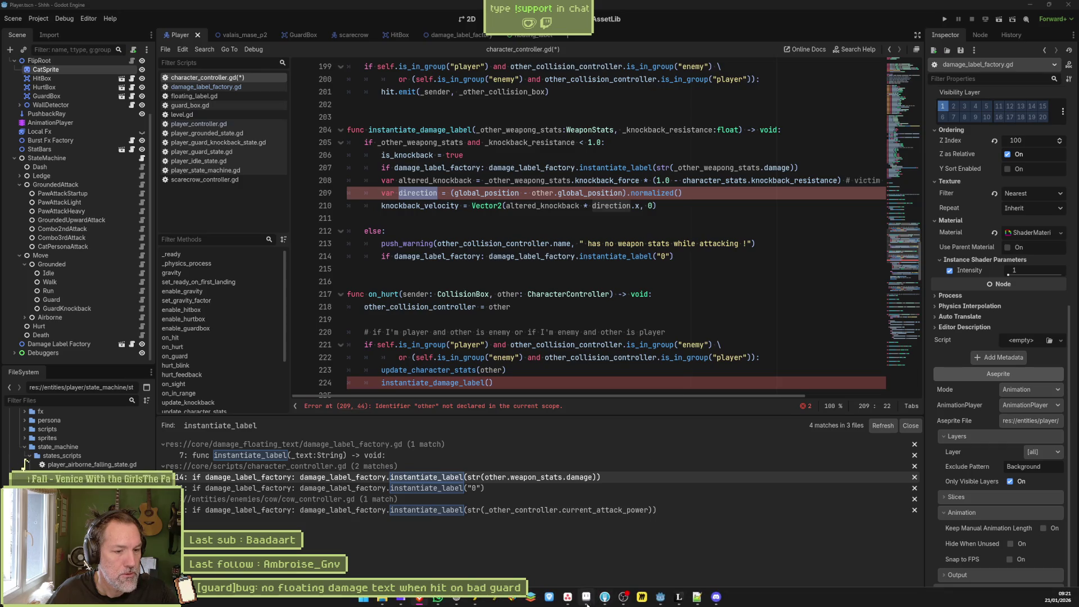
{"action": "key", "text": "alt+Tab"}
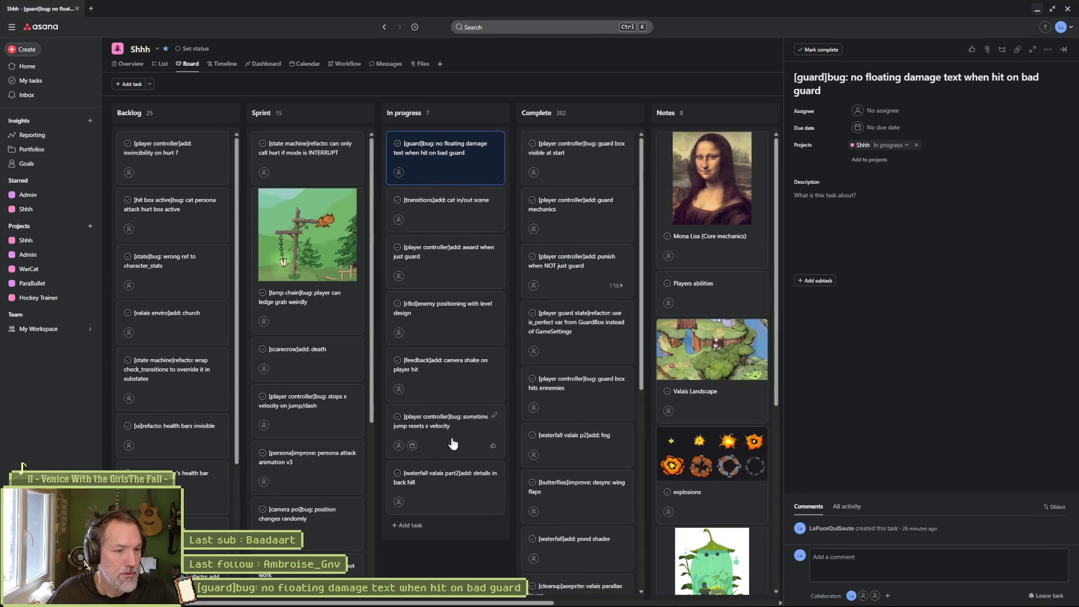
{"action": "left_click", "coordinate": [411, 525]}
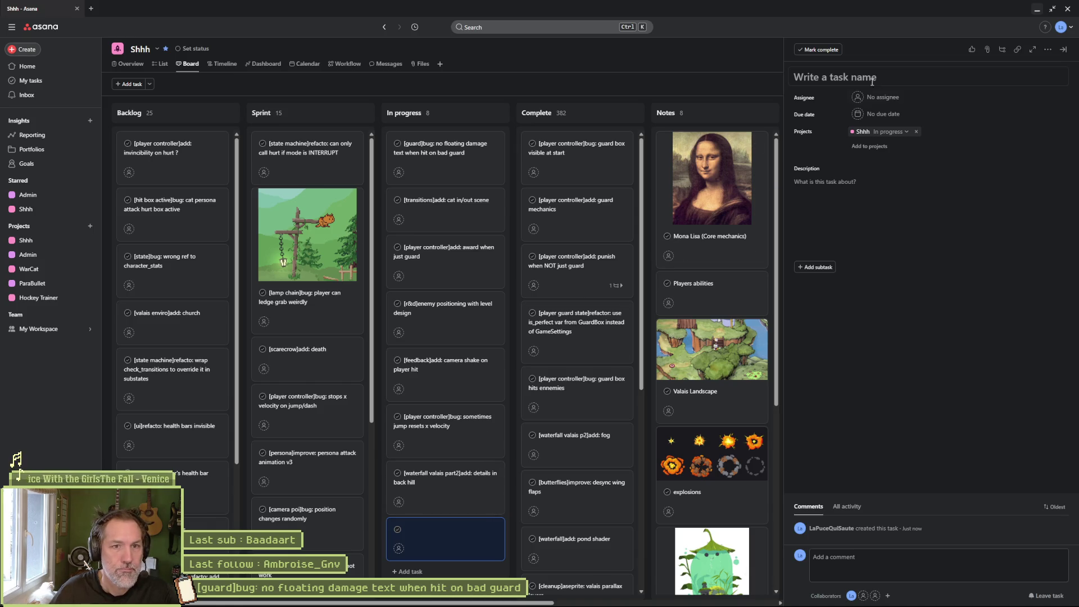
Title it '[twitch docker]refactor: avoid call to last sub when unchanged' and start another task.
{"action": "left_click", "coordinate": [889, 84]}
{"action": "type", "text": "twitch "}
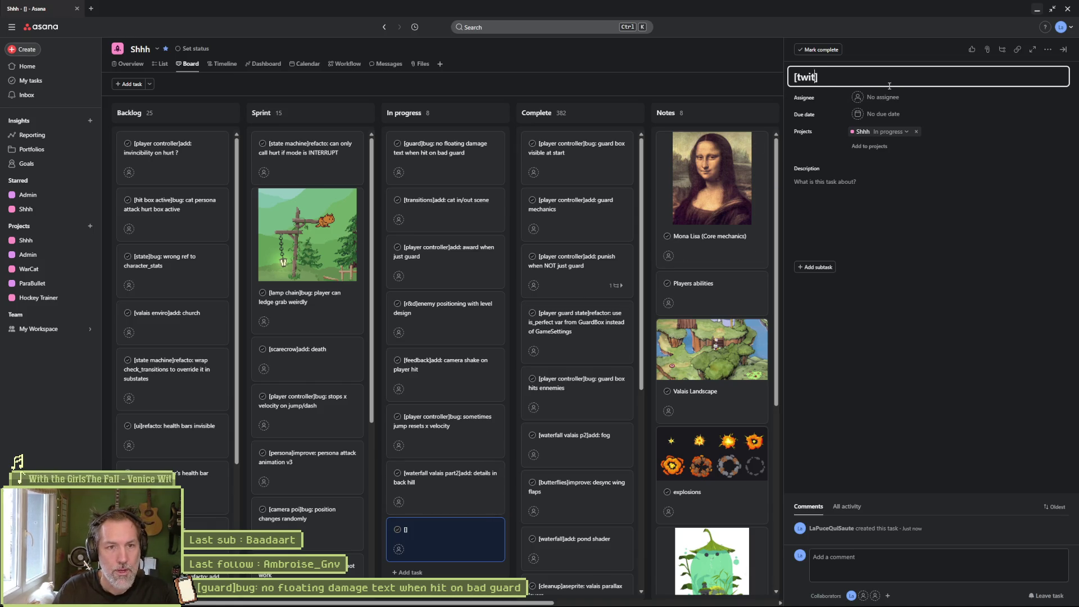
{"action": "type", "text": "api"}
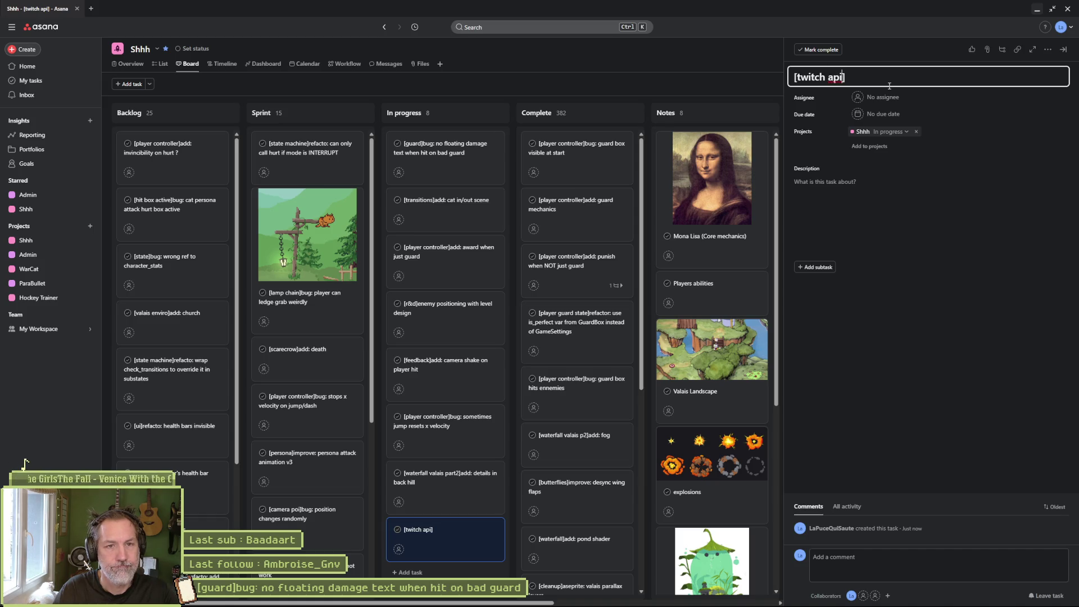
{"action": "key", "text": "BackSpace"}
{"action": "key", "text": "BackSpace"}
{"action": "key", "text": "BackSpace"}
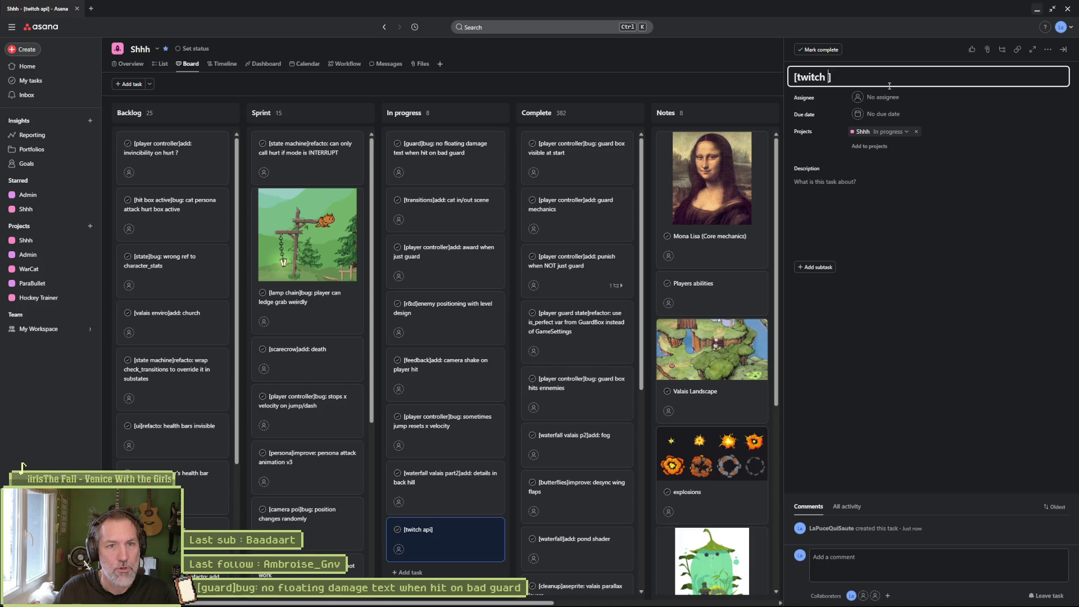
{"action": "type", "text": "docker]"}
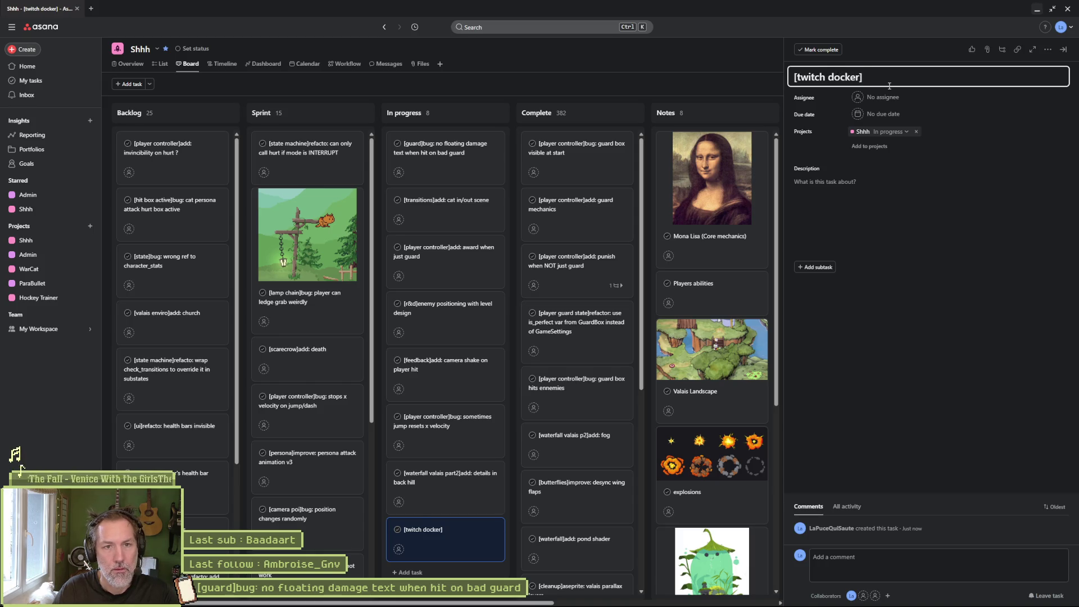
{"action": "type", "text": "b"}
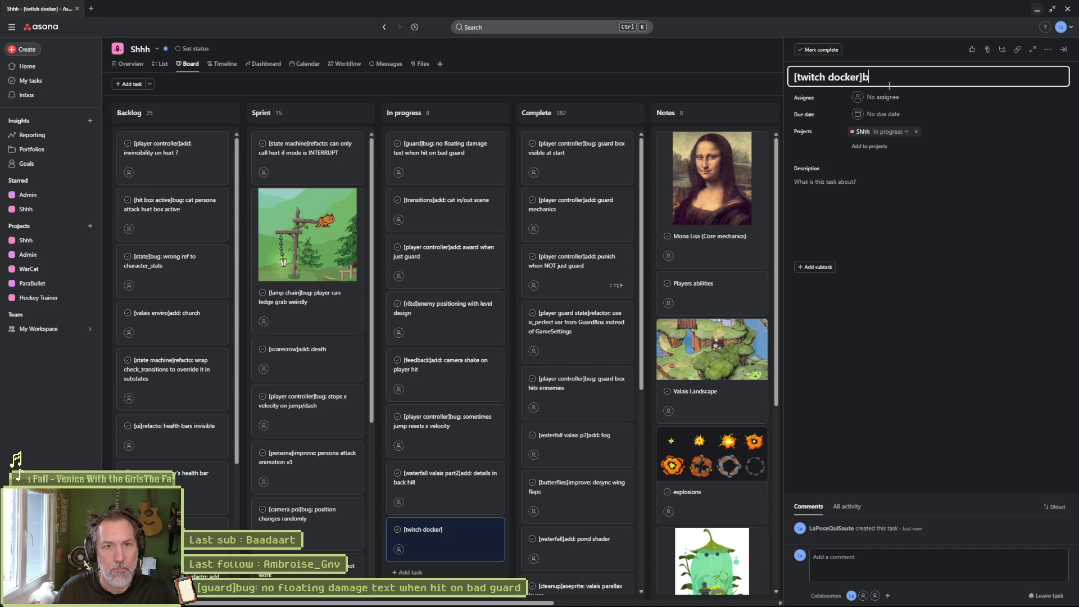
{"action": "key", "text": "BackSpace"}
{"action": "type", "text": "refactore"}
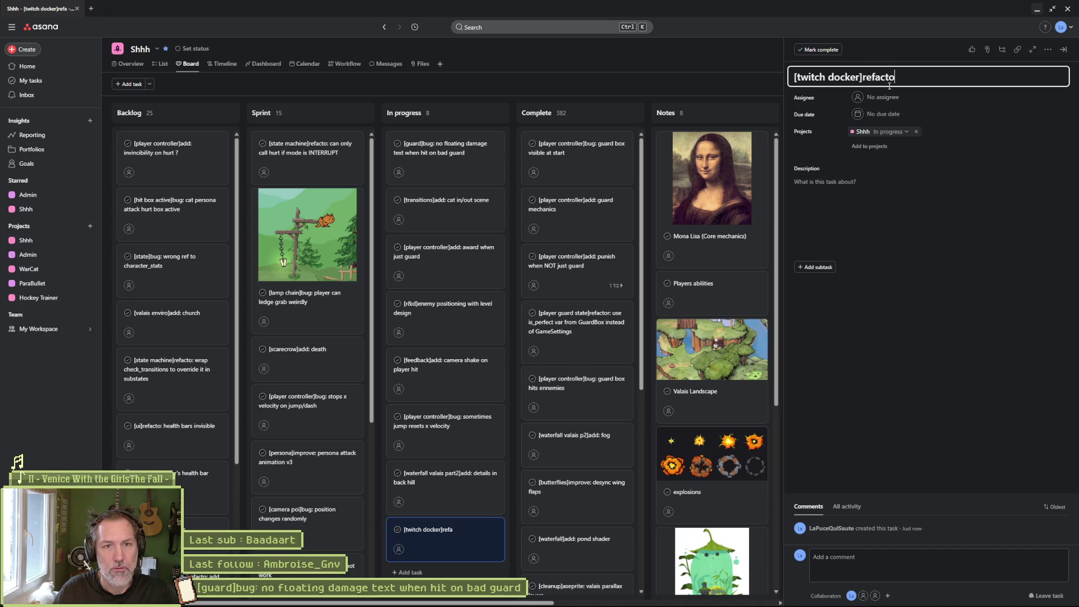
{"action": "key", "text": "BackSpace"}
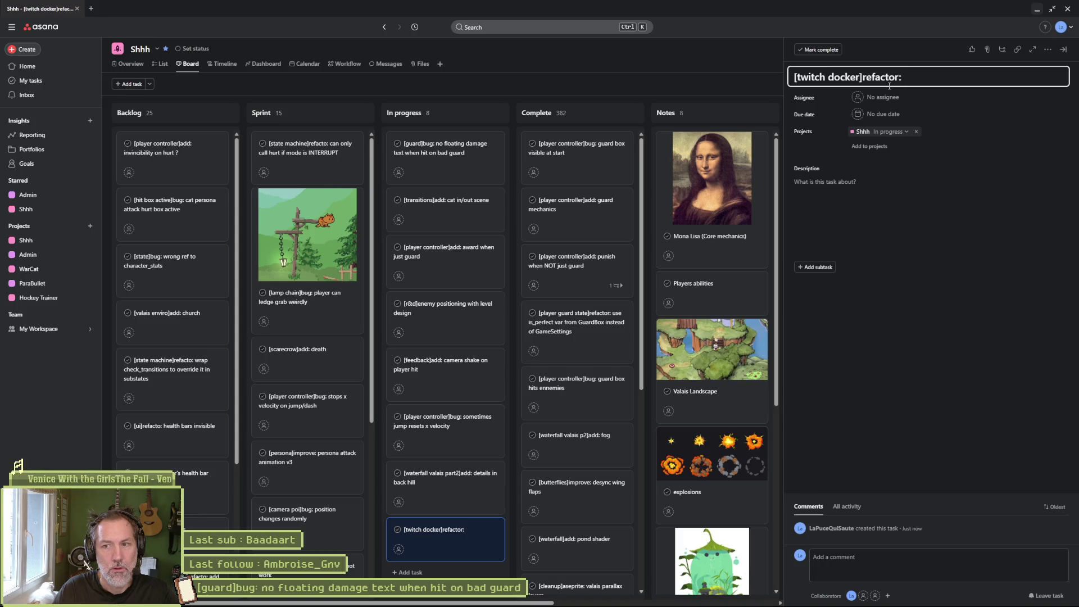
{"action": "type", "text": "avoid "}
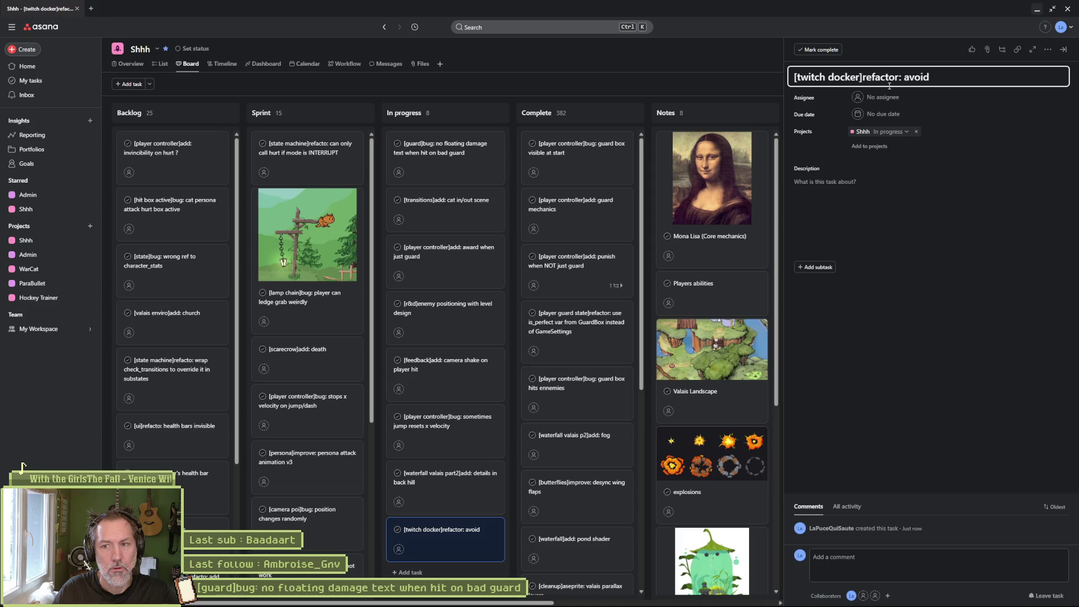
{"action": "type", "text": "ca"}
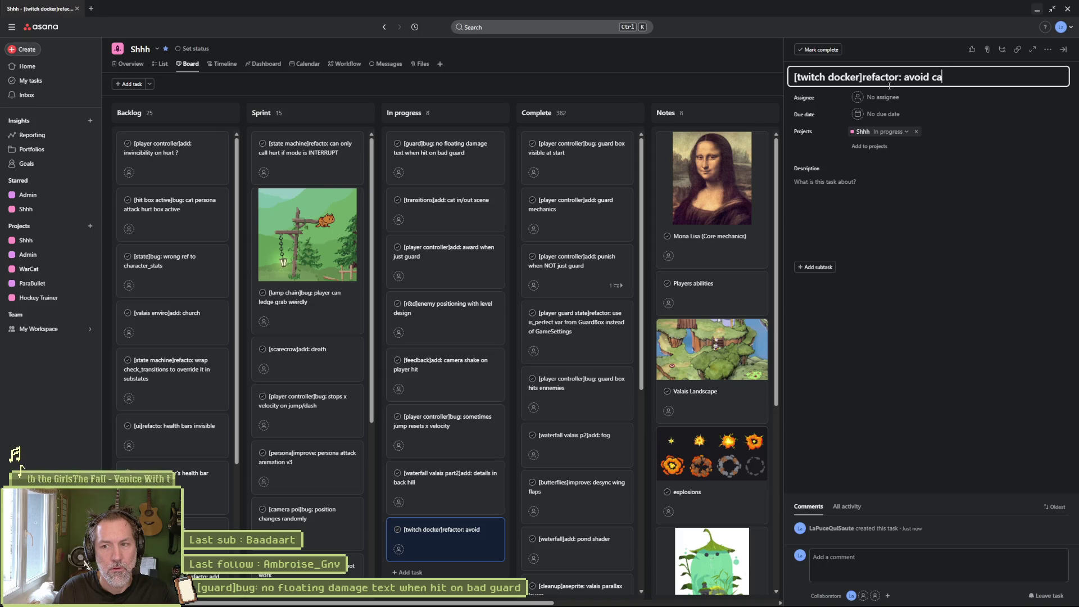
{"action": "type", "text": "ll to last sub "}
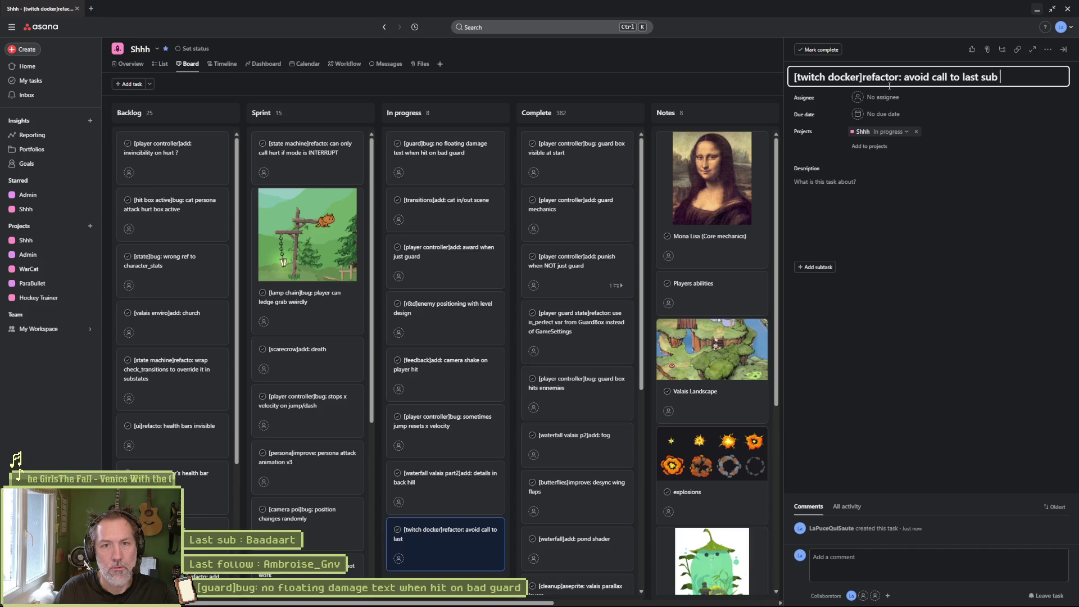
{"action": "type", "text": "when unchanged"}
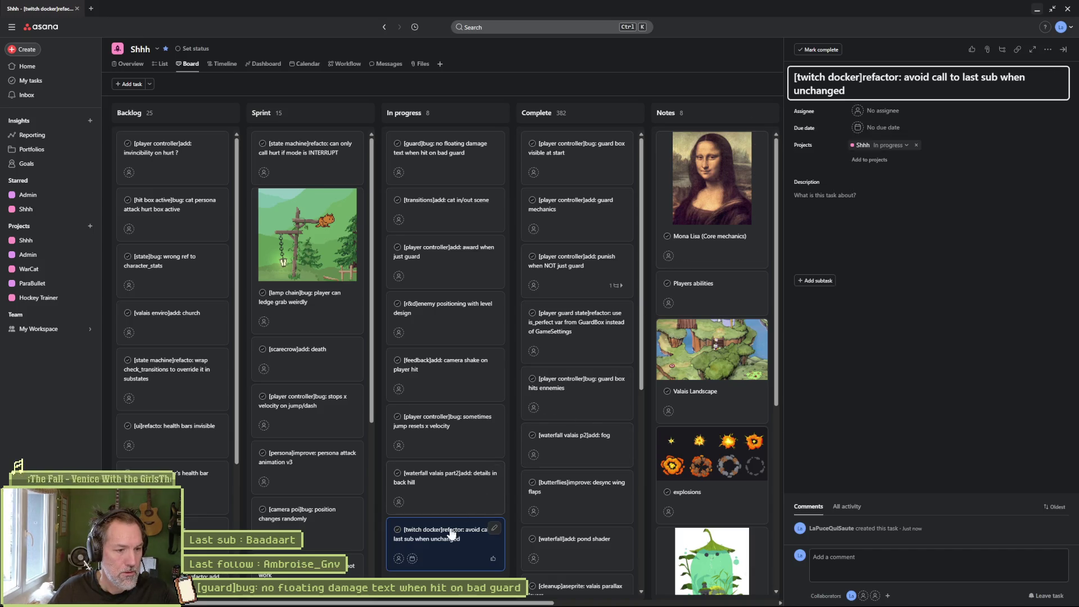
{"action": "key", "text": "Return"}
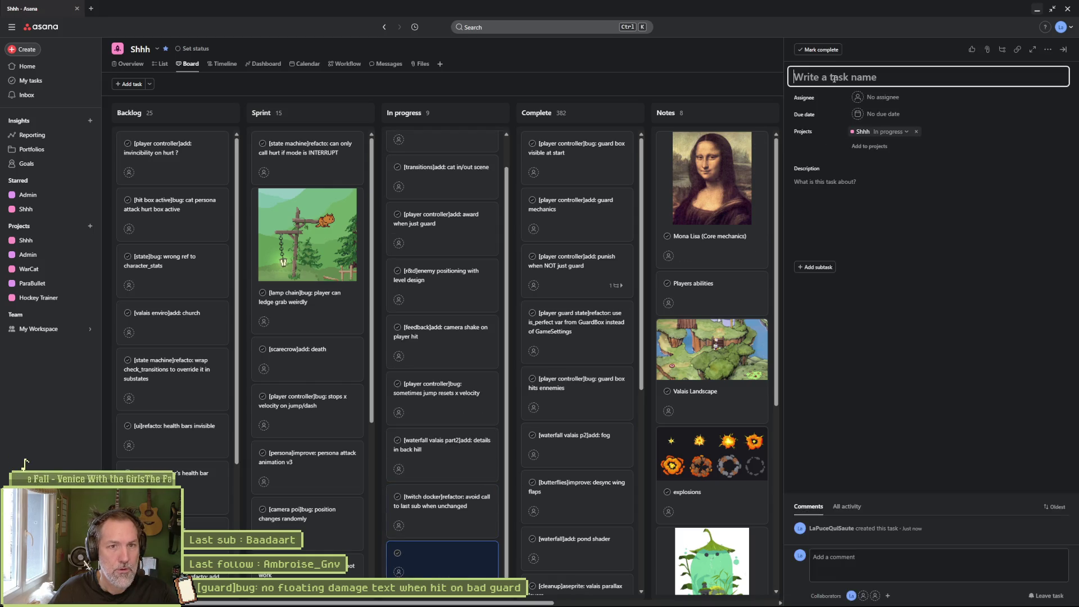
Name the task '[twitch docker]bug: Aucun follower trouve' with a description noting it appears in logs.
{"action": "type", "text": "[]"}
{"action": "key", "text": "Left"}
{"action": "type", "text": "twitch d"}
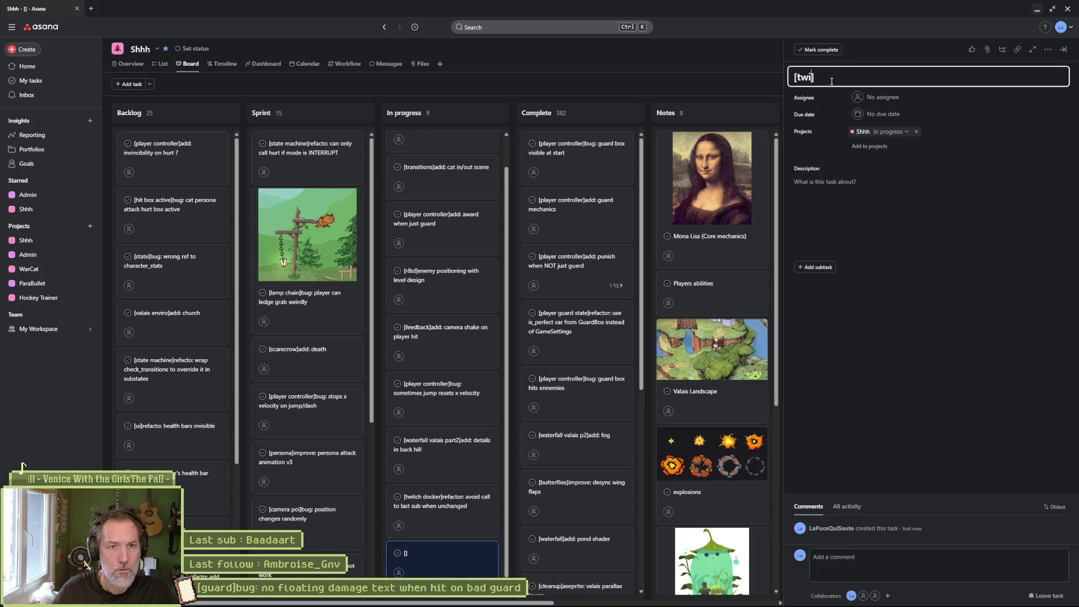
{"action": "type", "text": "ocker]"}
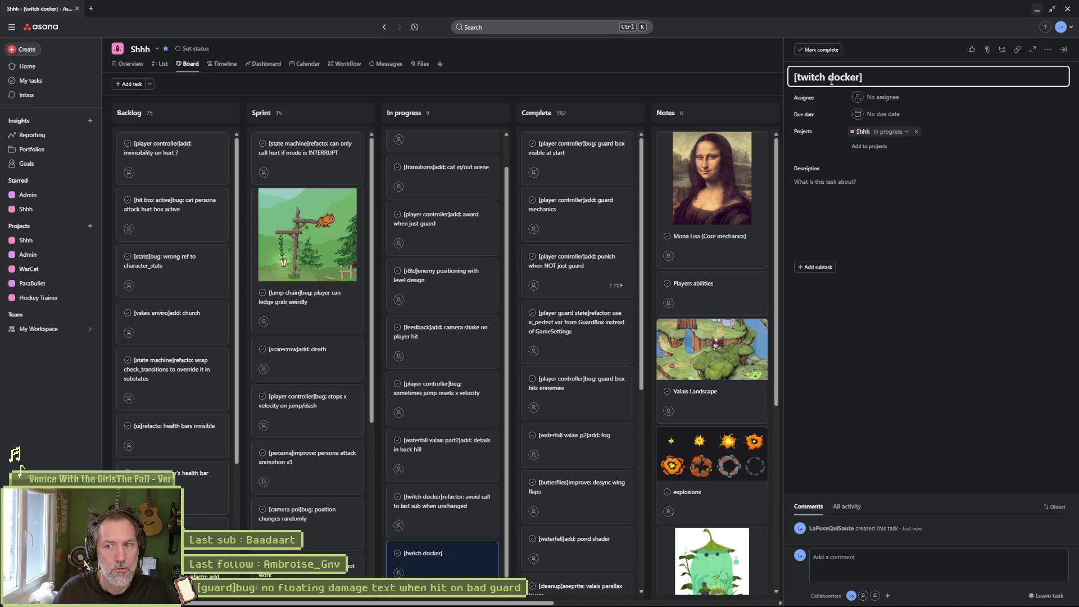
{"action": "type", "text": "bug: "}
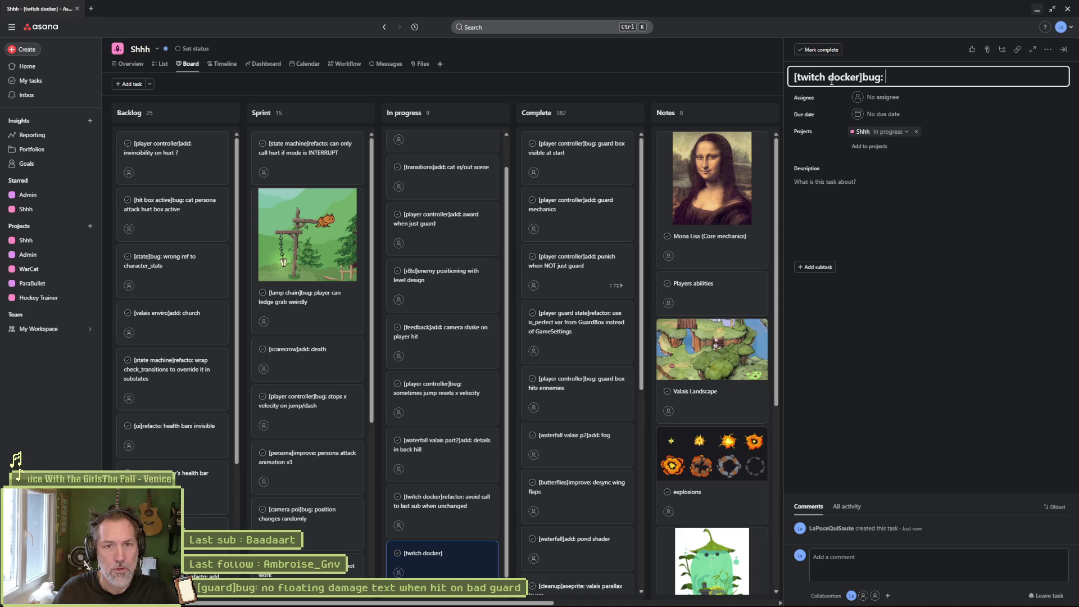
{"action": "type", "text": "Auc"}
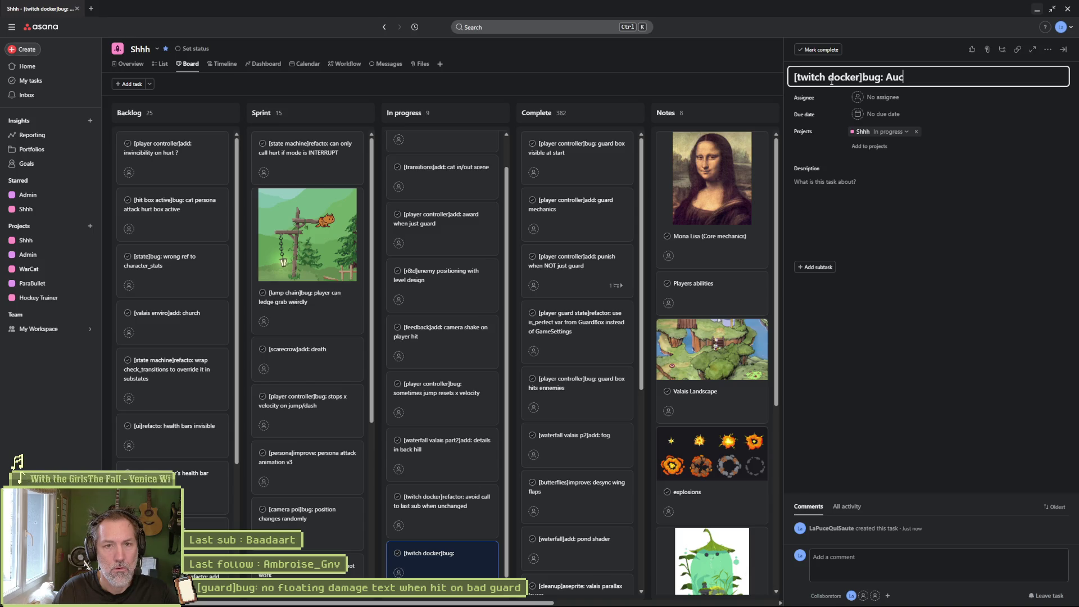
{"action": "type", "text": "un follower trou"}
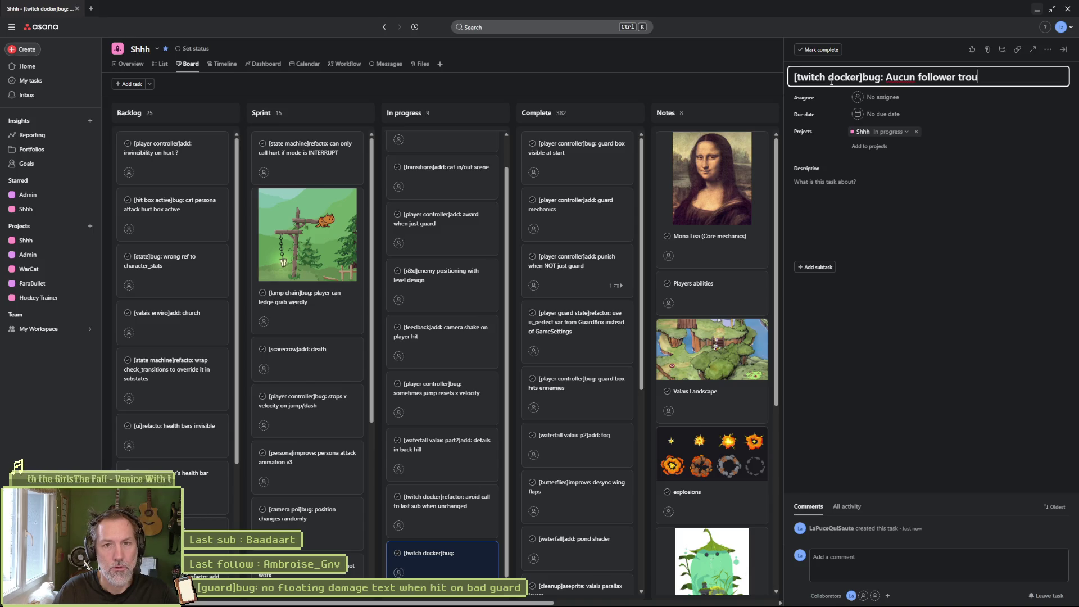
{"action": "type", "text": "ve"}
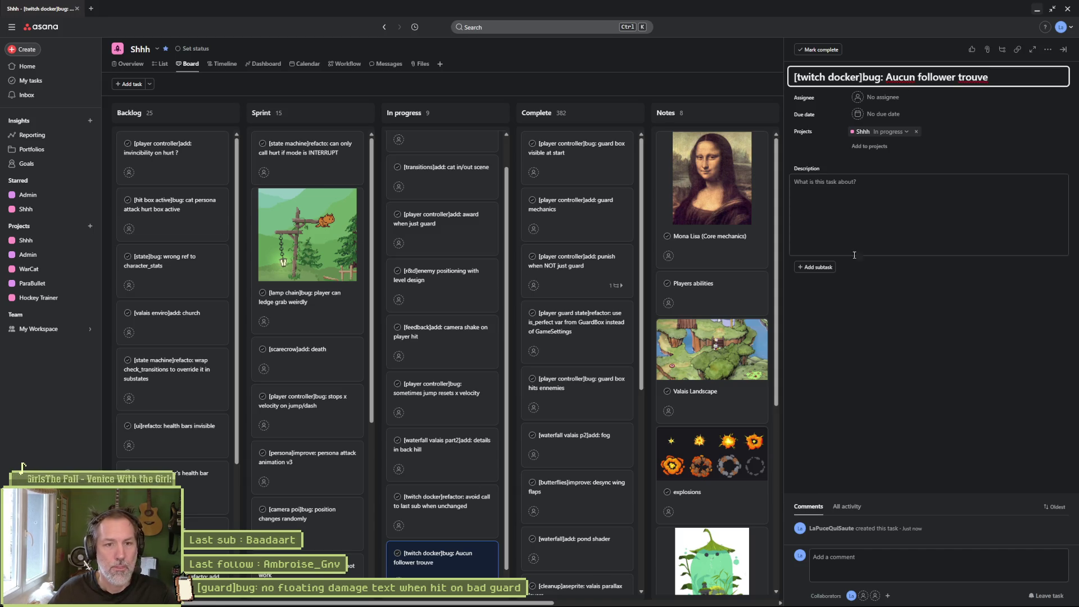
{"action": "left_click", "coordinate": [854, 210]}
{"action": "type", "text": "after a "}
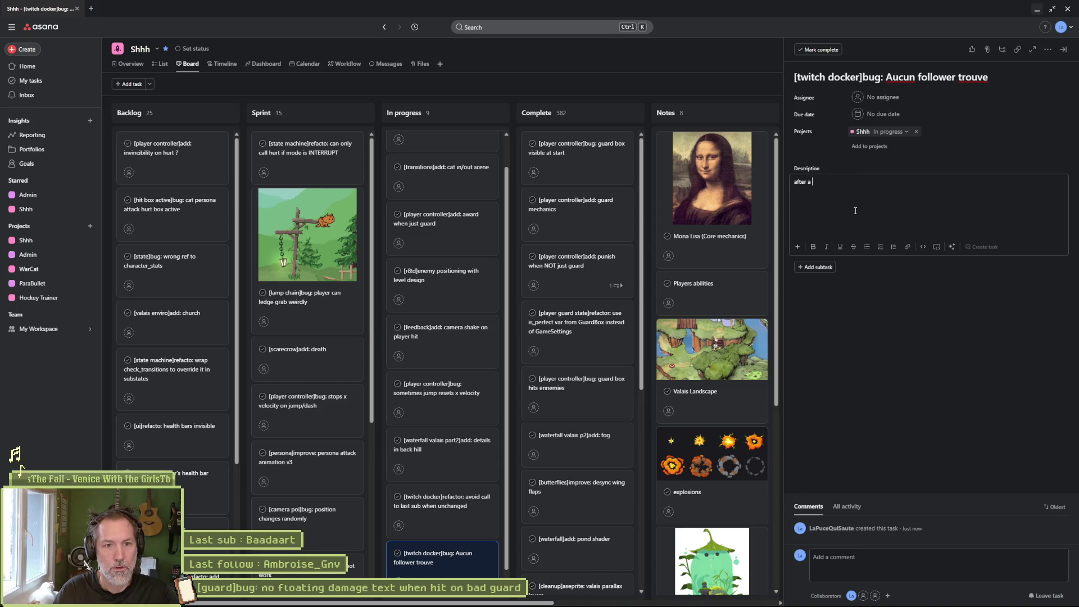
{"action": "type", "text": "while, this te"}
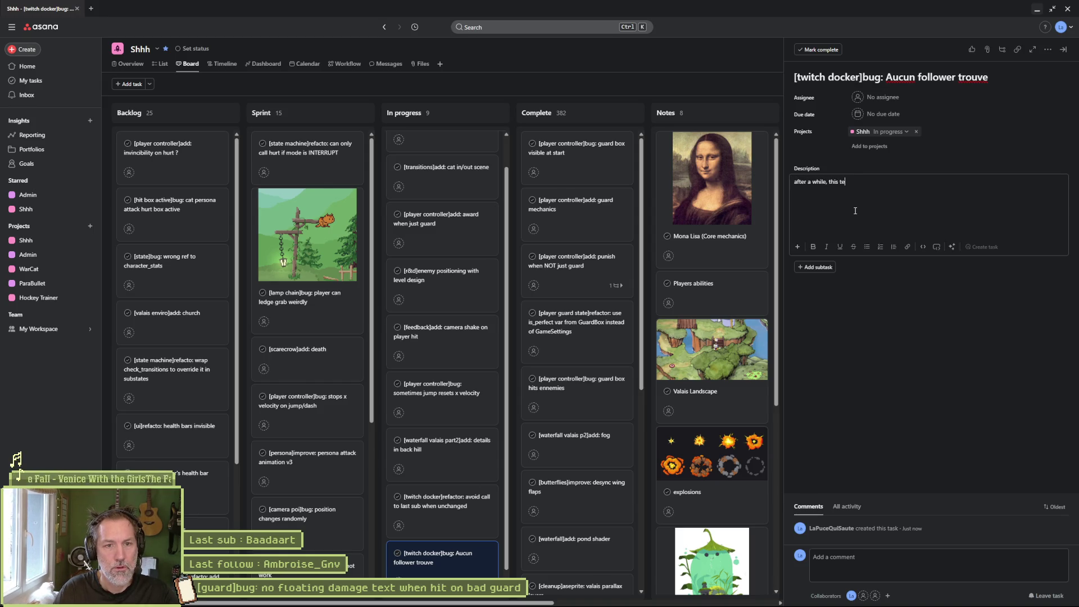
{"action": "type", "text": "xt appears in th"}
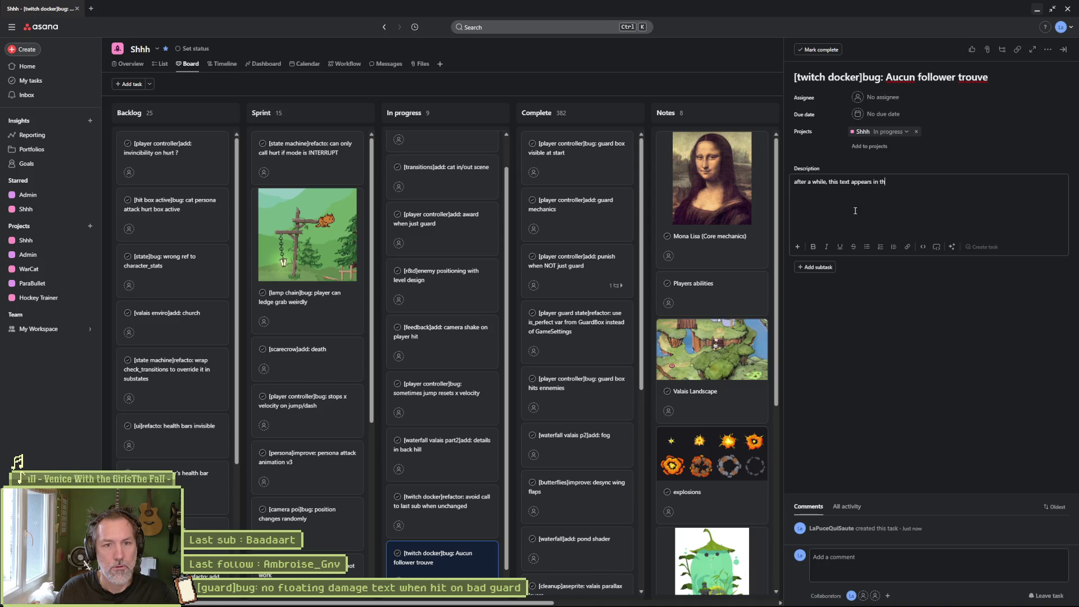
{"action": "type", "text": "e logs (Aucunf ollower"}
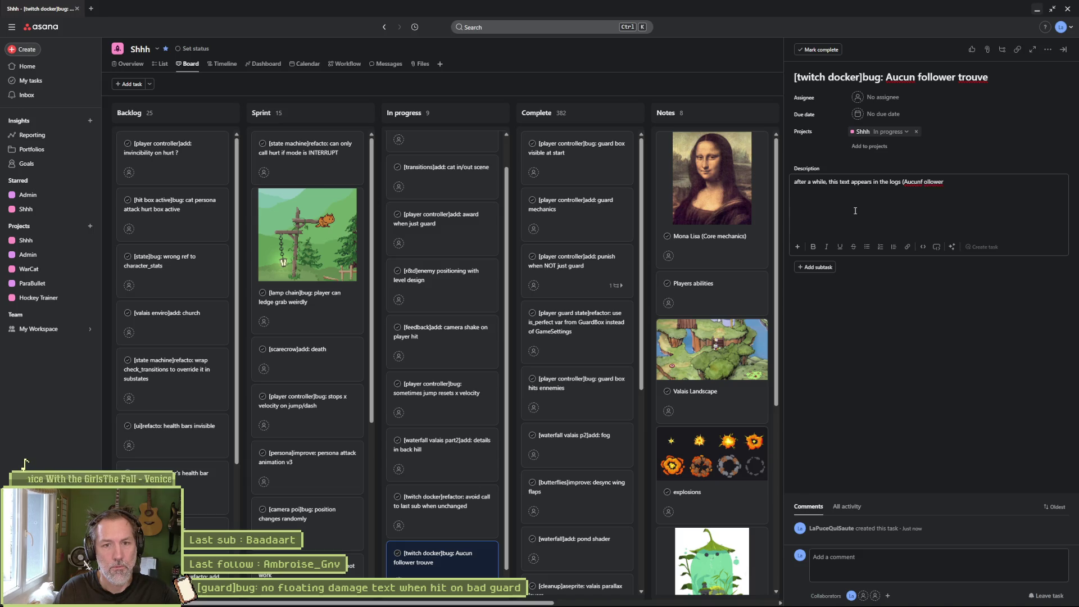
{"action": "type", "text": " trouve"}
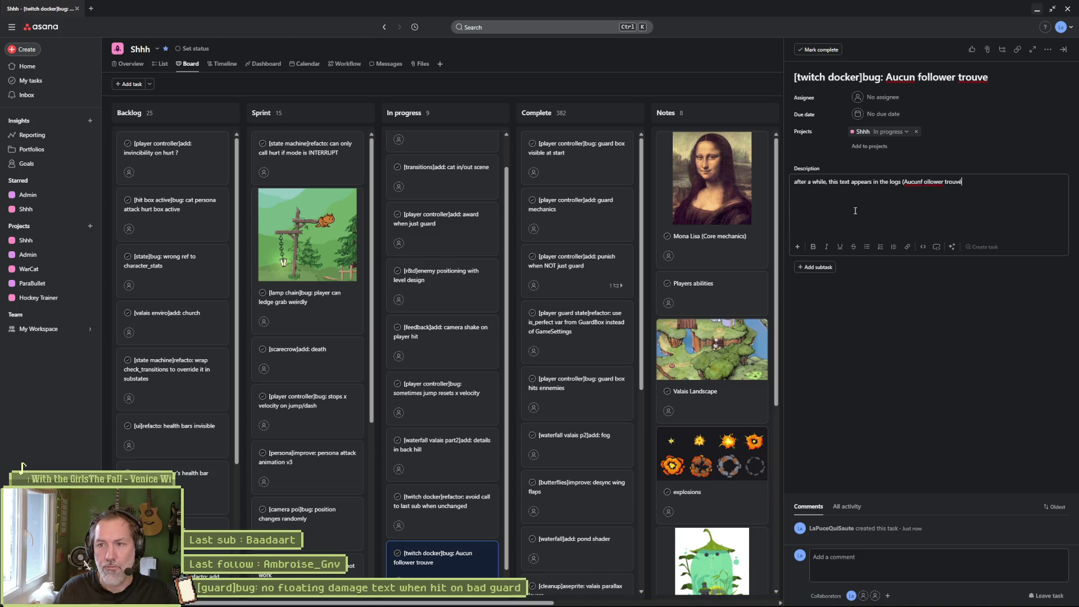
{"action": "key", "text": "BackSpace"}
{"action": "type", "text": "é)"}
{"action": "key", "text": "ctrl+Left"}
{"action": "key", "text": "ctrl+Left"}
{"action": "type", "text": "f"}
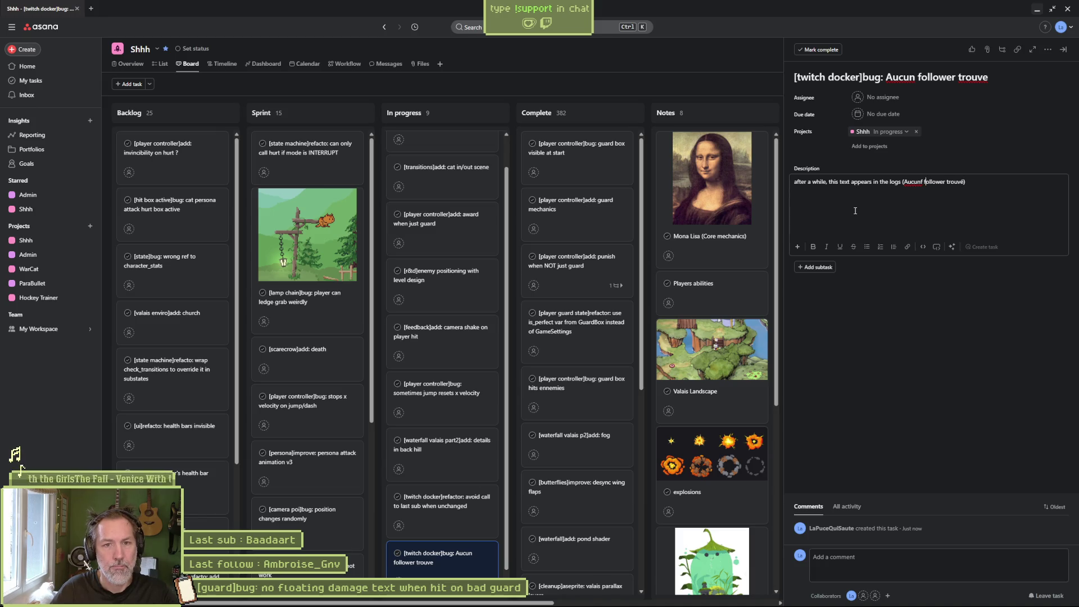
{"action": "left_click", "coordinate": [852, 329]}
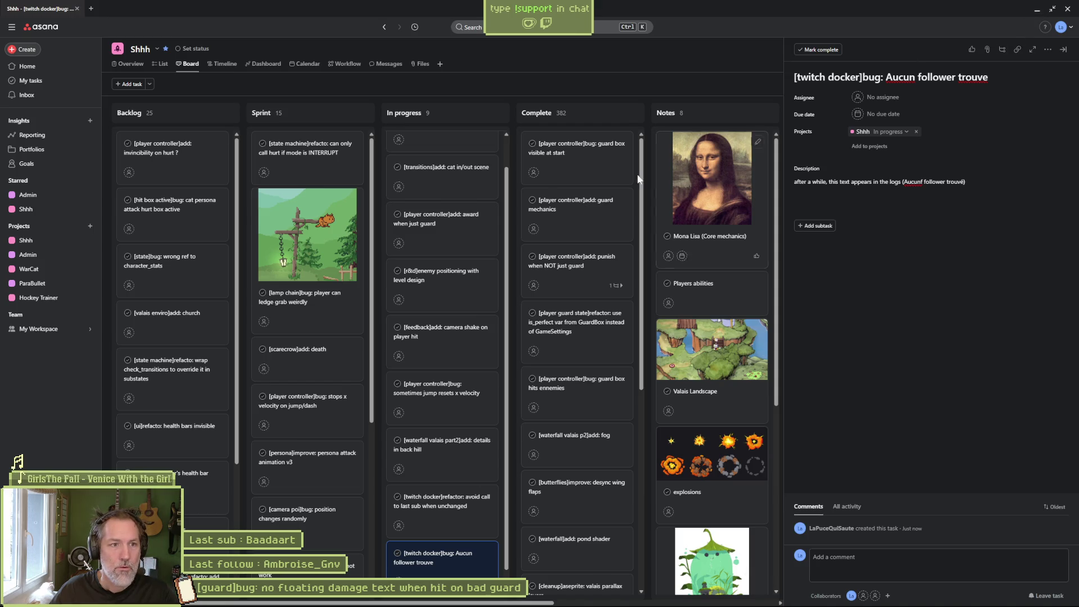
Reopen the guard damage-text bug task and minimize the browser back to Godot.
{"action": "scroll", "coordinate": [435, 209], "scroll_direction": "up", "scroll_amount": 1}
{"action": "left_click", "coordinate": [441, 147]}
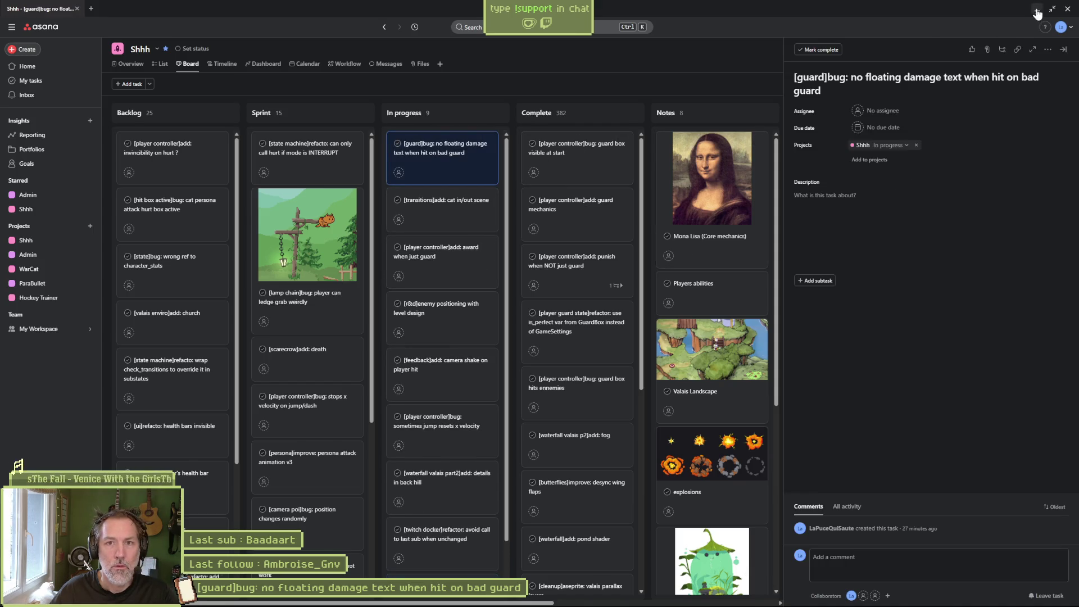
{"action": "left_click", "coordinate": [1037, 9]}
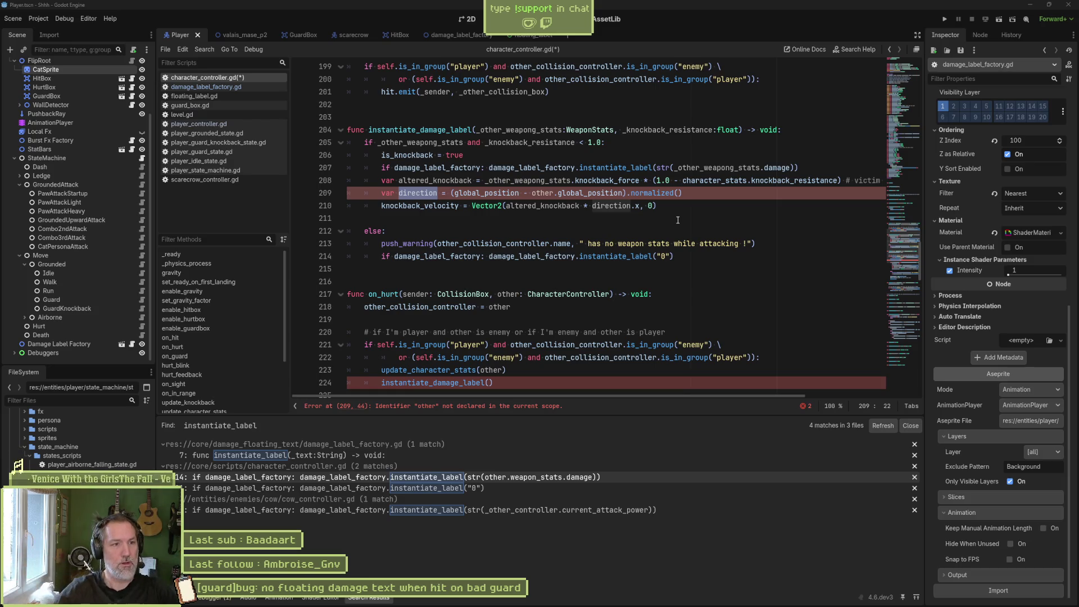
Delete the knockback calculation, missing weapon stats warning and is_knockback = true lines from instantiate_damage_label.
{"action": "left_click", "coordinate": [502, 181]}
{"action": "left_click_drag", "start_coordinate": [502, 180], "coordinate": [569, 209]}
{"action": "key", "text": "ctrl+shift+k"}
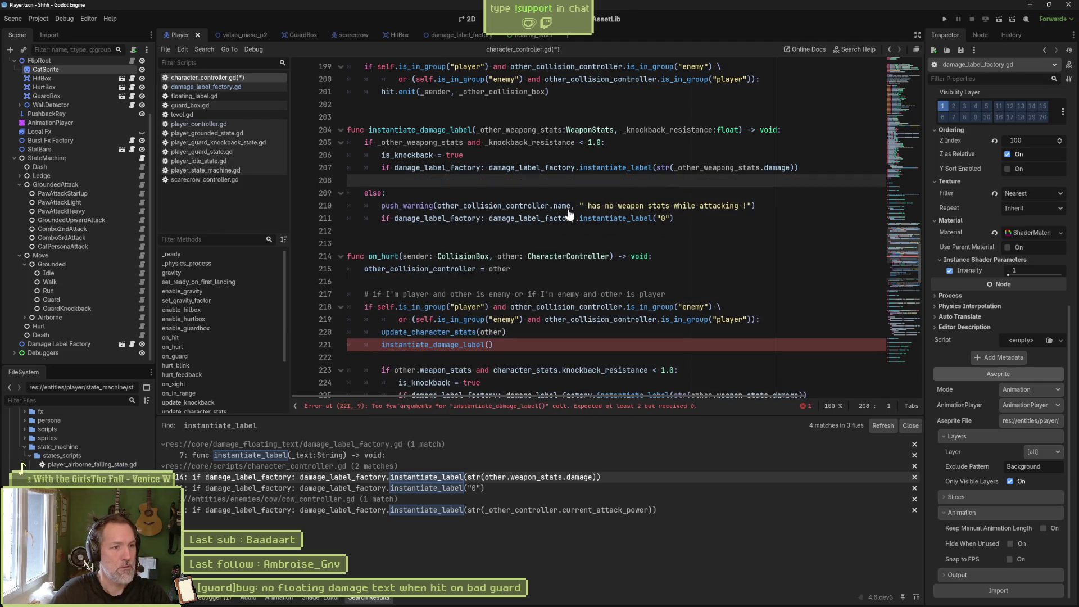
{"action": "key", "text": "ctrl+shift+k"}
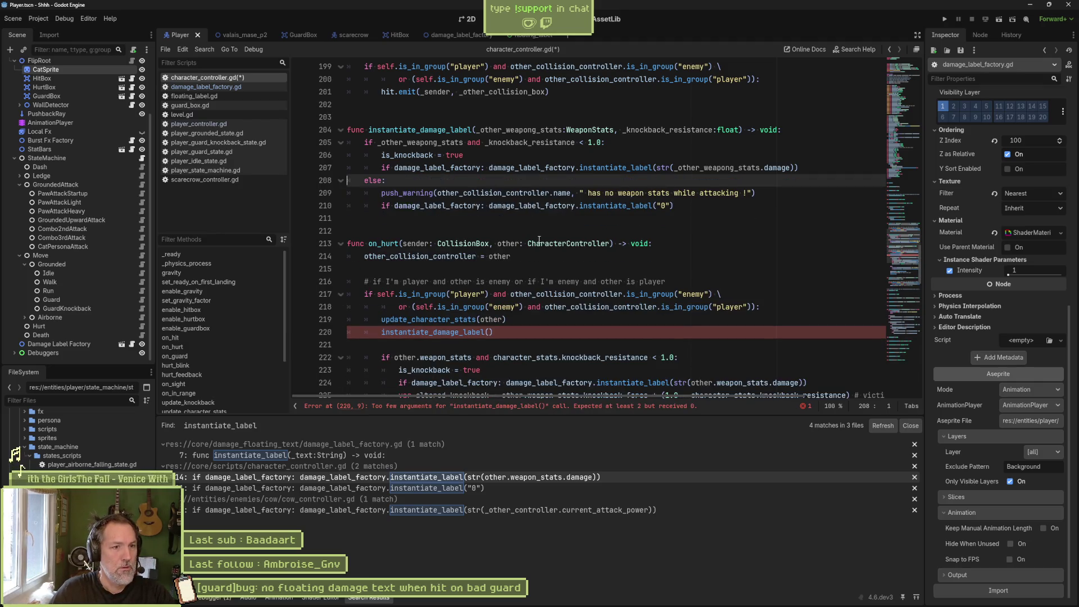
{"action": "left_click", "coordinate": [490, 170]}
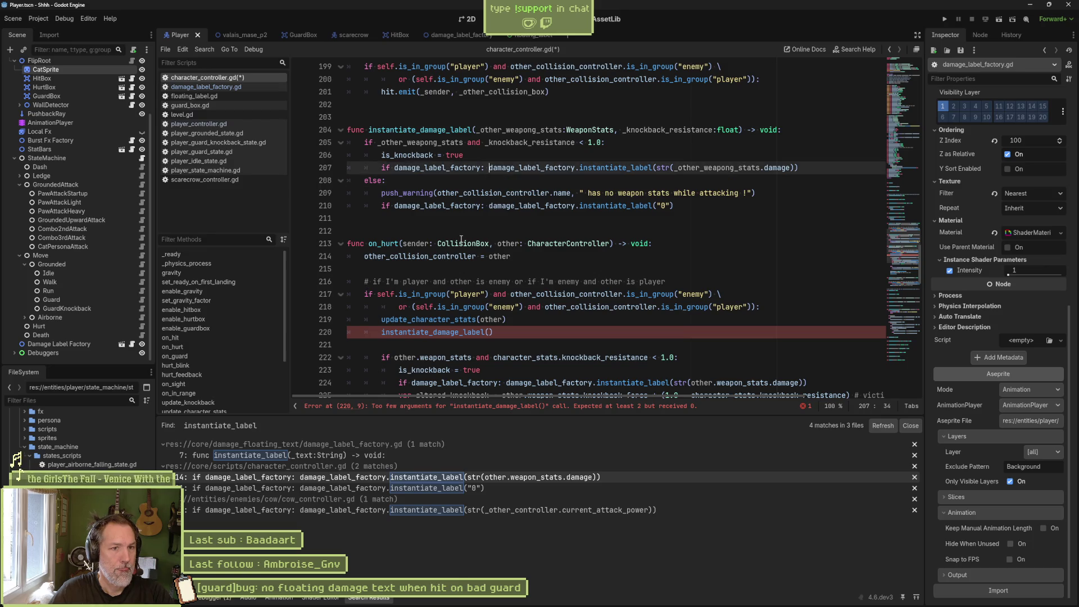
{"action": "key", "text": "Return"}
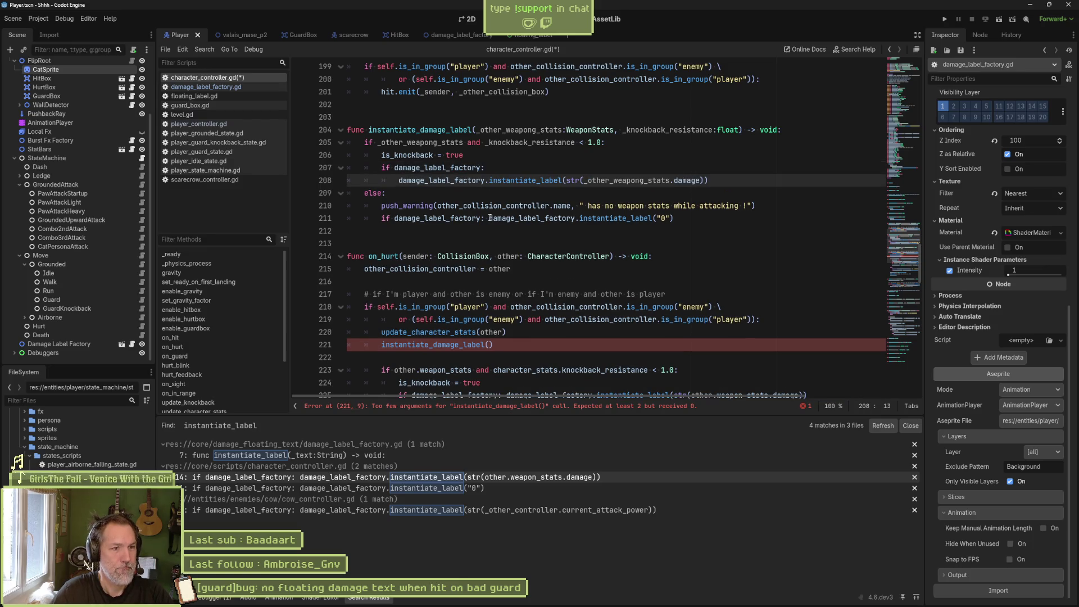
{"action": "left_click", "coordinate": [487, 218]}
{"action": "key", "text": "Return"}
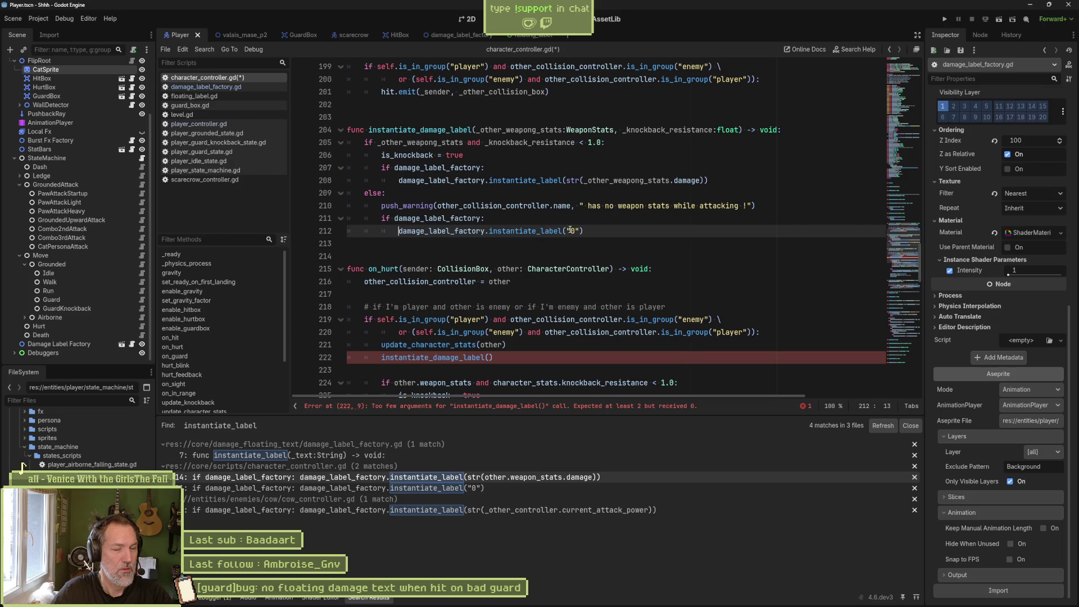
{"action": "left_click", "coordinate": [481, 209]}
{"action": "key", "text": "ctrl+shift+k"}
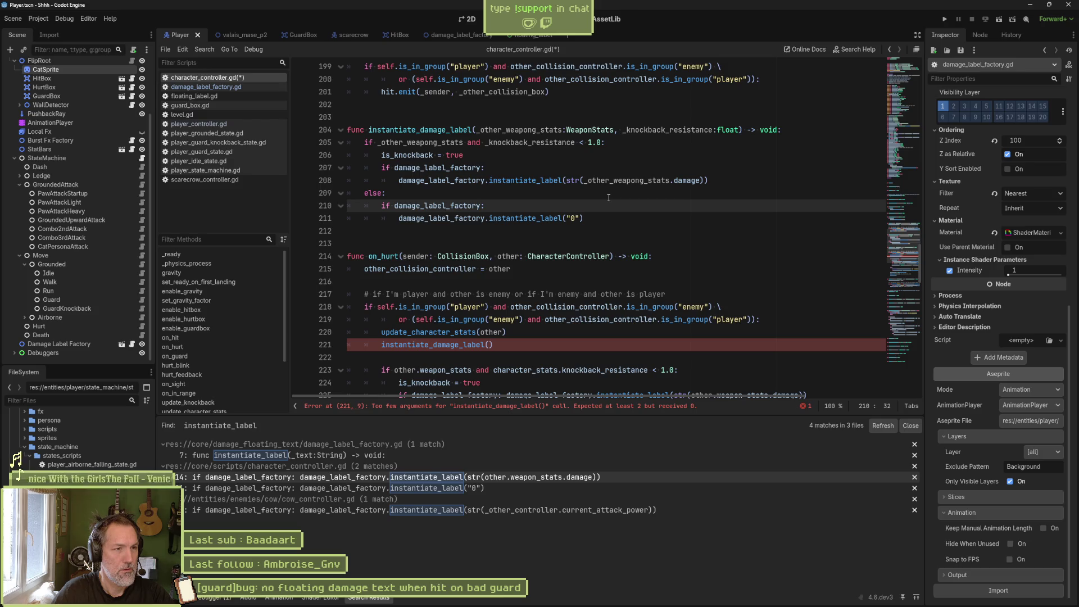
{"action": "left_click", "coordinate": [482, 159]}
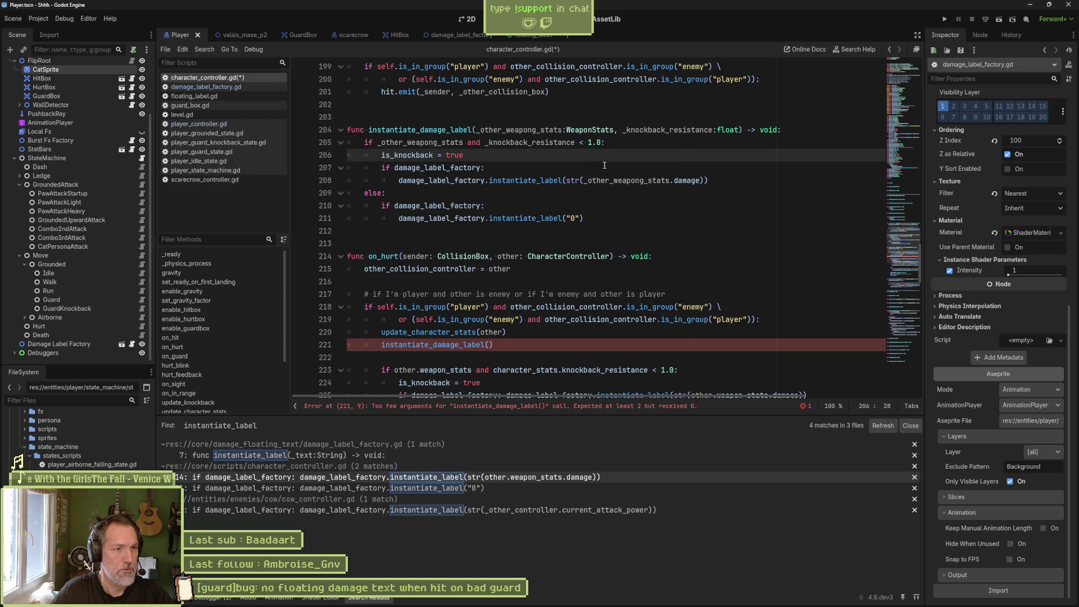
{"action": "key", "text": "ctrl+shift+k"}
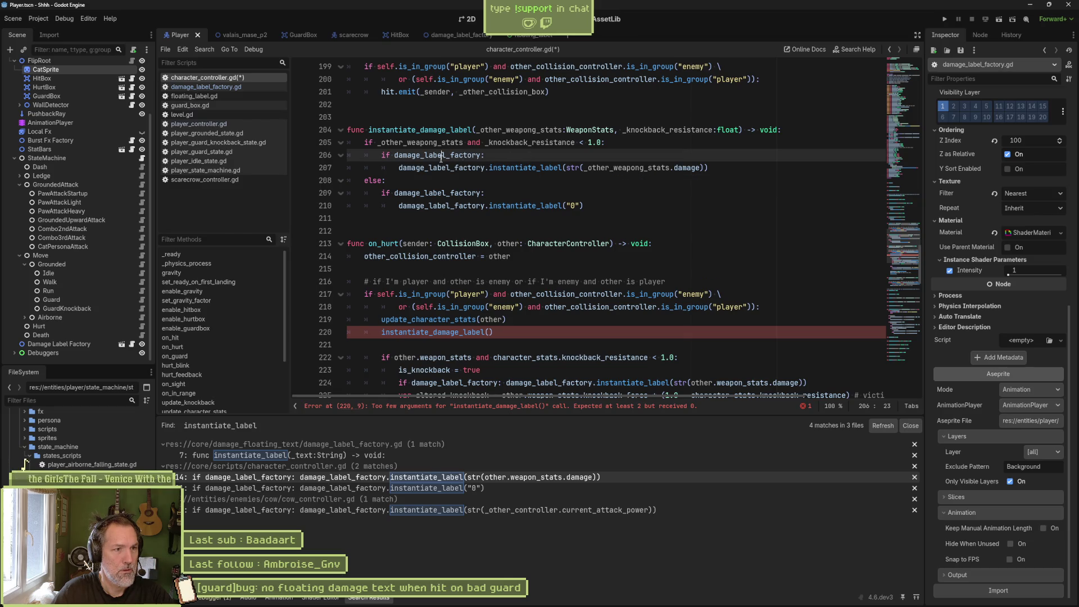
Add 'damage_label_factory and' to the main condition and remove the nested factory checks.
{"action": "double_click", "coordinate": [413, 154]}
{"action": "key", "text": "ctrl+c"}
{"action": "left_click", "coordinate": [378, 142]}
{"action": "key", "text": "ctrl+v"}
{"action": "type", "text": "and"}
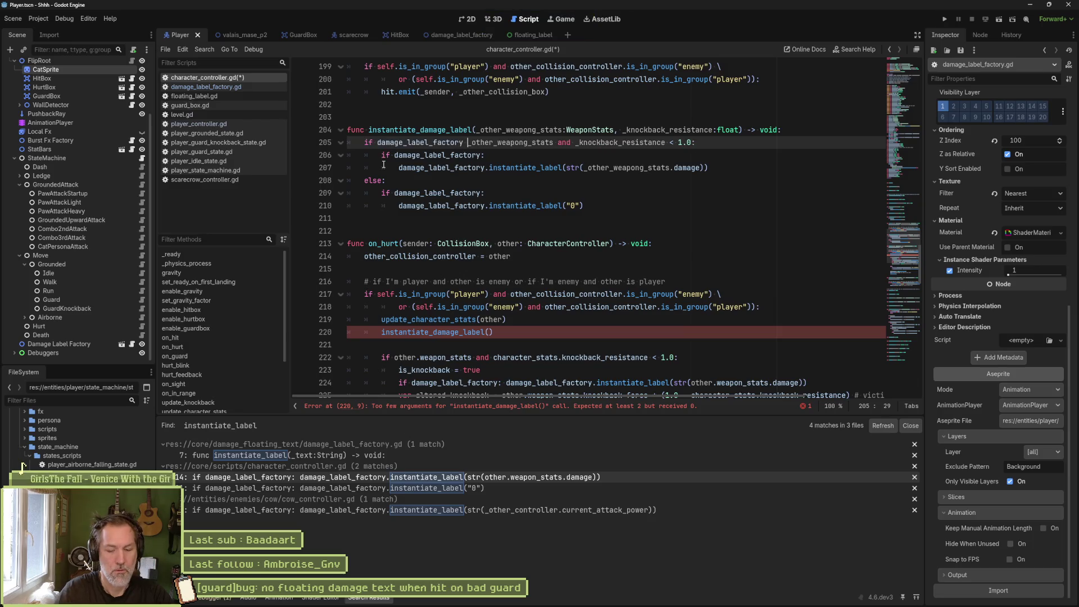
{"action": "left_click", "coordinate": [489, 155]}
{"action": "key", "text": "ctrl+shift+k"}
{"action": "left_click", "coordinate": [493, 180]}
{"action": "key", "text": "ctrl+shift+k"}
{"action": "key", "text": "Up"}
{"action": "key", "text": "Up"}
{"action": "key", "text": "shift+Tab"}
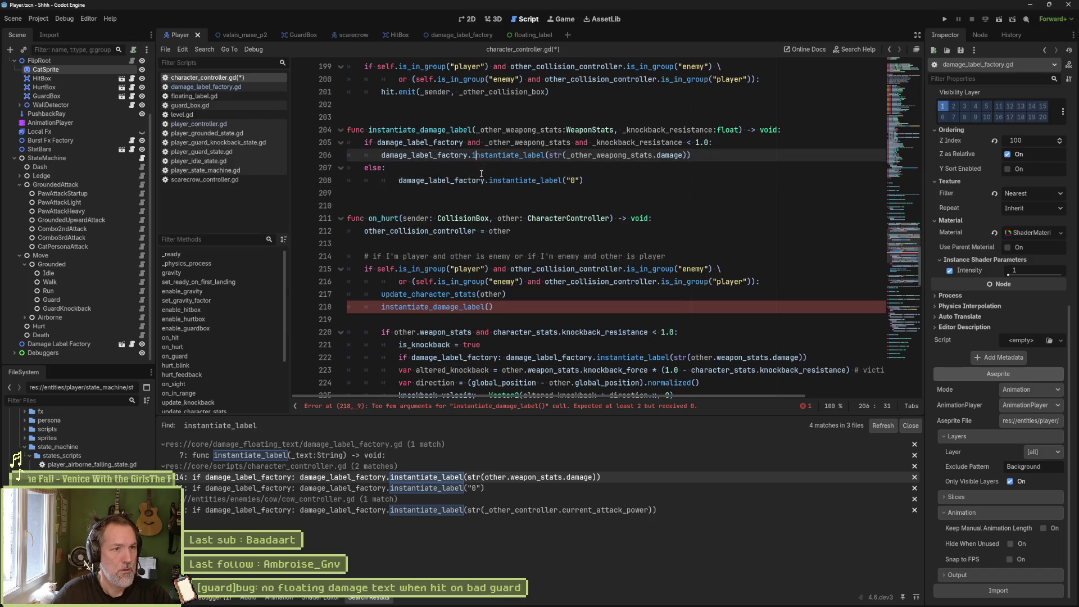
Finish unindenting the damage label calls and save the script.
{"action": "key", "text": "Down"}
{"action": "key", "text": "Down"}
{"action": "key", "text": "shift+Tab"}
{"action": "key", "text": "ctrl+s"}
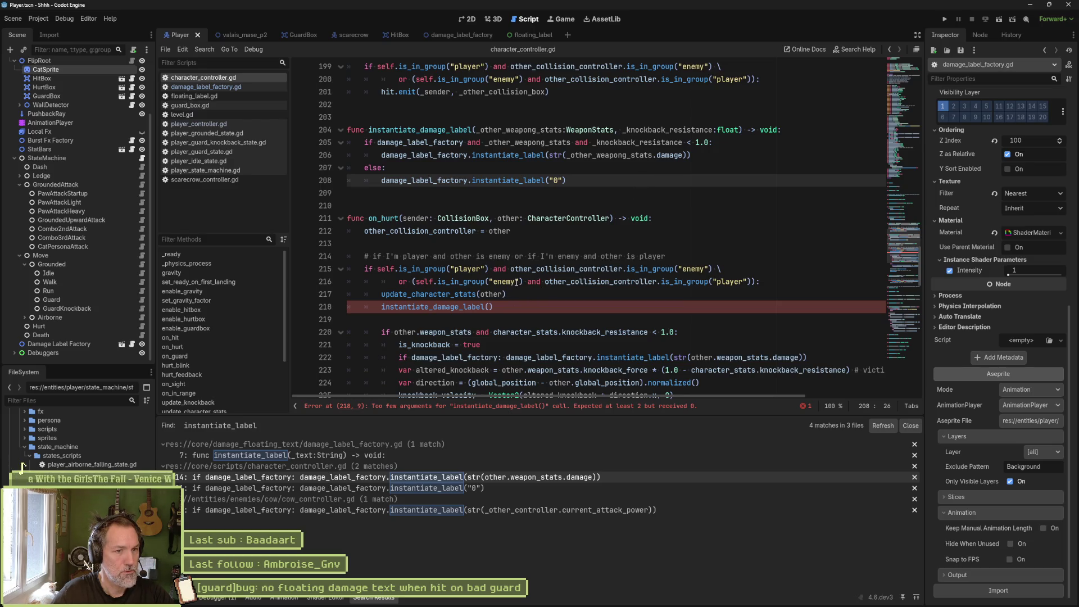
Pass other.weapon_stats and character_stats.knockback_resistance as arguments to the instantiate_damage_label() call.
{"action": "scroll", "coordinate": [516, 282], "scroll_direction": "down", "scroll_amount": 1}
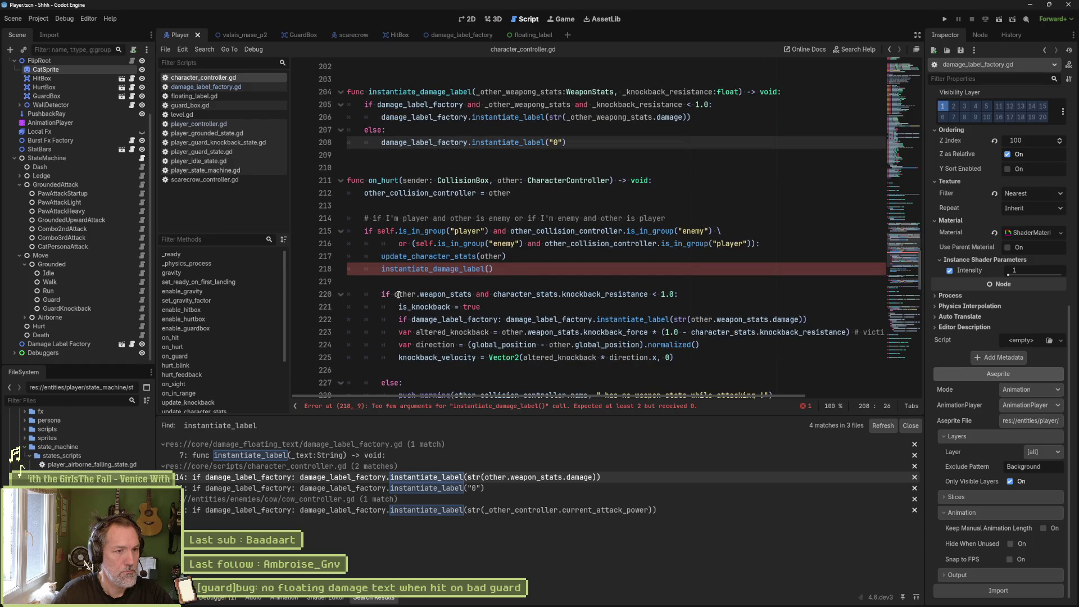
{"action": "mouse_move", "coordinate": [395, 295]}
{"action": "left_click_drag", "start_coordinate": [396, 294], "coordinate": [471, 295]}
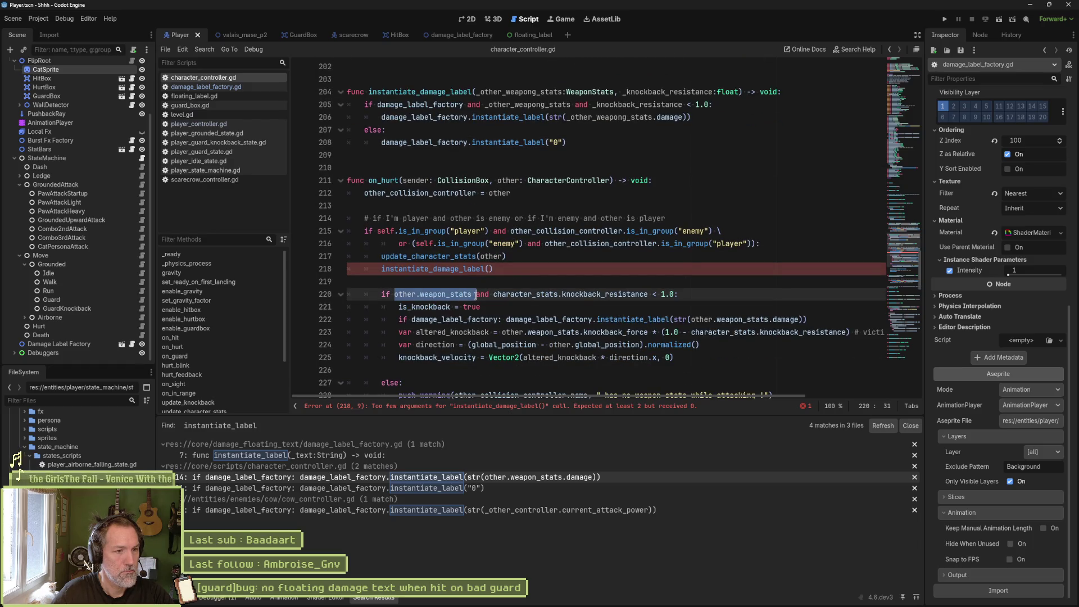
{"action": "left_click", "coordinate": [489, 269]}
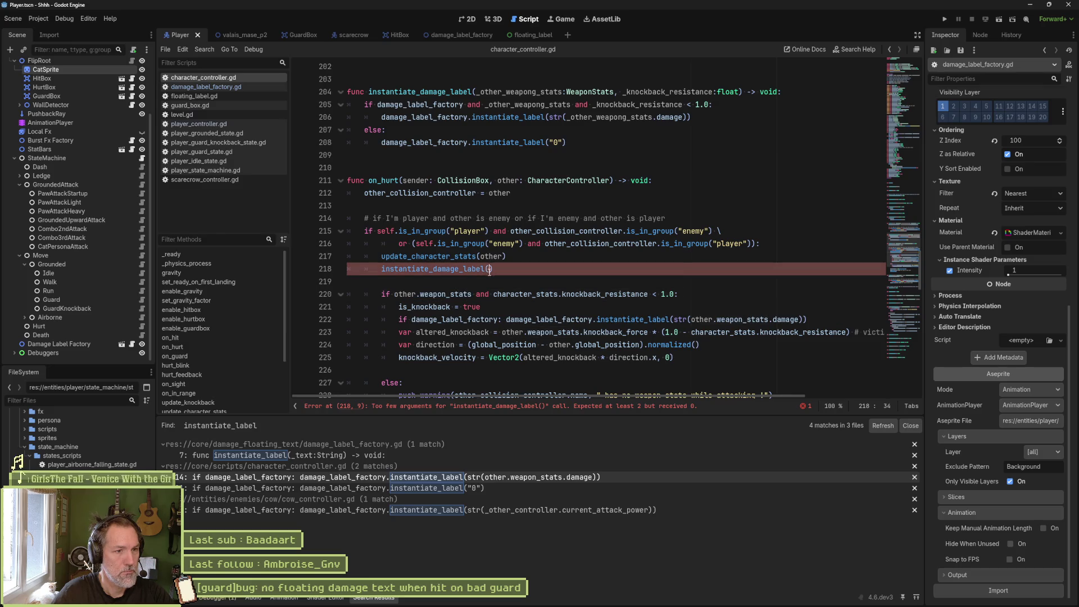
{"action": "type", "text": "other.weapon_stats,"}
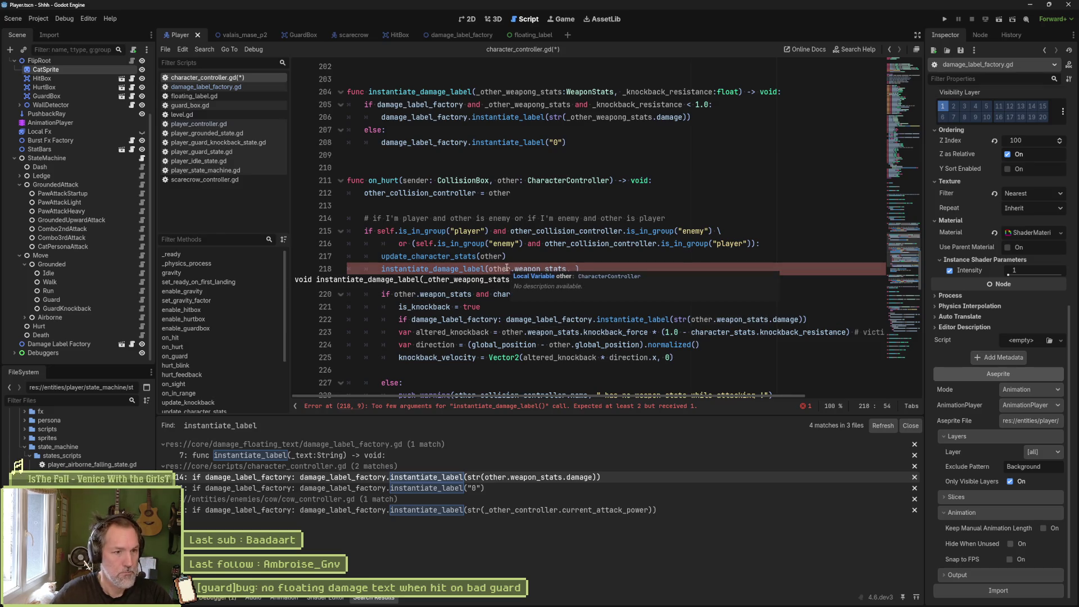
{"action": "left_click", "coordinate": [494, 294]}
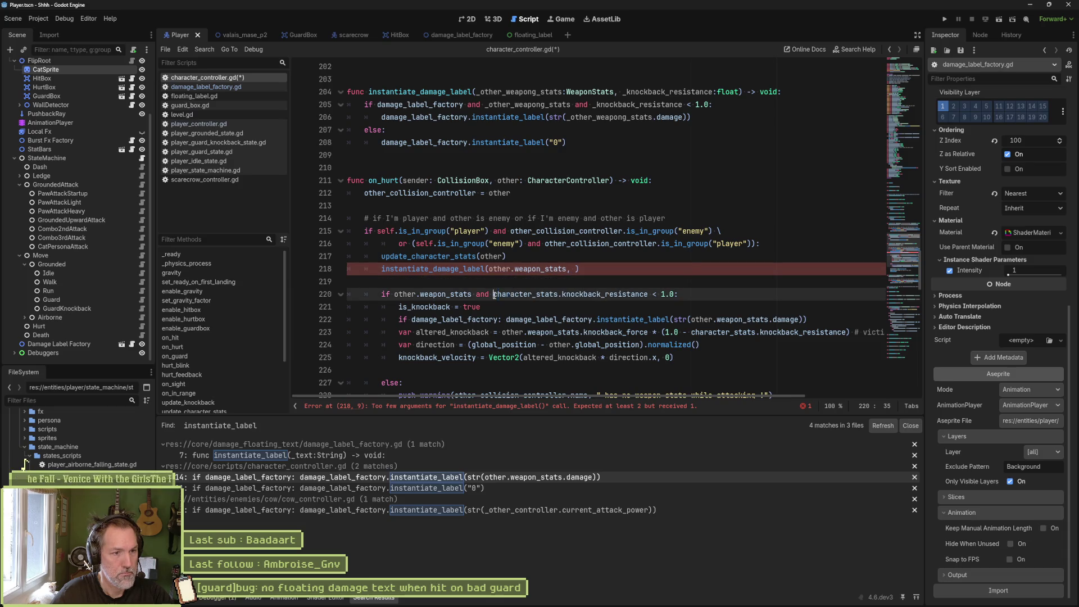
{"action": "left_click_drag", "start_coordinate": [493, 294], "coordinate": [649, 293]}
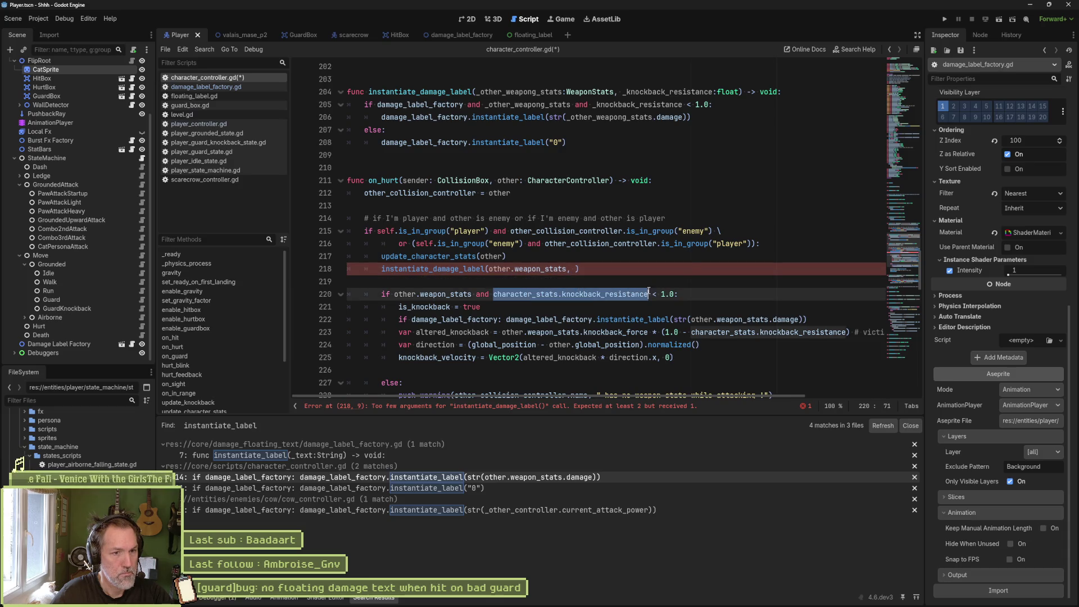
{"action": "left_click", "coordinate": [573, 269]}
{"action": "key", "text": "ctrl+v"}
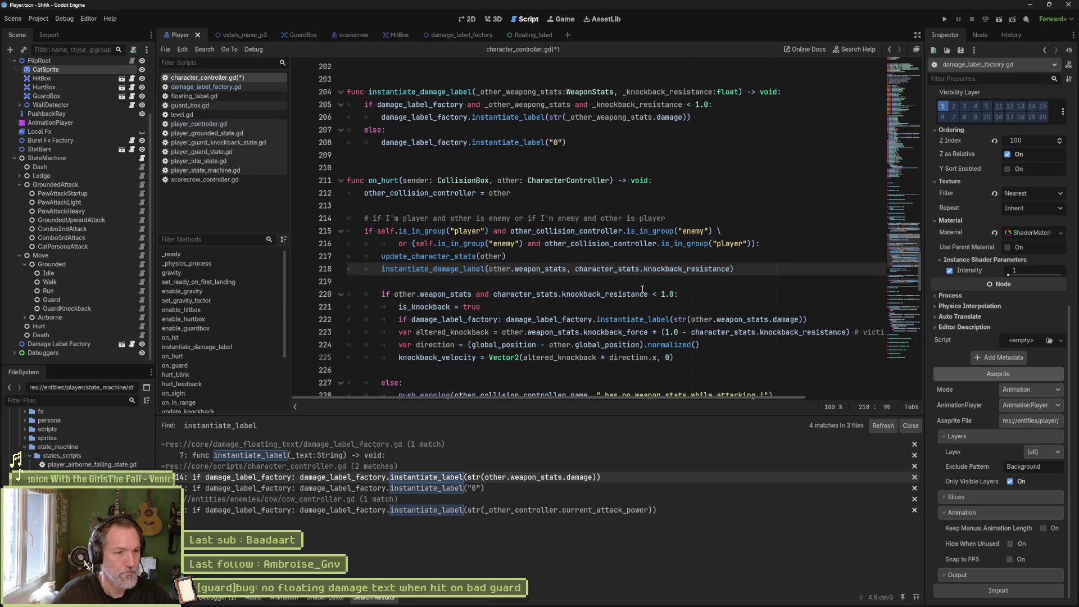
{"action": "scroll", "coordinate": [620, 284], "scroll_direction": "down", "scroll_amount": 2}
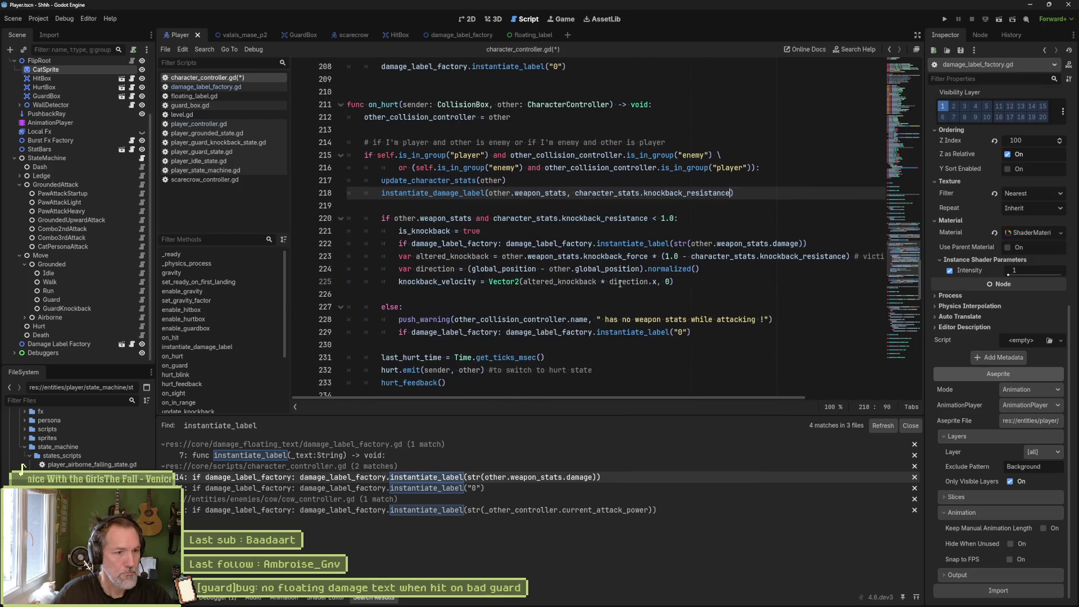
{"action": "left_click", "coordinate": [447, 242]}
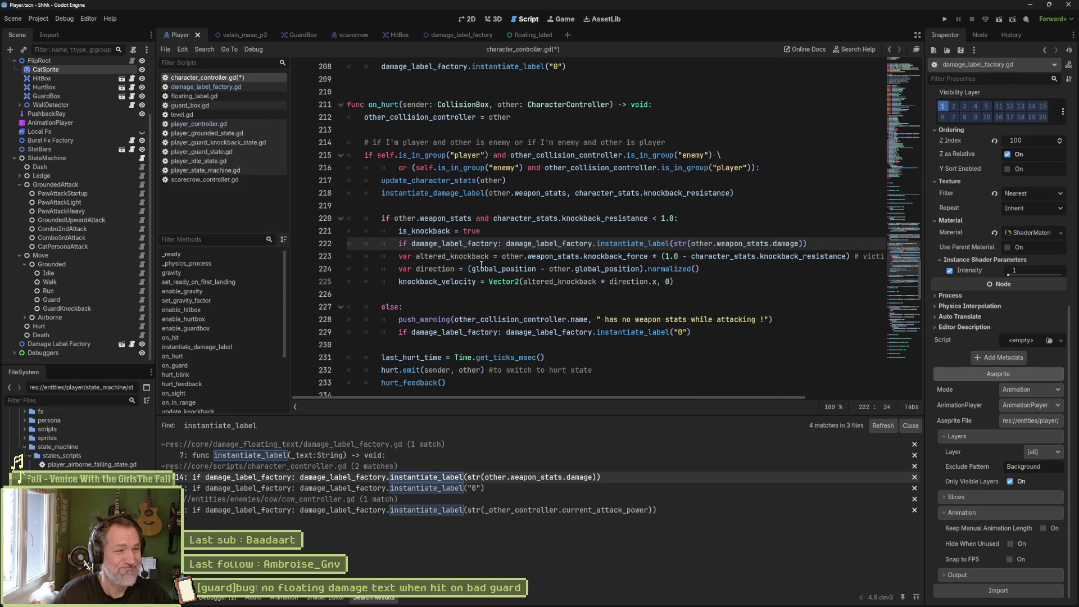
{"action": "scroll", "coordinate": [470, 259], "scroll_direction": "up", "scroll_amount": 2}
{"action": "scroll", "coordinate": [471, 260], "scroll_direction": "down", "scroll_amount": 2}
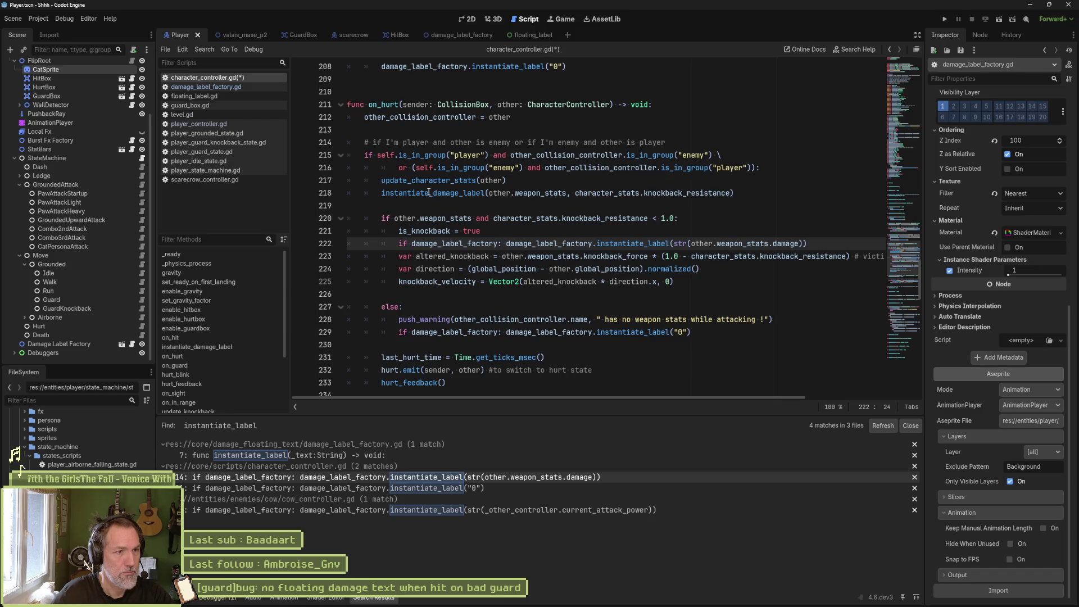
{"action": "mouse_move", "coordinate": [429, 193]}
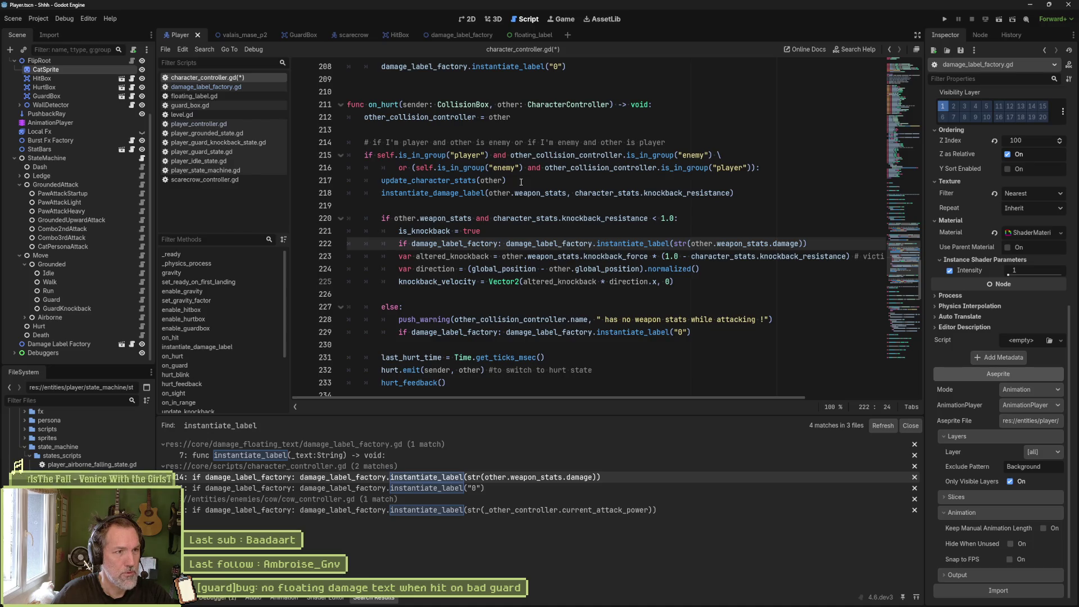
{"action": "scroll", "coordinate": [521, 181], "scroll_direction": "up", "scroll_amount": 2}
{"action": "left_click", "coordinate": [506, 157]}
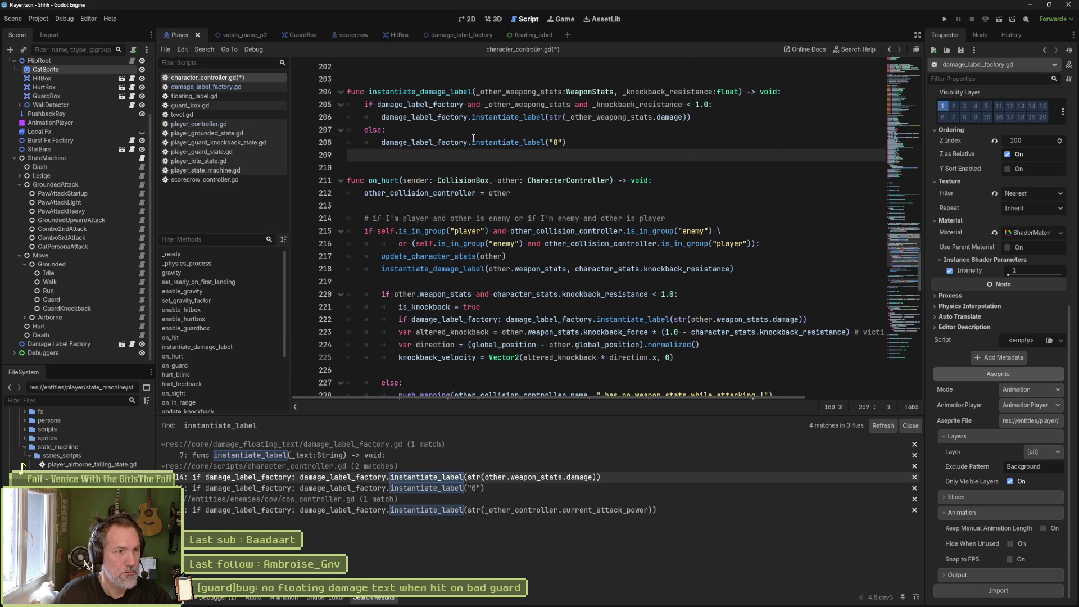
{"action": "mouse_move", "coordinate": [567, 143]}
{"action": "left_mouse_down"}
{"action": "mouse_move", "coordinate": [373, 142]}
{"action": "mouse_move", "coordinate": [332, 93]}
{"action": "left_mouse_up"}
{"action": "key", "text": "ctrl+c"}
{"action": "left_click", "coordinate": [382, 168]}
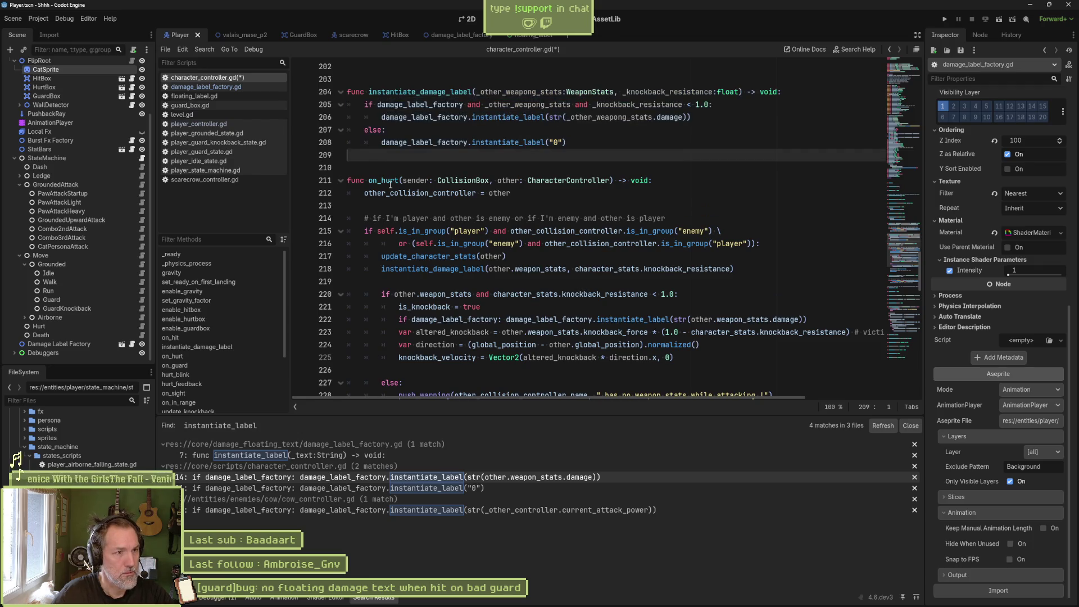
Duplicate the function, rename the copy to knockback, and drop damage_label_factory from its condition.
{"action": "key", "text": "Return"}
{"action": "key", "text": "ctrl+v"}
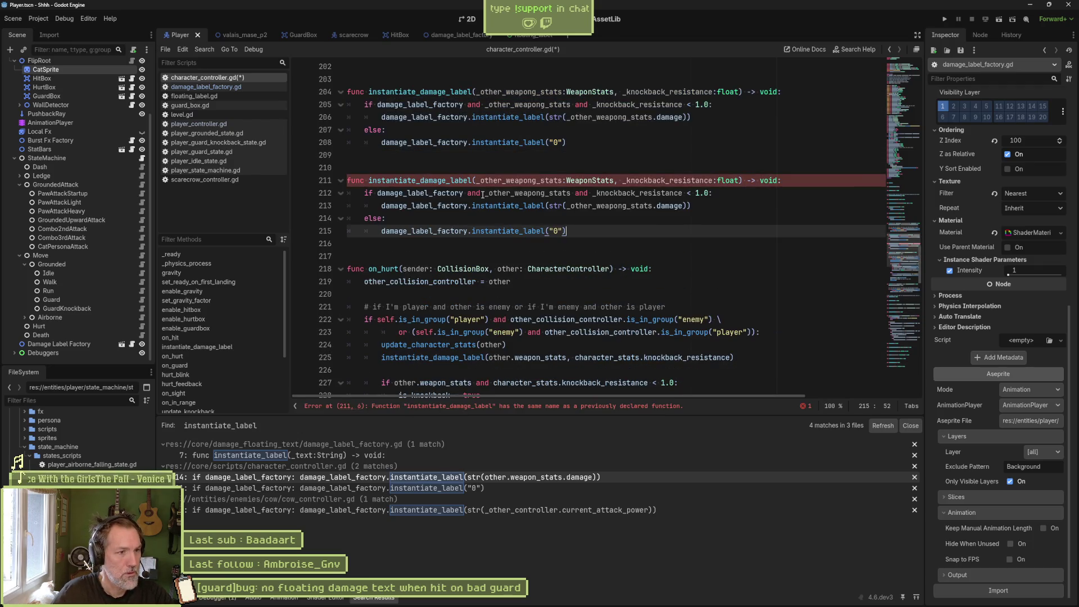
{"action": "double_click", "coordinate": [400, 179]}
{"action": "type", "text": "kno"}
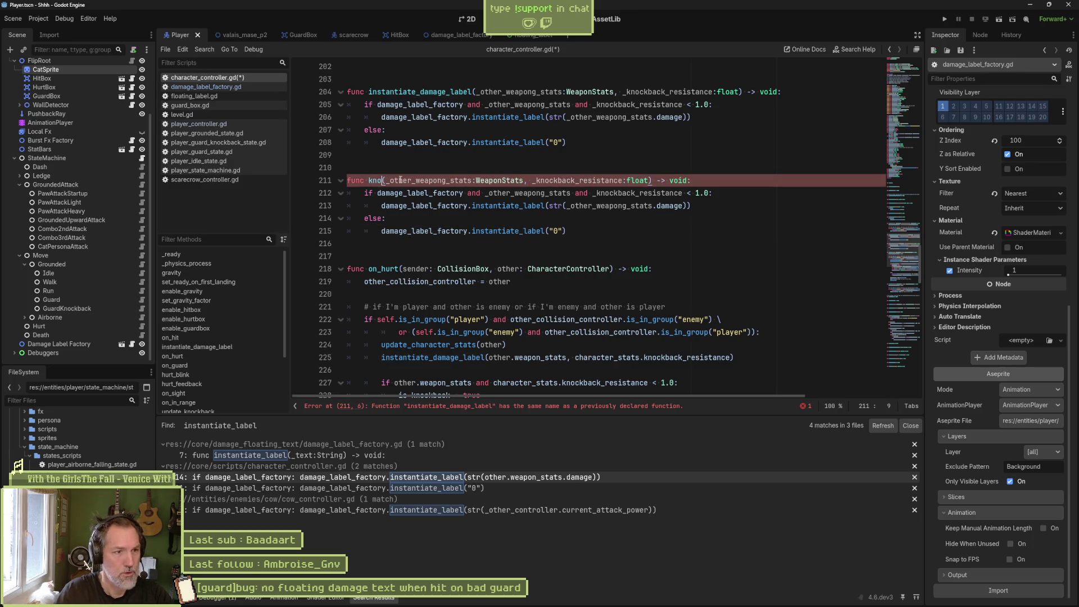
{"action": "type", "text": "ckback"}
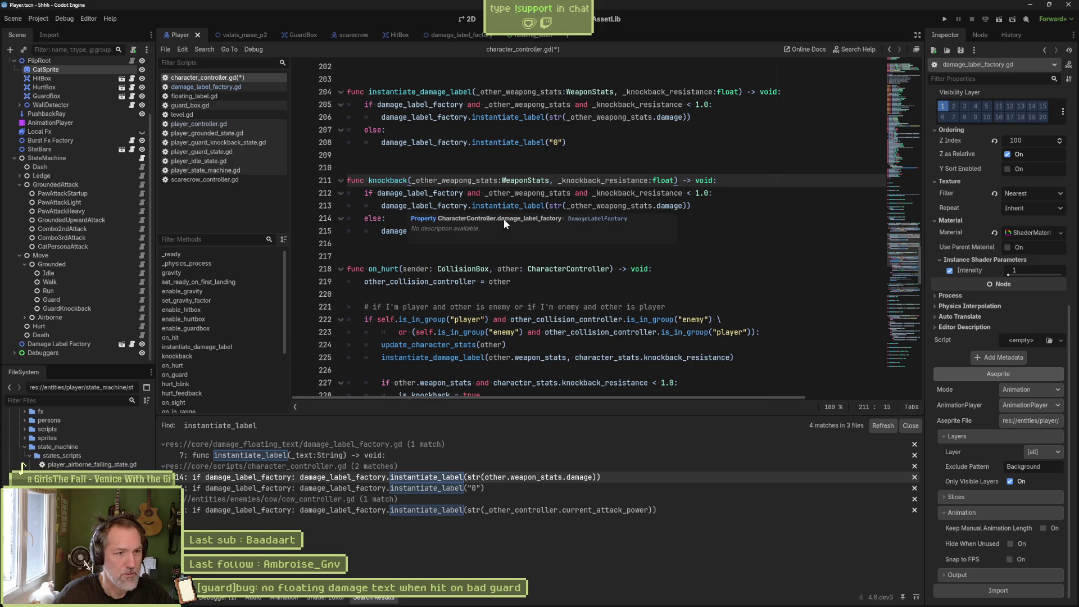
{"action": "double_click", "coordinate": [442, 193]}
{"action": "key", "text": "BackSpace"}
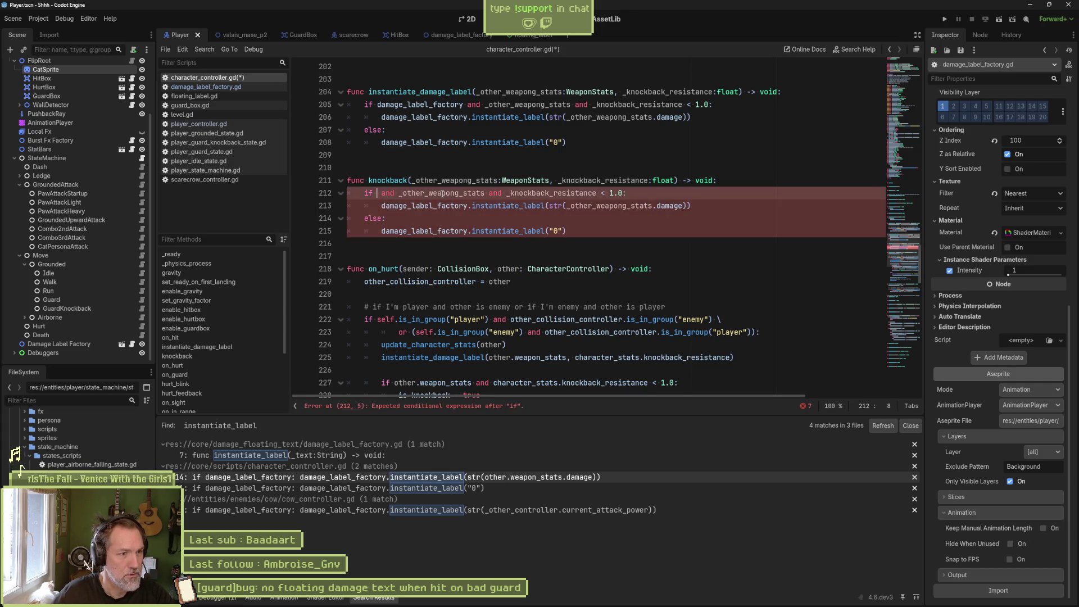
{"action": "key", "text": "Delete"}
{"action": "key", "text": "Delete"}
{"action": "key", "text": "Delete"}
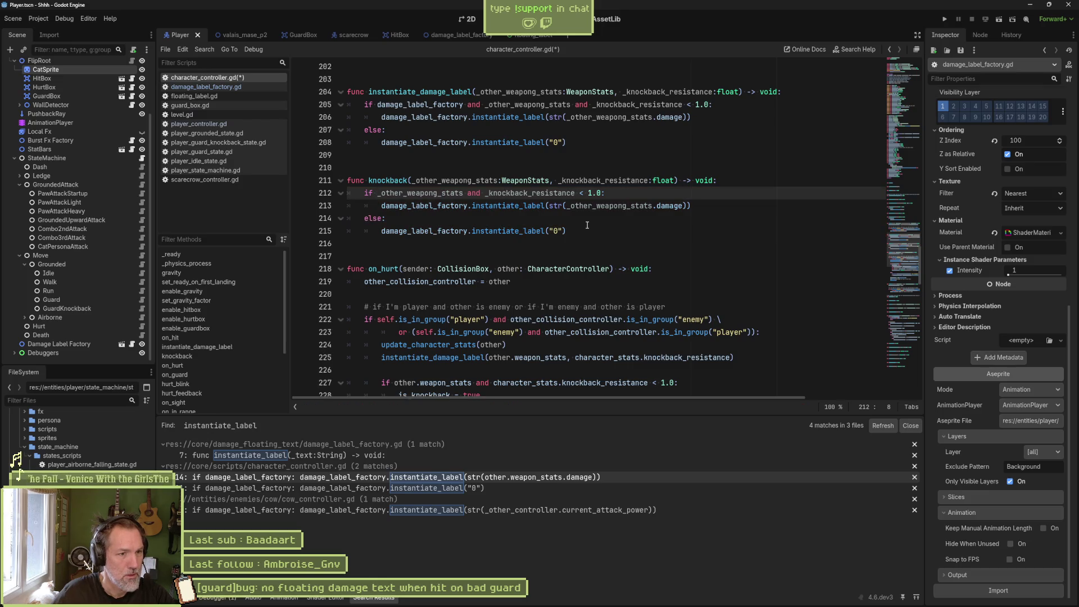
Replace the copy's damage label call on line 213 with a dedented is_knockback = true.
{"action": "scroll", "coordinate": [661, 339], "scroll_direction": "down", "scroll_amount": 1}
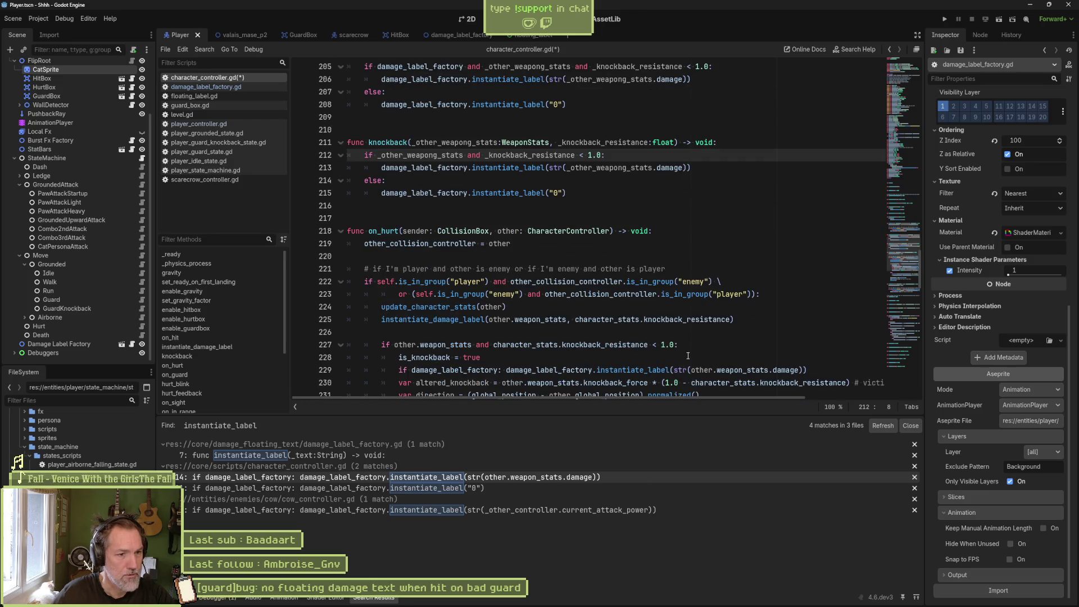
{"action": "left_click_drag", "start_coordinate": [687, 355], "coordinate": [689, 349]}
{"action": "key", "text": "ctrl+c"}
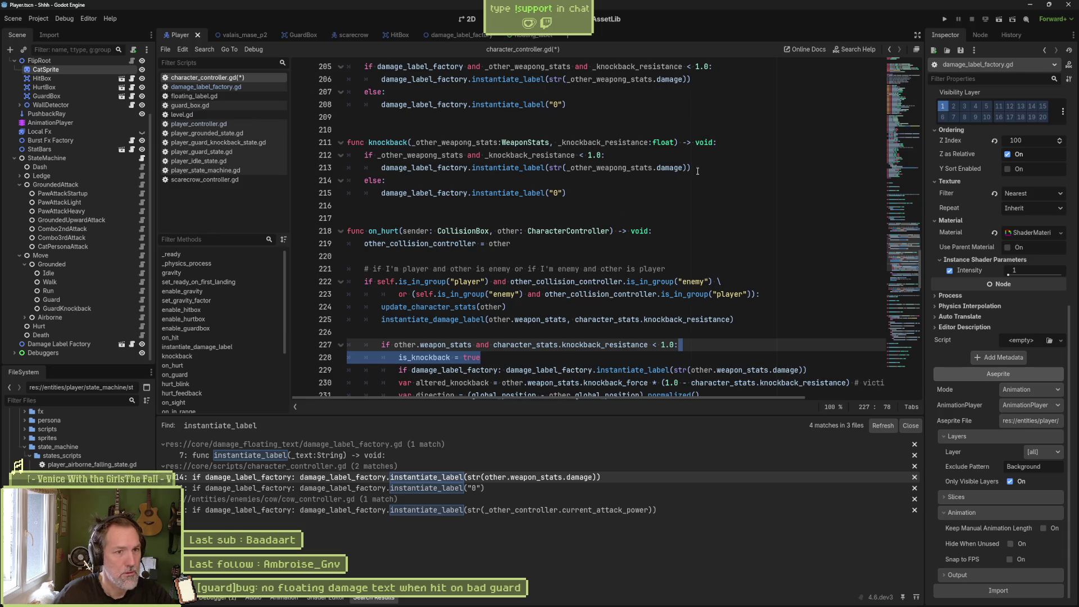
{"action": "left_click", "coordinate": [691, 167]}
{"action": "key", "text": "shift+Up"}
{"action": "key", "text": "ctrl+v"}
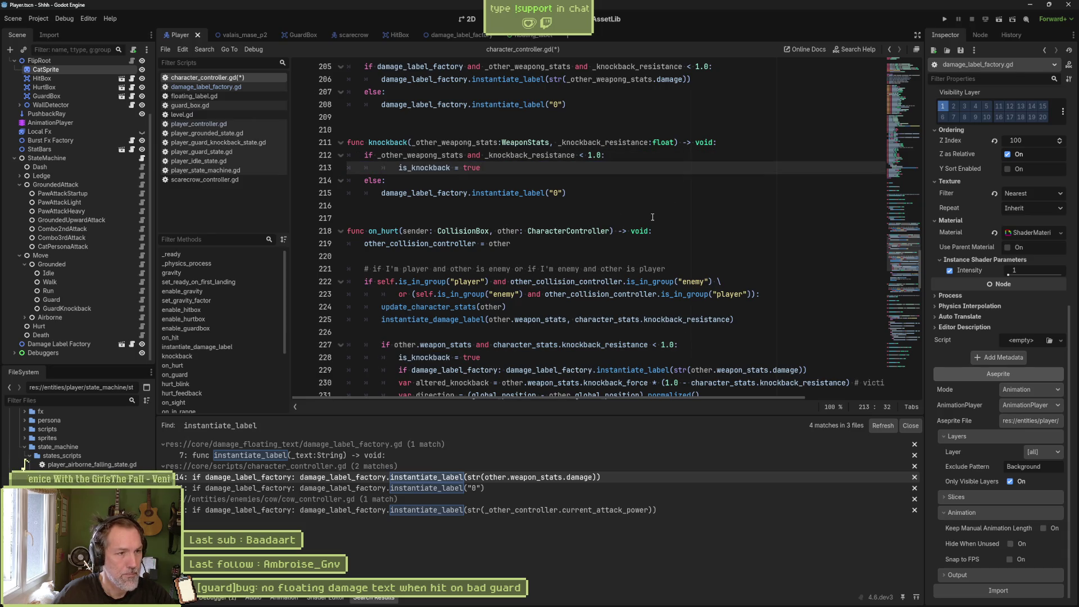
{"action": "key", "text": "shift+Tab"}
{"action": "scroll", "coordinate": [626, 243], "scroll_direction": "down", "scroll_amount": 1}
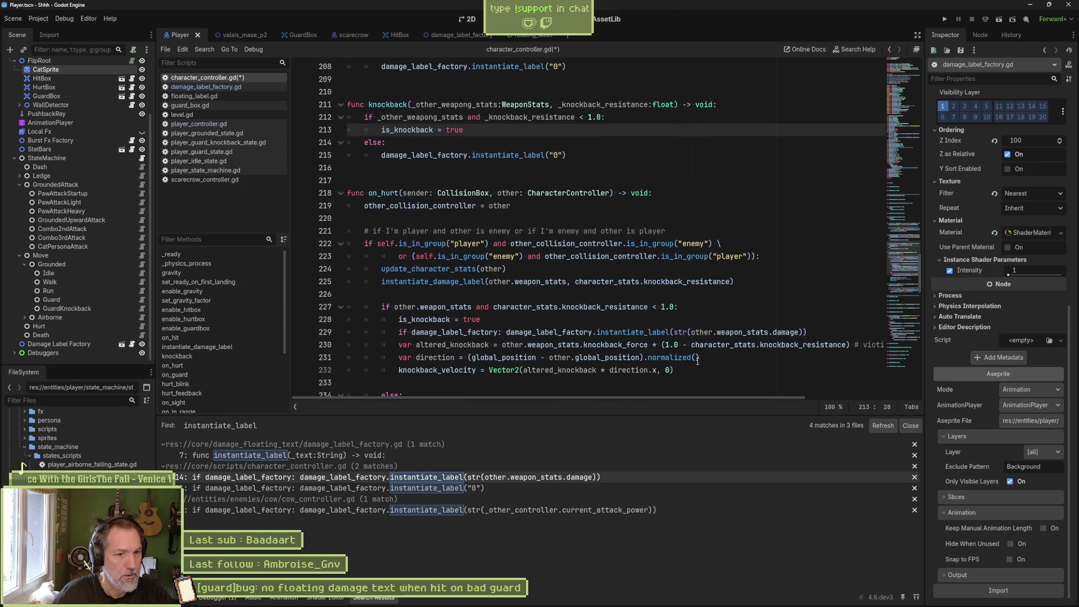
{"action": "left_click_drag", "start_coordinate": [690, 370], "coordinate": [311, 343]}
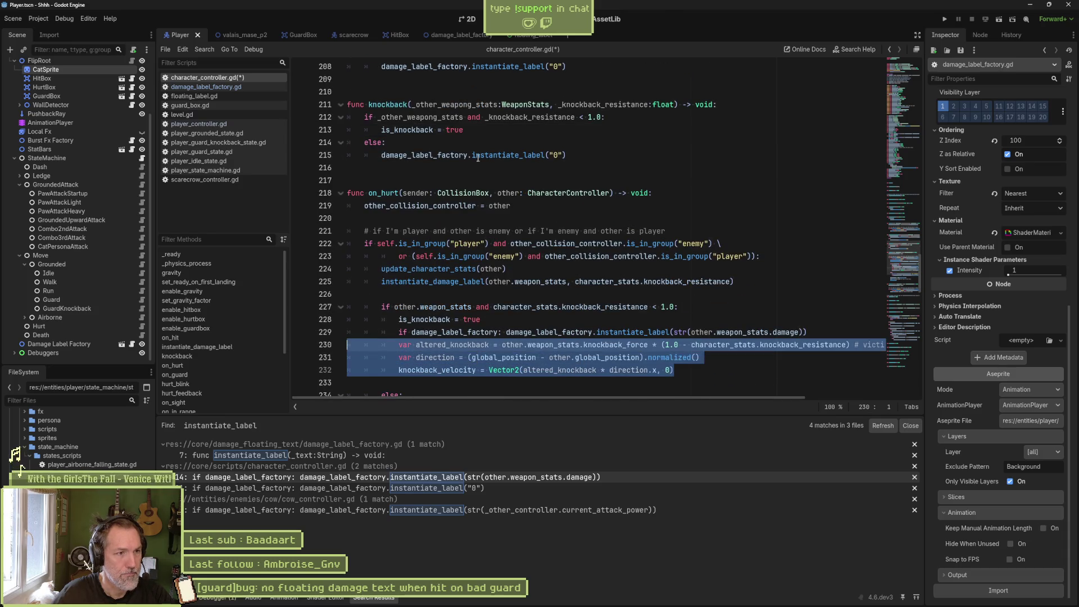
Paste the three knockback calculation lines below line 213 in knockback, matching its indentation.
{"action": "left_click", "coordinate": [501, 128]}
{"action": "key", "text": "ctrl+v"}
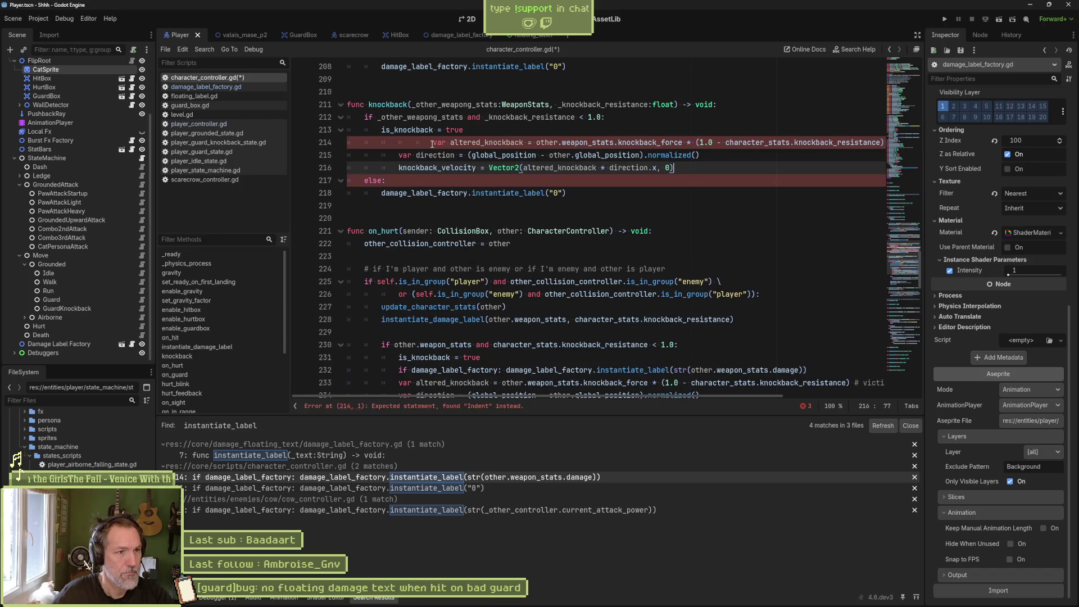
{"action": "left_click_drag", "start_coordinate": [433, 143], "coordinate": [435, 167]}
{"action": "key", "text": "shift+Tab"}
{"action": "key", "text": "shift+Tab"}
{"action": "key", "text": "shift+Tab"}
{"action": "key", "text": "Tab"}
{"action": "key", "text": "Tab"}
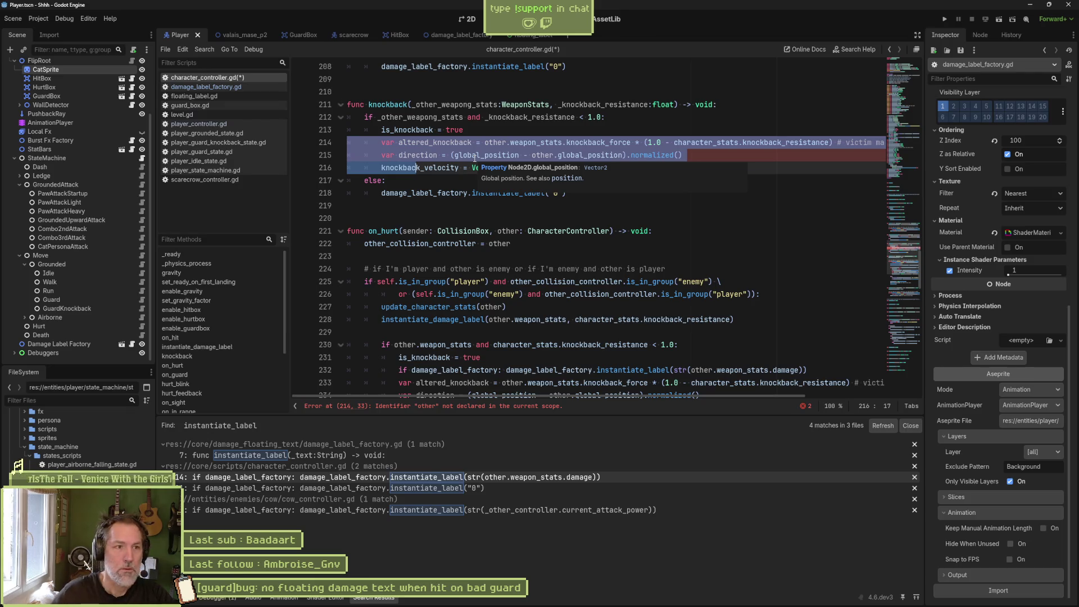
{"action": "left_click", "coordinate": [499, 143]}
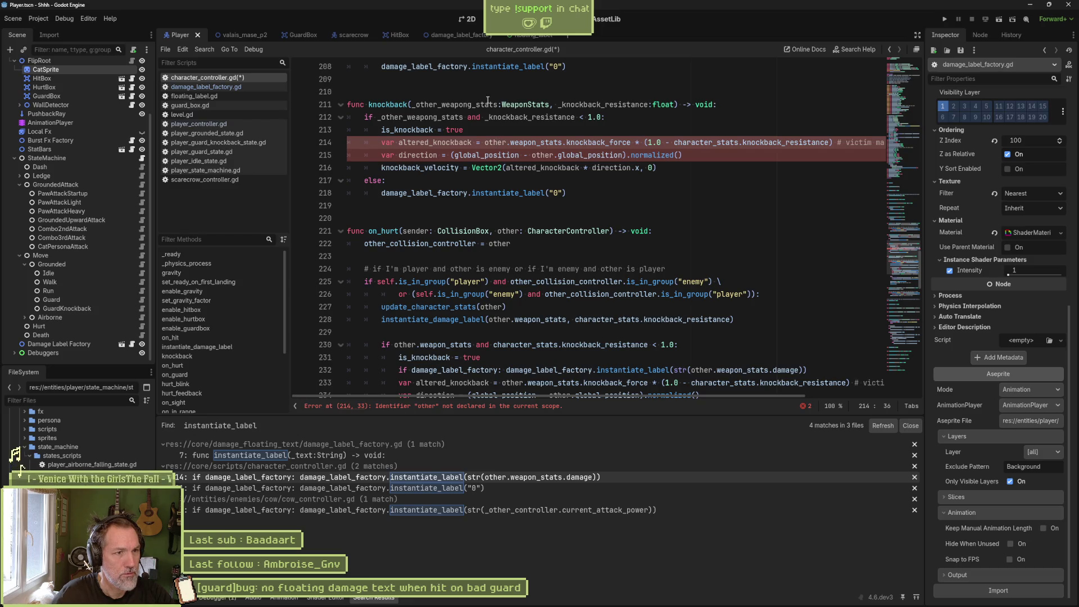
Change knockback's parameter to _other:CharacterController and its condition to _other.weapon_stats.
{"action": "left_click", "coordinate": [462, 230]}
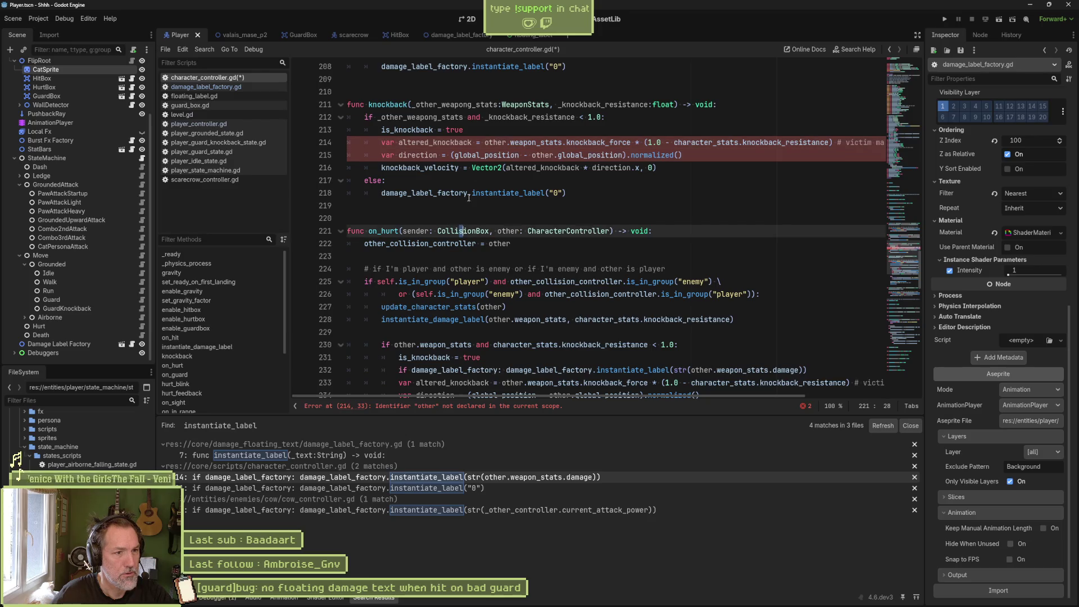
{"action": "double_click", "coordinate": [462, 230]}
{"action": "double_click", "coordinate": [549, 230]}
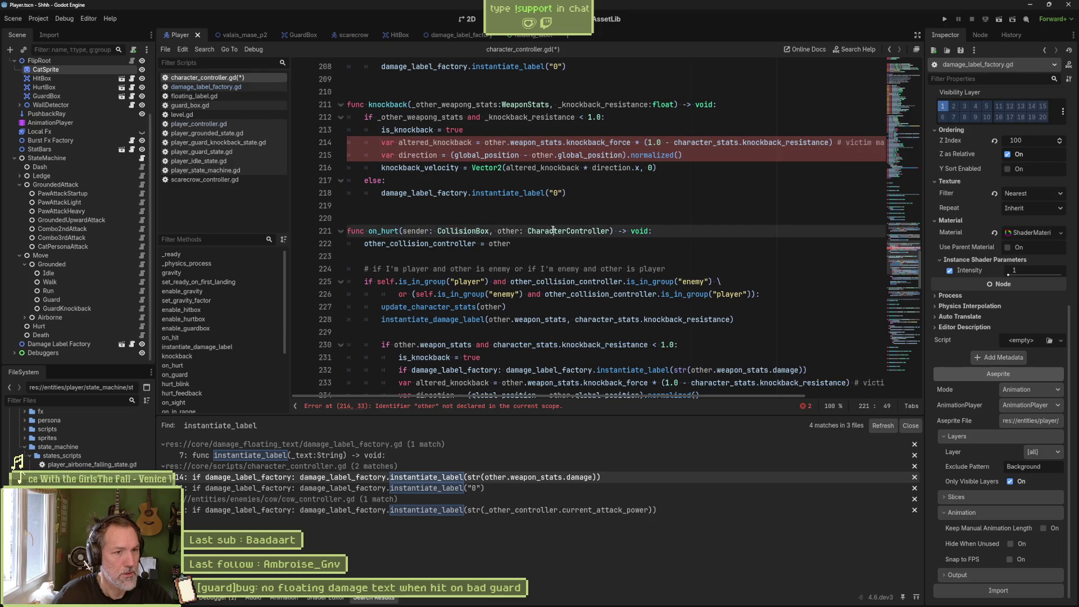
{"action": "double_click", "coordinate": [517, 104]}
{"action": "key", "text": "ctrl+v"}
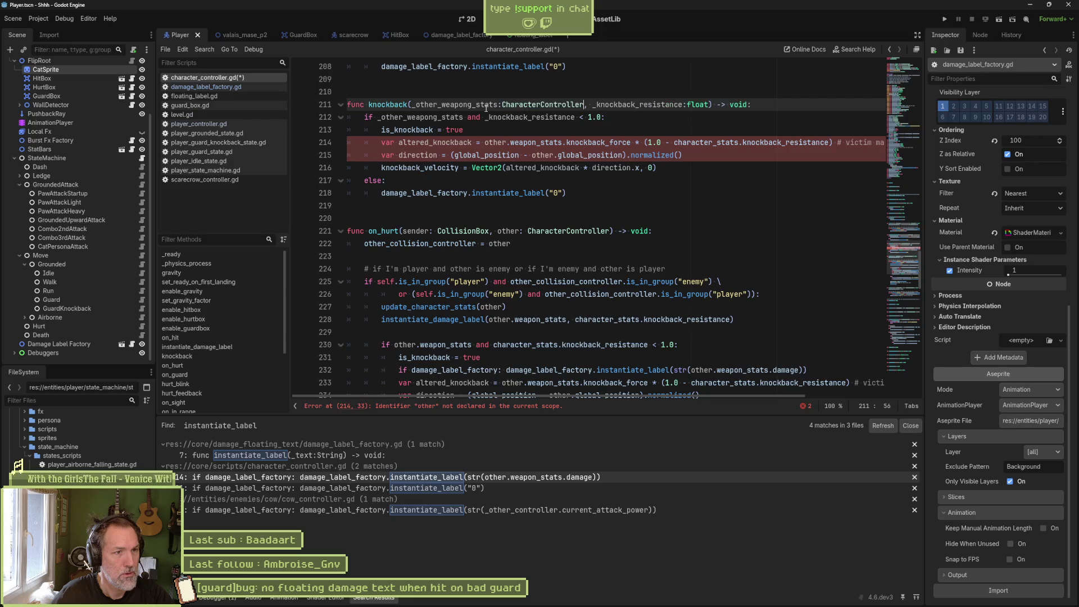
{"action": "left_click_drag", "start_coordinate": [498, 104], "coordinate": [440, 104]}
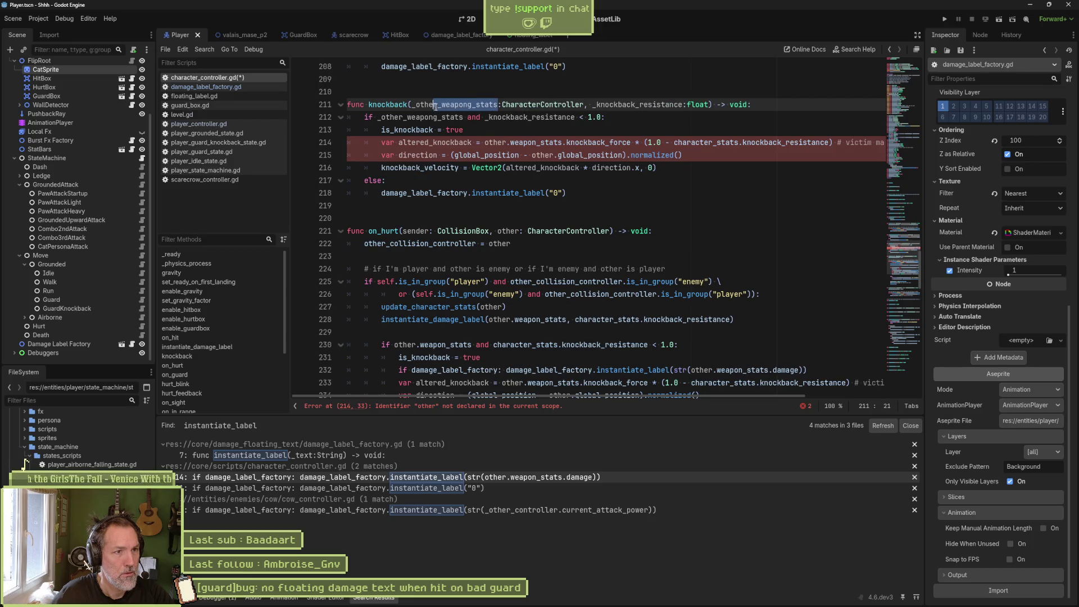
{"action": "key", "text": "BackSpace"}
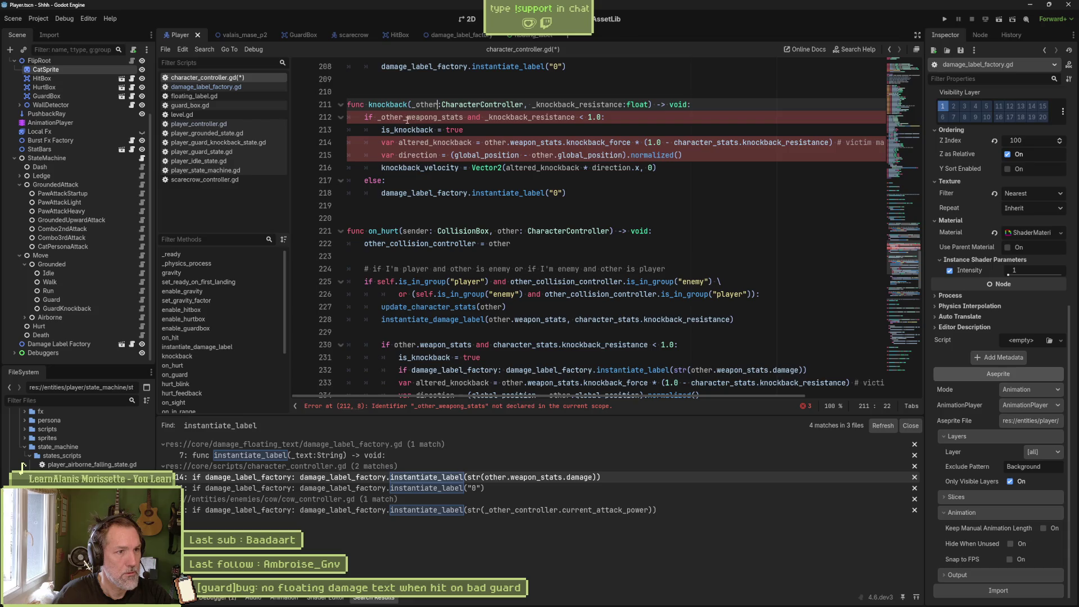
{"action": "left_click_drag", "start_coordinate": [403, 117], "coordinate": [464, 117]}
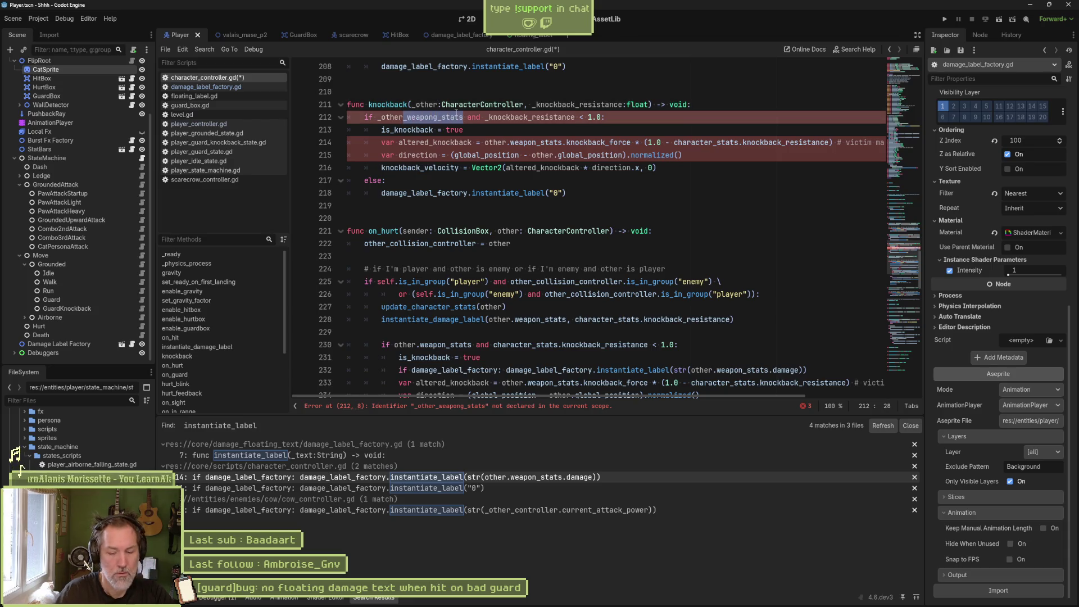
{"action": "type", "text": ".weapon_stats"}
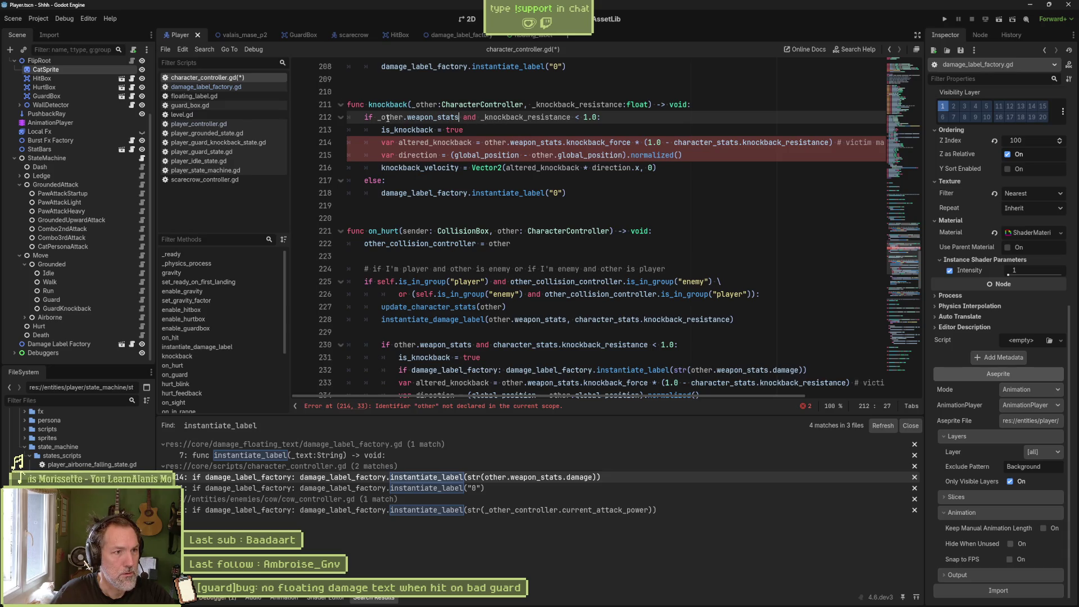
{"action": "left_click_drag", "start_coordinate": [378, 116], "coordinate": [460, 117]}
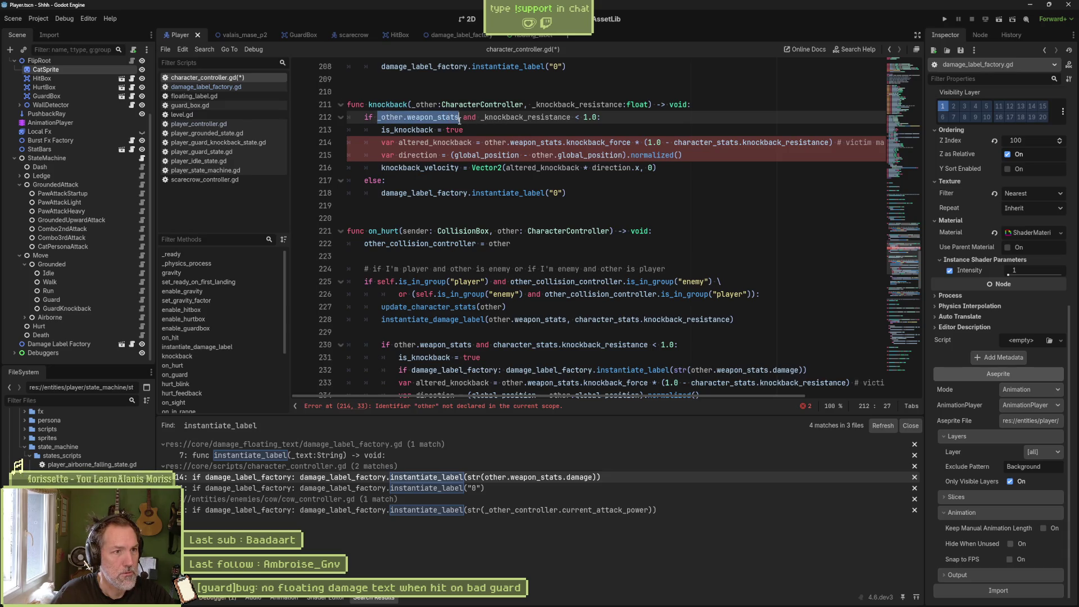
{"action": "double_click", "coordinate": [705, 147]}
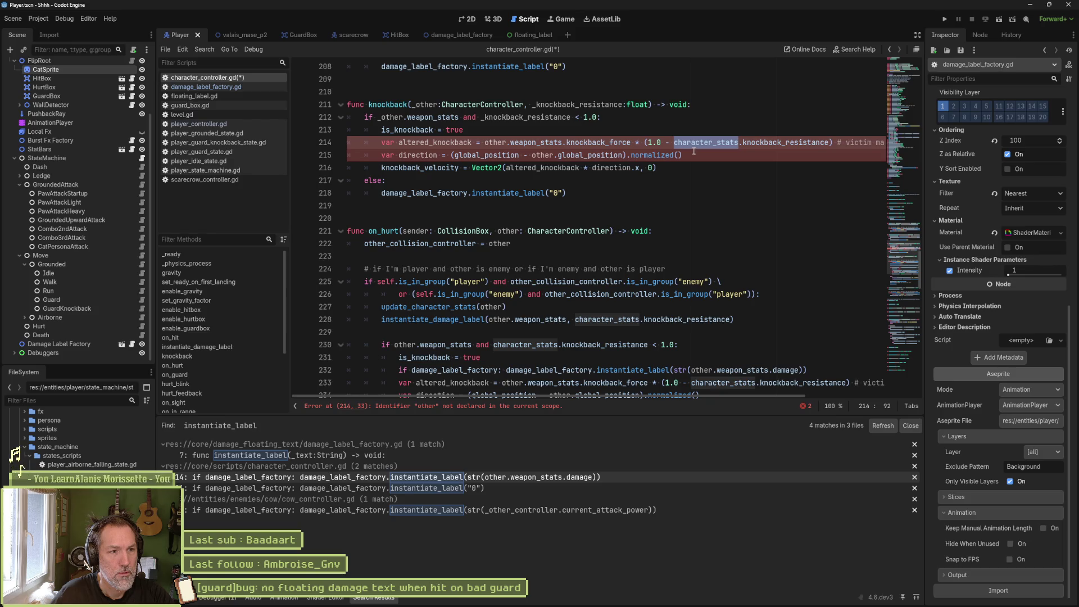
{"action": "scroll", "coordinate": [694, 151], "scroll_direction": "up", "scroll_amount": 2}
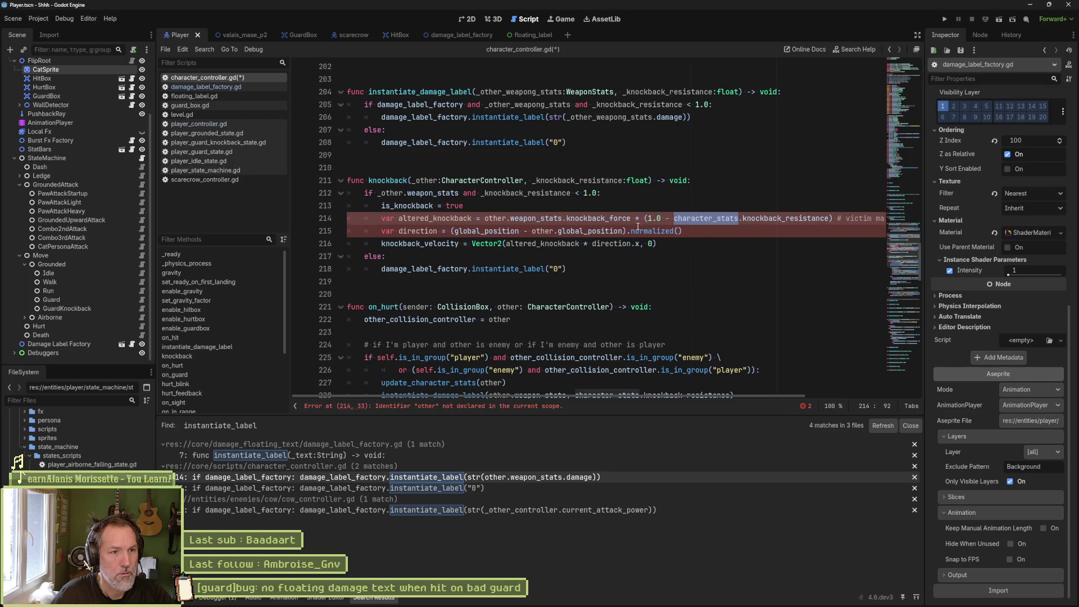
Prefix other with _ on lines 214 and 215 and delete the else branch with its fallback label.
{"action": "left_click", "coordinate": [484, 219]}
{"action": "type", "text": "_"}
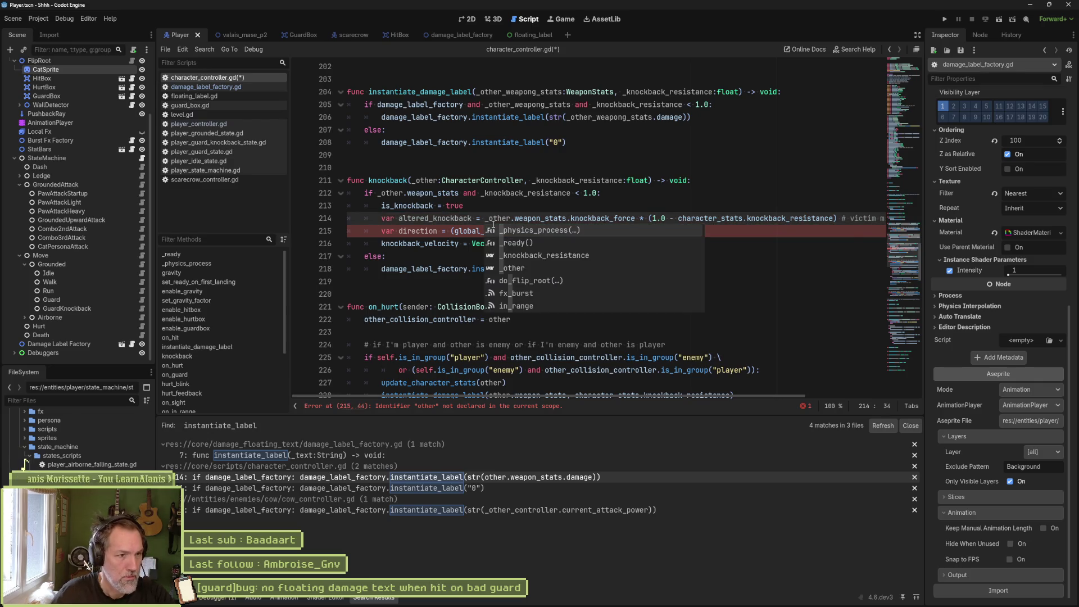
{"action": "key", "text": "Escape"}
{"action": "key", "text": "Down"}
{"action": "key", "text": "End"}
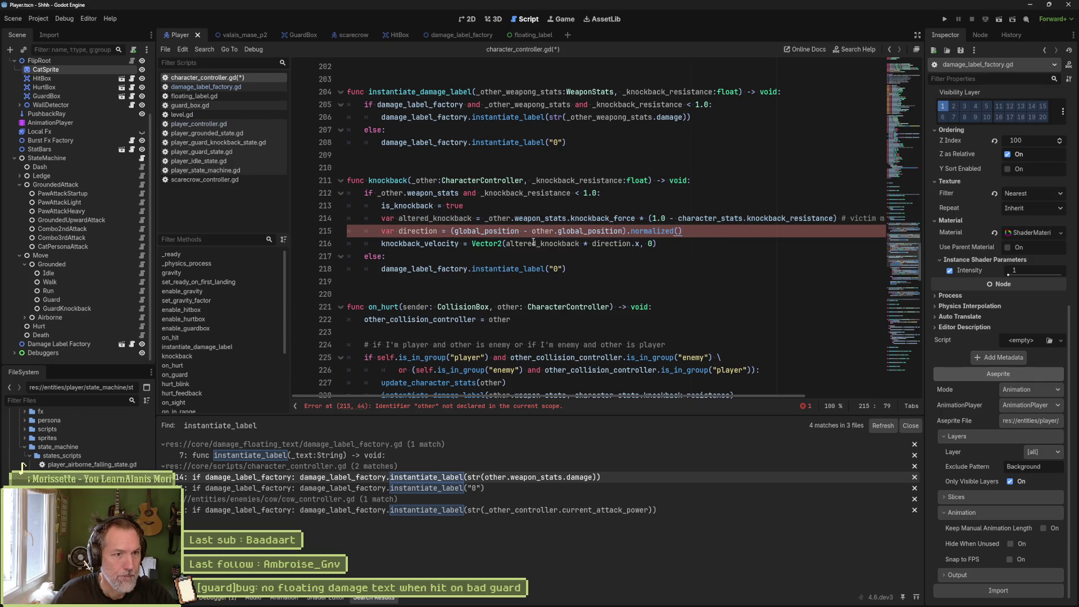
{"action": "left_click", "coordinate": [535, 232]}
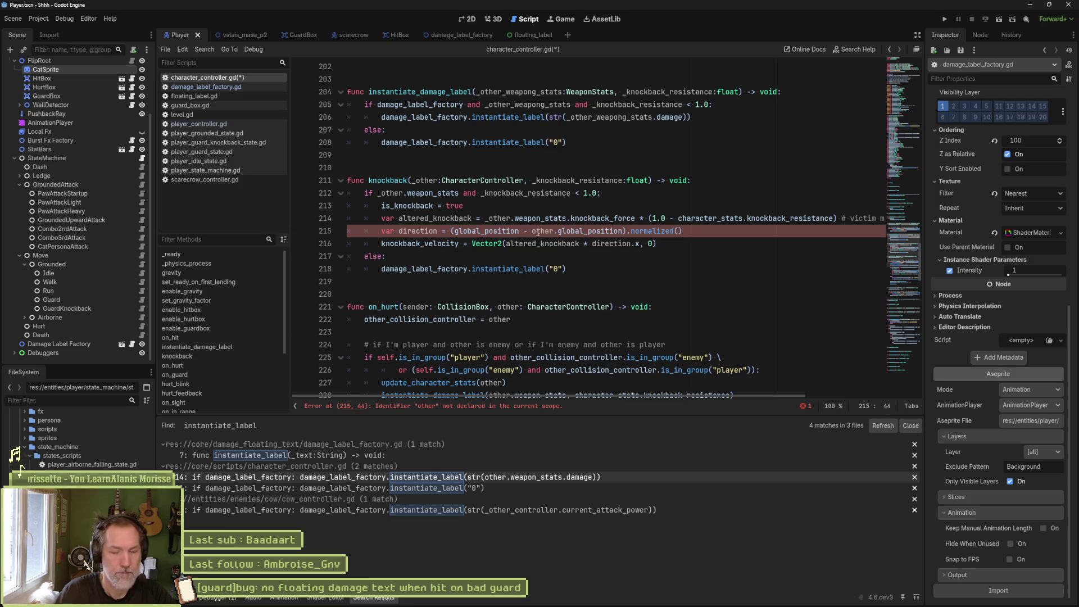
{"action": "type", "text": "_"}
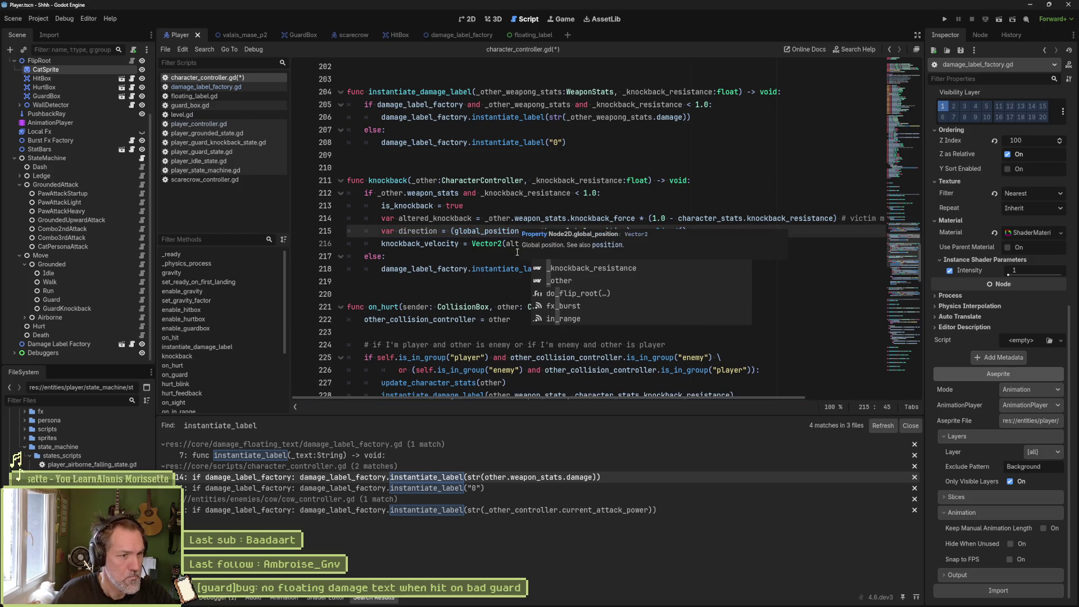
{"action": "key", "text": "Escape"}
{"action": "key", "text": "Down"}
{"action": "key", "text": "Down"}
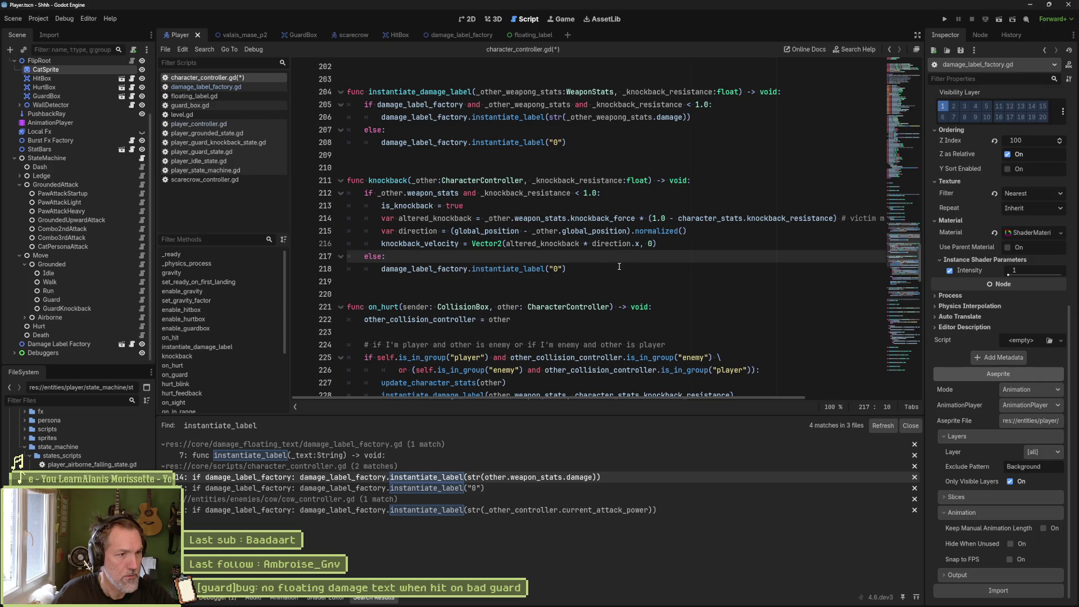
{"action": "key", "text": "ctrl+shift+k"}
{"action": "key", "text": "ctrl+shift+k"}
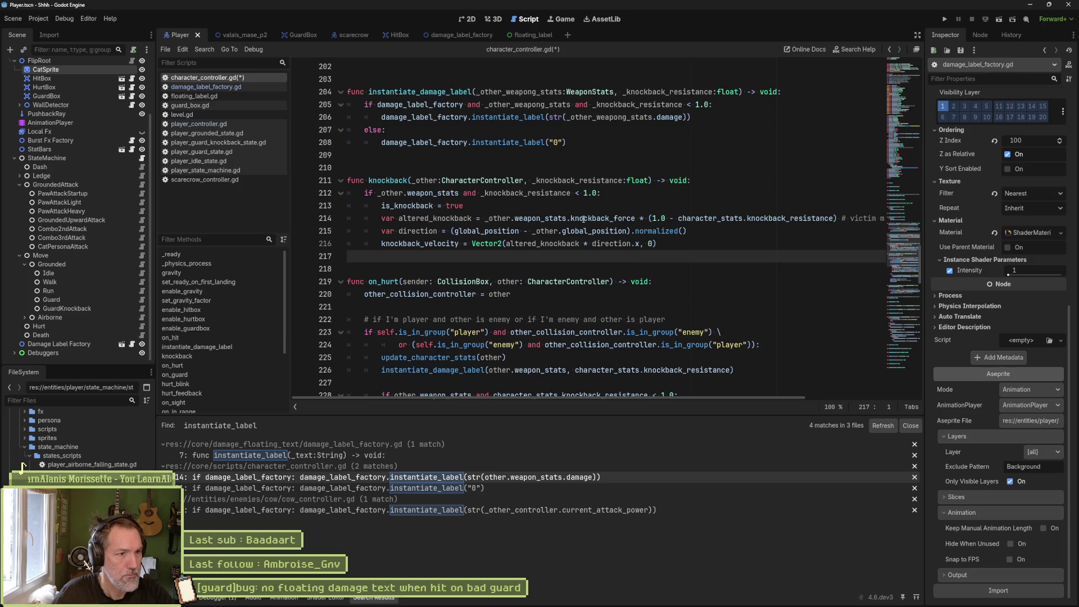
{"action": "scroll", "coordinate": [568, 242], "scroll_direction": "down", "scroll_amount": 1}
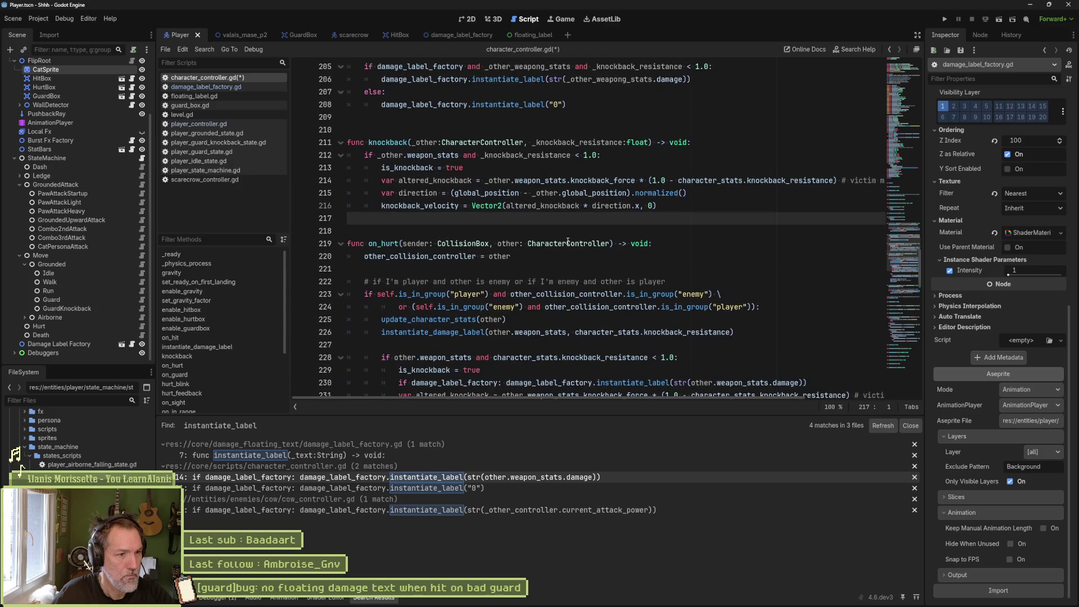
{"action": "left_click", "coordinate": [748, 321]}
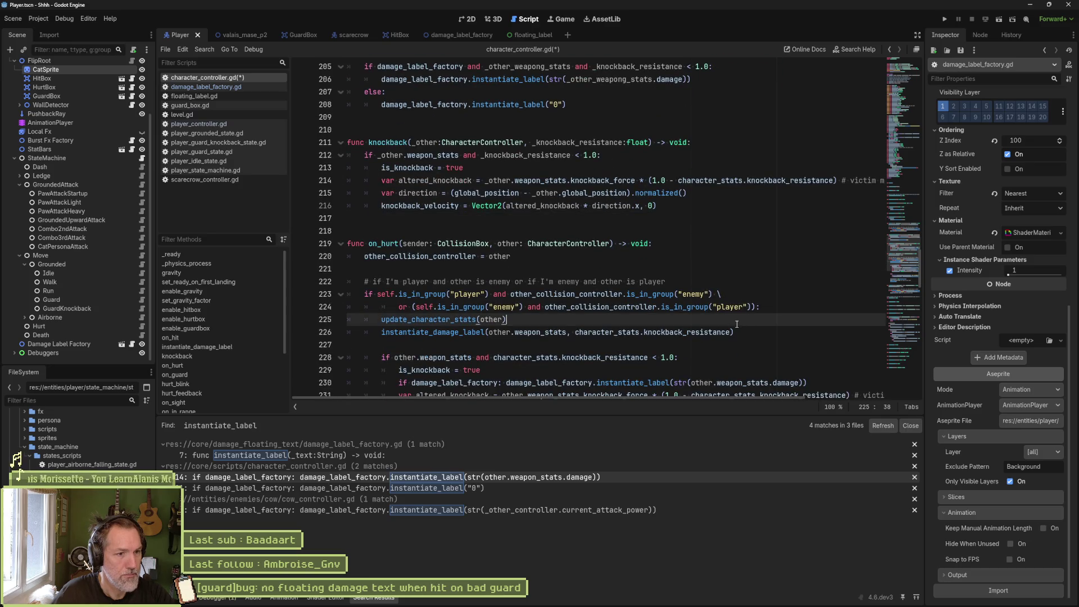
Call knockback(other) in on_hurt right after update_character_stats.
{"action": "key", "text": "Return"}
{"action": "type", "text": "kno"}
{"action": "key", "text": "Return"}
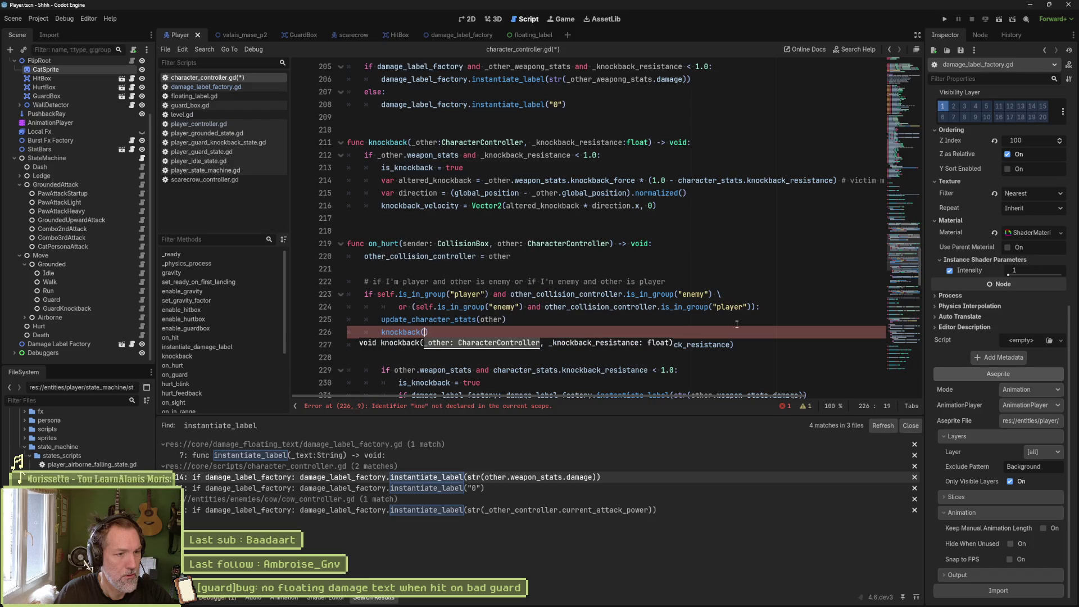
{"action": "type", "text": "other,"}
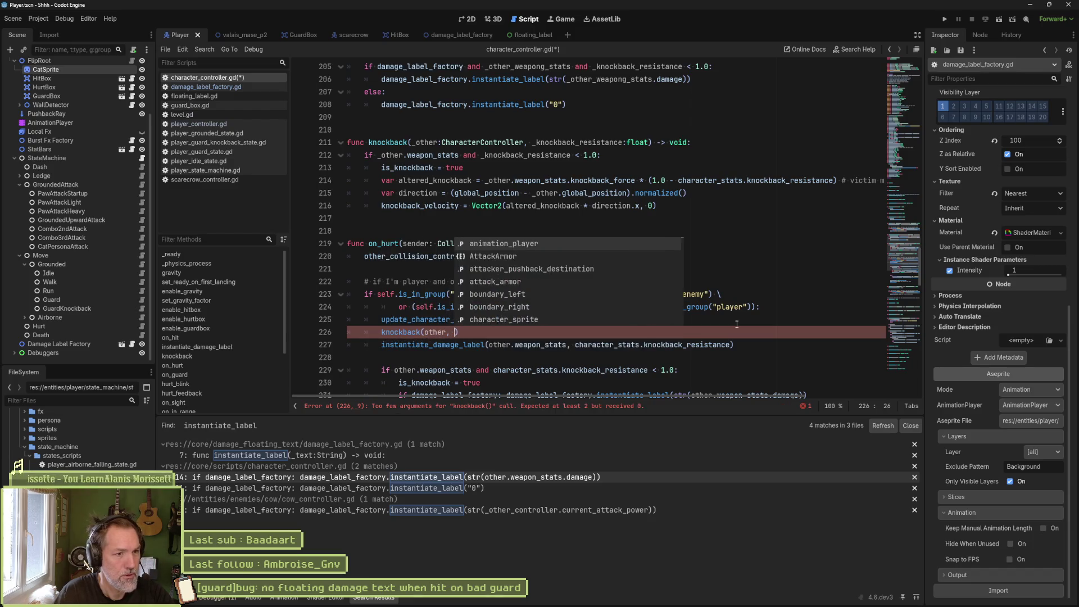
{"action": "left_click", "coordinate": [665, 344]}
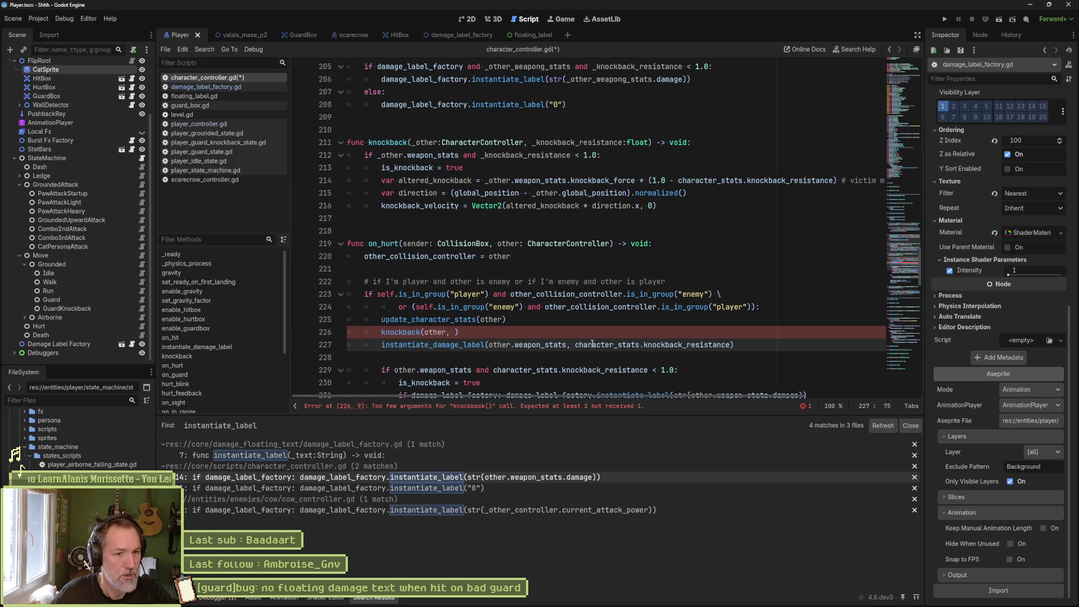
{"action": "left_click", "coordinate": [454, 332]}
{"action": "key", "text": "BackSpace"}
{"action": "key", "text": "BackSpace"}
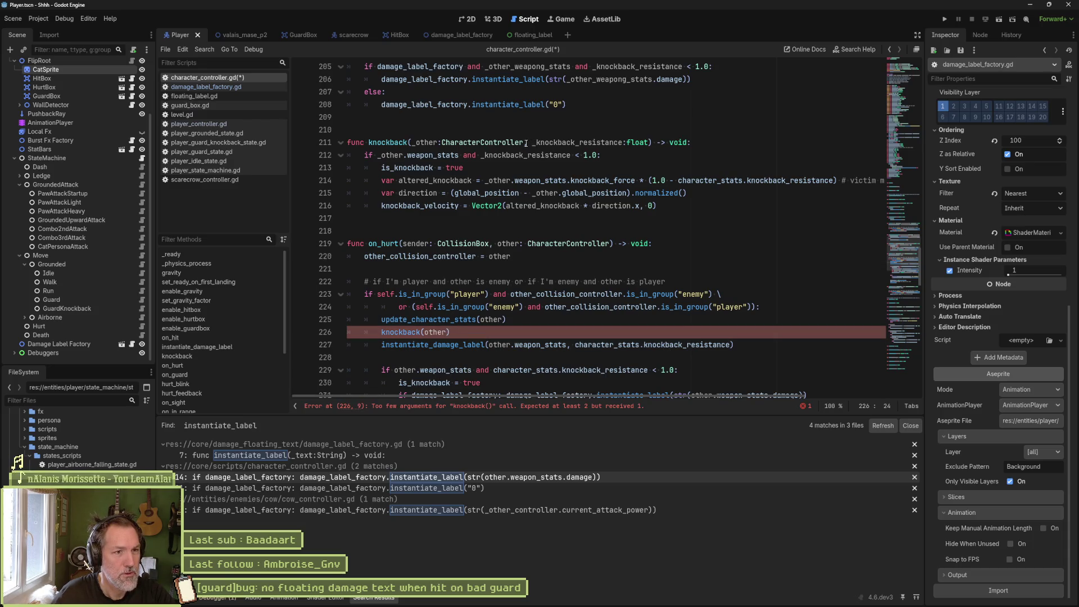
Drop the knockback resistance parameter, check _other.character_sprite.knockback_resistance < 1.0, and save character_controller.gd.
{"action": "left_click_drag", "start_coordinate": [524, 144], "coordinate": [649, 144]}
{"action": "key", "text": "BackSpace"}
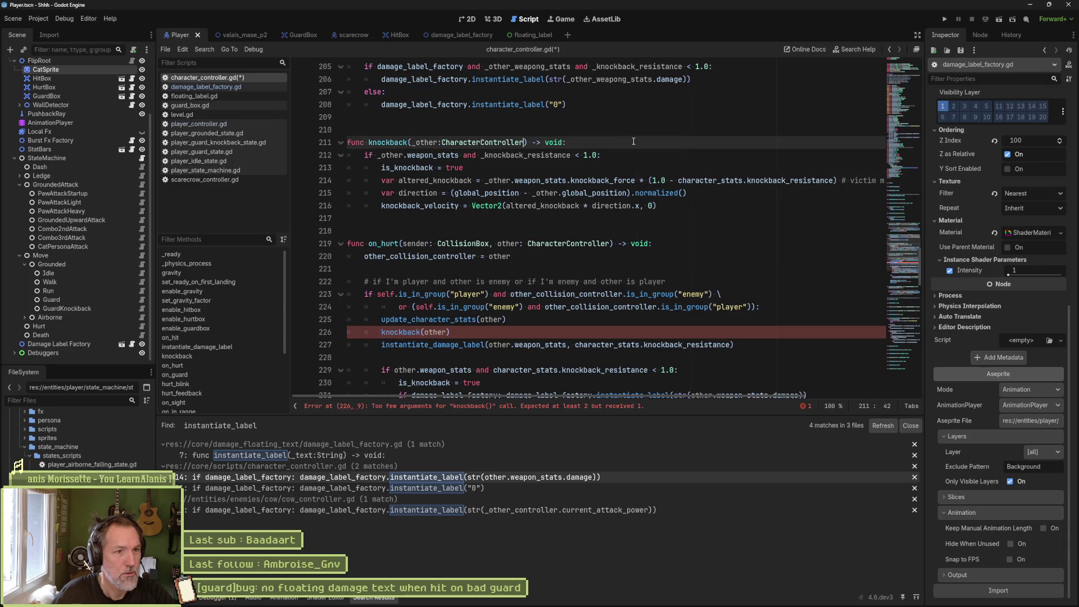
{"action": "left_click", "coordinate": [556, 153]}
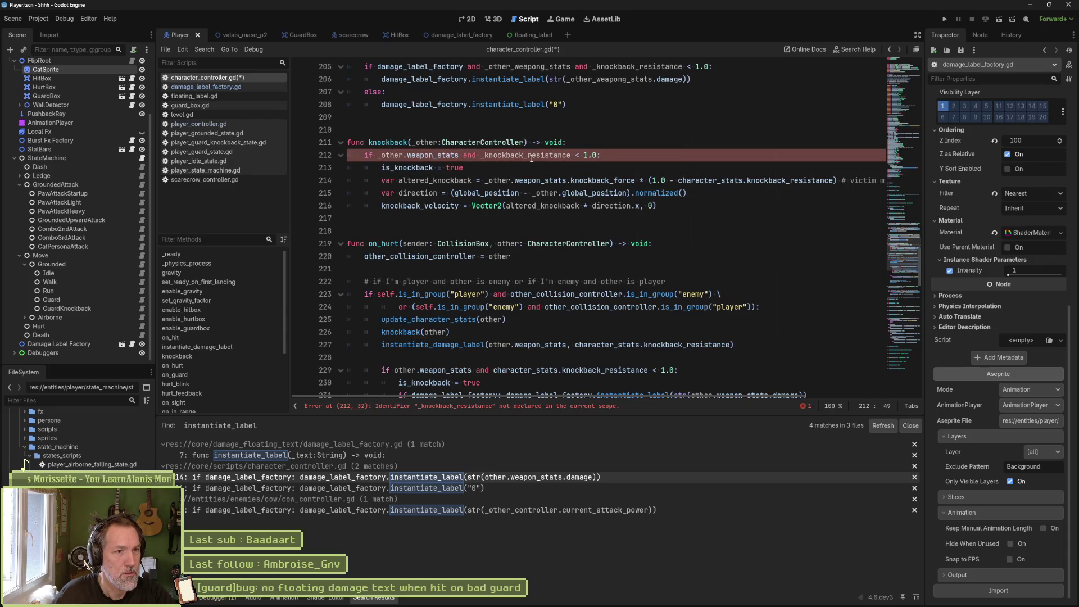
{"action": "double_click", "coordinate": [495, 156]}
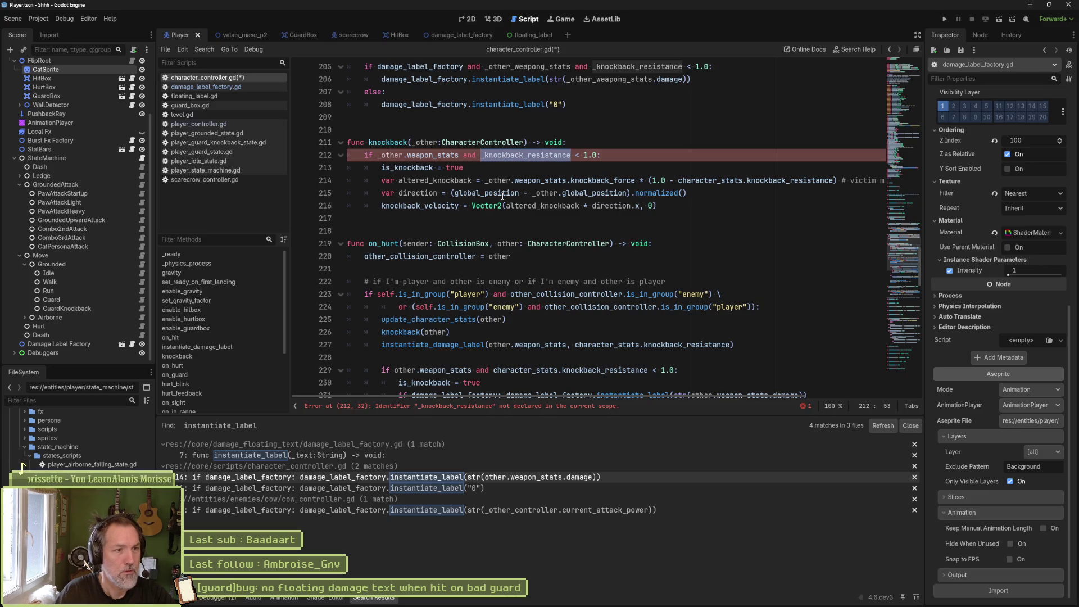
{"action": "type", "text": "_other.character_sprite."}
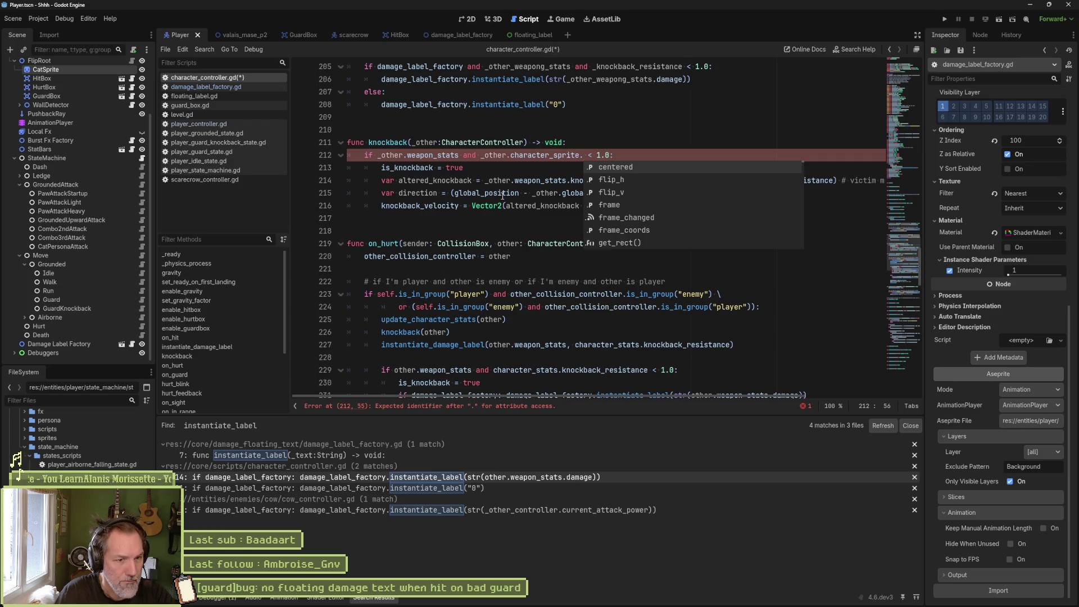
{"action": "type", "text": "res"}
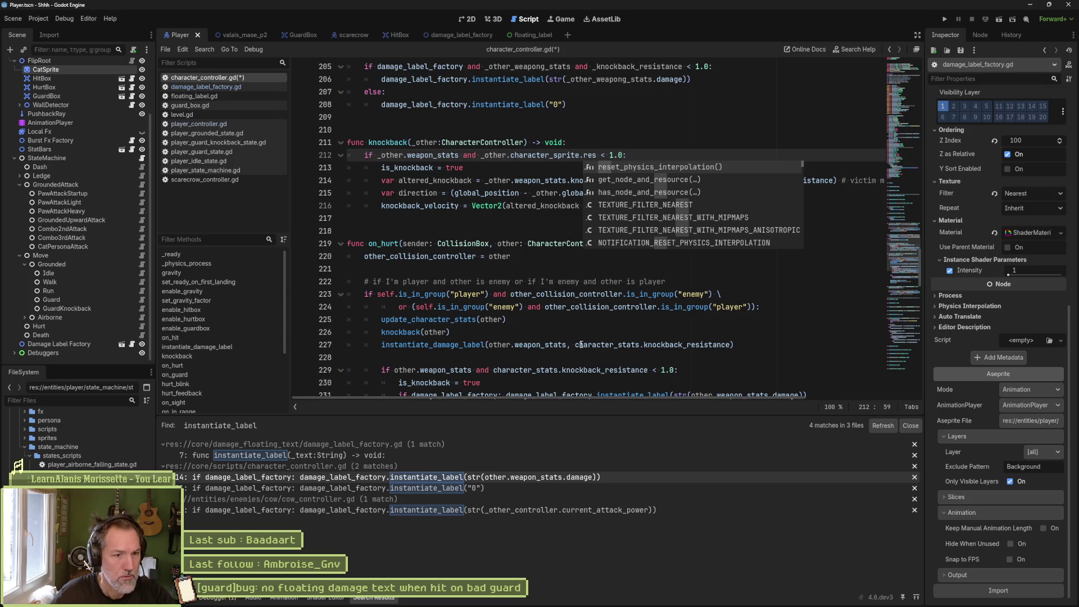
{"action": "double_click", "coordinate": [701, 345]}
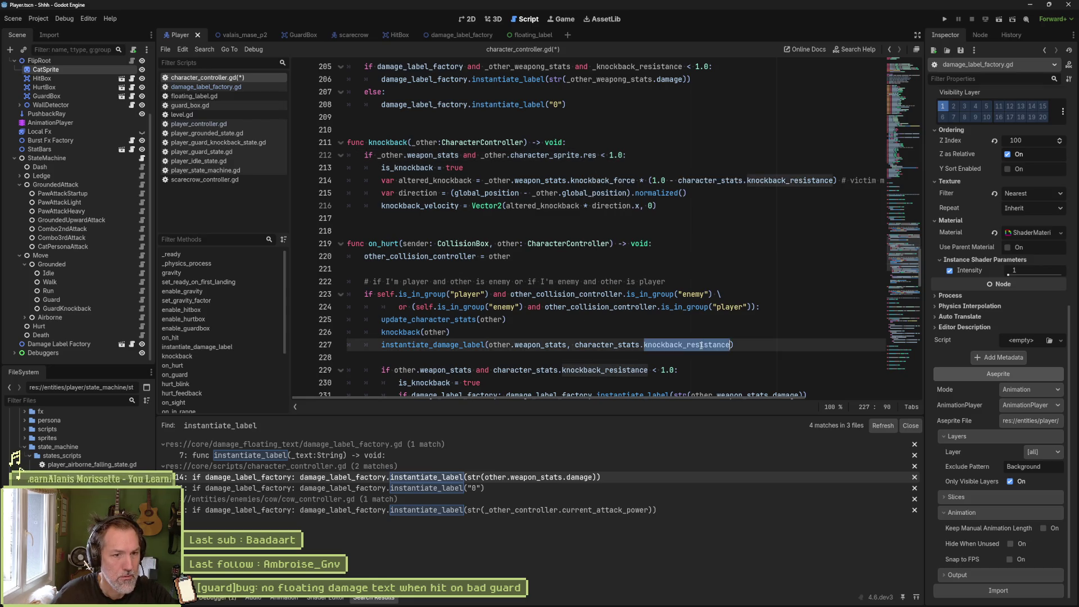
{"action": "key", "text": "ctrl+c"}
{"action": "double_click", "coordinate": [590, 155]}
{"action": "key", "text": "ctrl+v"}
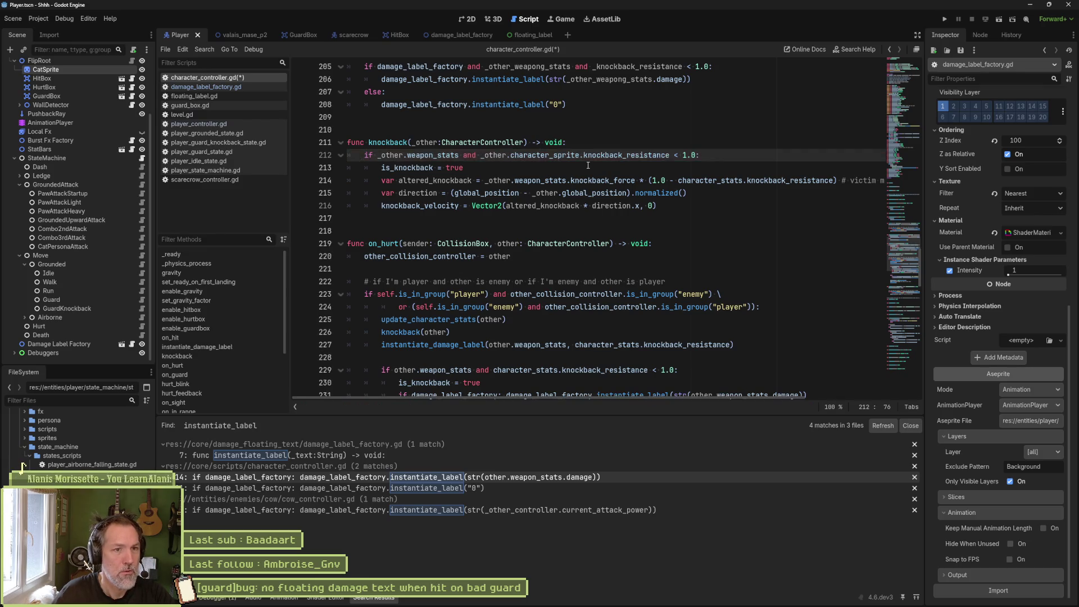
{"action": "key", "text": "ctrl+s"}
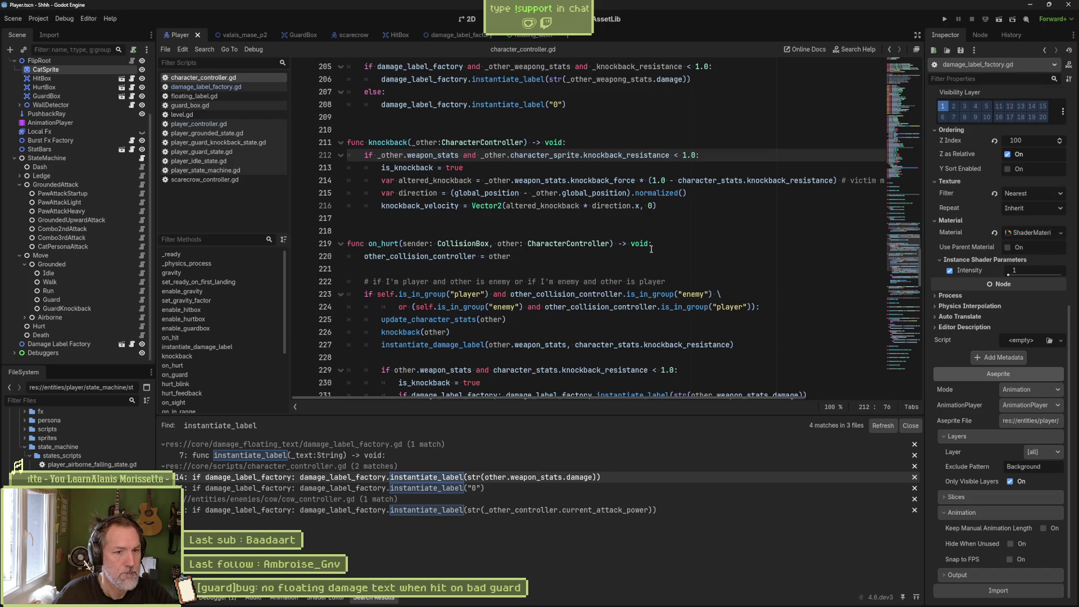
{"action": "scroll", "coordinate": [651, 249], "scroll_direction": "down", "scroll_amount": 3}
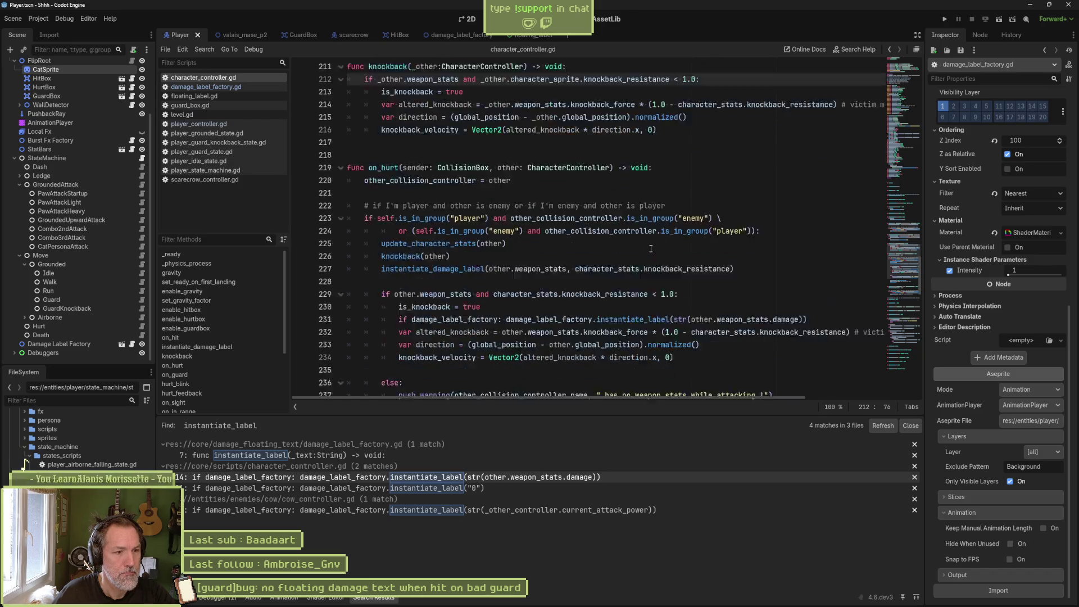
Comment out the old knockback block on lines 229–238 in on_hurt.
{"action": "scroll", "coordinate": [649, 248], "scroll_direction": "down", "scroll_amount": 1}
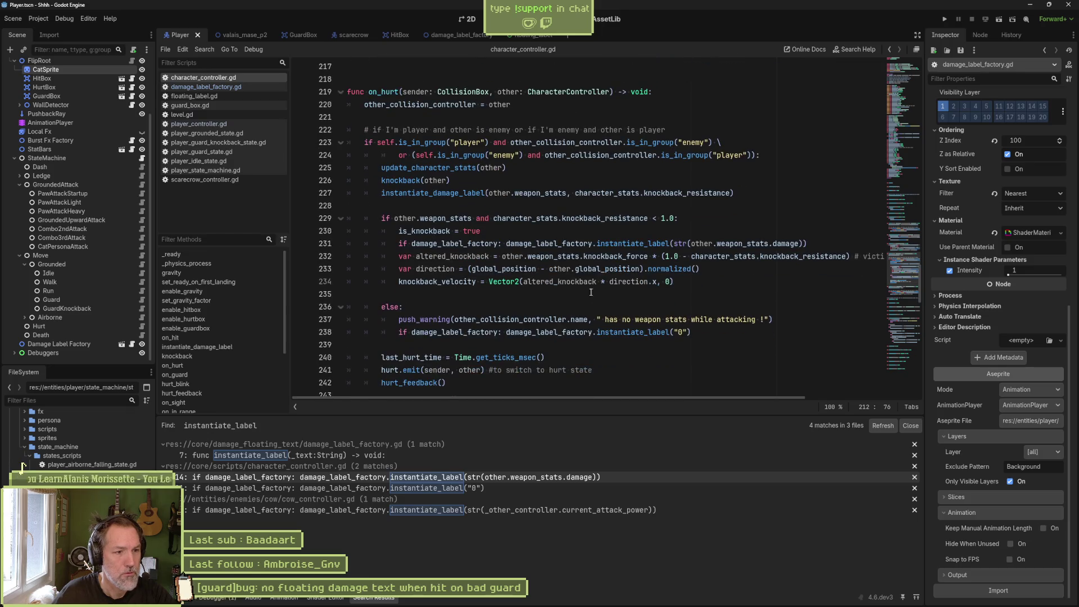
{"action": "left_click_drag", "start_coordinate": [477, 218], "coordinate": [488, 333]}
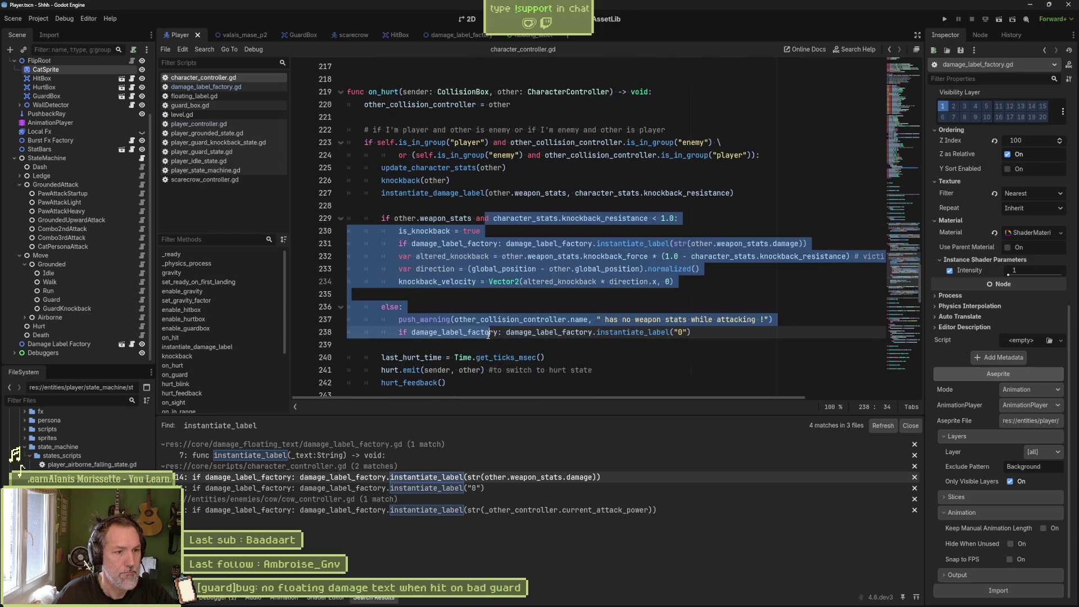
{"action": "key", "text": "ctrl+k"}
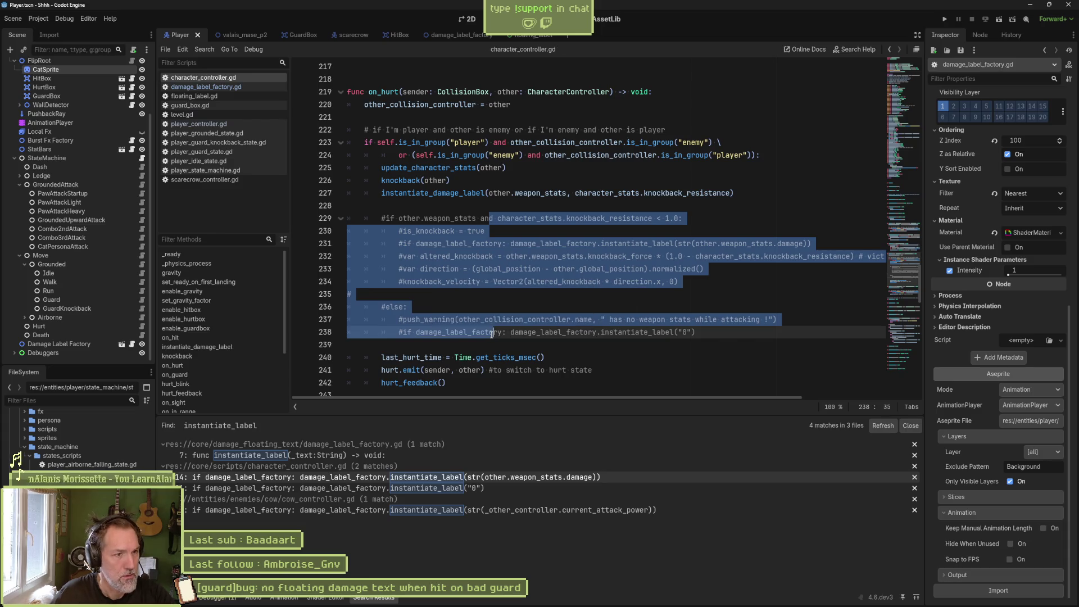
{"action": "left_click", "coordinate": [609, 332]}
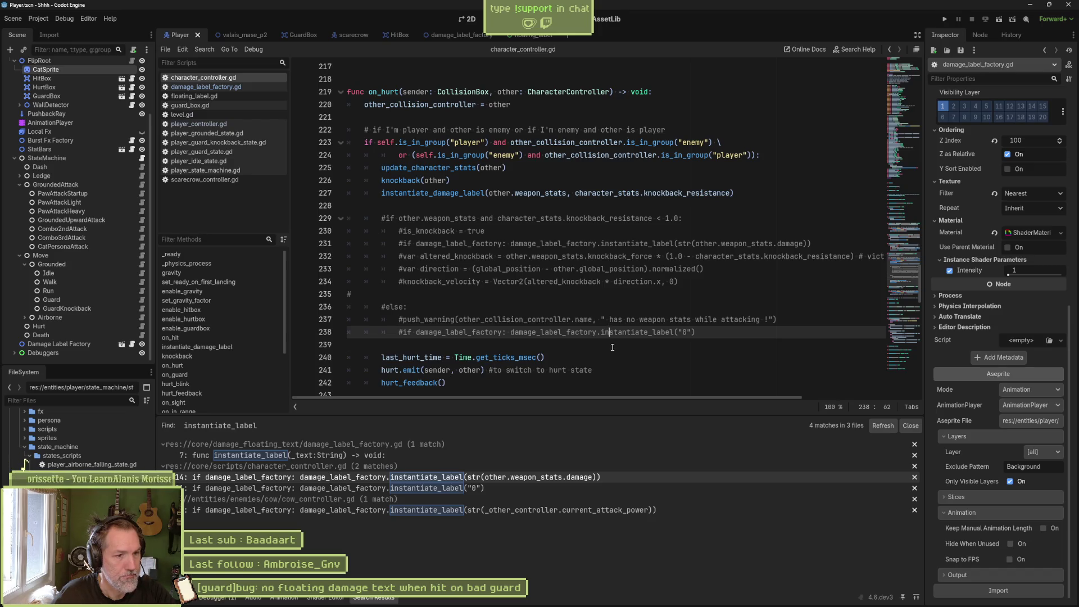
{"action": "key", "text": "Down"}
Run the valais_mase_p2 level with F6 and walk the player right toward the scarecrow.
{"action": "left_click", "coordinate": [241, 31]}
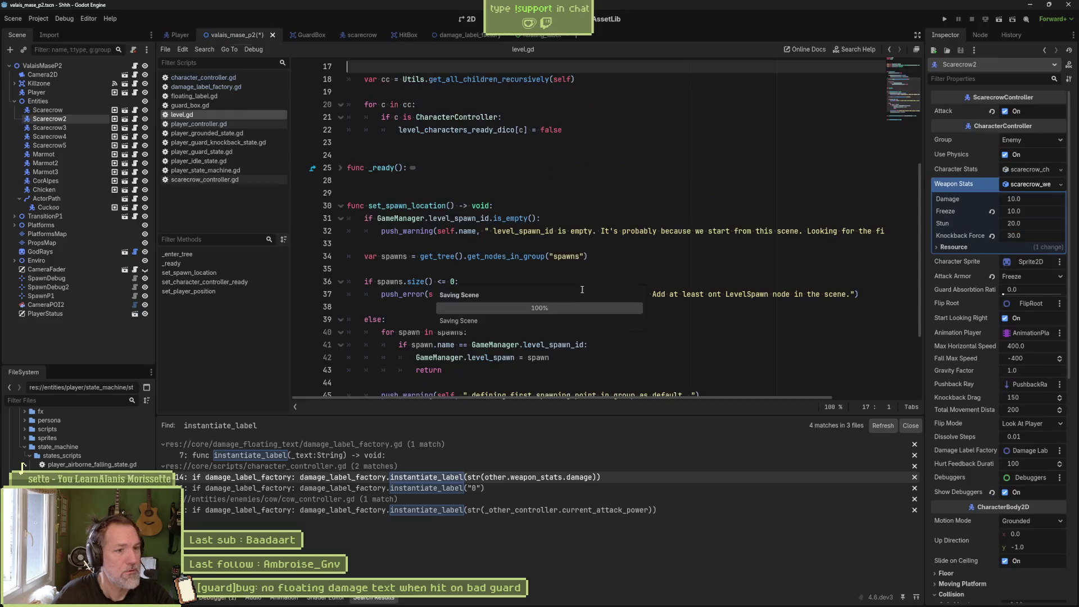
{"action": "key", "text": "F6"}
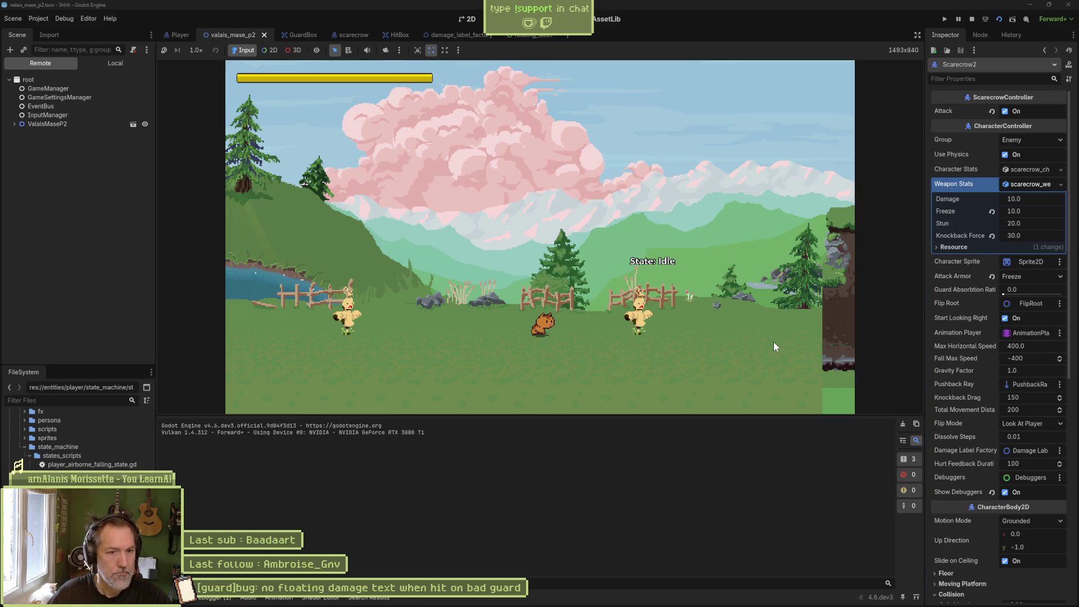
{"action": "key", "text": "Right"}
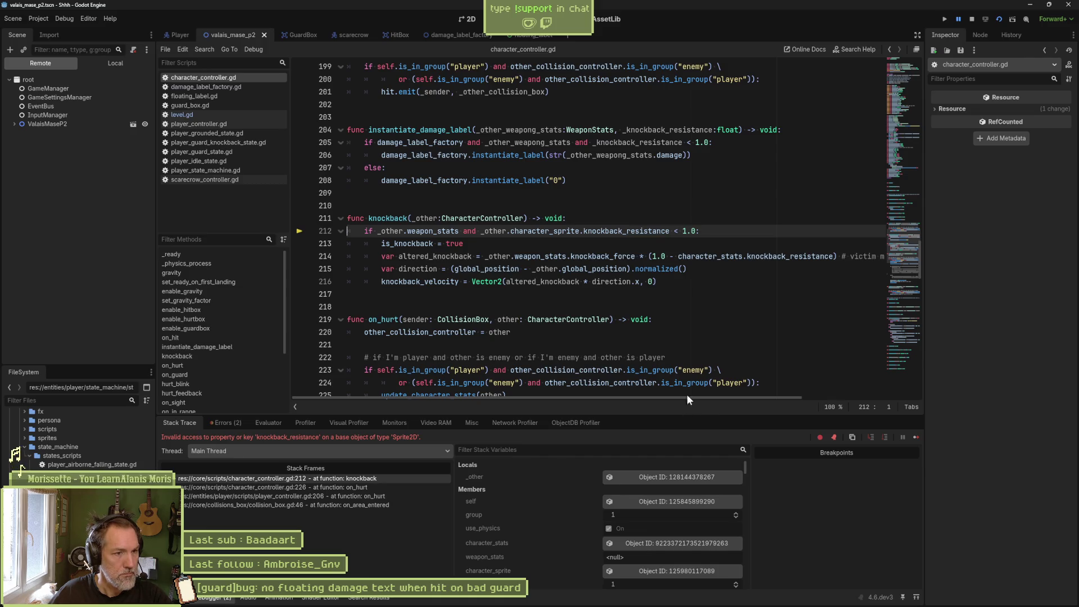
Change _other.character_sprite to character_stats on line 212, save, and rerun to confirm the 10.0 damage text.
{"action": "double_click", "coordinate": [634, 232]}
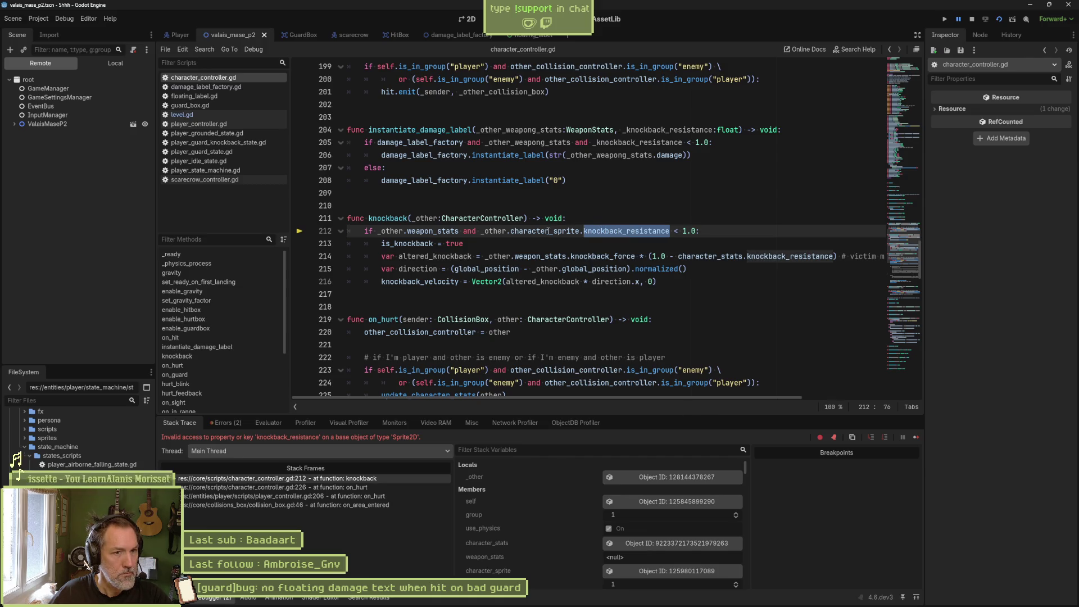
{"action": "key", "text": "F8"}
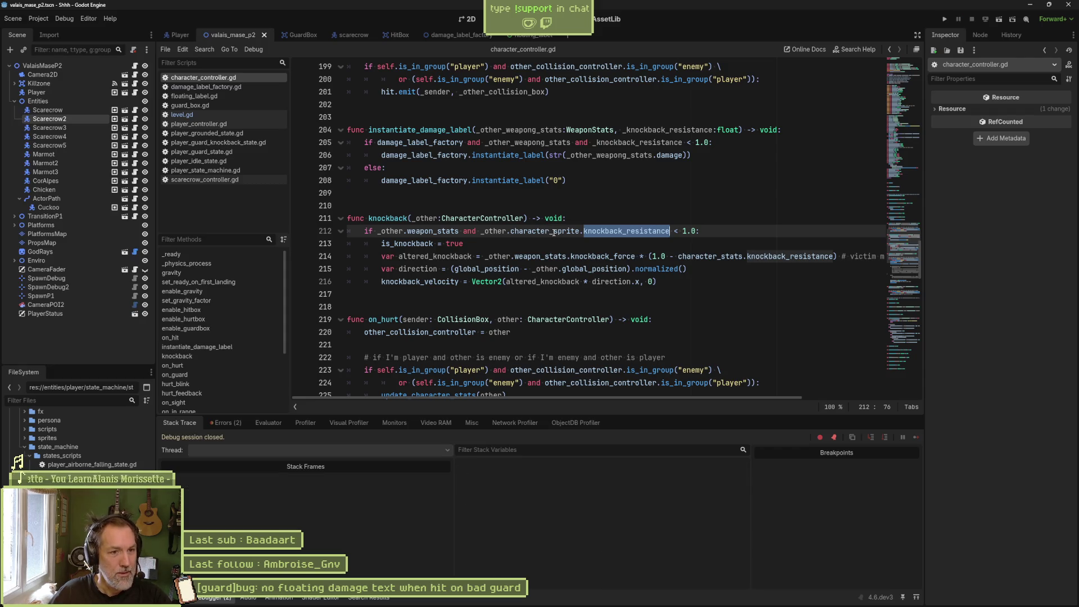
{"action": "left_click_drag", "start_coordinate": [554, 230], "coordinate": [579, 230]}
{"action": "type", "text": "stats"}
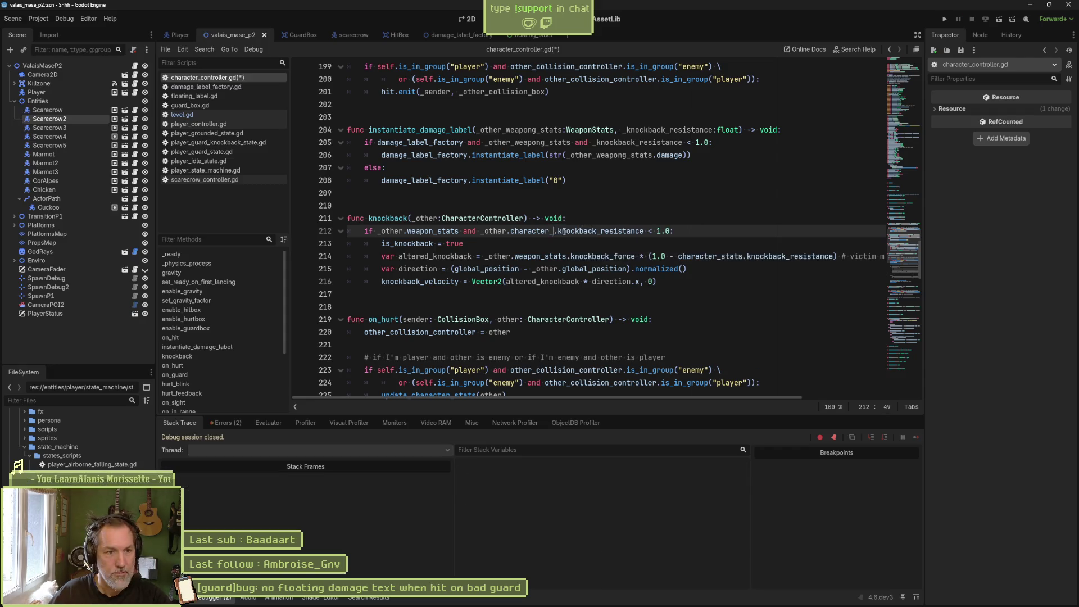
{"action": "key", "text": "ctrl+s"}
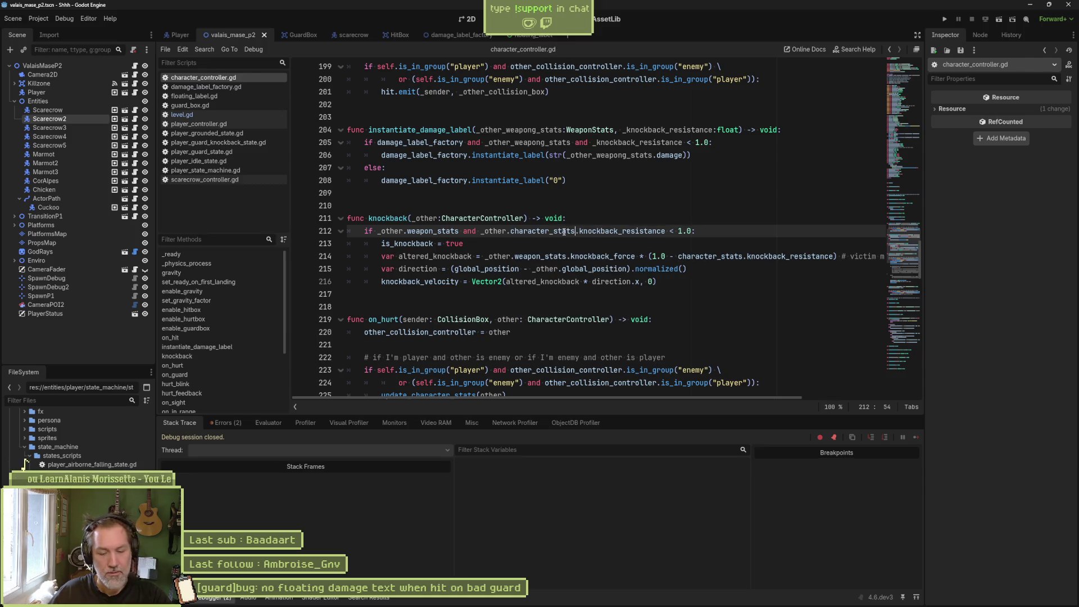
{"action": "key", "text": "F5"}
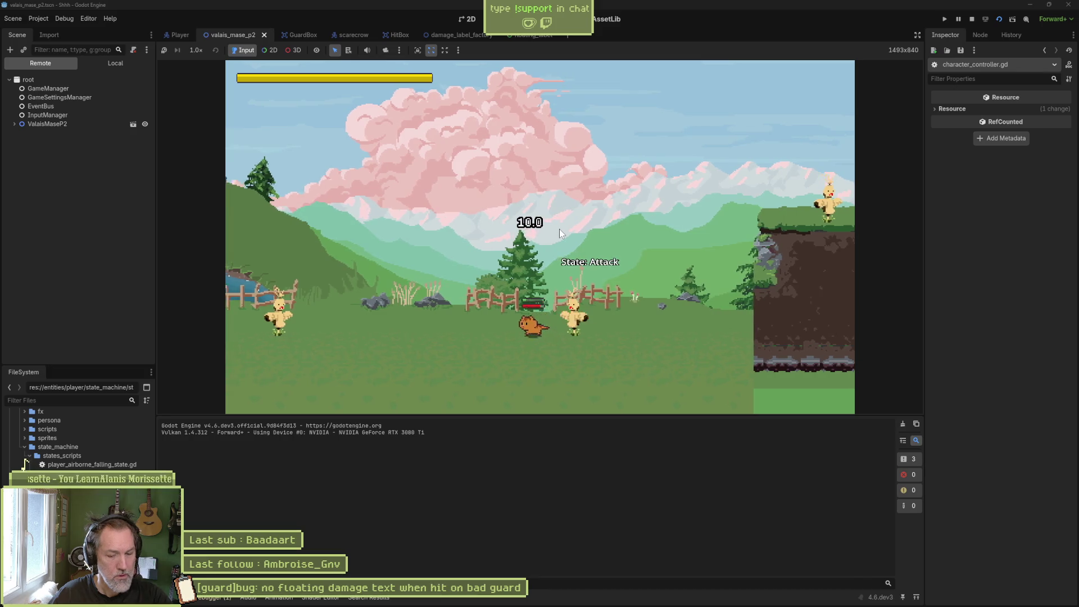
{"action": "key", "text": "F8"}
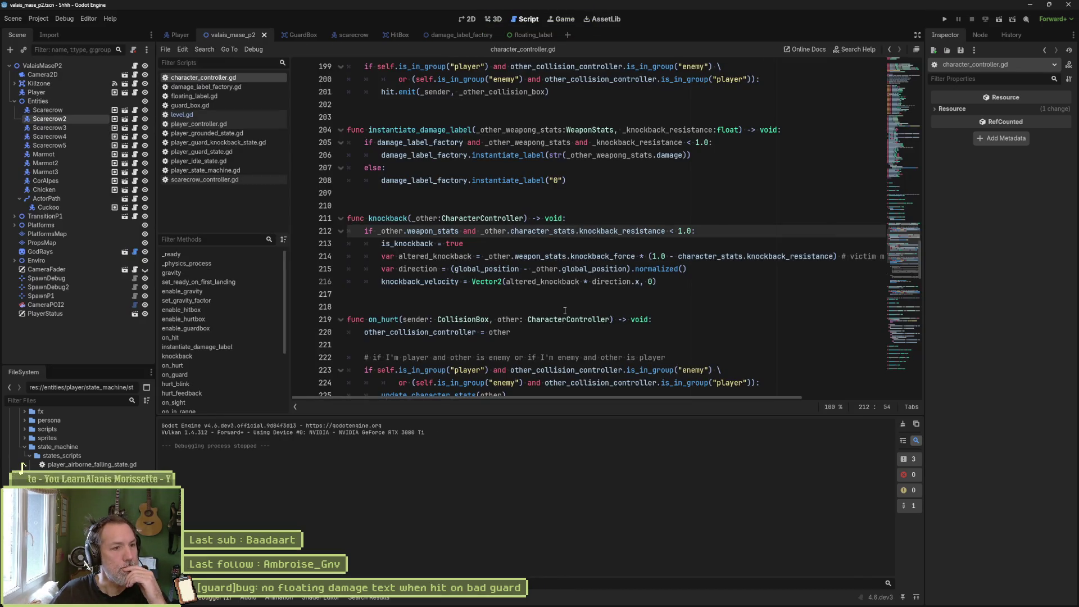
Move hurt_feedback() up under instantiate_damage_label in on_hurt.
{"action": "scroll", "coordinate": [565, 319], "scroll_direction": "down", "scroll_amount": 4}
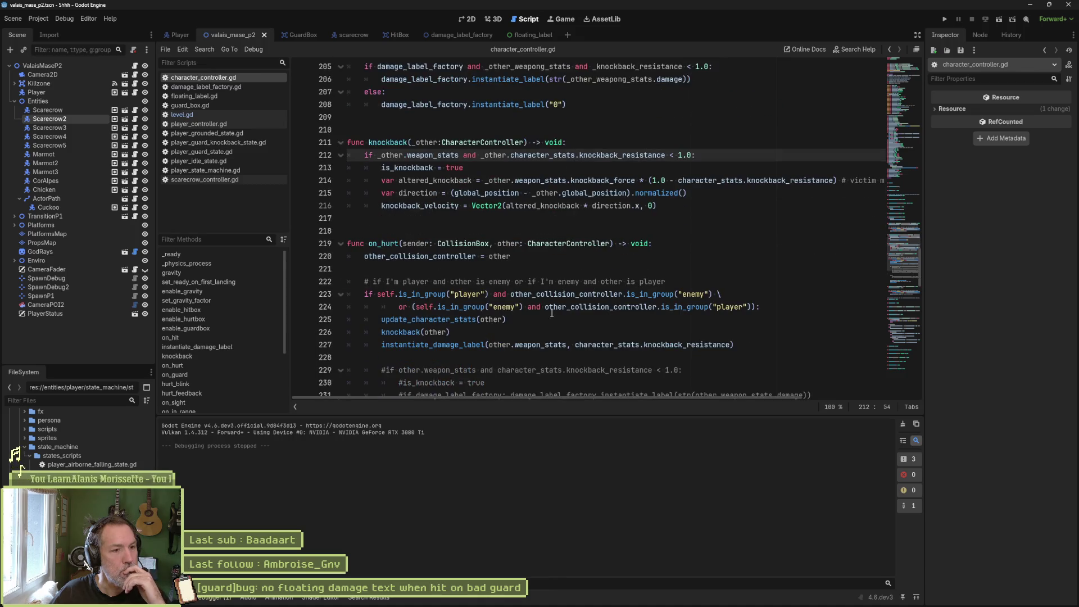
{"action": "scroll", "coordinate": [550, 313], "scroll_direction": "down", "scroll_amount": 2}
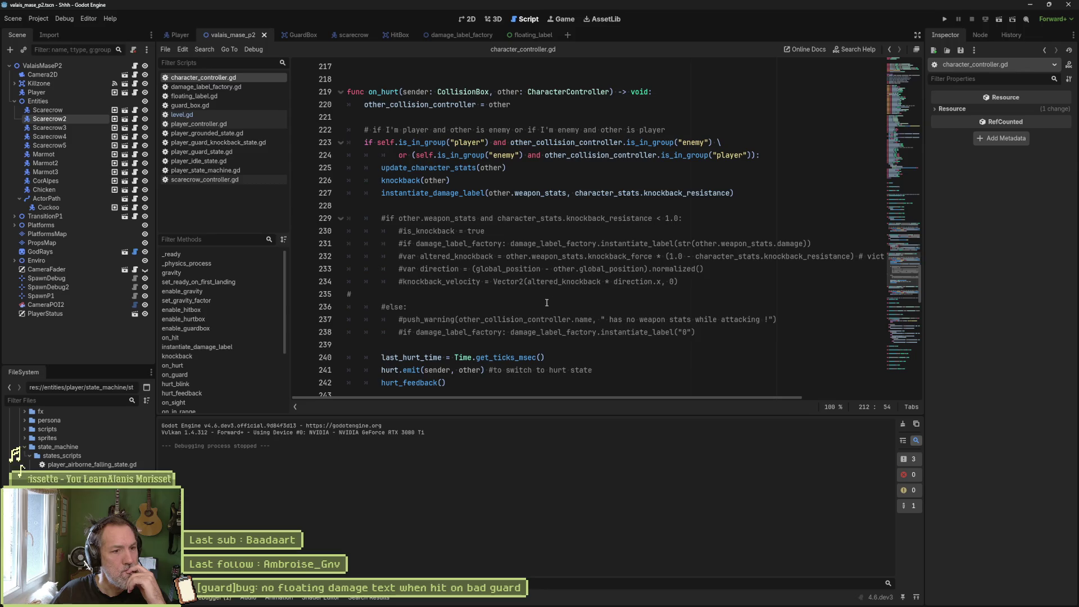
{"action": "left_click_drag", "start_coordinate": [381, 370], "coordinate": [418, 370]}
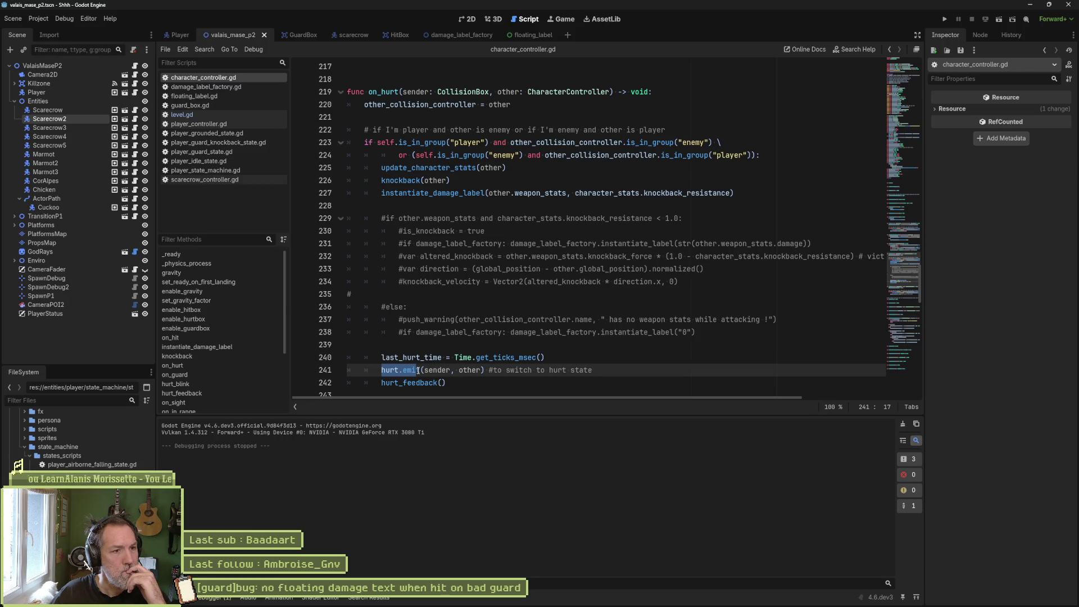
{"action": "mouse_move", "coordinate": [418, 370]}
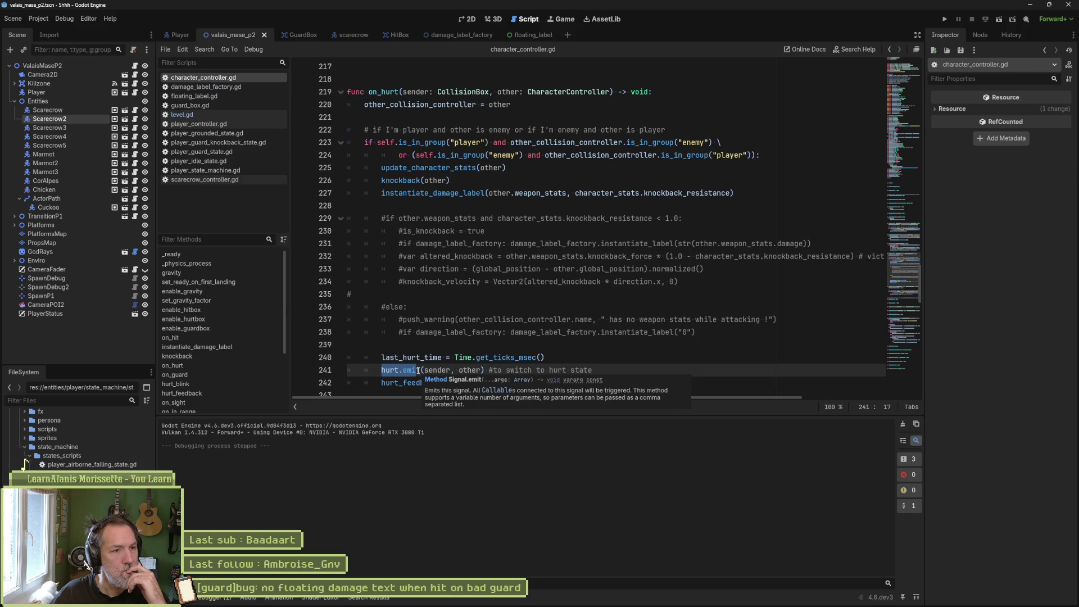
{"action": "left_click", "coordinate": [416, 383]}
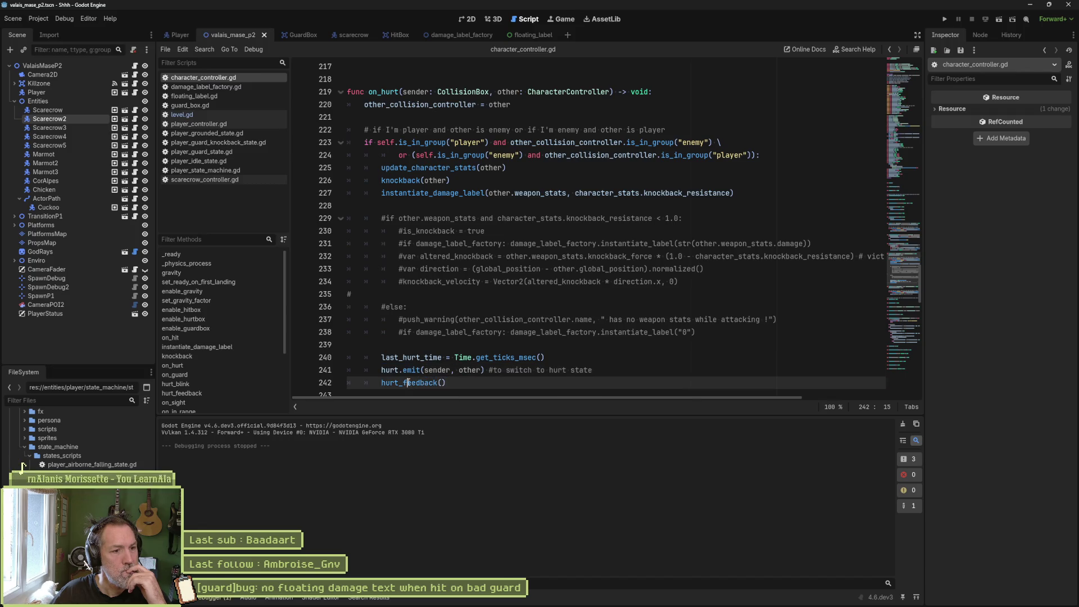
{"action": "key", "text": "alt+Up"}
{"action": "key", "text": "alt+Up"}
{"action": "key", "text": "alt+Up"}
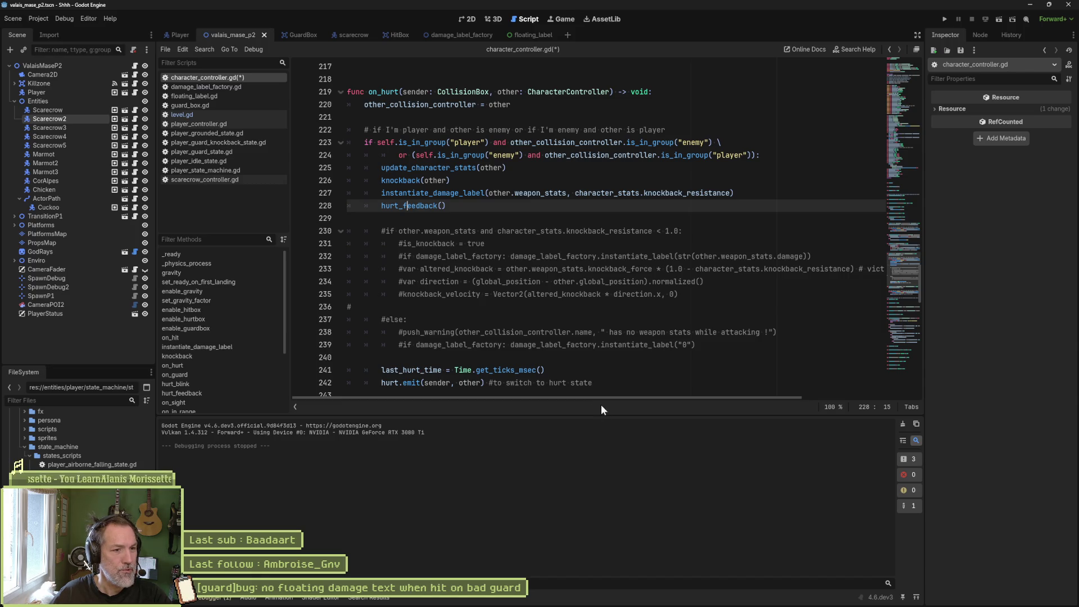
Move last_hurt_time above update_character_stats and hurt.emit below hurt_feedback(), then save.
{"action": "left_click", "coordinate": [578, 372]}
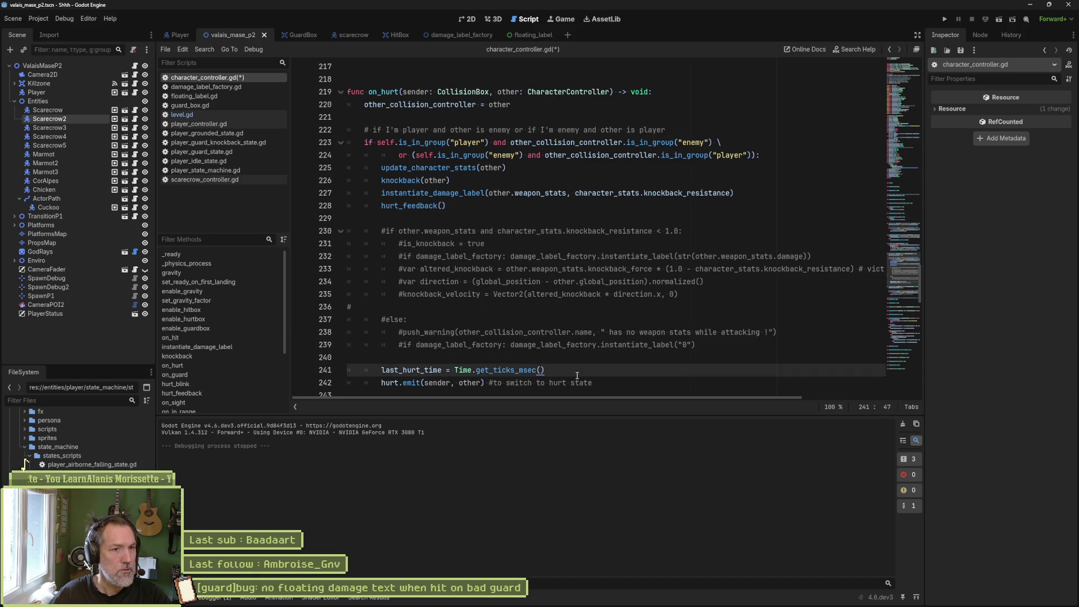
{"action": "key", "text": "alt+Up"}
{"action": "key", "text": "alt+Up"}
{"action": "key", "text": "alt+Up"}
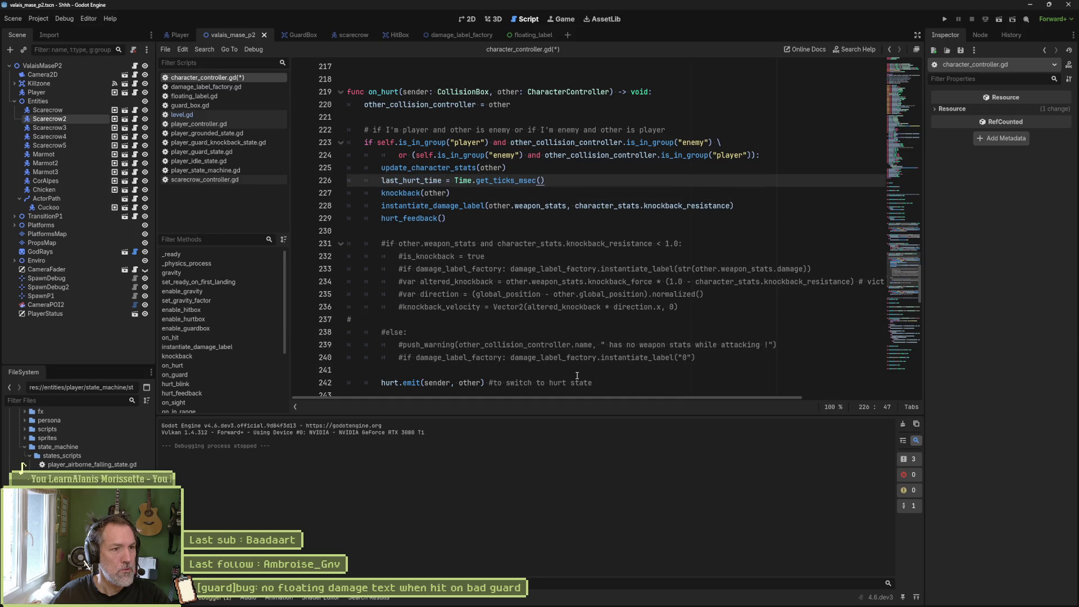
{"action": "key", "text": "alt+Up"}
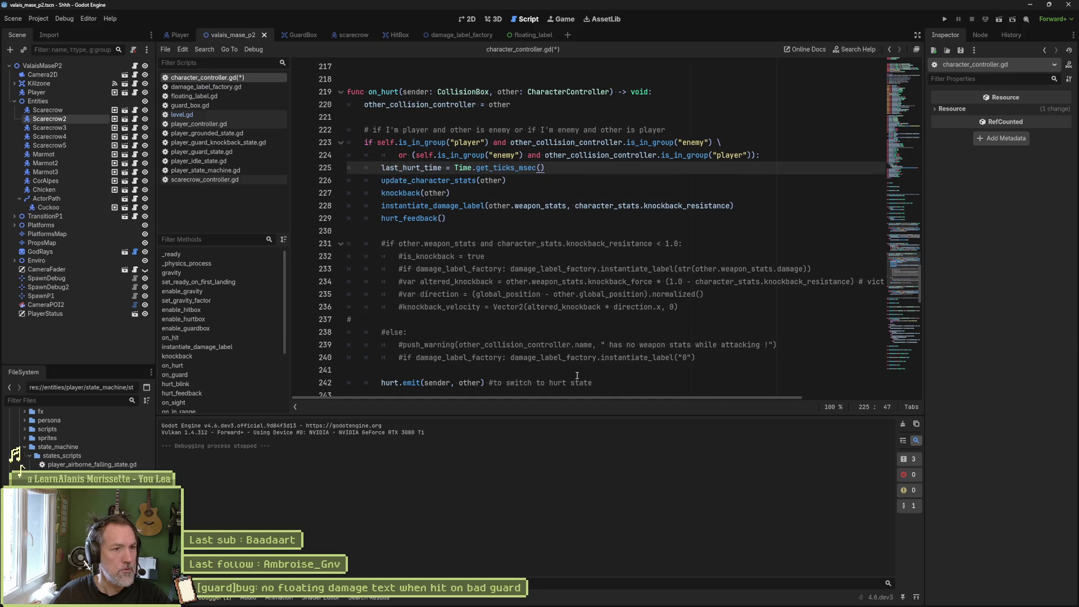
{"action": "left_click", "coordinate": [595, 383]}
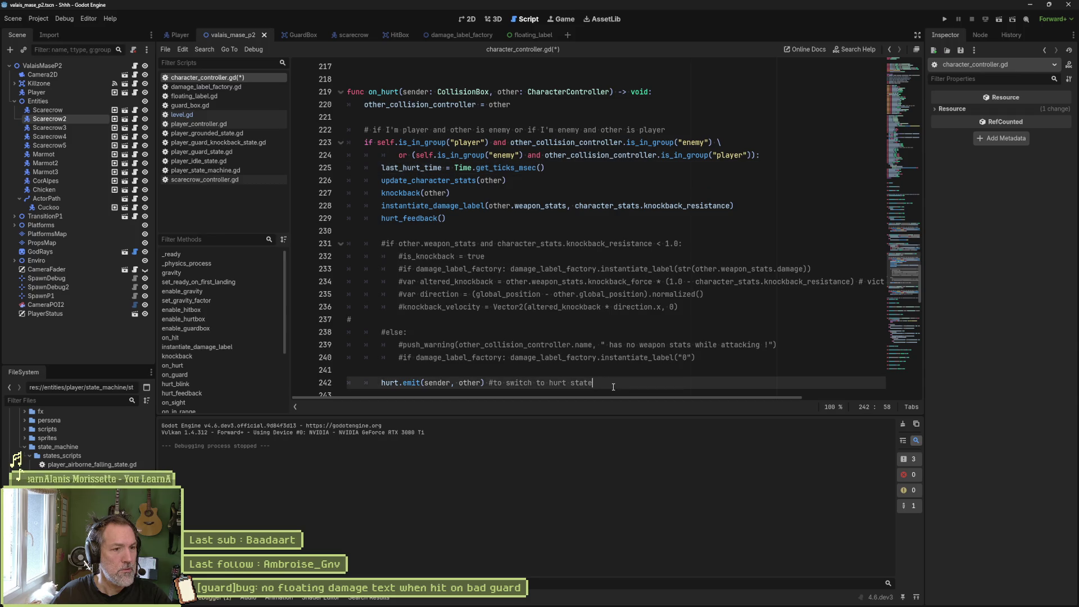
{"action": "key", "text": "alt+Up"}
{"action": "key", "text": "alt+Up"}
{"action": "key", "text": "alt+Up"}
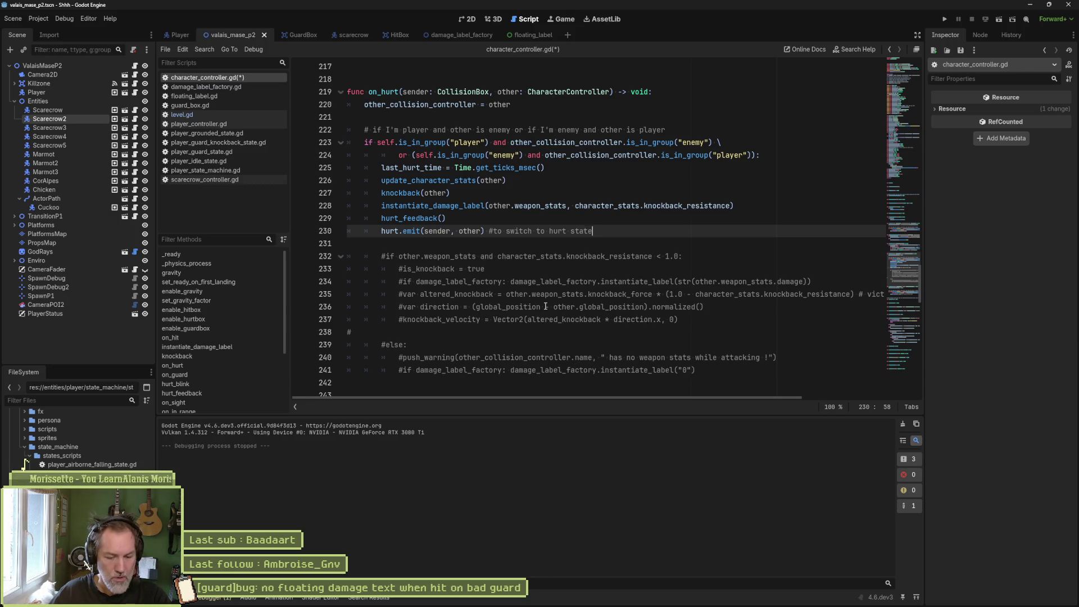
{"action": "key", "text": "ctrl+s"}
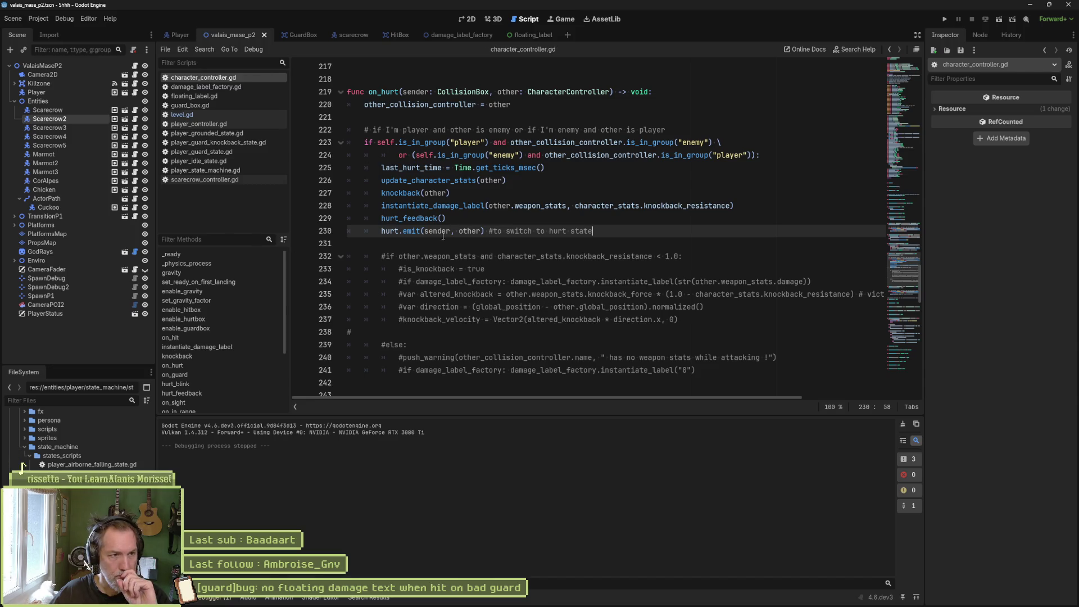
{"action": "left_click", "coordinate": [161, 34]}
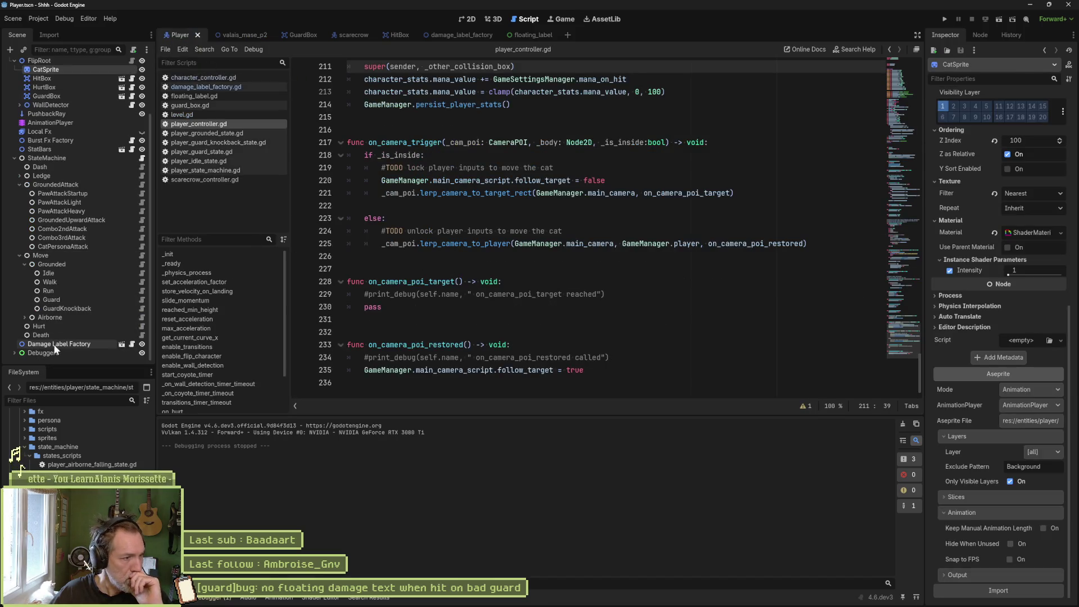
Enable Show Debuggers on the Player node in the valais_mase_p2 level.
{"action": "left_click", "coordinate": [251, 37]}
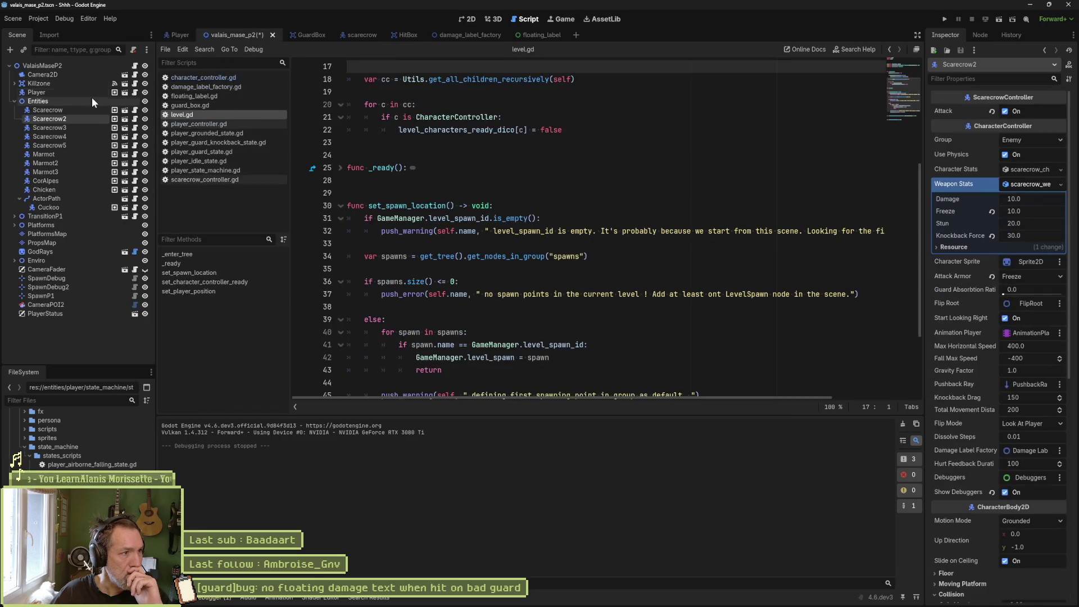
{"action": "left_click", "coordinate": [93, 93]}
{"action": "scroll", "coordinate": [990, 400], "scroll_direction": "down", "scroll_amount": 5}
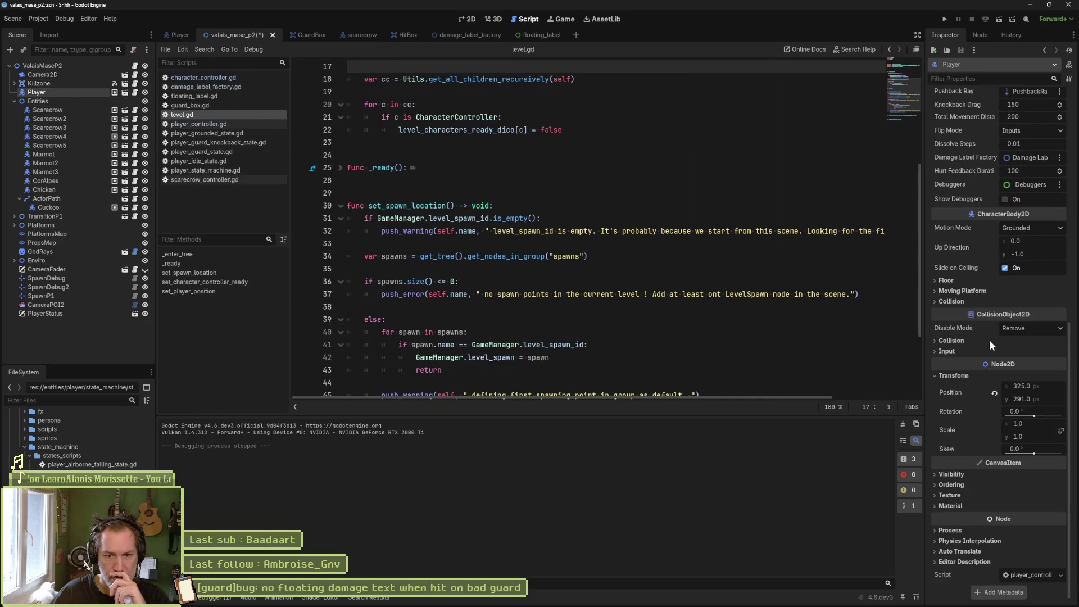
{"action": "left_click", "coordinate": [1005, 200]}
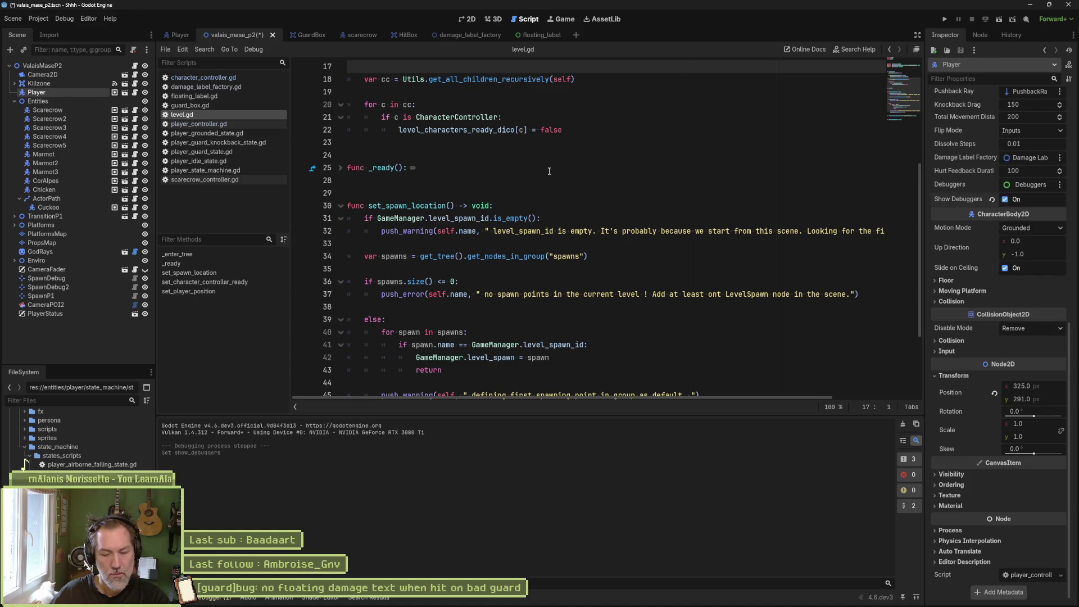
Run the level, attack a couple of times to watch the state labels, then stop it.
{"action": "key", "text": "F6"}
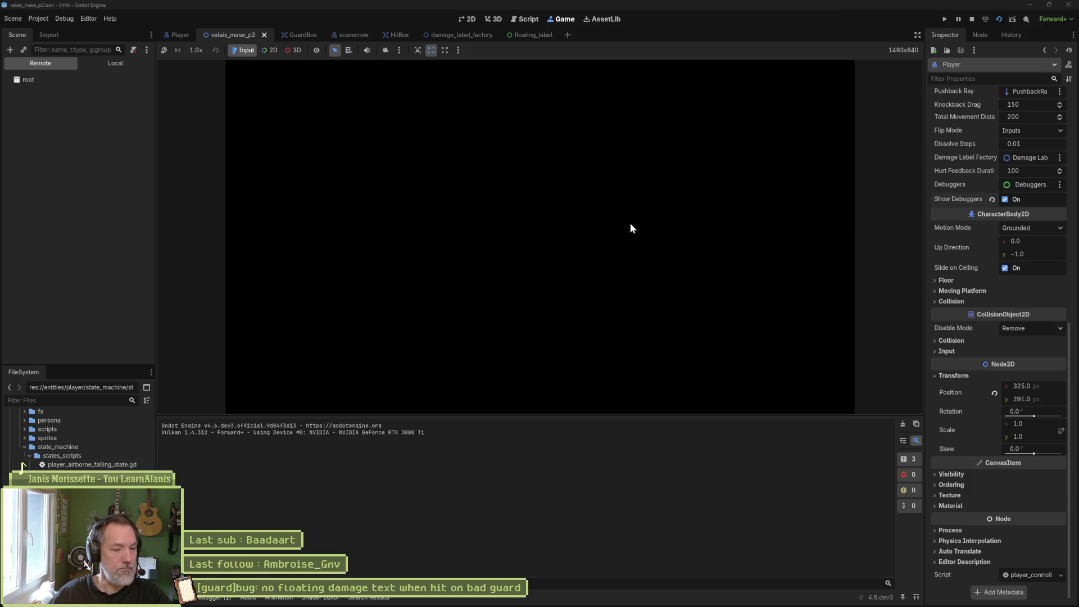
{"action": "key", "text": "d"}
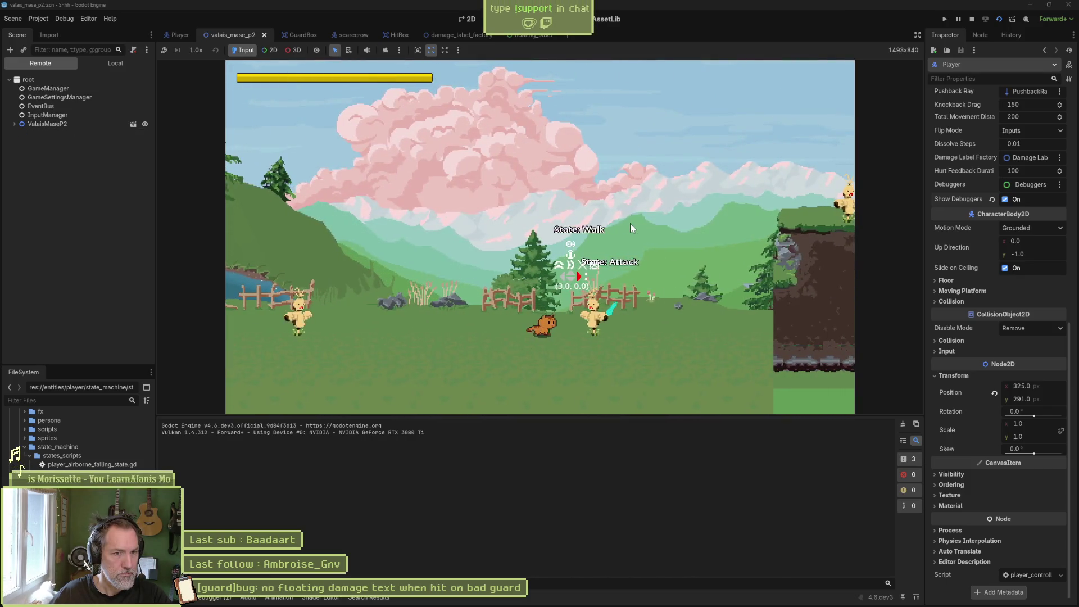
{"action": "key", "text": "j"}
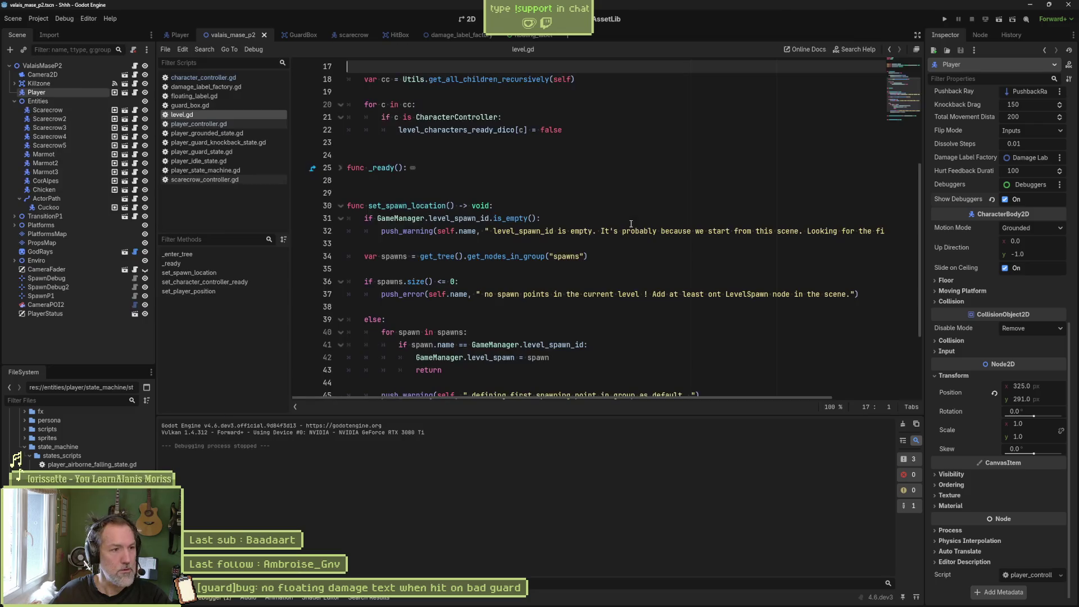
{"action": "key", "text": "F8"}
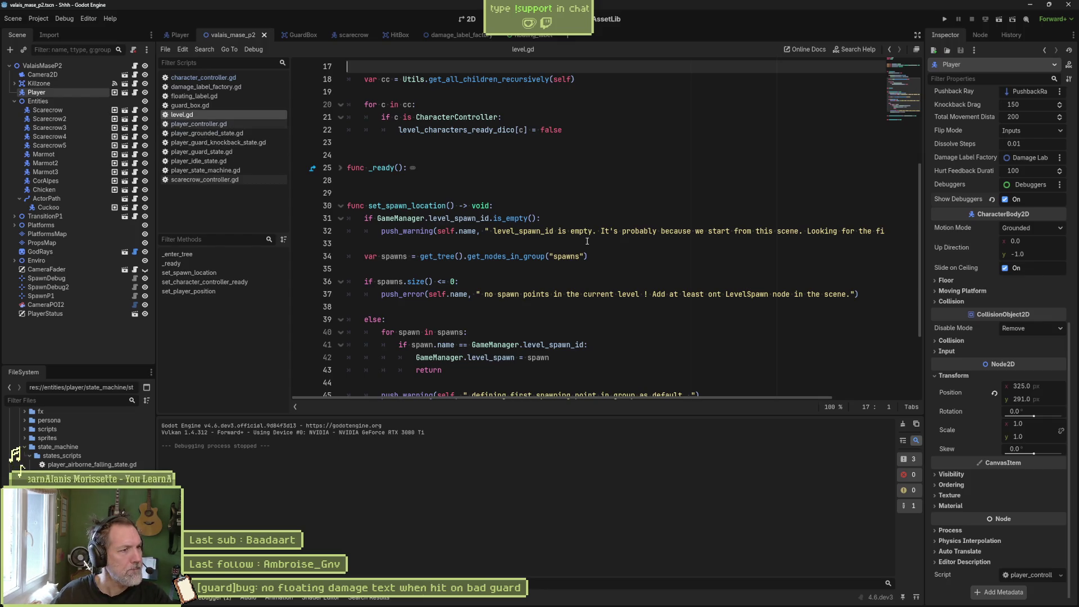
Review the on_hurt function in player_controller.gd.
{"action": "left_click", "coordinate": [197, 124]}
{"action": "scroll", "coordinate": [194, 355], "scroll_direction": "down", "scroll_amount": 2}
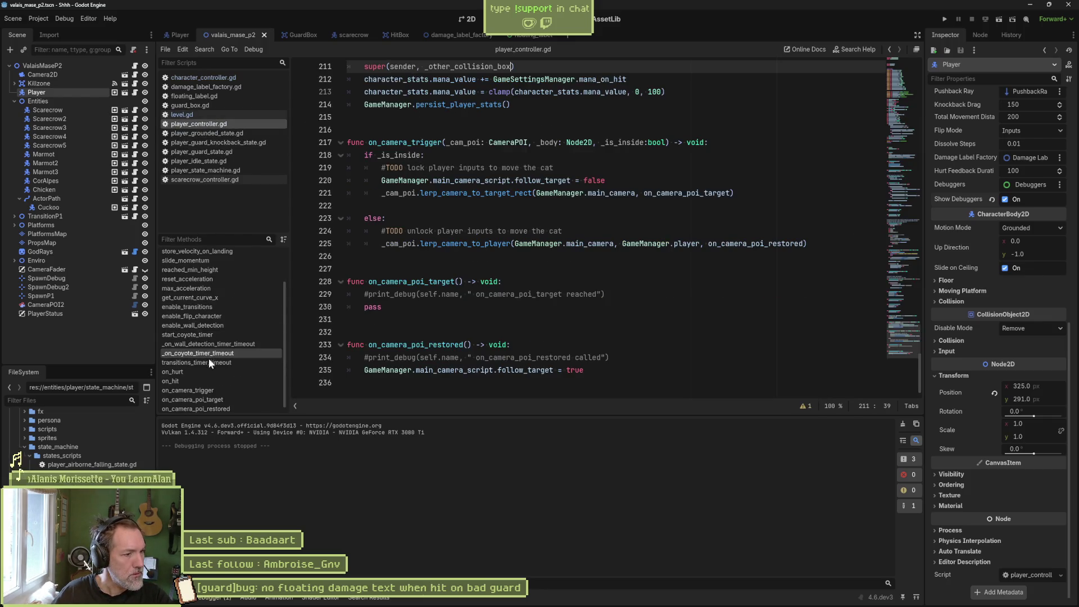
{"action": "left_click", "coordinate": [193, 371]}
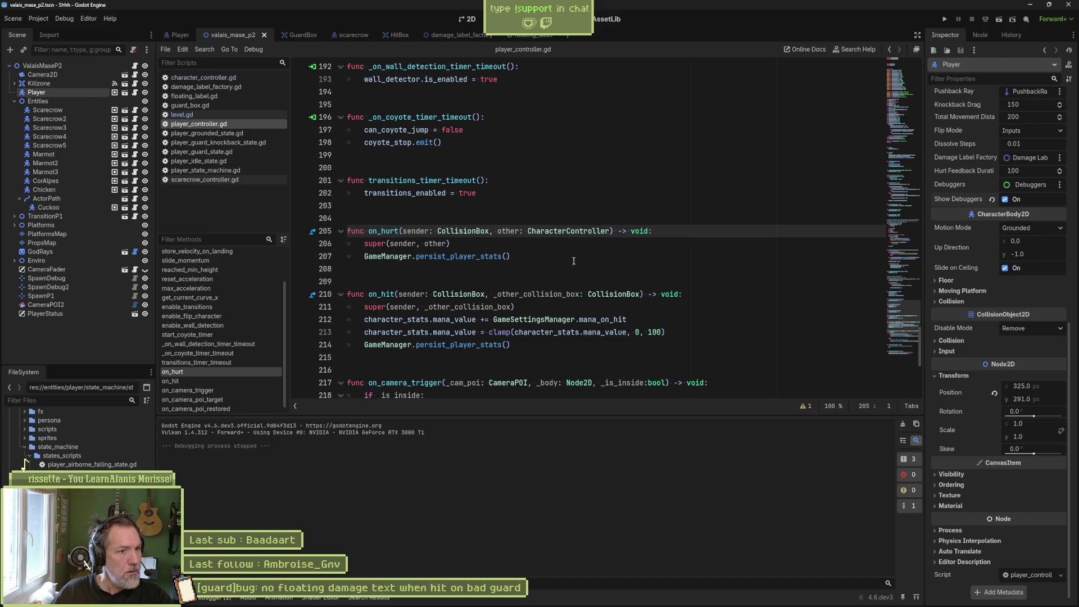
Read through the combo logic in player_state_machine.gd, then return to the Player scene.
{"action": "left_click", "coordinate": [224, 171]}
{"action": "scroll", "coordinate": [527, 292], "scroll_direction": "down", "scroll_amount": 5}
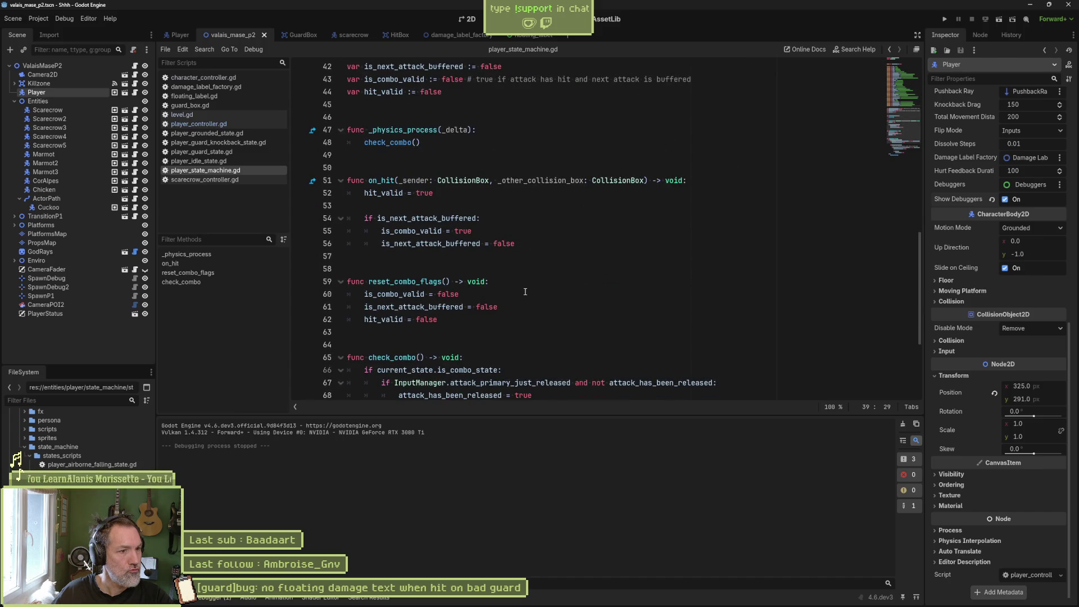
{"action": "scroll", "coordinate": [525, 291], "scroll_direction": "down", "scroll_amount": 4}
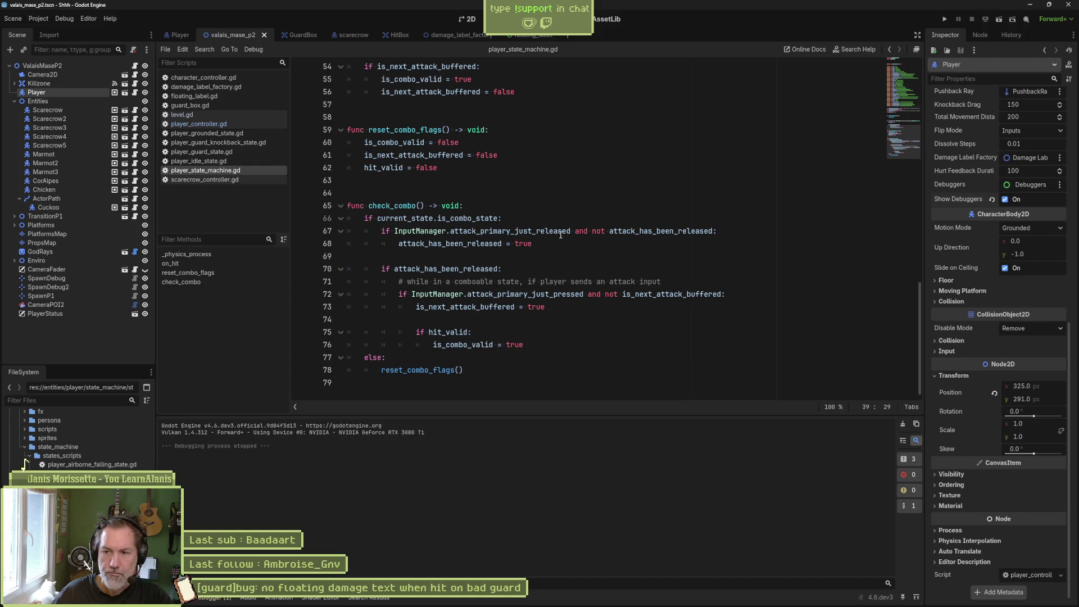
{"action": "mouse_move", "coordinate": [560, 235]}
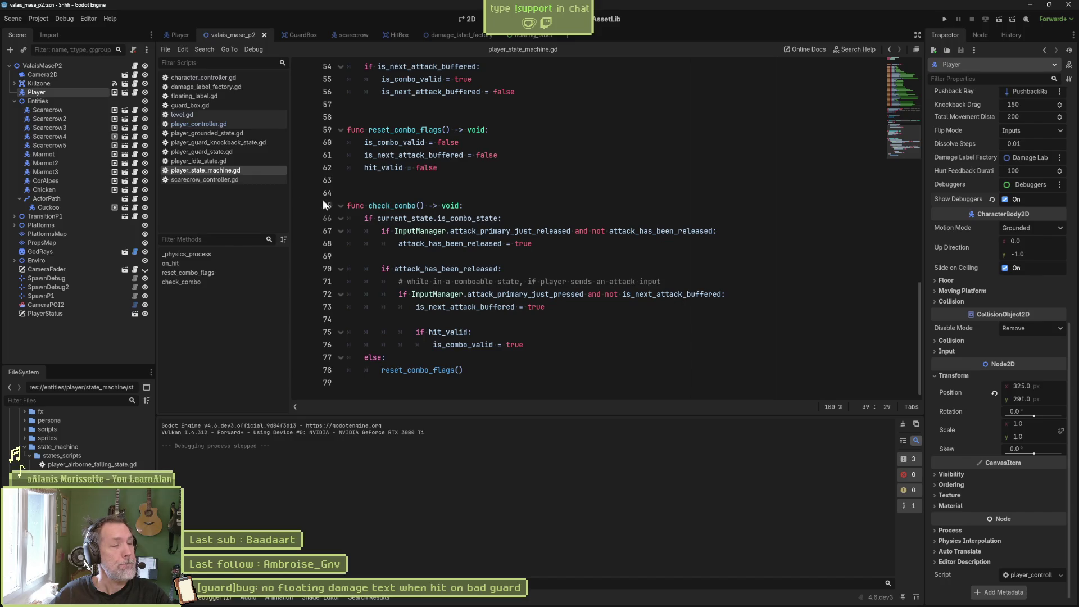
{"action": "left_click", "coordinate": [181, 40]}
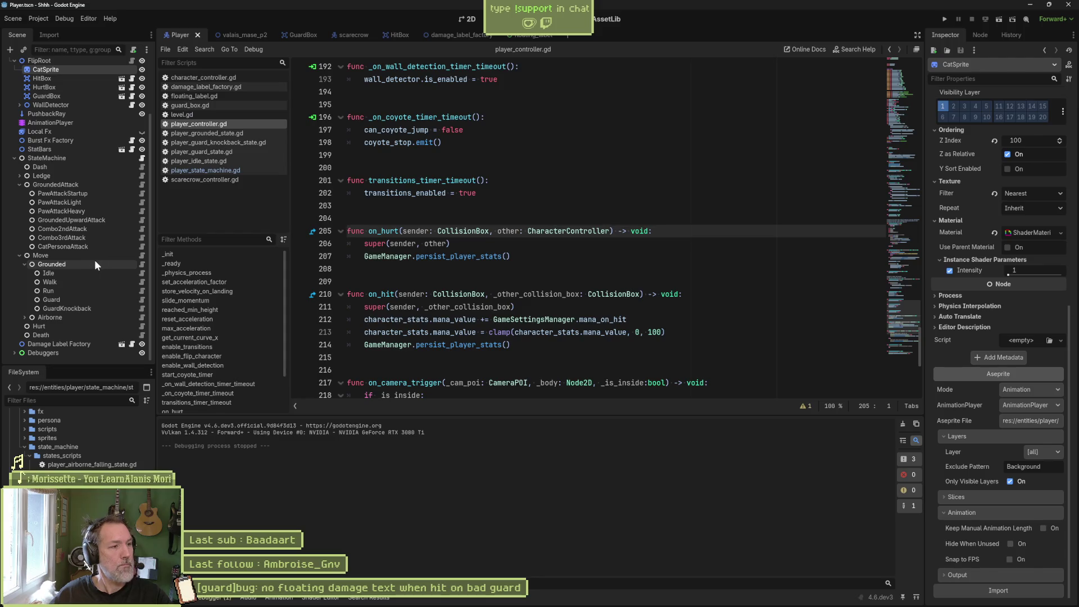
Read the transition checks in the Move and Grounded state scripts.
{"action": "left_click", "coordinate": [142, 255]}
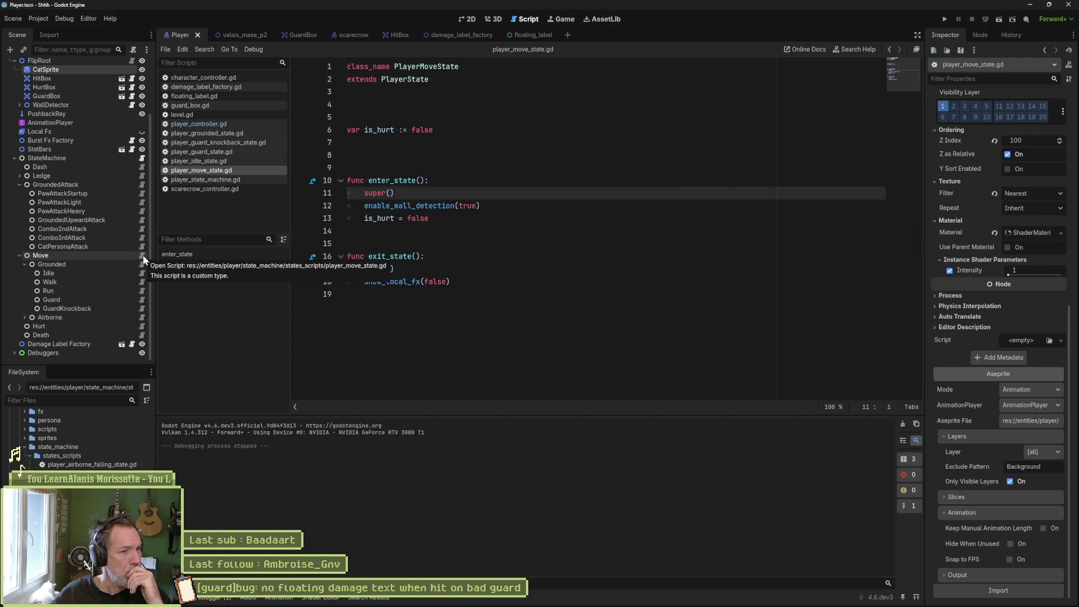
{"action": "left_click", "coordinate": [144, 265]}
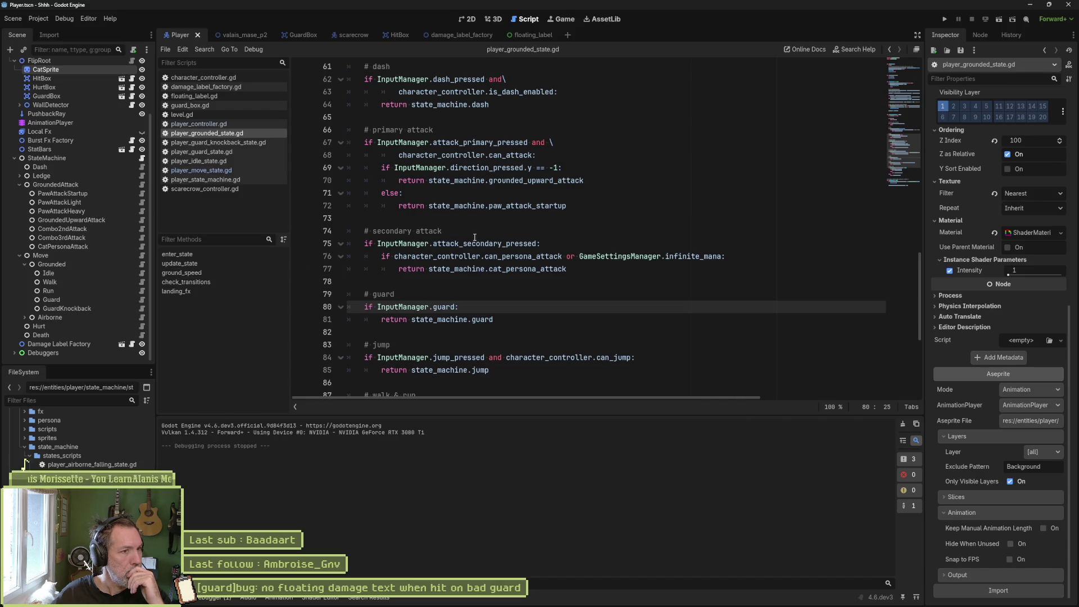
{"action": "scroll", "coordinate": [475, 237], "scroll_direction": "down", "scroll_amount": 5}
{"action": "scroll", "coordinate": [475, 244], "scroll_direction": "up", "scroll_amount": 8}
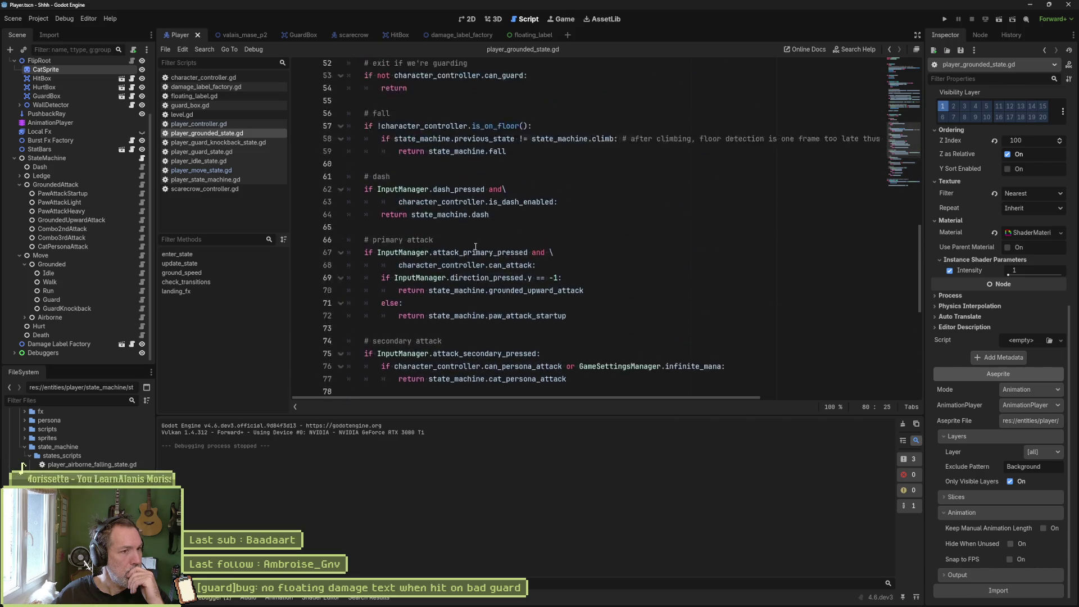
{"action": "scroll", "coordinate": [476, 247], "scroll_direction": "up", "scroll_amount": 3}
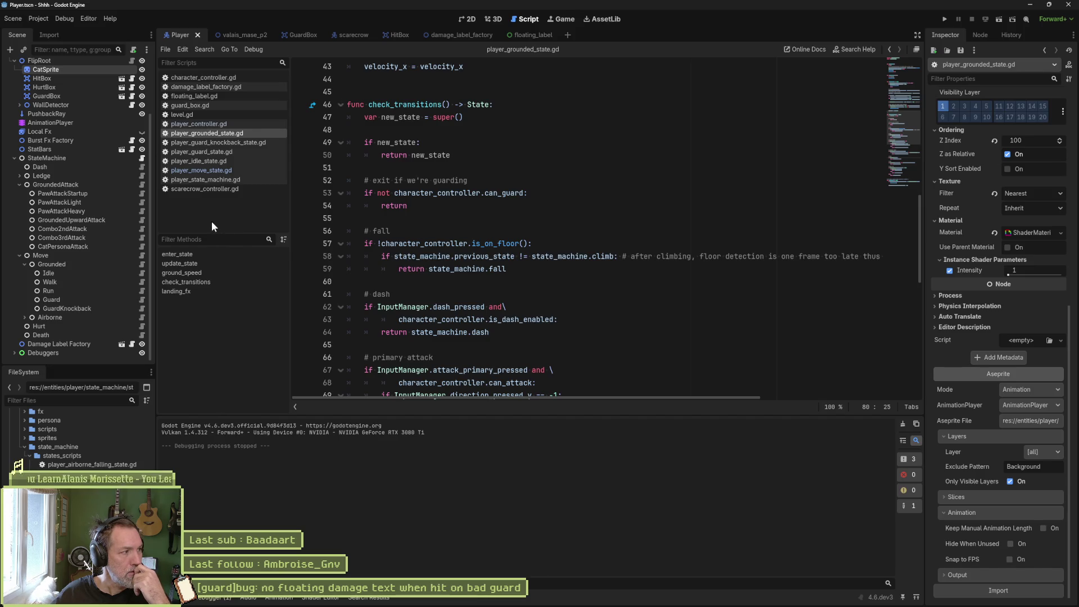
Bring up the quick-open file search filtered for 'state'.
{"action": "left_click", "coordinate": [475, 227]}
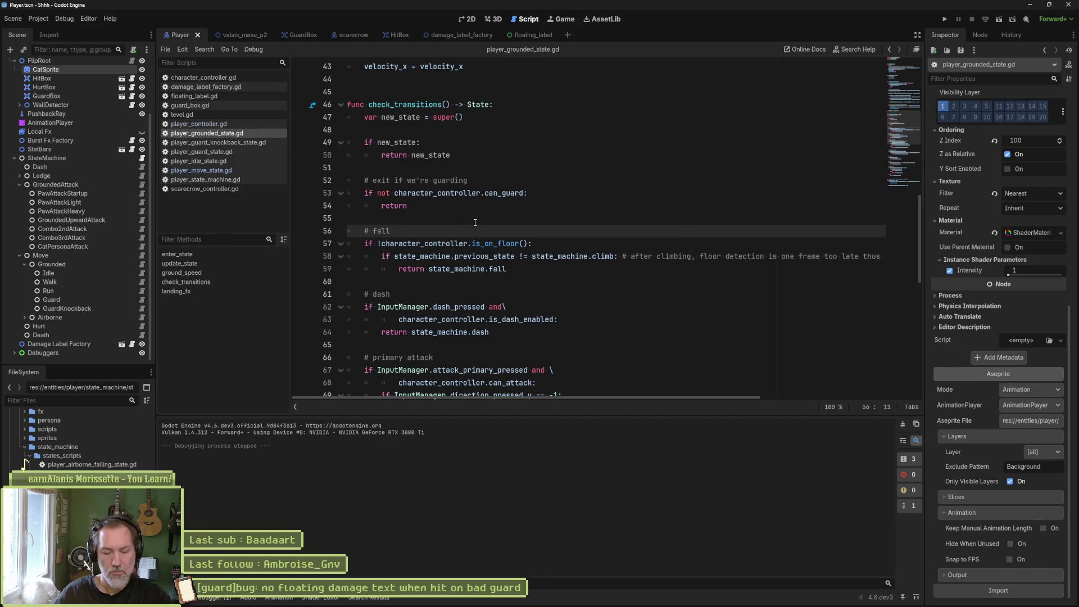
{"action": "key", "text": "shift+alt+o"}
{"action": "type", "text": "state"}
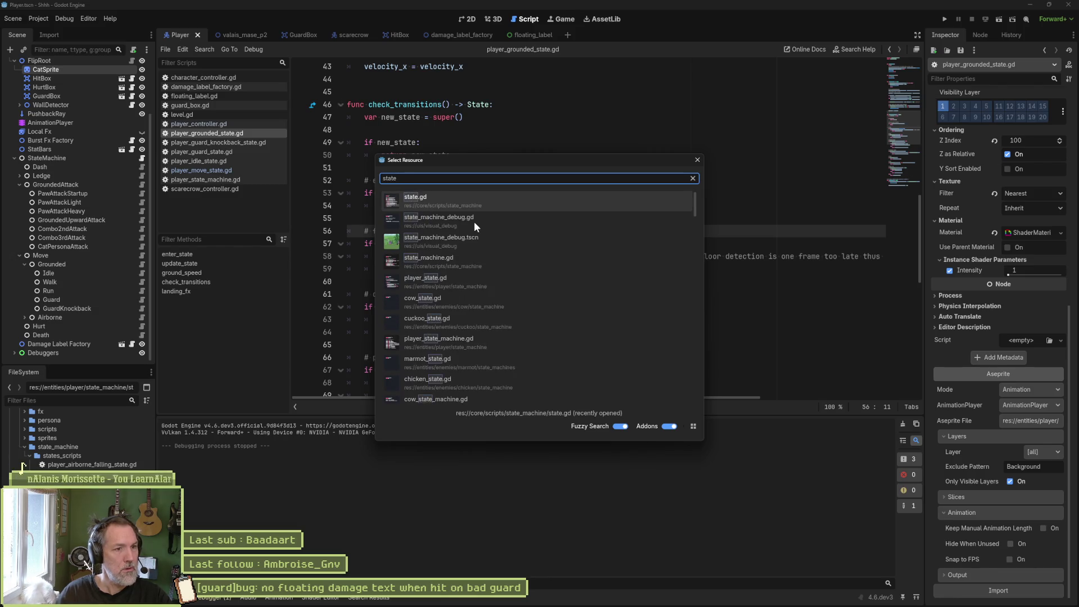
Open state_machine.gd, breakpoint line 109 in on_hurt, and run valais_mase_p2 until it halts.
{"action": "key", "text": "Down"}
{"action": "key", "text": "Down"}
{"action": "key", "text": "Down"}
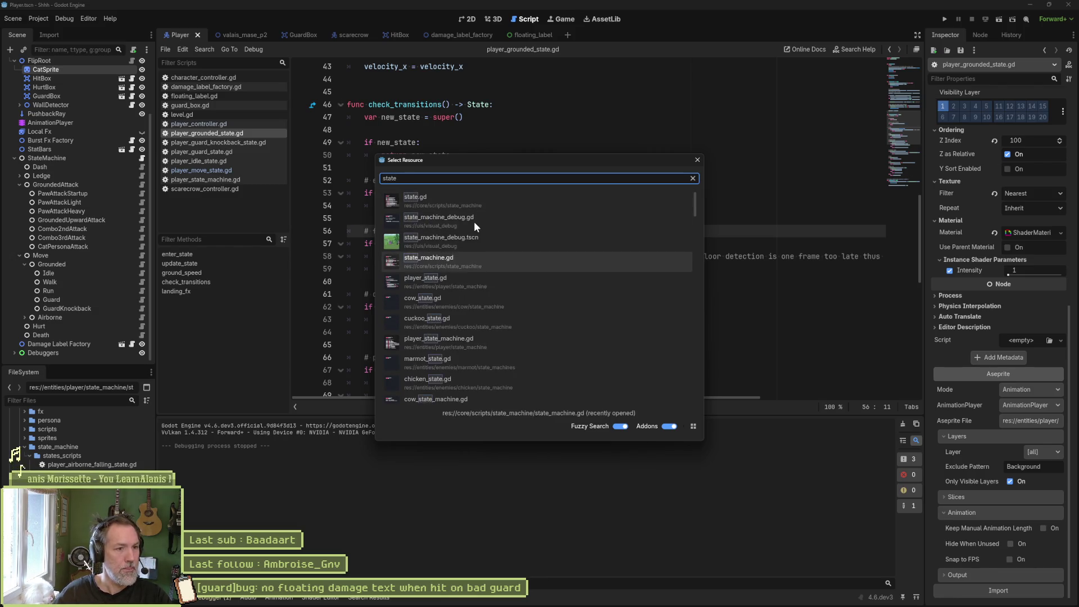
{"action": "key", "text": "Return"}
{"action": "left_click", "coordinate": [197, 319]}
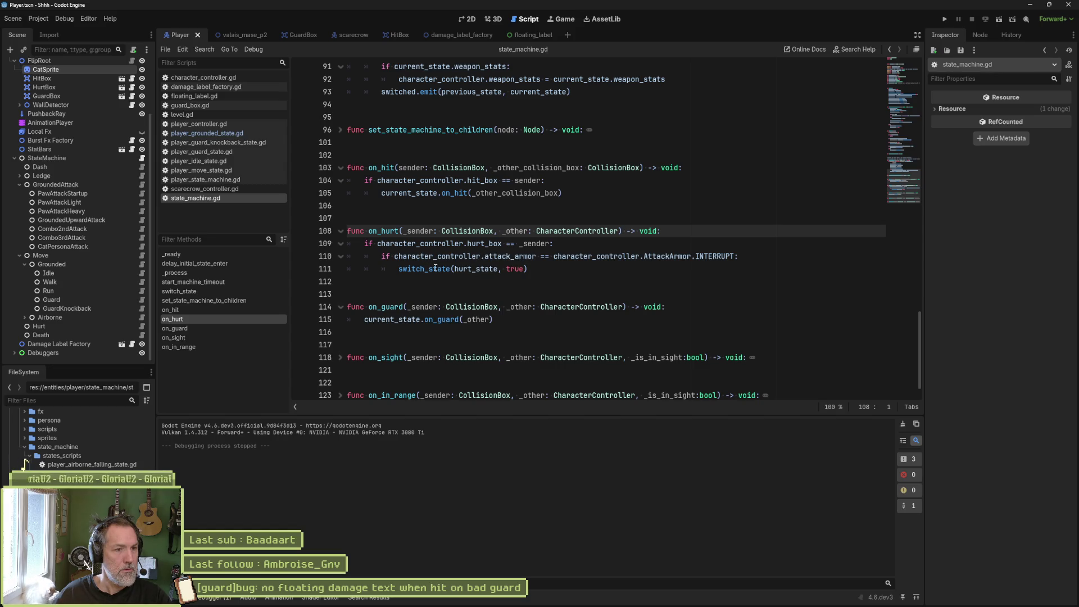
{"action": "left_click", "coordinate": [301, 244]}
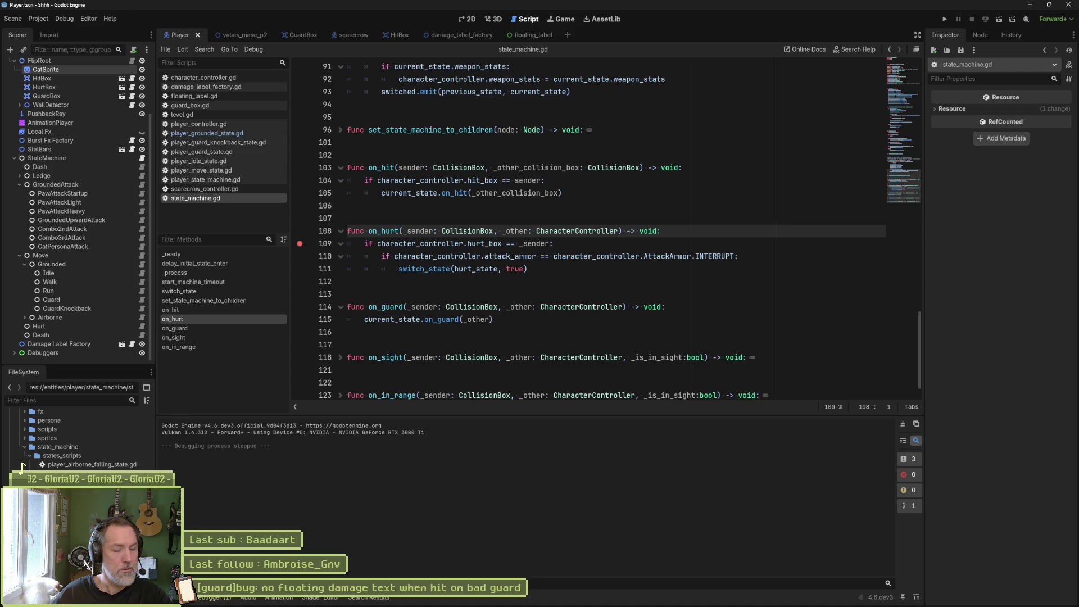
{"action": "left_click", "coordinate": [246, 37]}
{"action": "key", "text": "F6"}
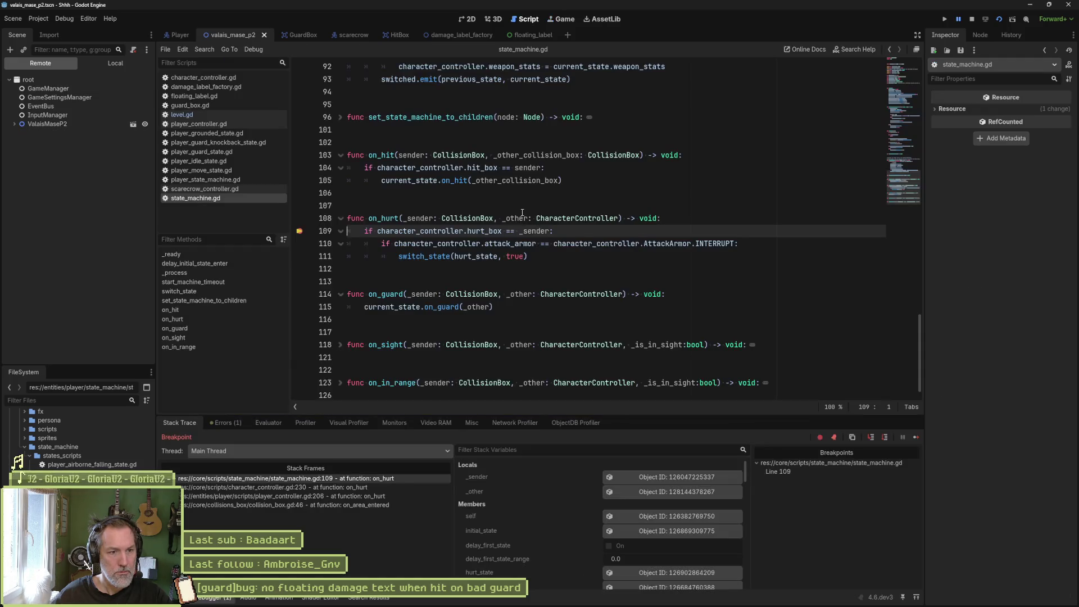
Step past the line 109 breakpoint in on_hurt to line 111.
{"action": "mouse_move", "coordinate": [521, 212]}
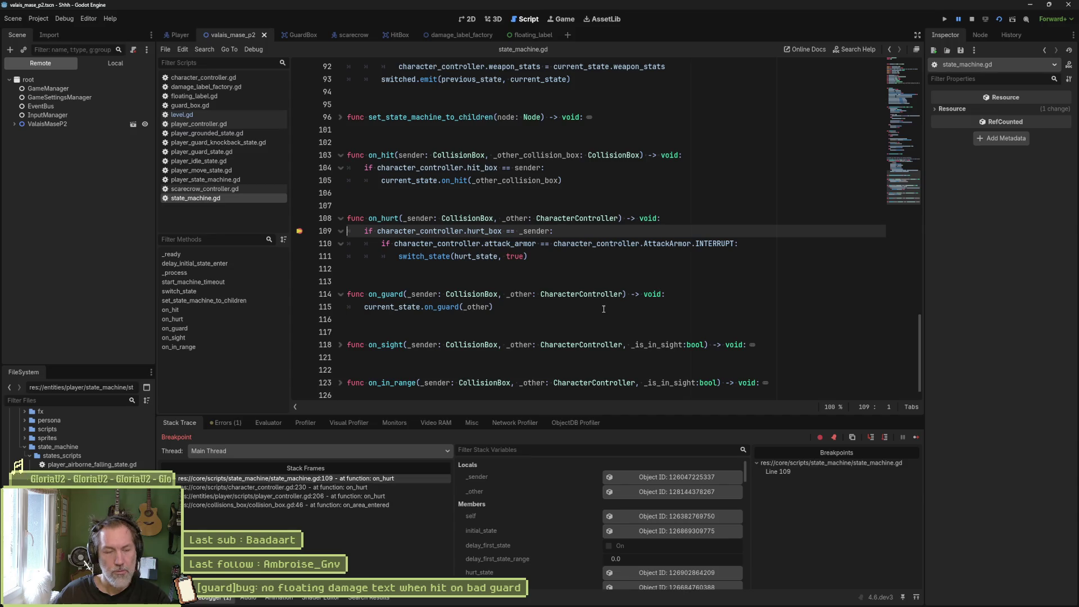
{"action": "key", "text": "F10"}
{"action": "key", "text": "F10"}
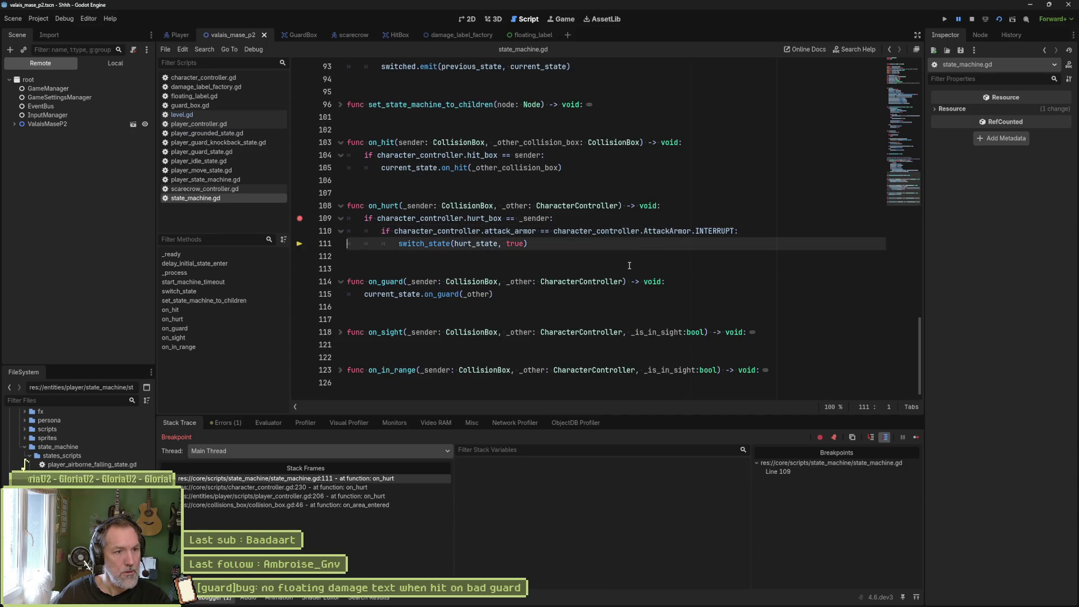
{"action": "left_click", "coordinate": [300, 219]}
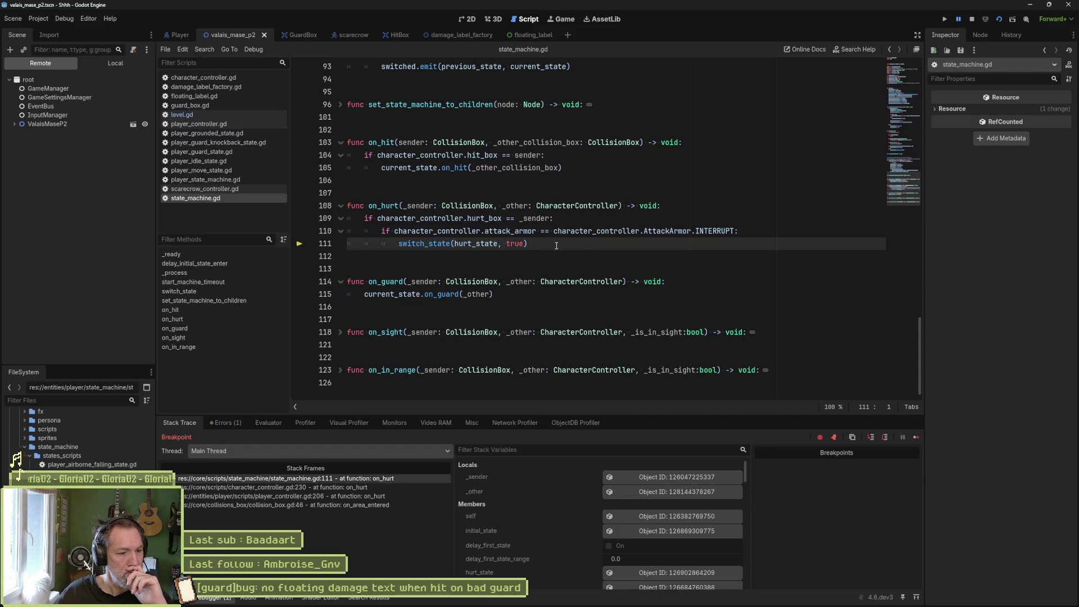
Add a breakpoint at line 85 in switch_state, resume, and step to line 87.
{"action": "left_click", "coordinate": [439, 245], "text": "ctrl"}
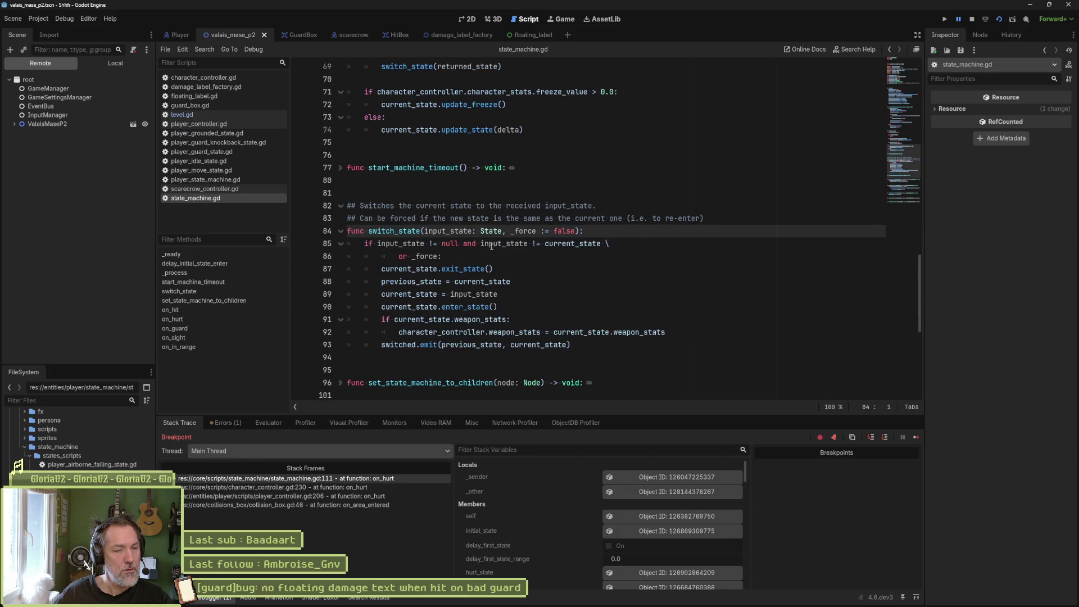
{"action": "left_click", "coordinate": [300, 243]}
{"action": "left_click", "coordinate": [611, 257]}
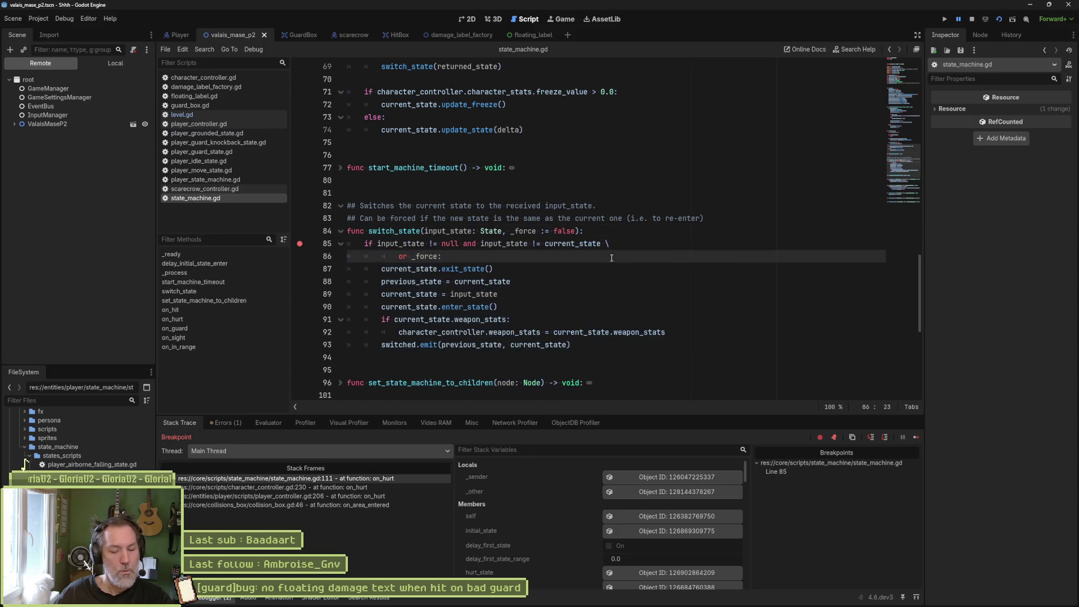
{"action": "left_click", "coordinate": [914, 438]}
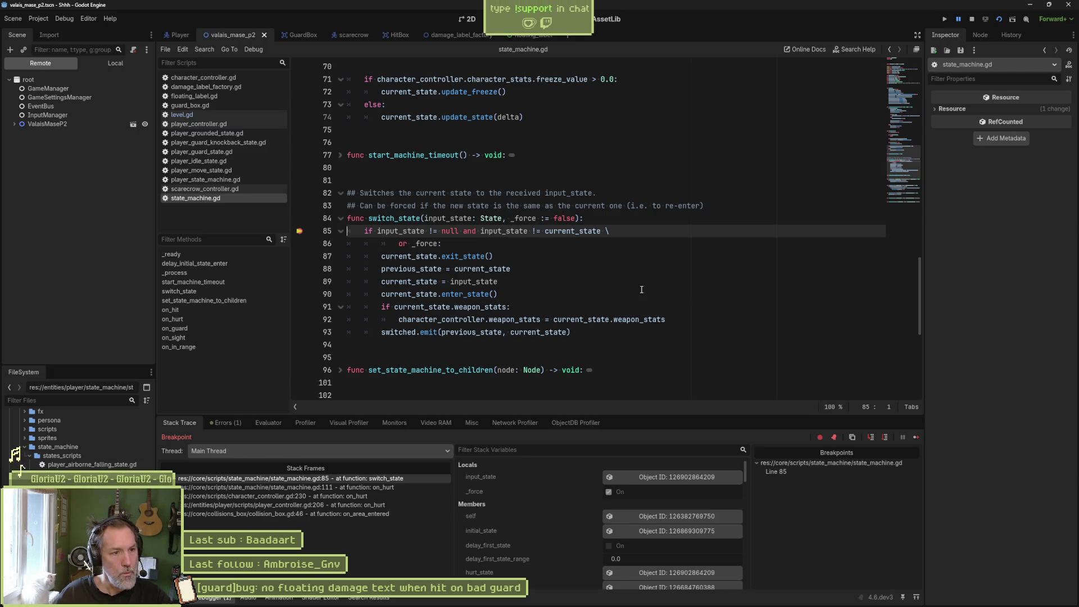
{"action": "left_click", "coordinate": [612, 280]}
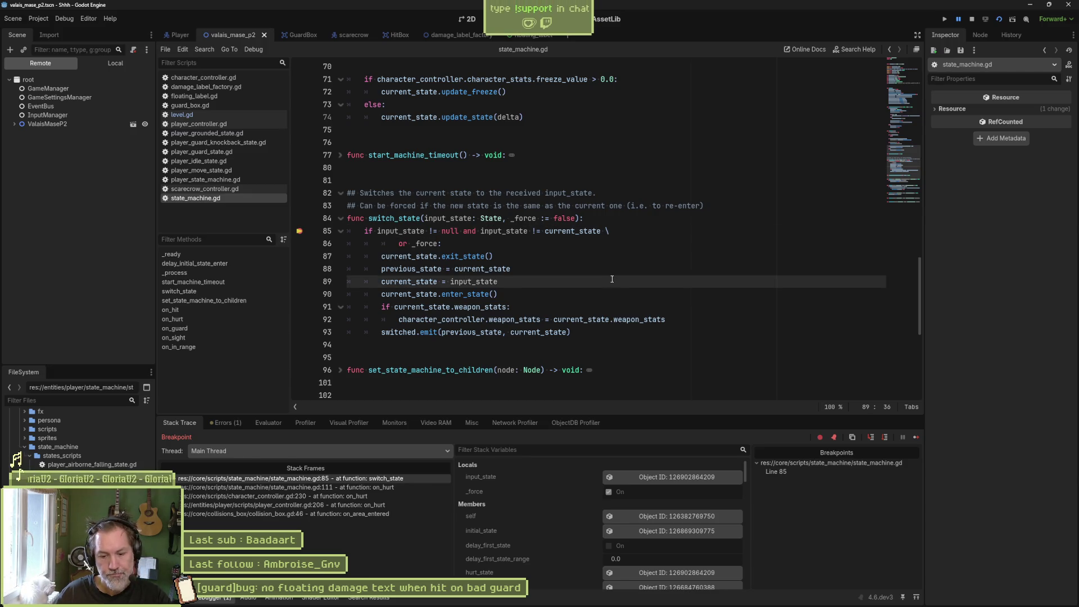
{"action": "key", "text": "F10"}
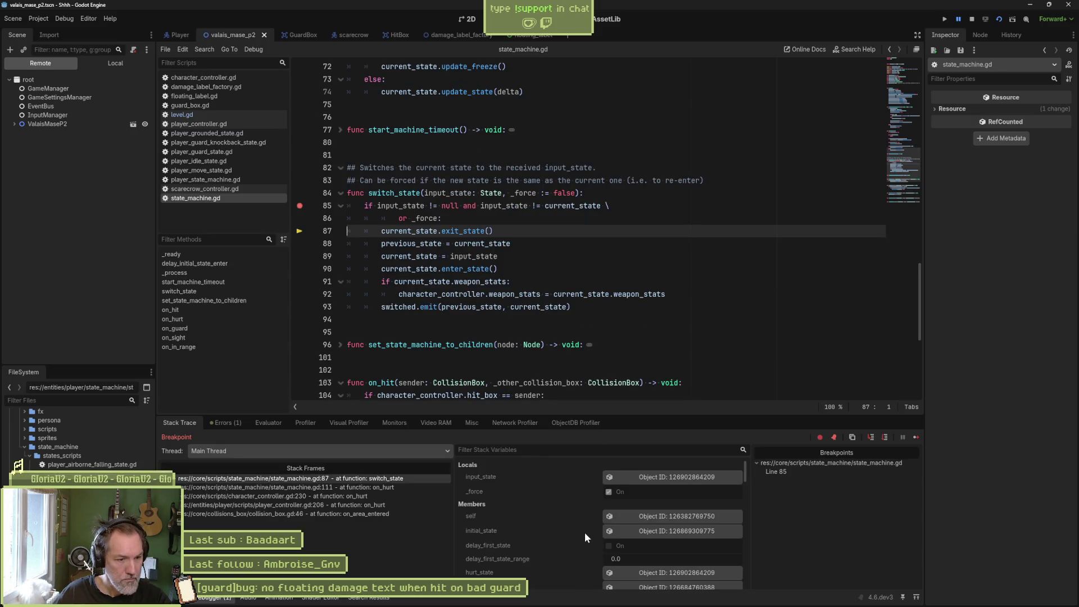
Inspect the current_state object's properties in the debugger.
{"action": "scroll", "coordinate": [577, 542], "scroll_direction": "down", "scroll_amount": 2}
{"action": "scroll", "coordinate": [577, 542], "scroll_direction": "down", "scroll_amount": 1}
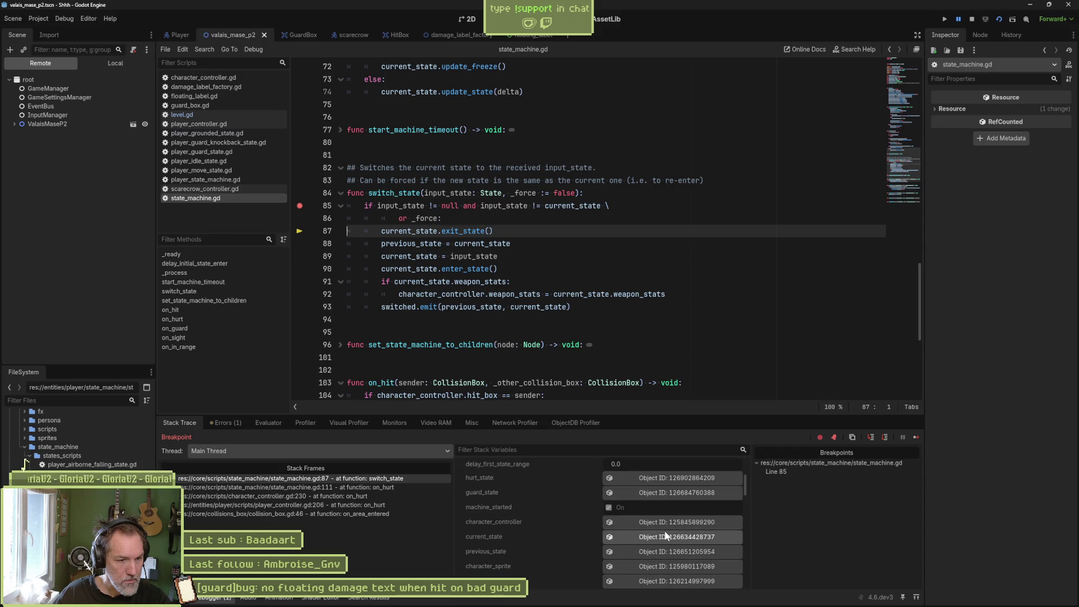
{"action": "left_click", "coordinate": [685, 535]}
{"action": "scroll", "coordinate": [997, 327], "scroll_direction": "down", "scroll_amount": 5}
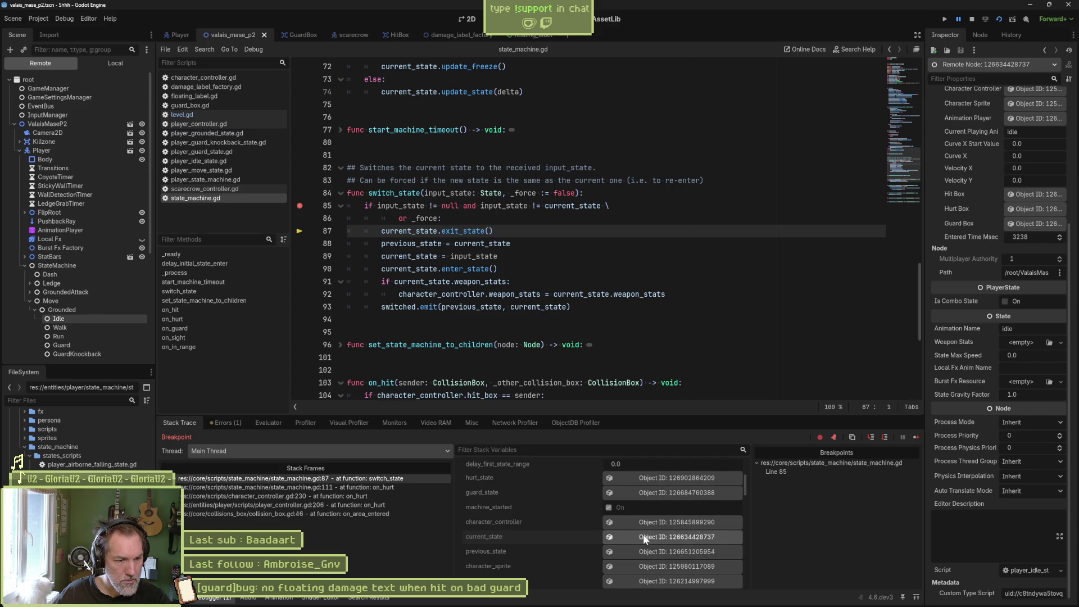
{"action": "scroll", "coordinate": [663, 549], "scroll_direction": "up", "scroll_amount": 5}
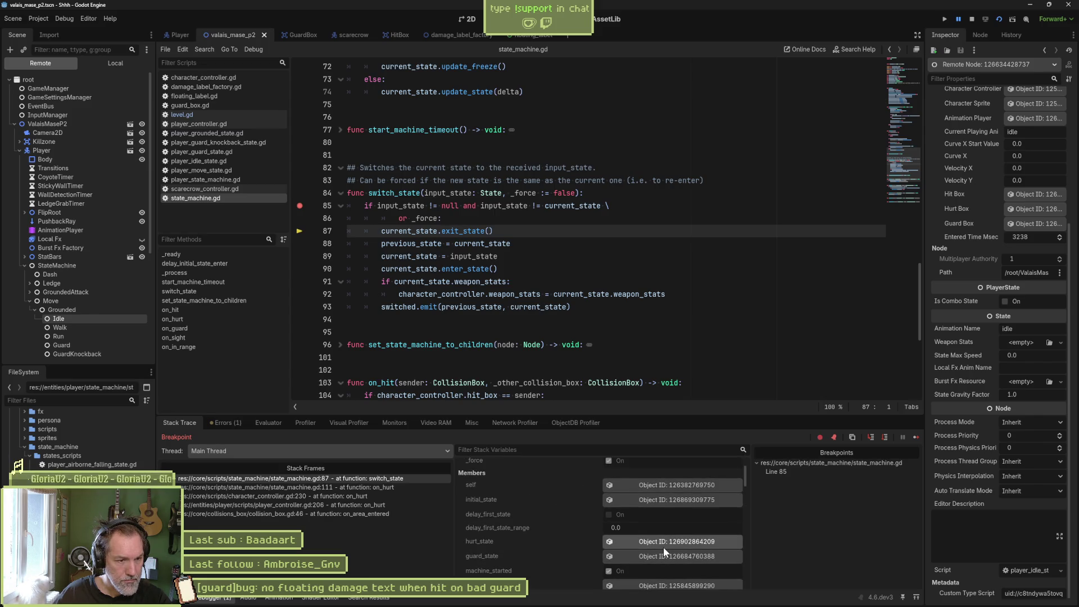
Inspect the live Hurt state node, then step past exit_state to line 88.
{"action": "left_click", "coordinate": [685, 476]}
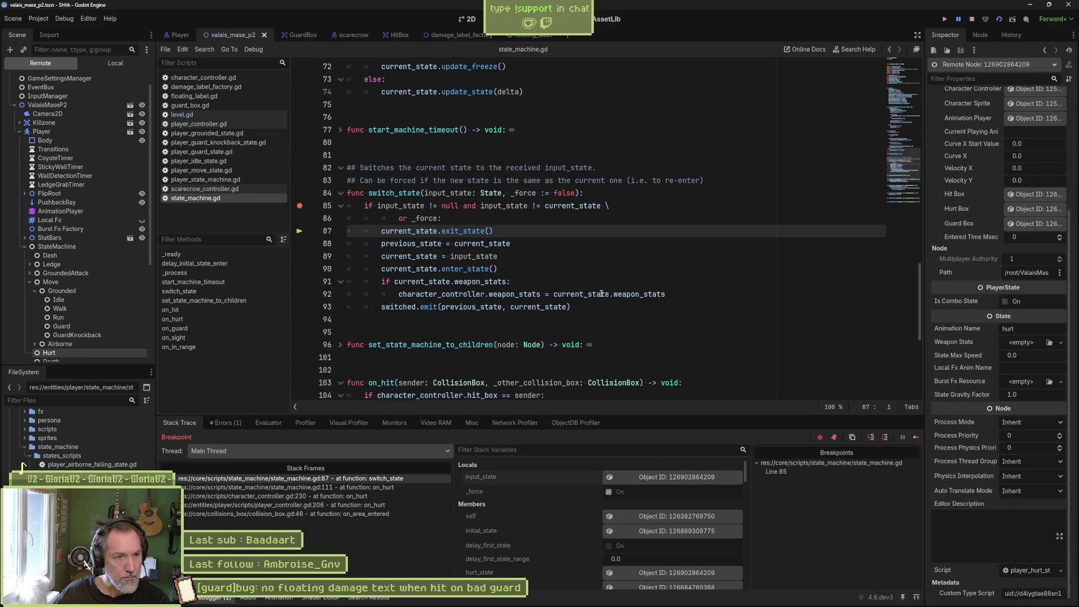
{"action": "left_click", "coordinate": [555, 268]}
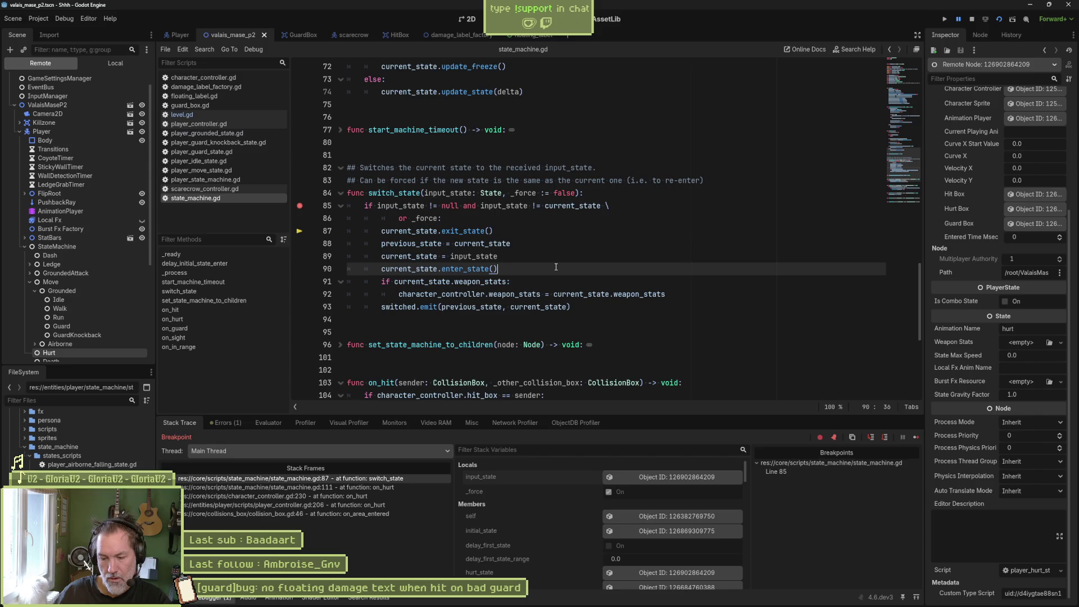
{"action": "key", "text": "F10"}
{"action": "key", "text": "F10"}
{"action": "key", "text": "F10"}
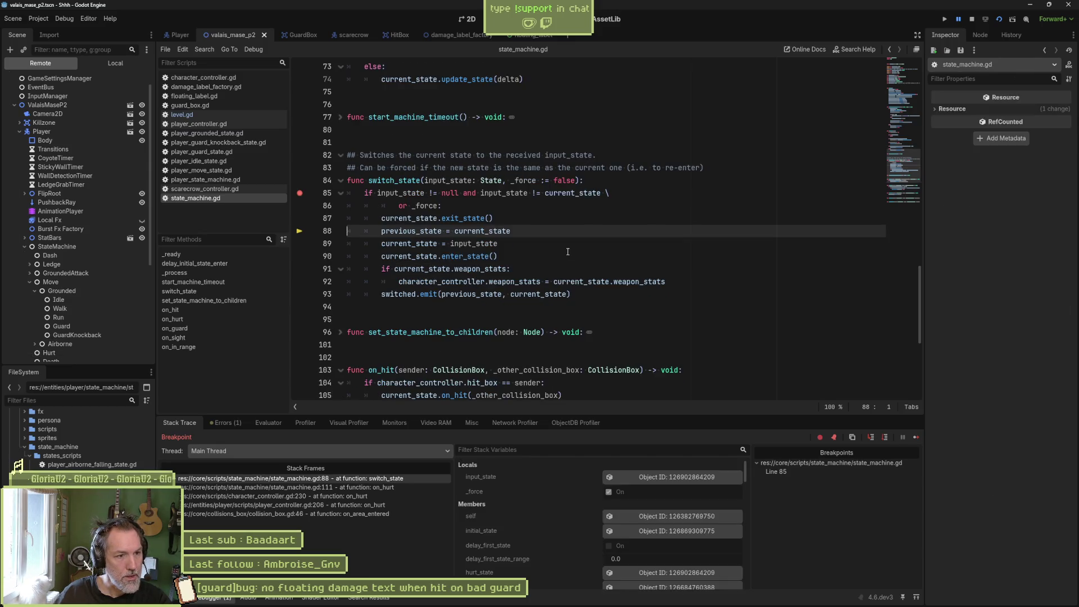
Step switch_state forward to the switched.emit call on line 93.
{"action": "key", "text": "F10"}
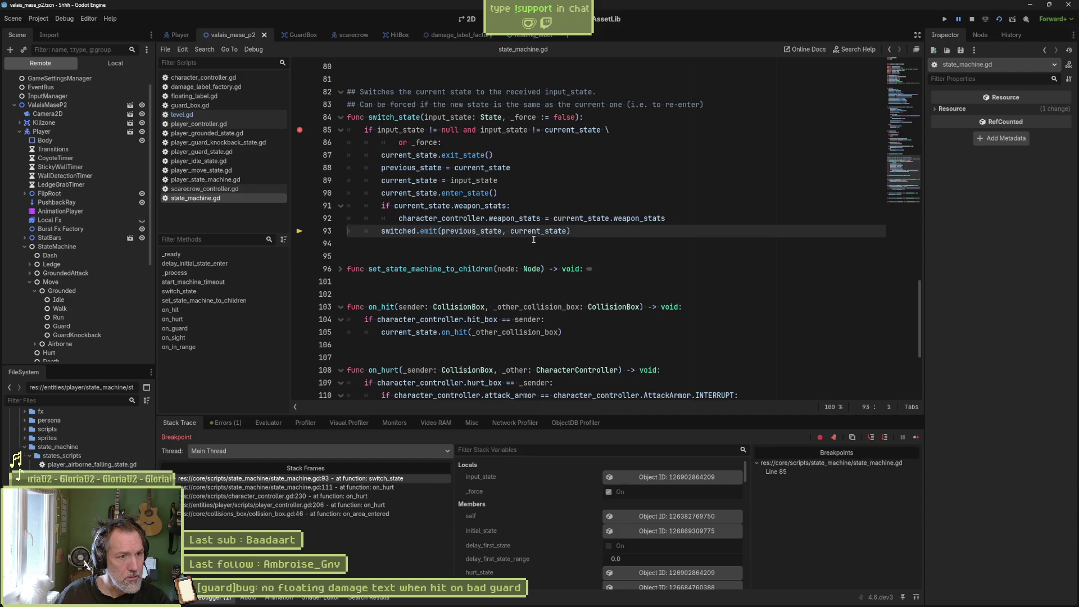
{"action": "mouse_move", "coordinate": [406, 230]}
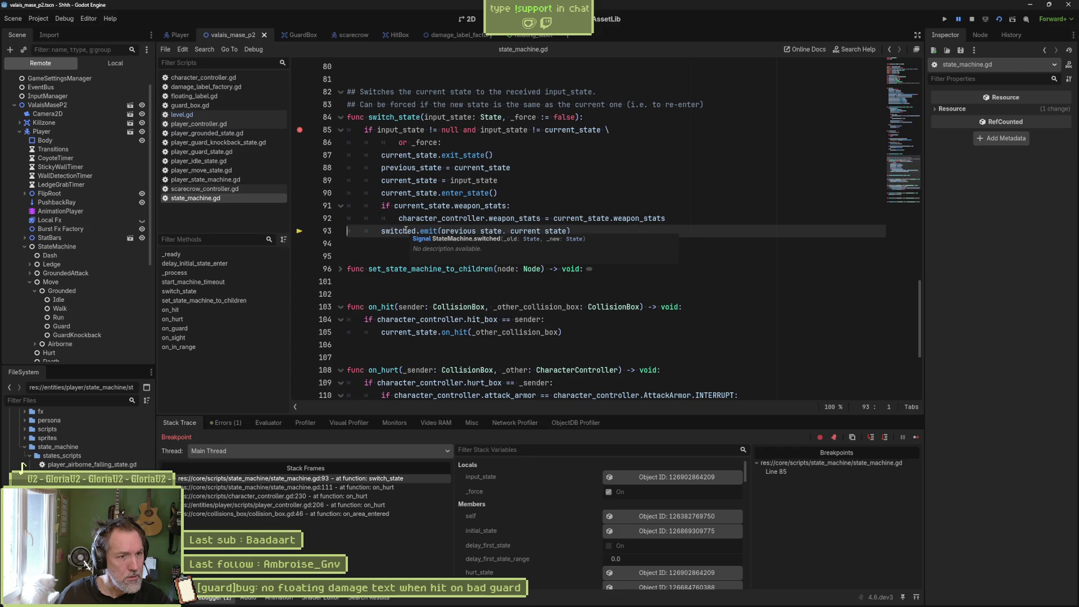
{"action": "left_click", "coordinate": [554, 219]}
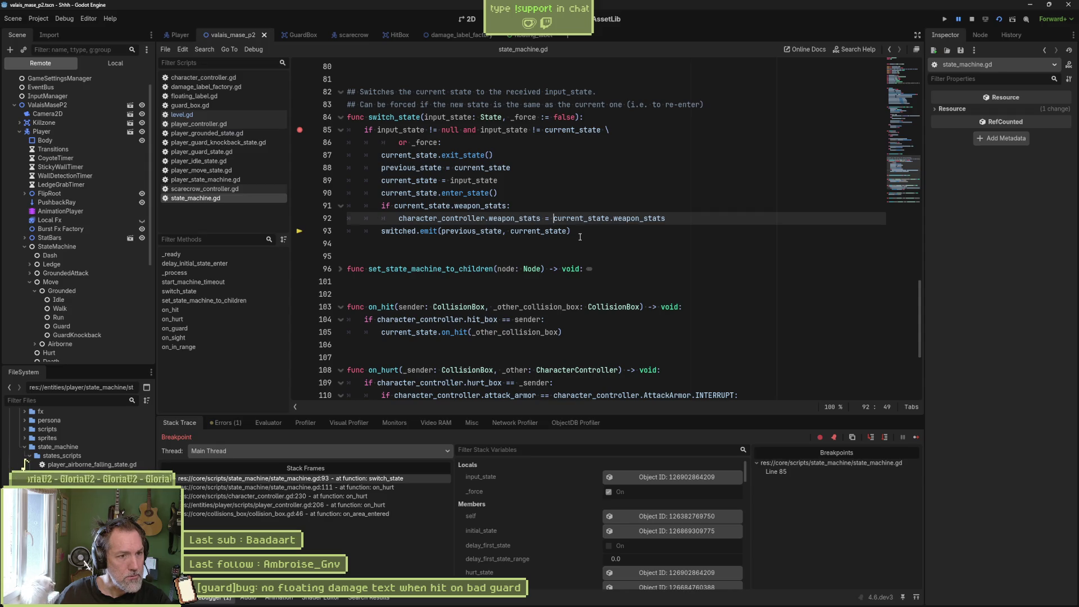
Resume and stop the game, then select 'switched' on line 93.
{"action": "left_click", "coordinate": [958, 19]}
{"action": "left_click", "coordinate": [971, 19]}
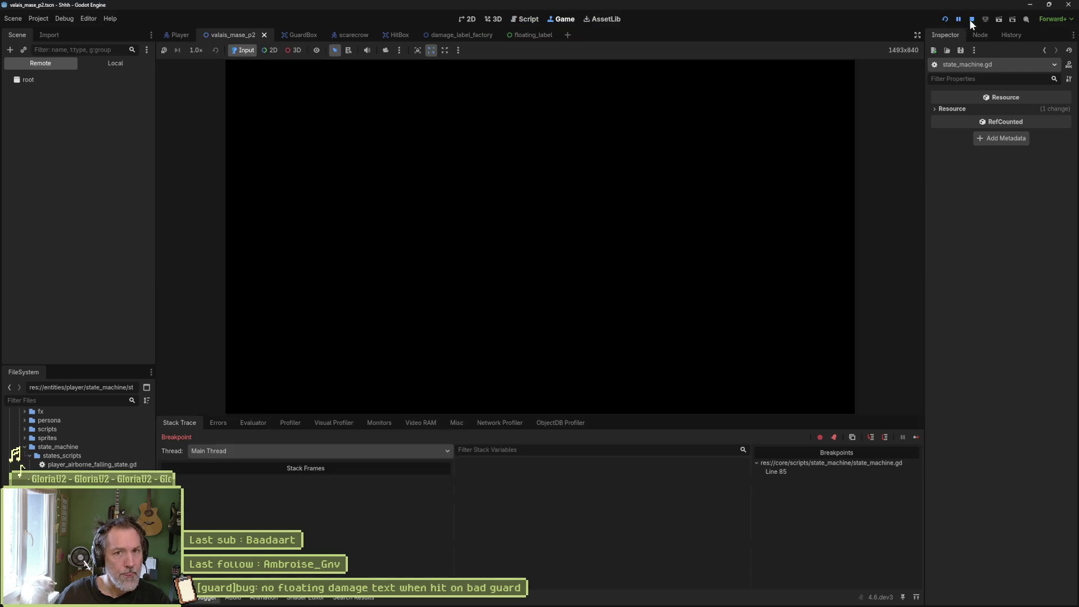
{"action": "double_click", "coordinate": [387, 332]}
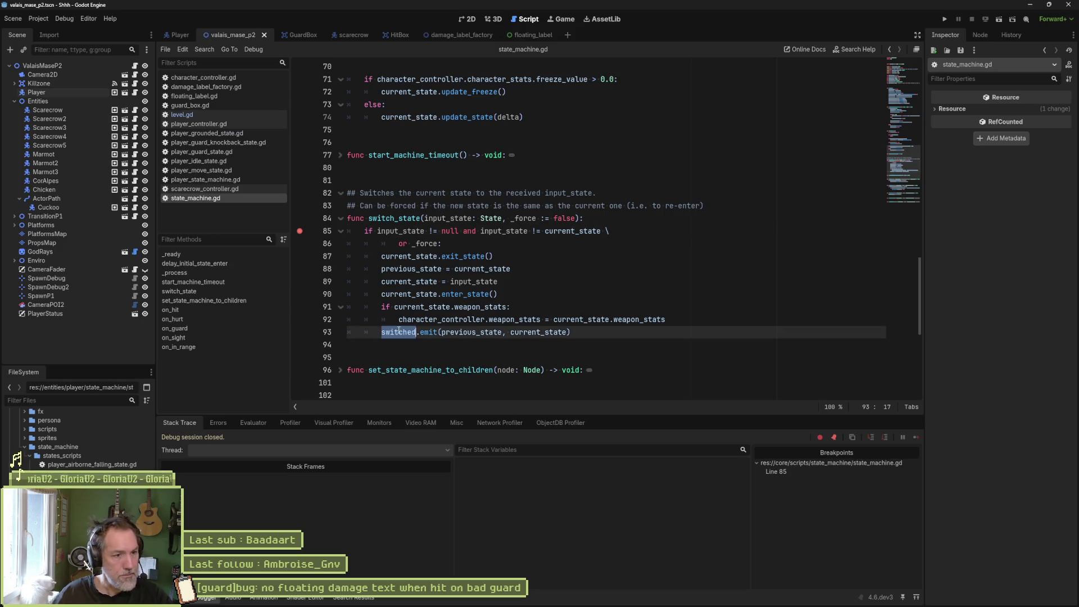
Search all project files for 'switched', then cut the switched.emit line from switch_state.
{"action": "key", "text": "ctrl+shift+f"}
{"action": "left_click", "coordinate": [539, 347]}
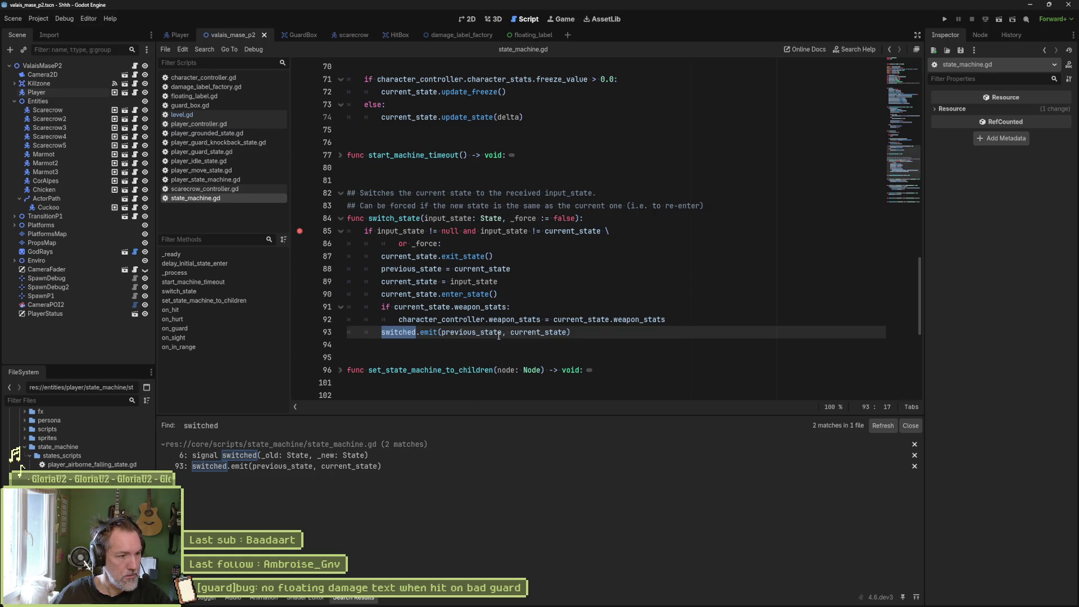
{"action": "mouse_move", "coordinate": [498, 336]}
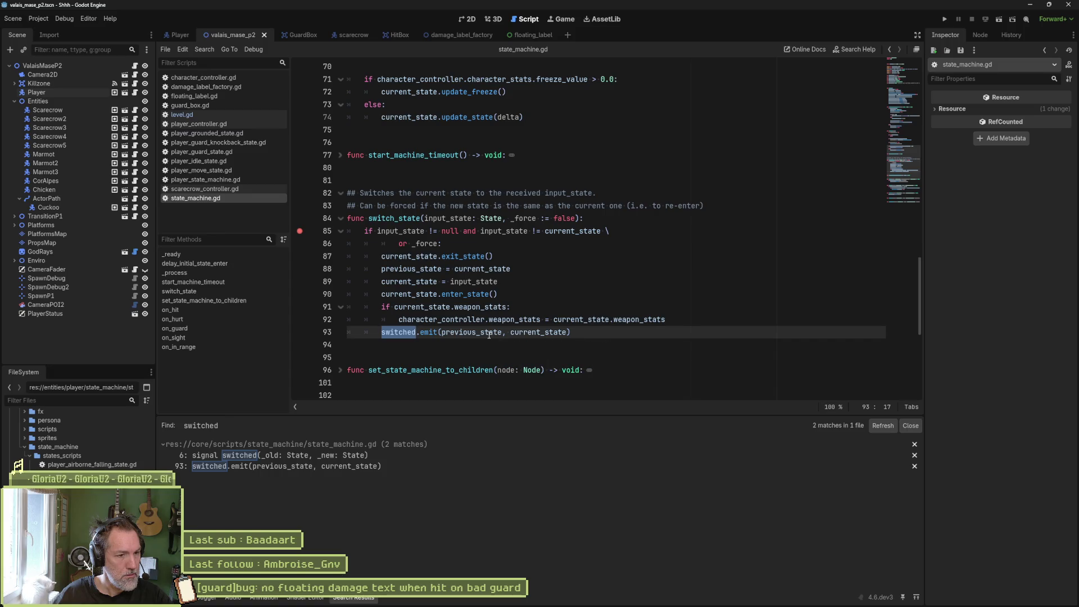
{"action": "key", "text": "ctrl+x"}
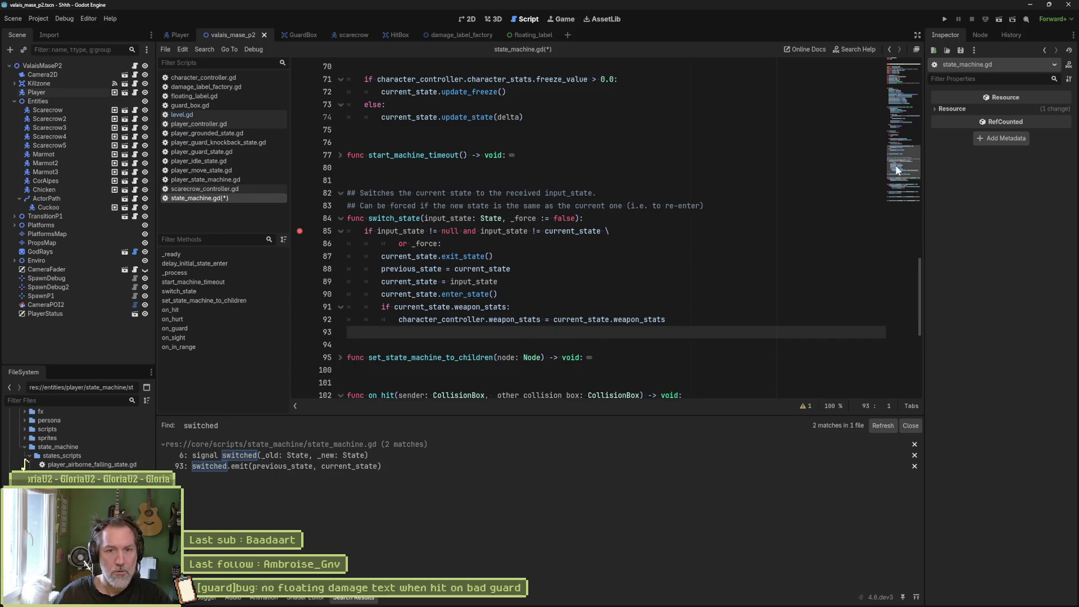
Delete the unused signal switched(_old, _new) from state_machine.gd, save it, and run the game with F5.
{"action": "scroll", "coordinate": [906, 142], "scroll_direction": "up", "scroll_amount": 1}
{"action": "scroll", "coordinate": [731, 224], "scroll_direction": "up", "scroll_amount": 20}
{"action": "left_click", "coordinate": [625, 136]}
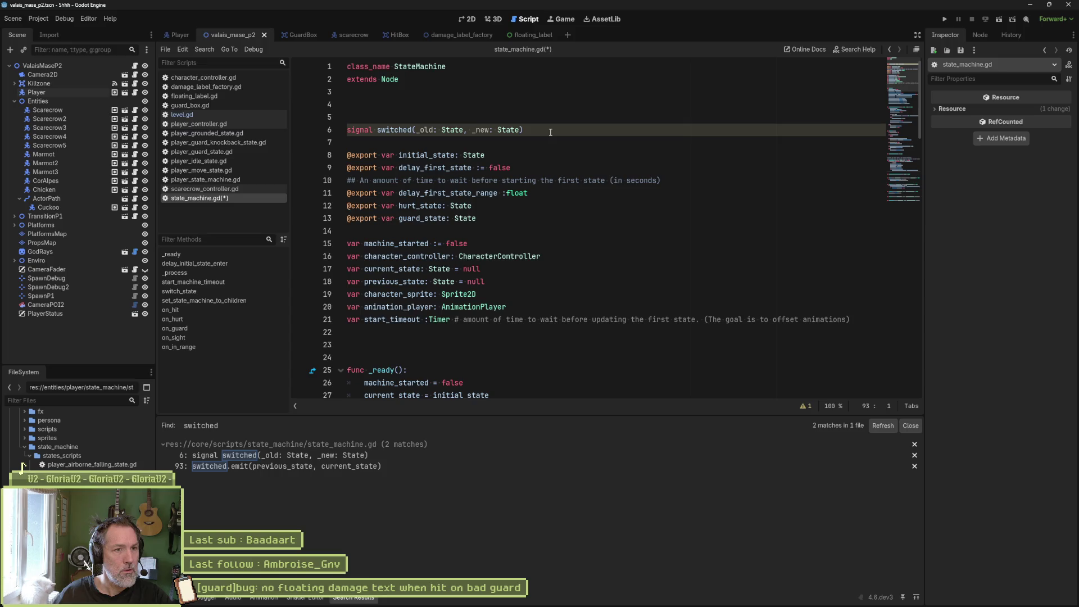
{"action": "key", "text": "ctrl+x"}
{"action": "key", "text": "ctrl+x"}
{"action": "key", "text": "ctrl+s"}
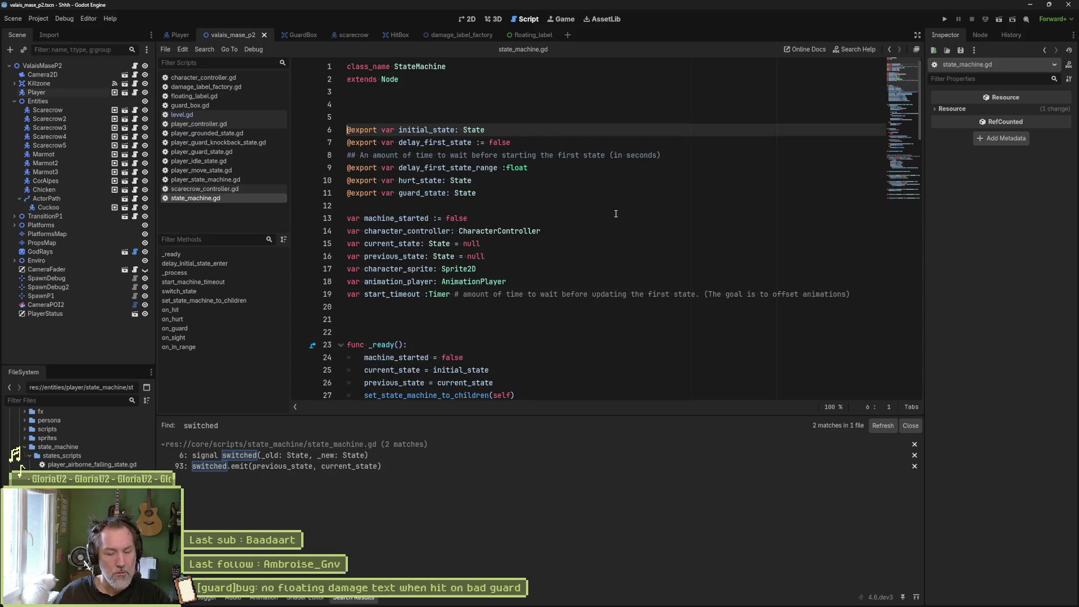
{"action": "key", "text": "F5"}
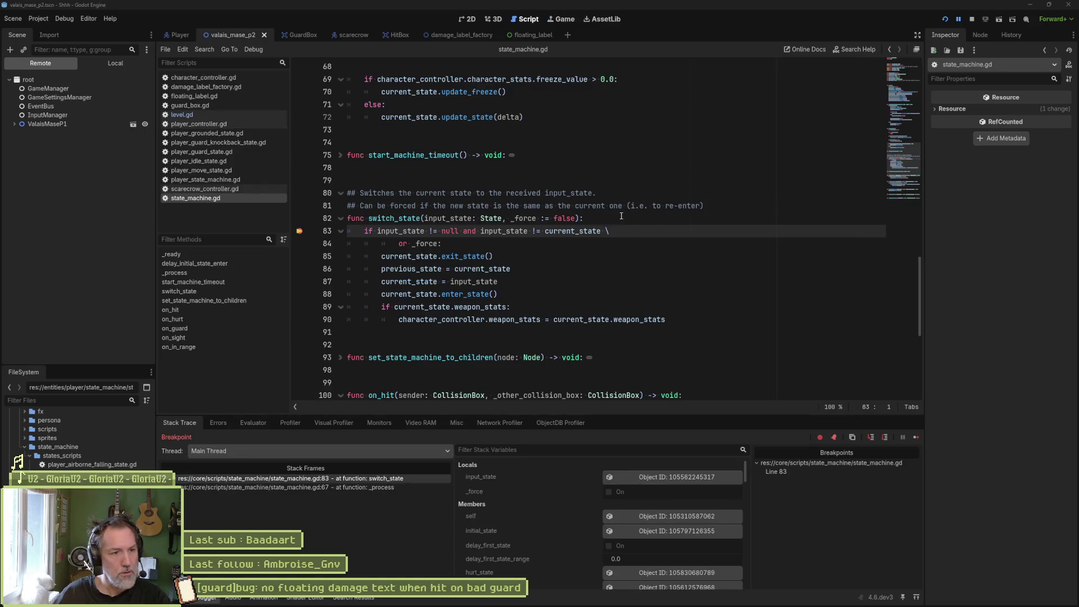
Stop the paused session, relaunch the game, move the cat left, then stop it again.
{"action": "left_click_drag", "start_coordinate": [337, 231], "coordinate": [348, 66]}
{"action": "key", "text": "F8"}
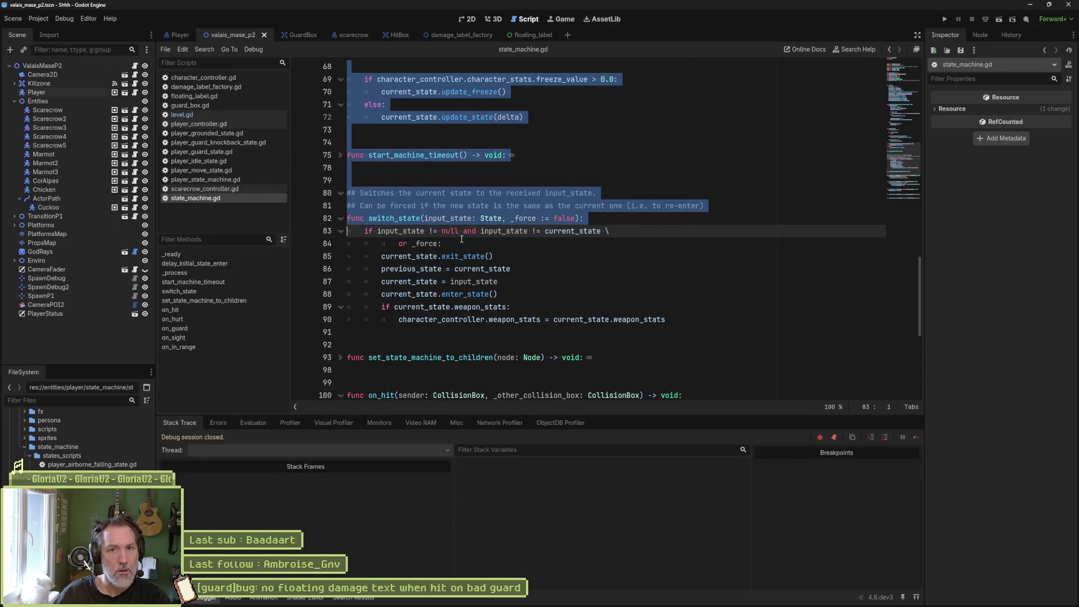
{"action": "key", "text": "F5"}
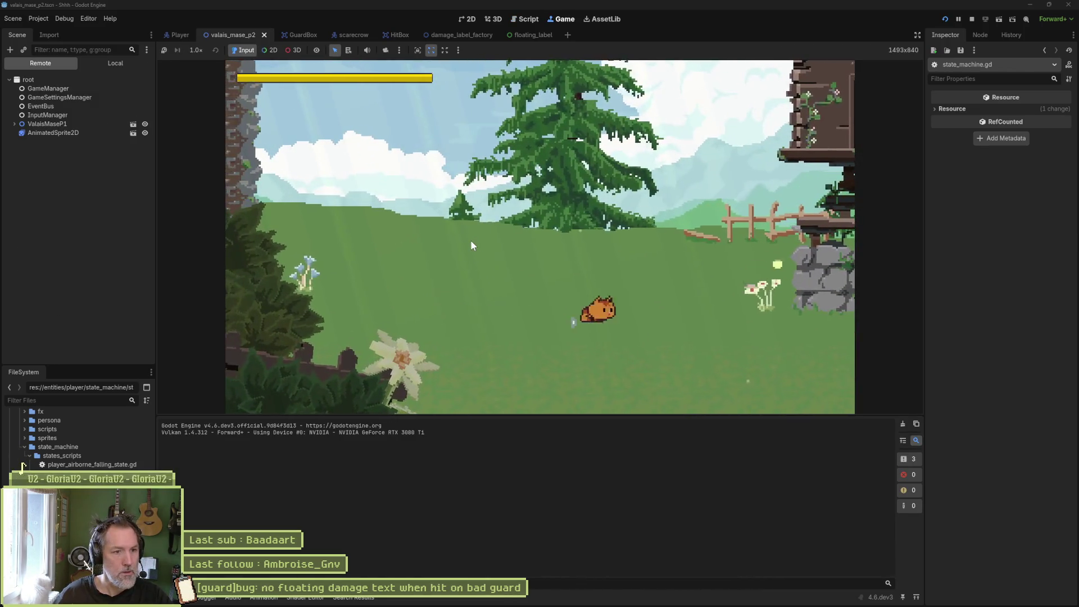
{"action": "key", "text": "Left"}
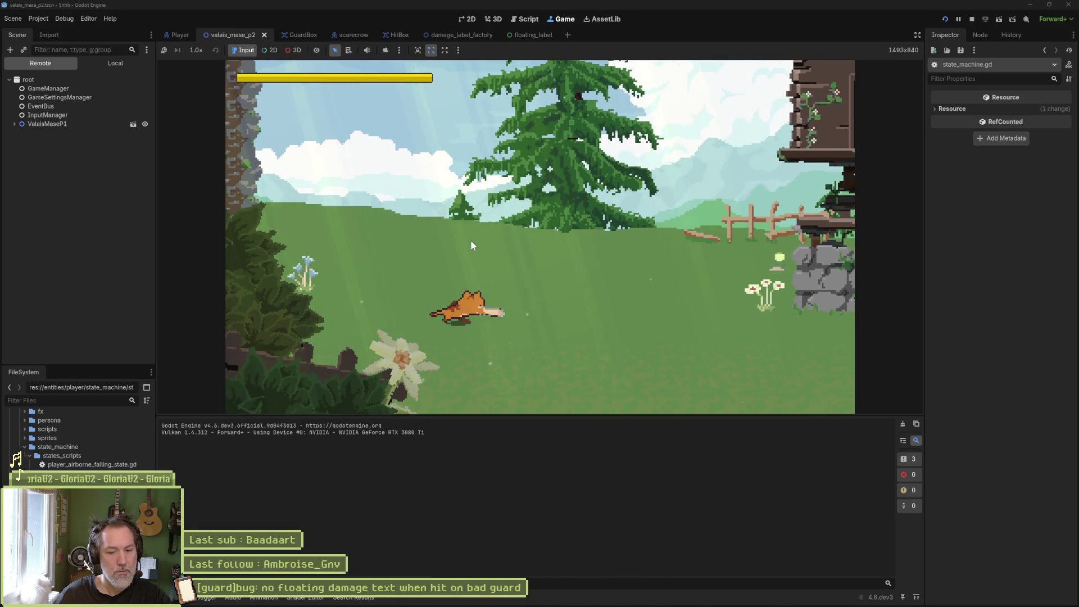
{"action": "key", "text": "F8"}
{"action": "left_click", "coordinate": [469, 240]}
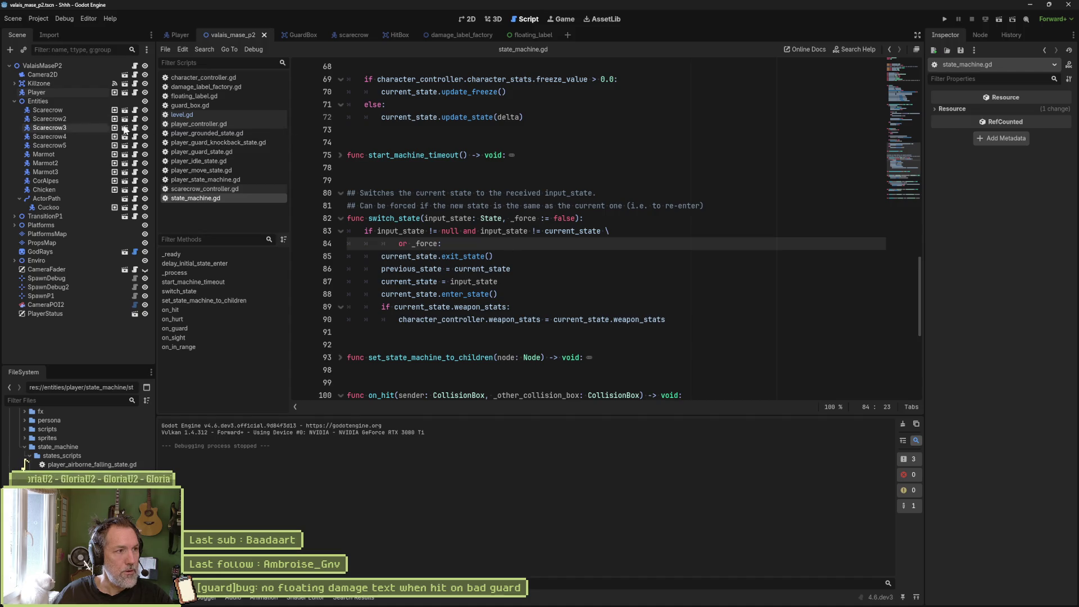
Open the Player scene, select its StateMachine node, and open the Hurt node's player_hurt_state.gd script.
{"action": "left_click", "coordinate": [70, 92]}
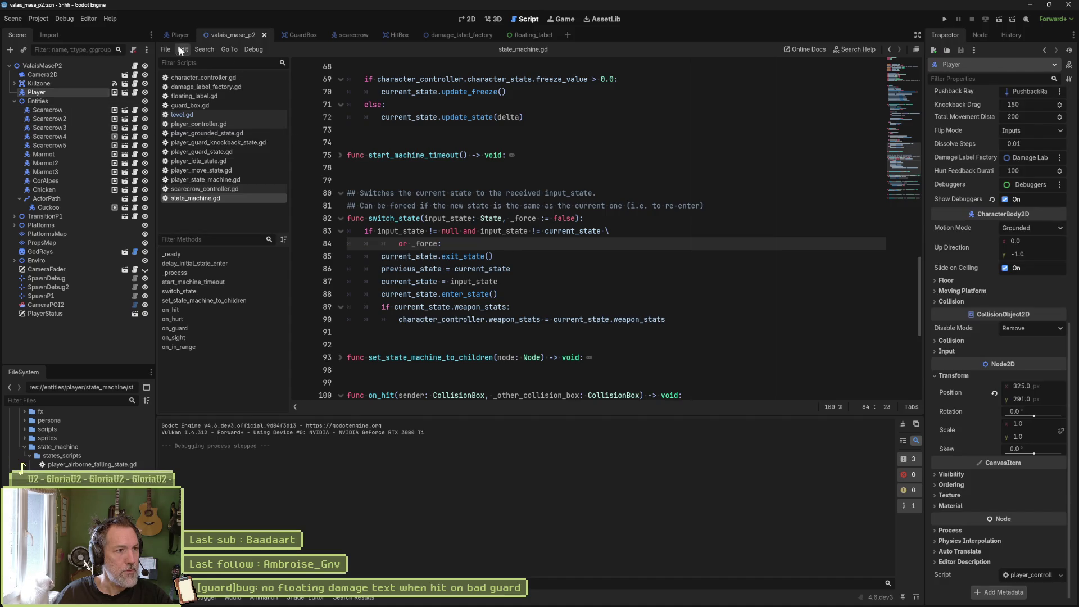
{"action": "left_click", "coordinate": [174, 33]}
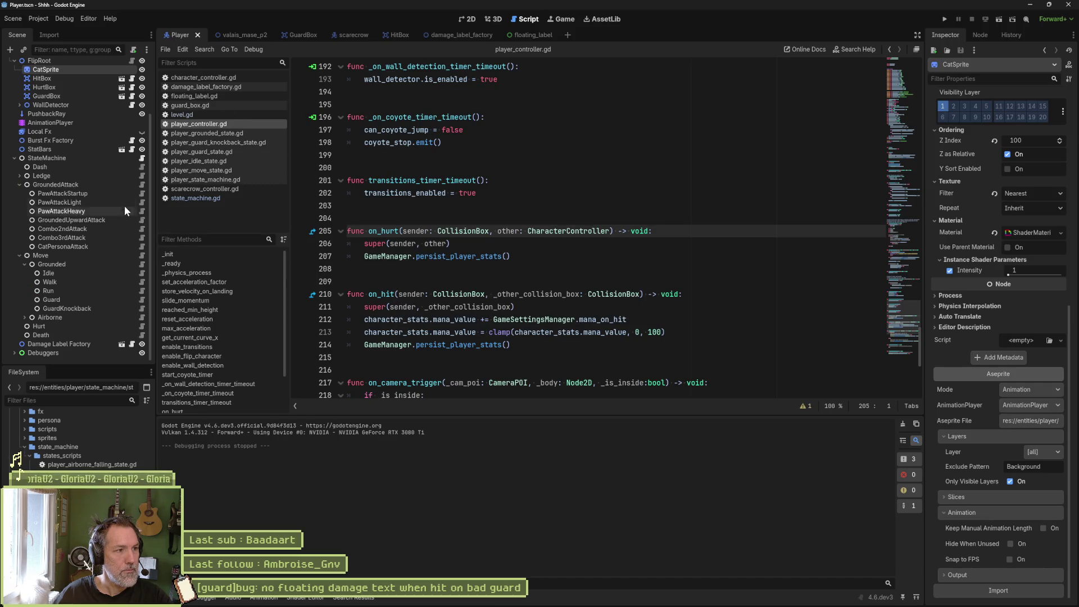
{"action": "left_click", "coordinate": [86, 157]}
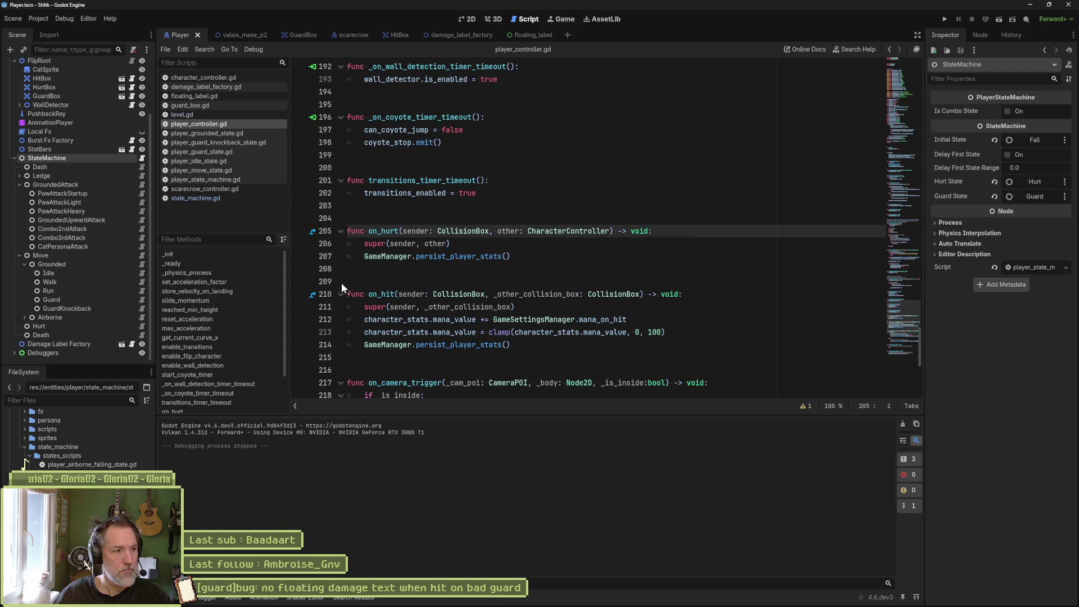
{"action": "left_click", "coordinate": [142, 326]}
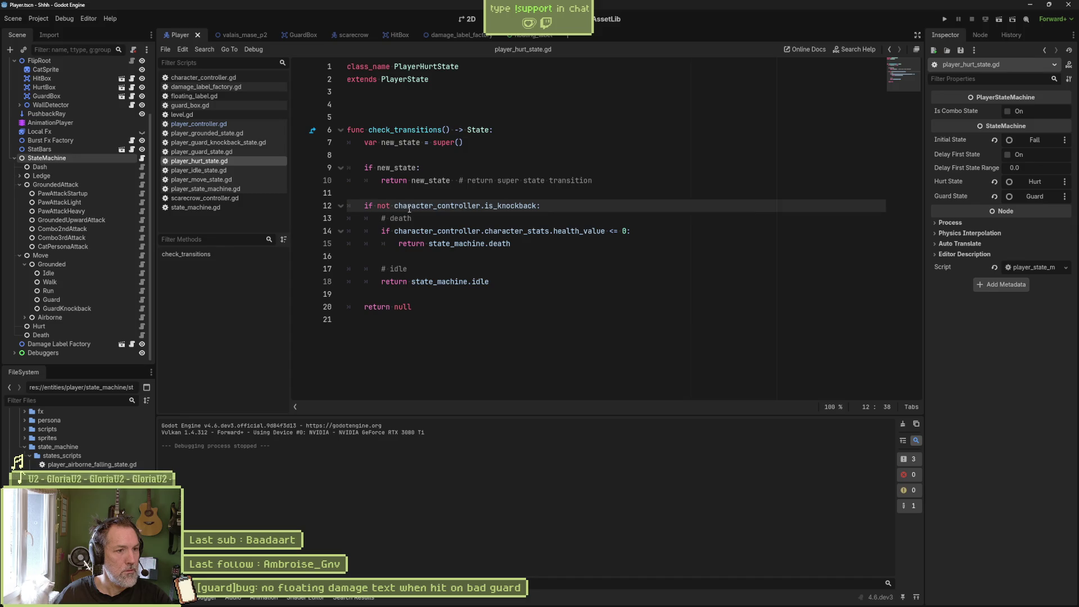
Highlight is_knockback on line 12 of the hurt state, then switch to character_controller.gd.
{"action": "double_click", "coordinate": [505, 207]}
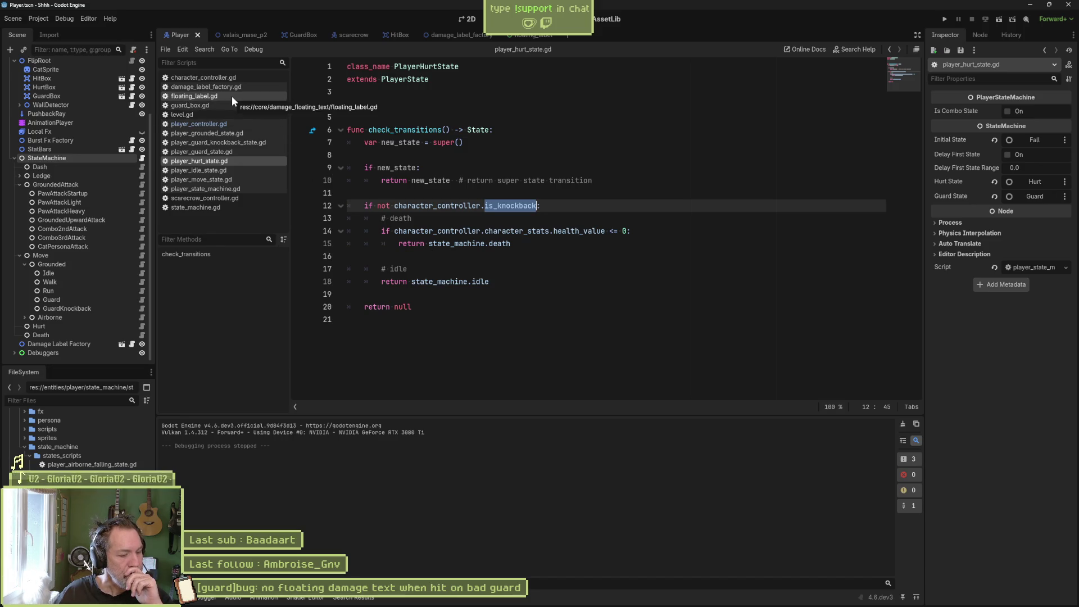
{"action": "left_click", "coordinate": [216, 78]}
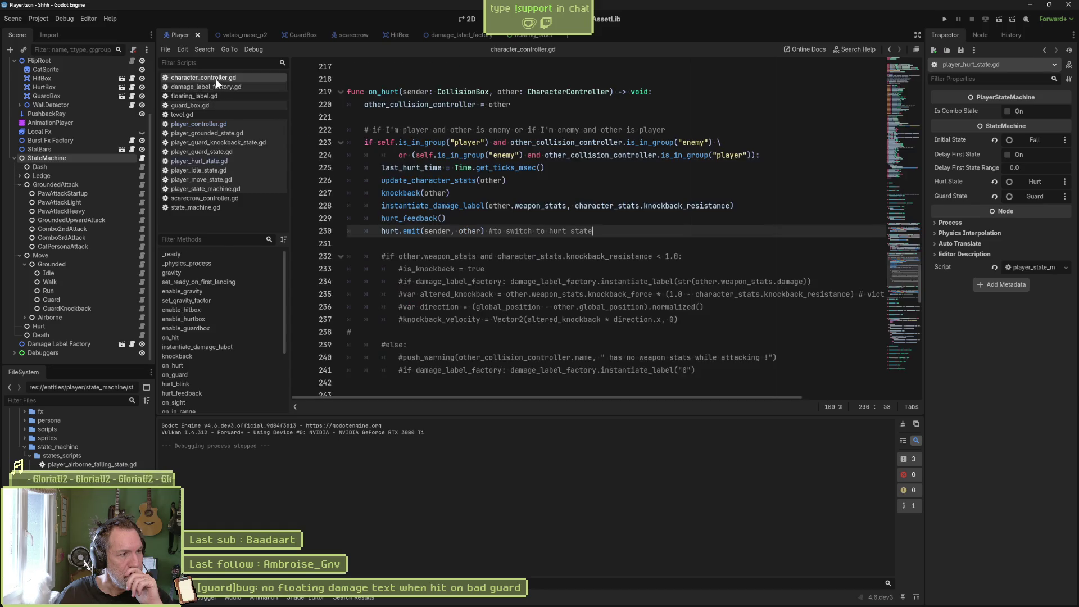
Select the knockback call on line 227 and scroll through on_hit, instantiate_damage_label and knockback.
{"action": "left_click", "coordinate": [396, 193]}
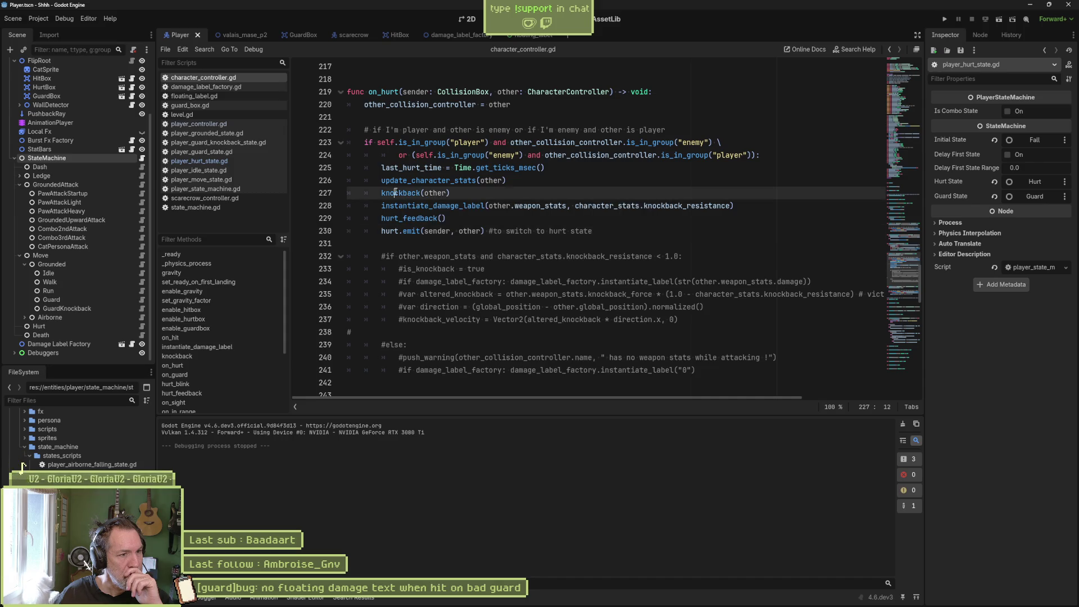
{"action": "double_click", "coordinate": [396, 193]}
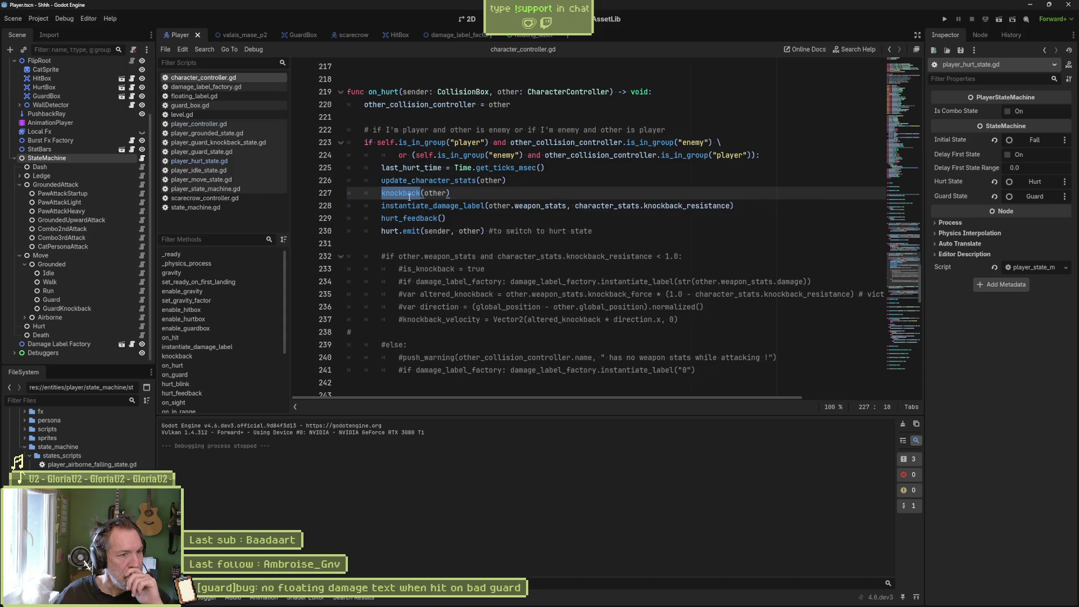
{"action": "left_click", "coordinate": [406, 192]}
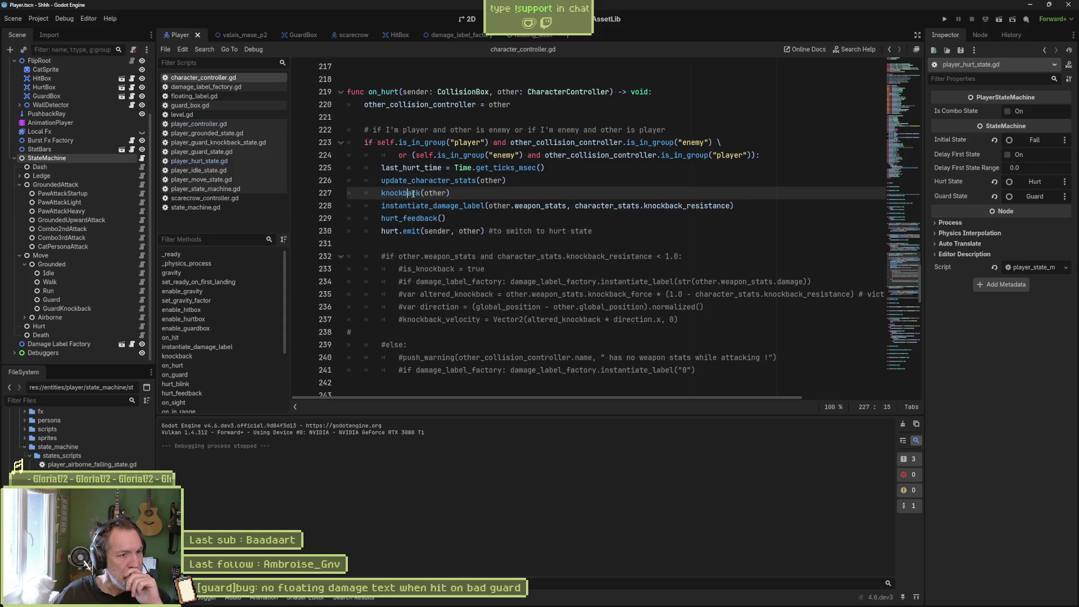
{"action": "key", "text": "ctrl+d"}
{"action": "scroll", "coordinate": [546, 206], "scroll_direction": "up", "scroll_amount": 3}
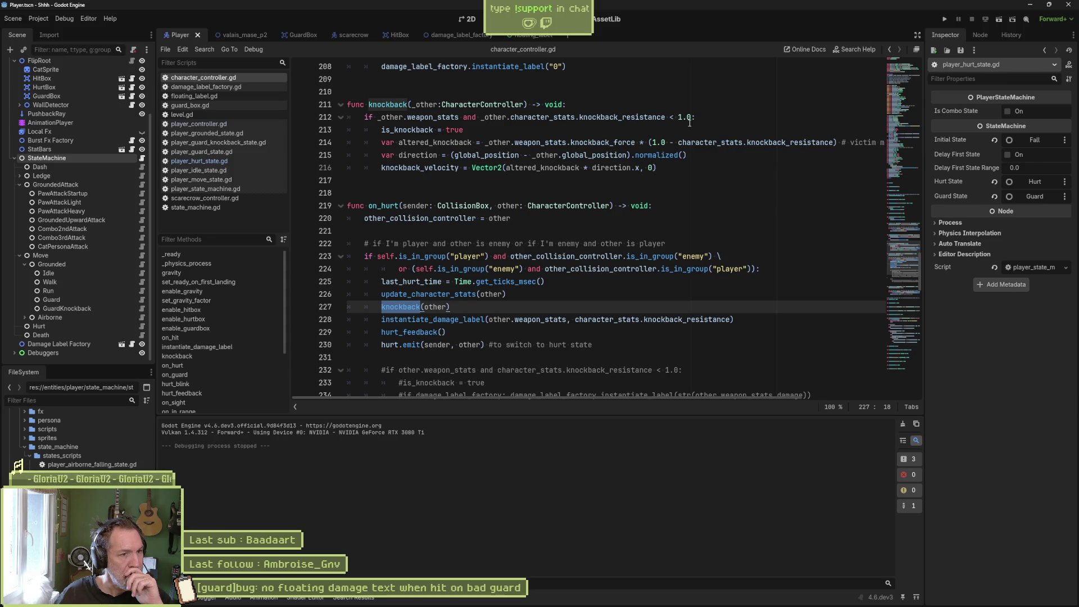
{"action": "scroll", "coordinate": [688, 122], "scroll_direction": "up", "scroll_amount": 3}
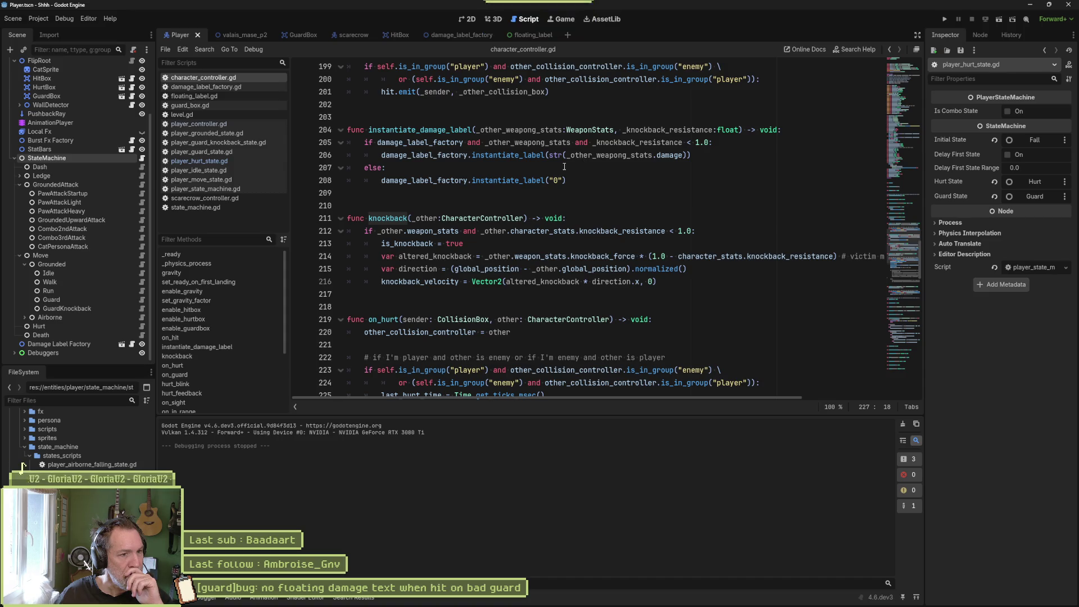
{"action": "scroll", "coordinate": [558, 166], "scroll_direction": "down", "scroll_amount": 2}
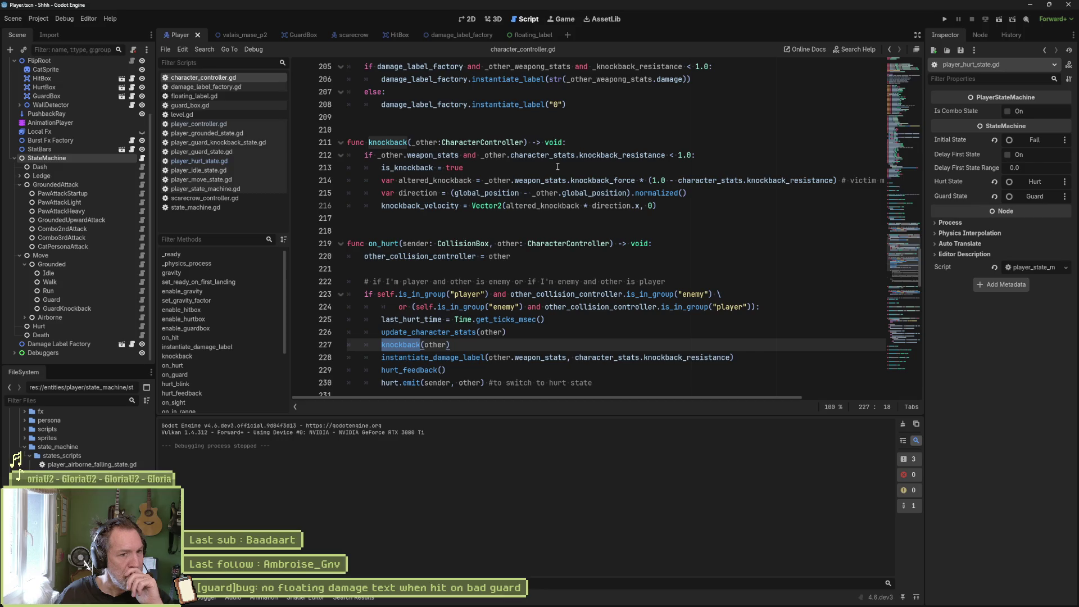
{"action": "scroll", "coordinate": [557, 166], "scroll_direction": "up", "scroll_amount": 2}
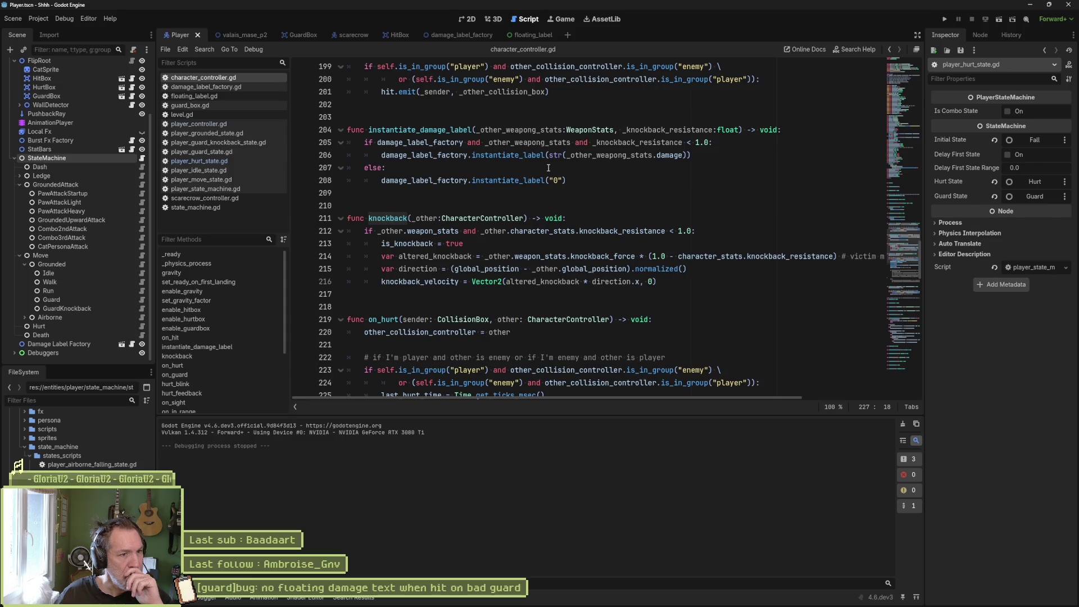
{"action": "scroll", "coordinate": [548, 167], "scroll_direction": "up", "scroll_amount": 3}
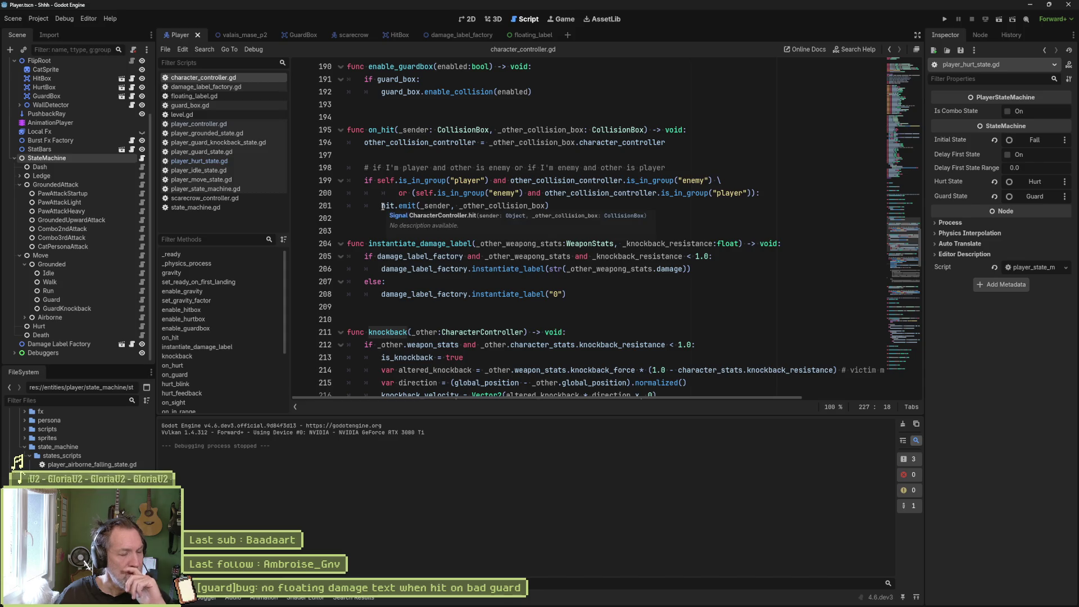
{"action": "scroll", "coordinate": [400, 198], "scroll_direction": "down", "scroll_amount": 1}
Search all project files for is_knockback and jump to where it is reset to false.
{"action": "scroll", "coordinate": [400, 198], "scroll_direction": "down", "scroll_amount": 4}
{"action": "double_click", "coordinate": [400, 186]}
{"action": "key", "text": "ctrl+shift+f"}
{"action": "key", "text": "Return"}
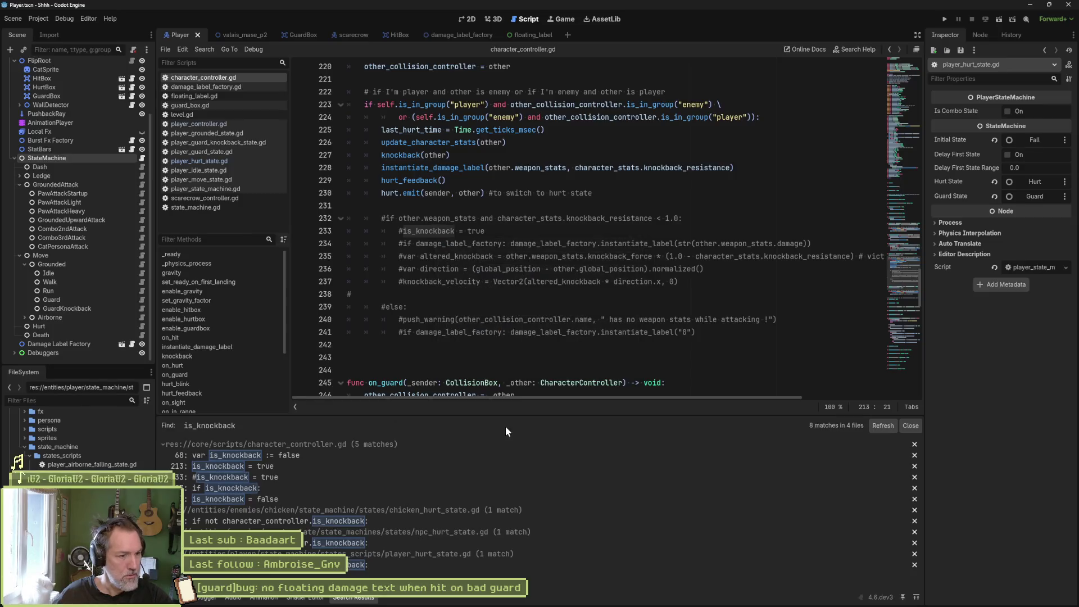
{"action": "left_click", "coordinate": [340, 498]}
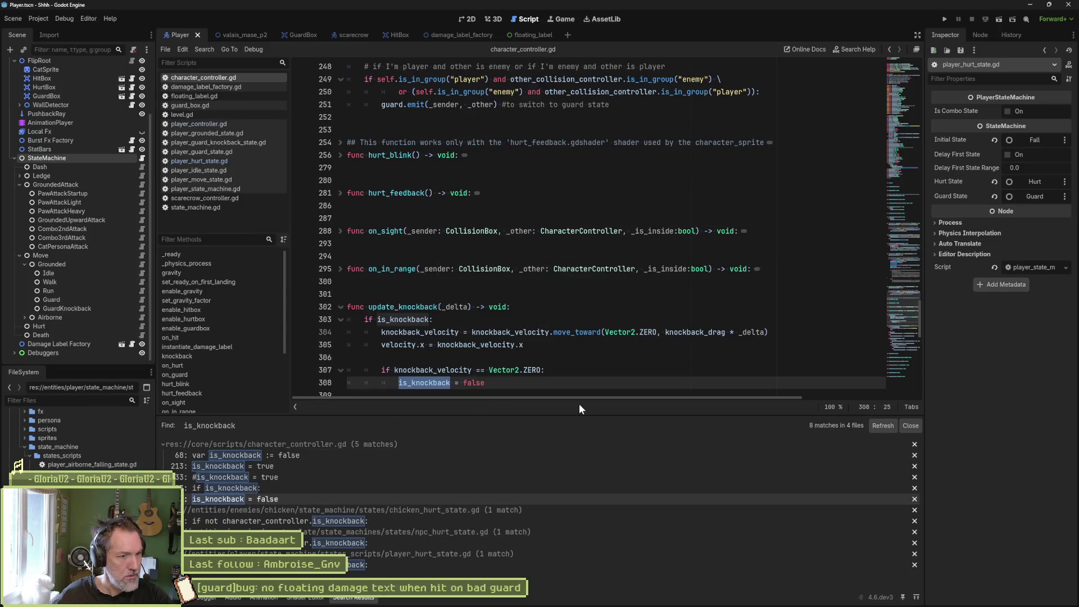
Search for update_knockback, review its line 155 call and definition, then return to player_hurt_state.gd.
{"action": "scroll", "coordinate": [597, 379], "scroll_direction": "down", "scroll_amount": 2}
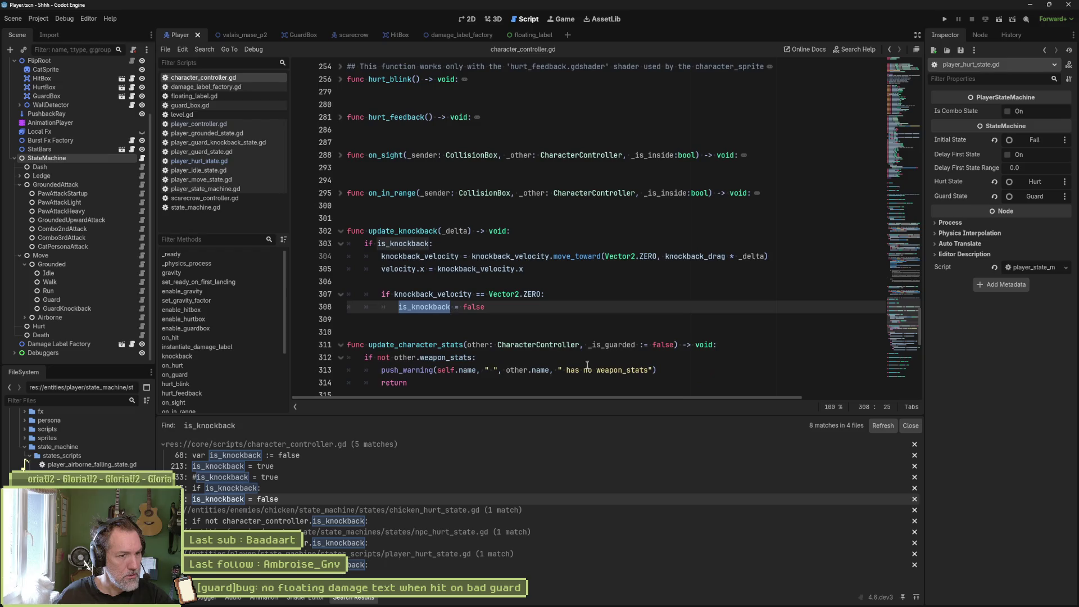
{"action": "double_click", "coordinate": [414, 231]}
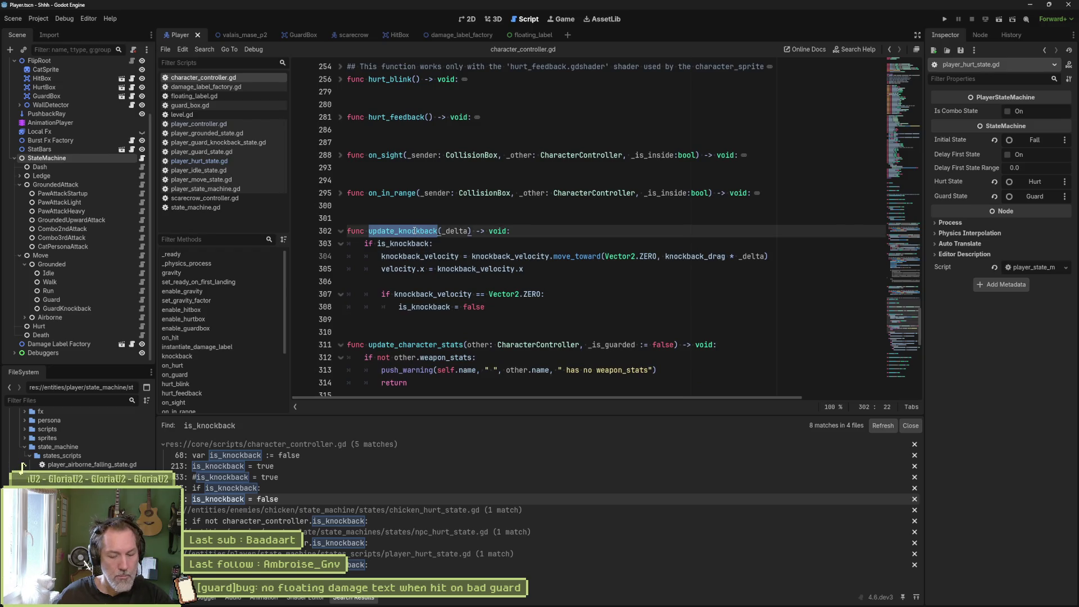
{"action": "key", "text": "ctrl+shift+f"}
{"action": "left_click", "coordinate": [543, 348]}
{"action": "left_click", "coordinate": [394, 455]}
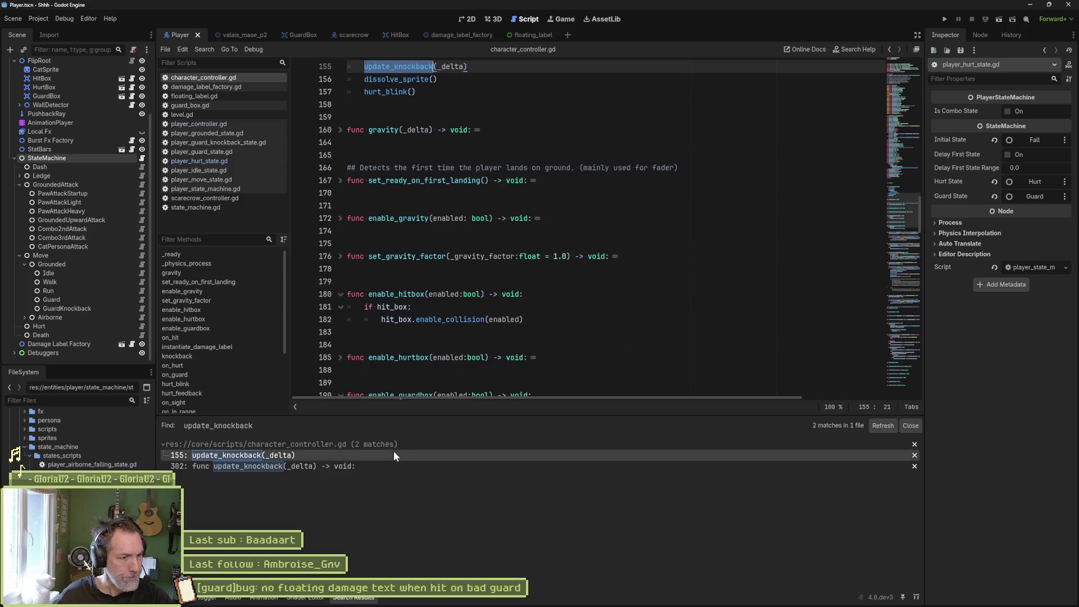
{"action": "scroll", "coordinate": [493, 296], "scroll_direction": "up", "scroll_amount": 3}
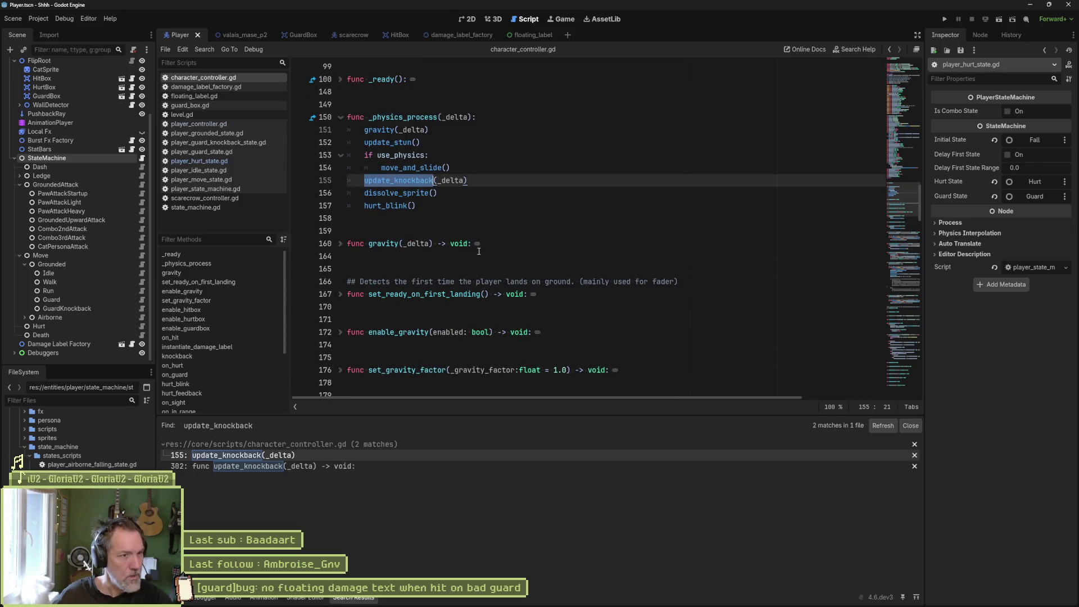
{"action": "left_click", "coordinate": [417, 182], "text": "ctrl"}
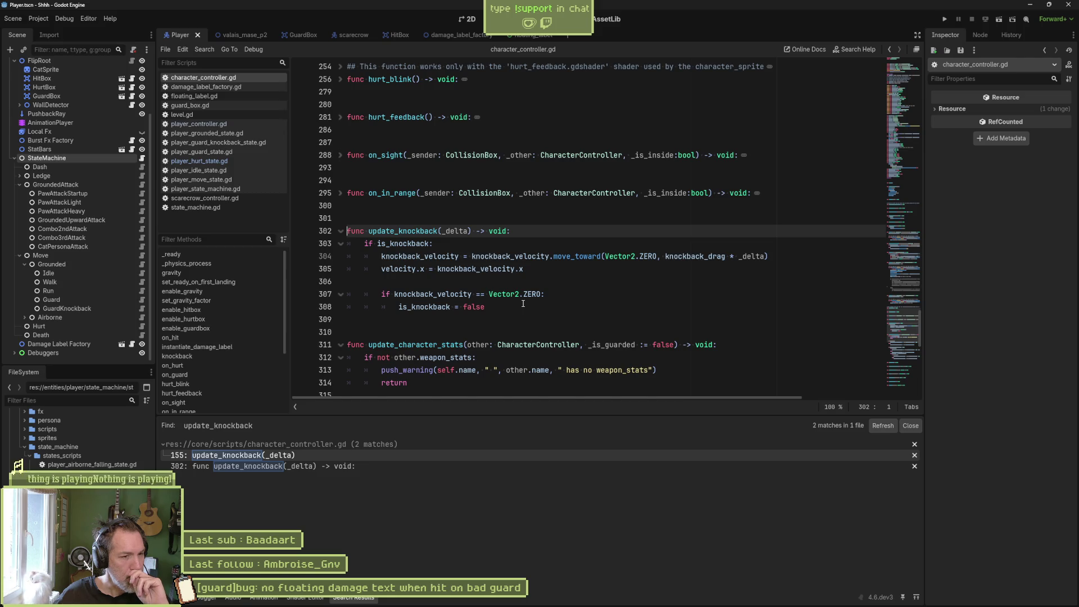
{"action": "left_click", "coordinate": [460, 243]}
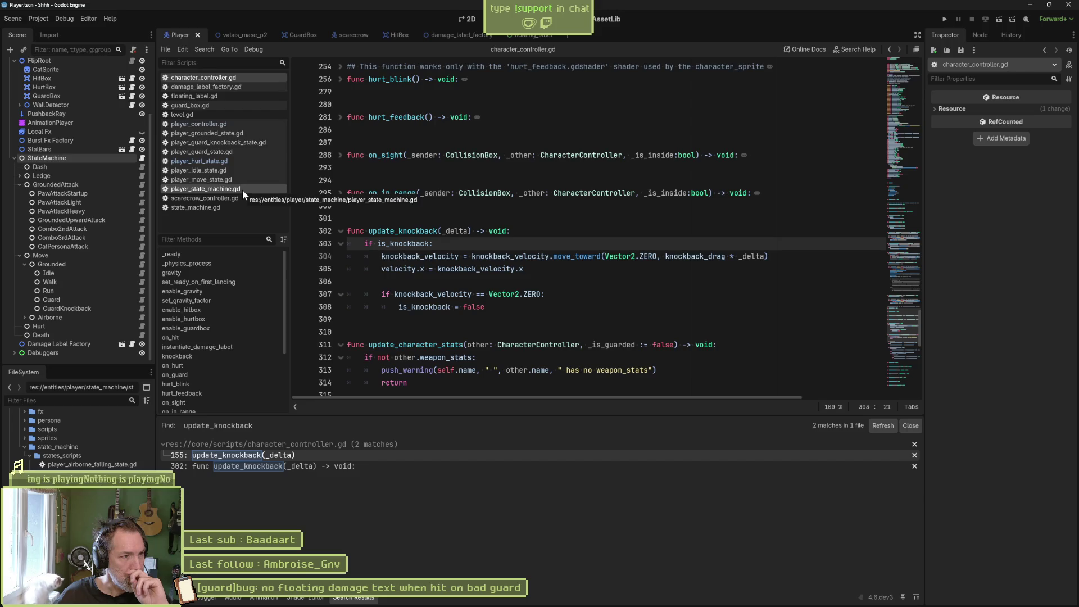
{"action": "left_click", "coordinate": [244, 161]}
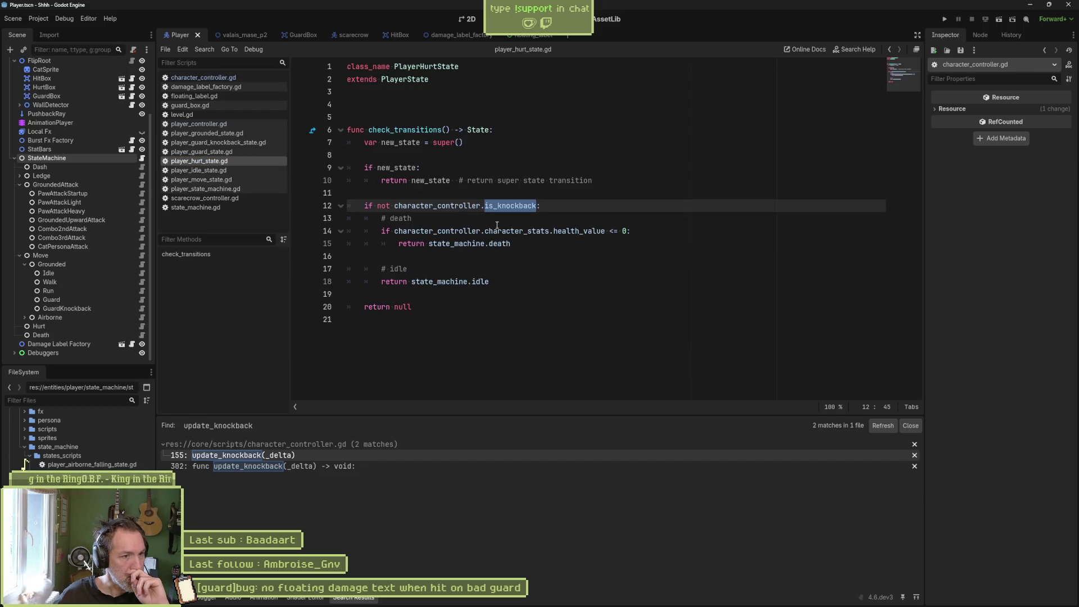
Add a breakpoint on line 18's return state_machine.idle, then run the valais_mase_p2 scene with F6.
{"action": "left_click", "coordinate": [300, 282]}
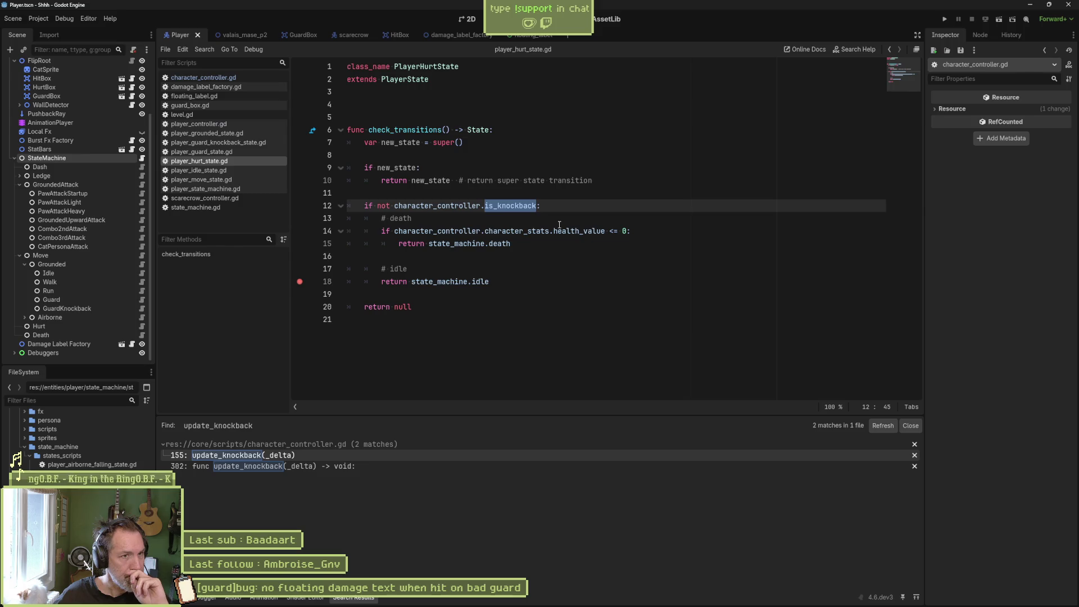
{"action": "left_click", "coordinate": [242, 34]}
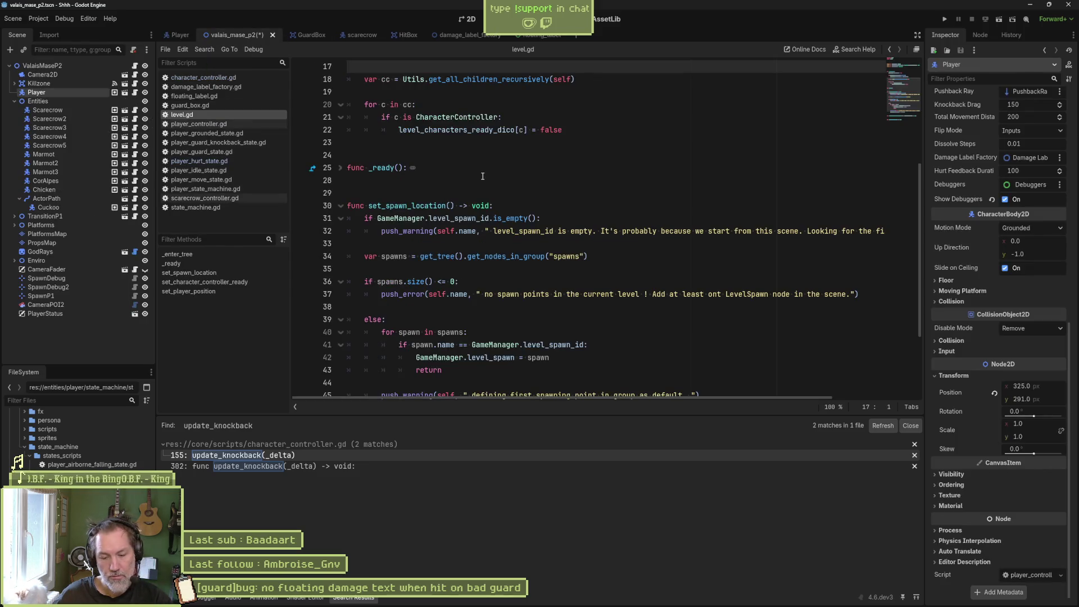
{"action": "key", "text": "F6"}
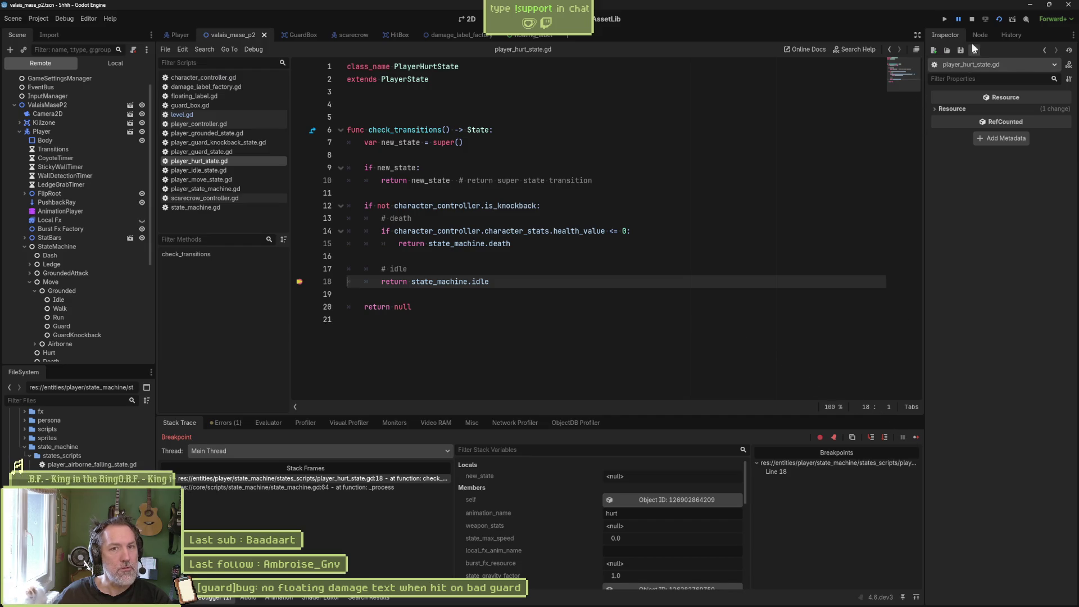
Stop the game, remove the line 18 breakpoint, and inspect on_hurt's update_character_stats and knockback calls.
{"action": "left_click", "coordinate": [971, 21]}
{"action": "left_click", "coordinate": [299, 281]}
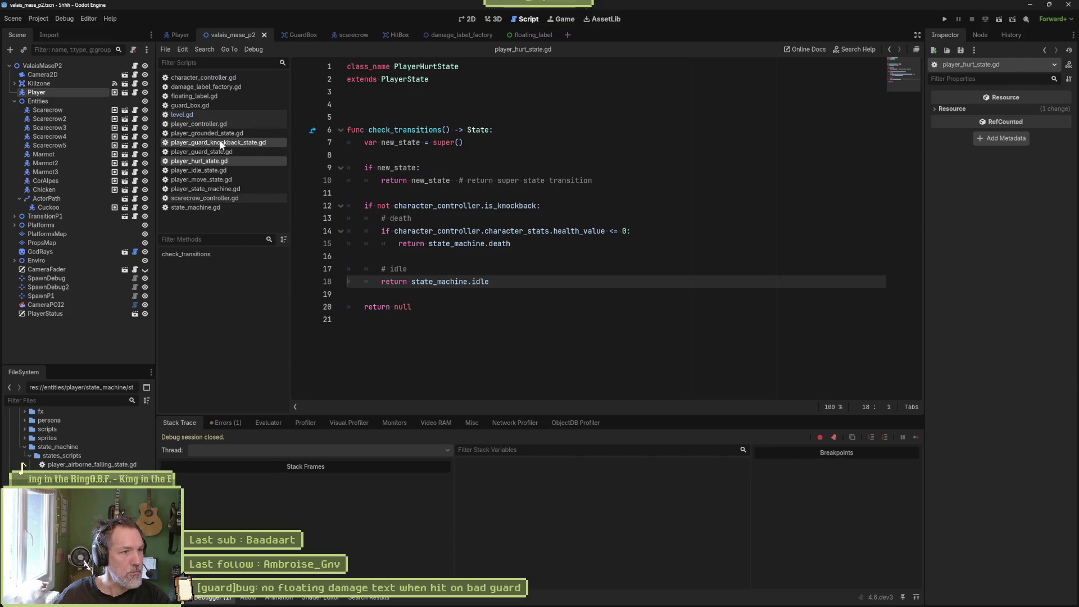
{"action": "left_click", "coordinate": [222, 79]}
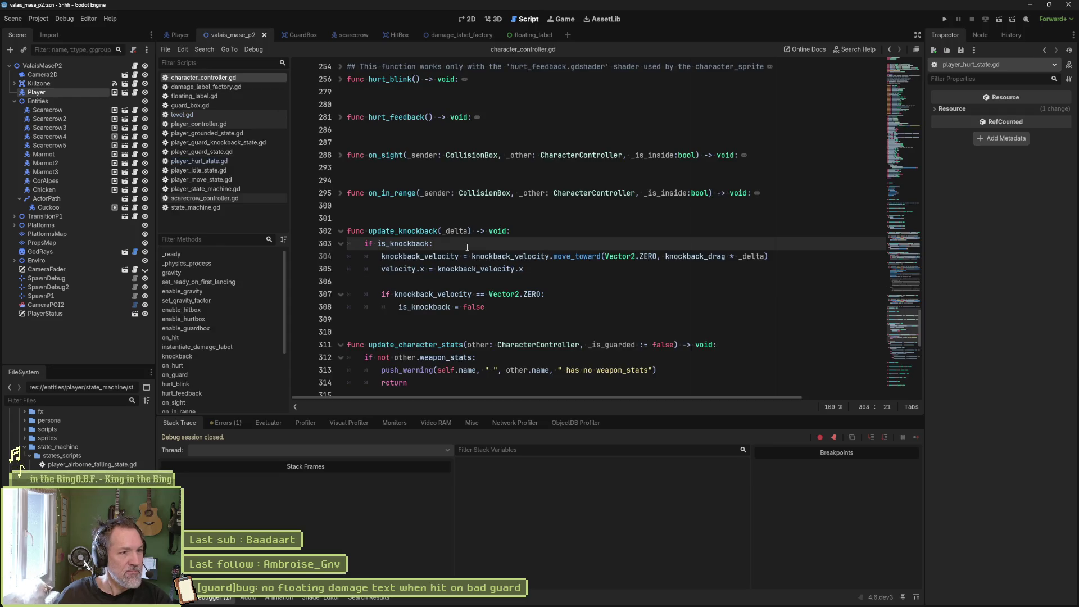
{"action": "left_click", "coordinate": [229, 366]}
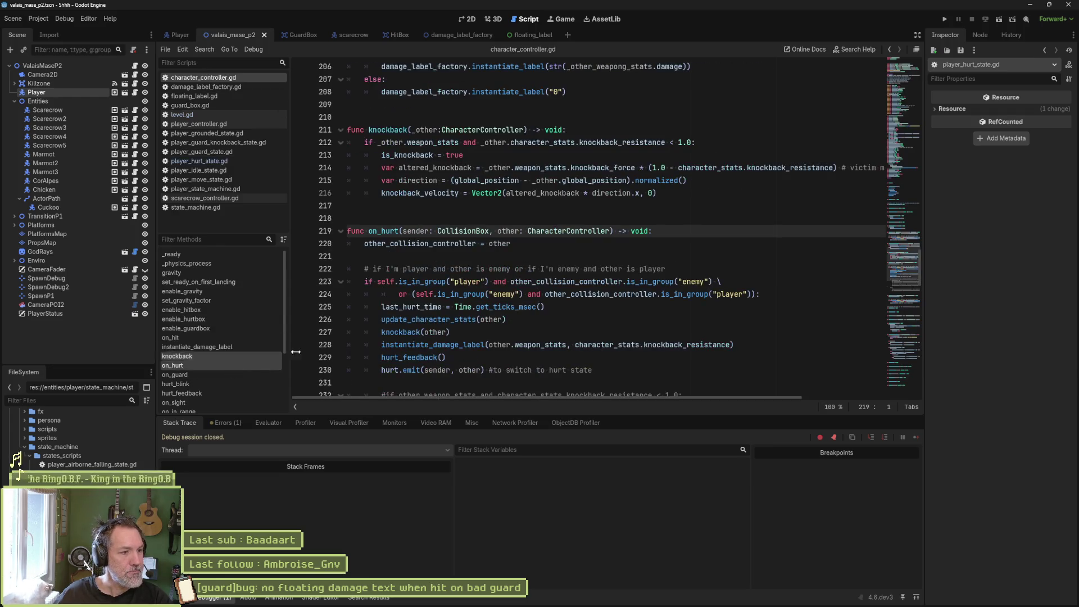
{"action": "scroll", "coordinate": [557, 332], "scroll_direction": "down", "scroll_amount": 1}
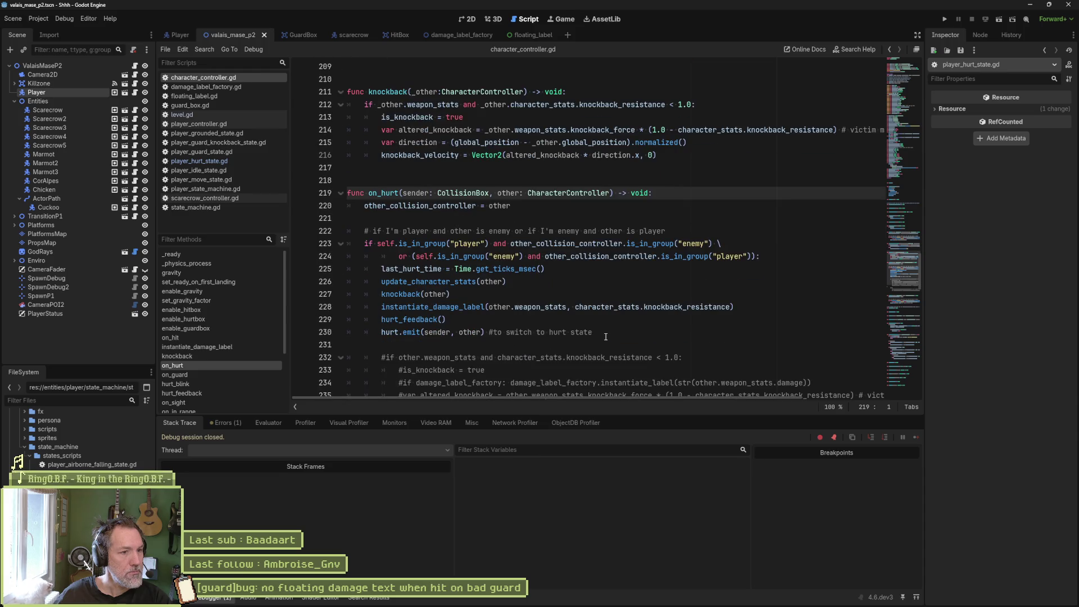
{"action": "double_click", "coordinate": [459, 282]}
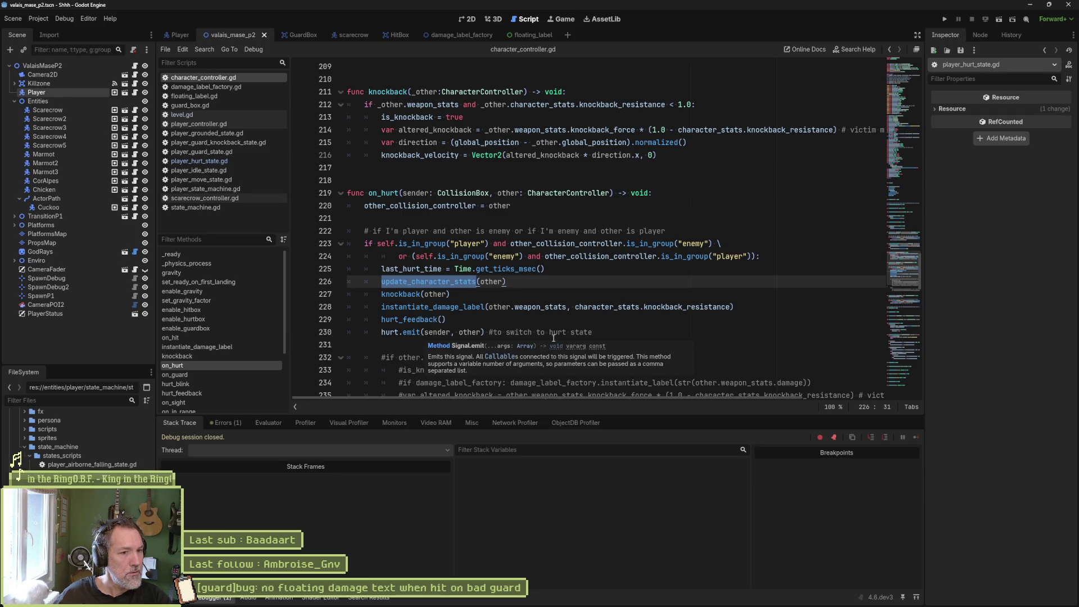
{"action": "double_click", "coordinate": [406, 294]}
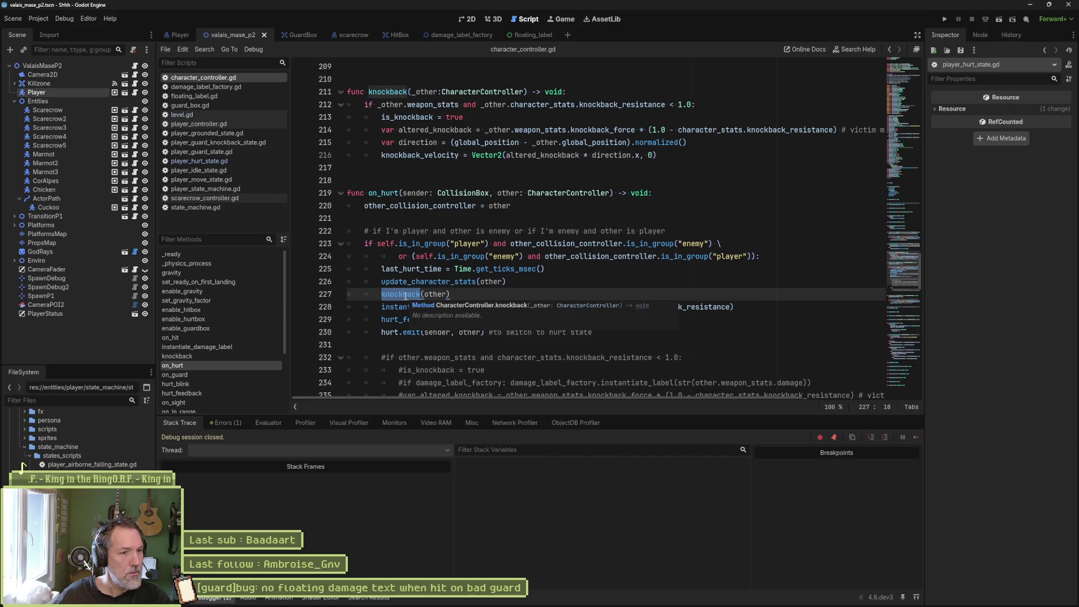
Add print_debug(self, " is_knockback: ", is_knockback) after is_knockback = true and save character_controller.gd.
{"action": "left_click", "coordinate": [419, 334]}
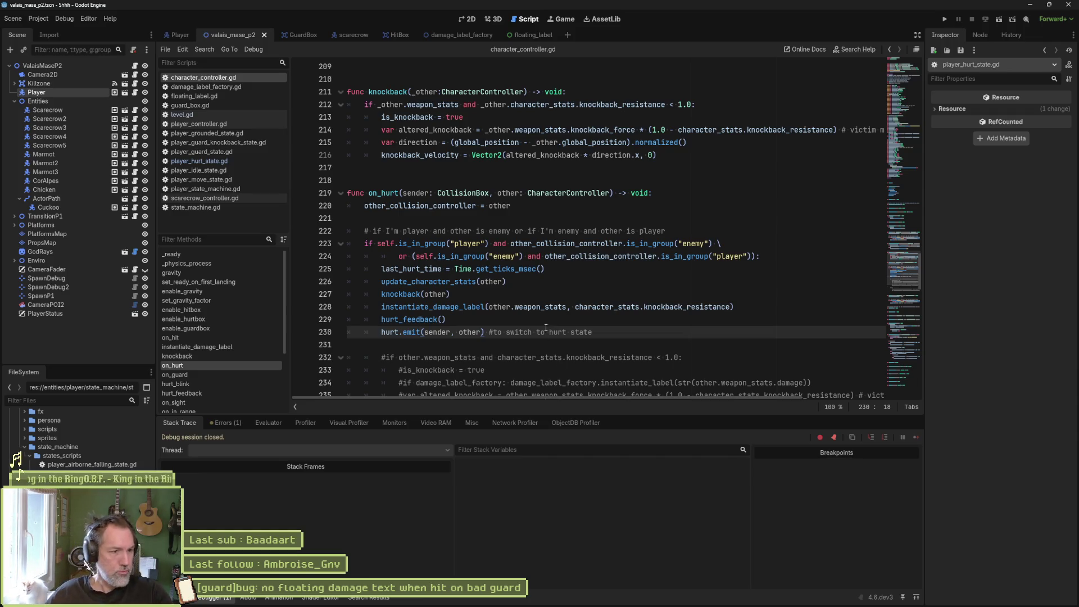
{"action": "left_click", "coordinate": [489, 117]}
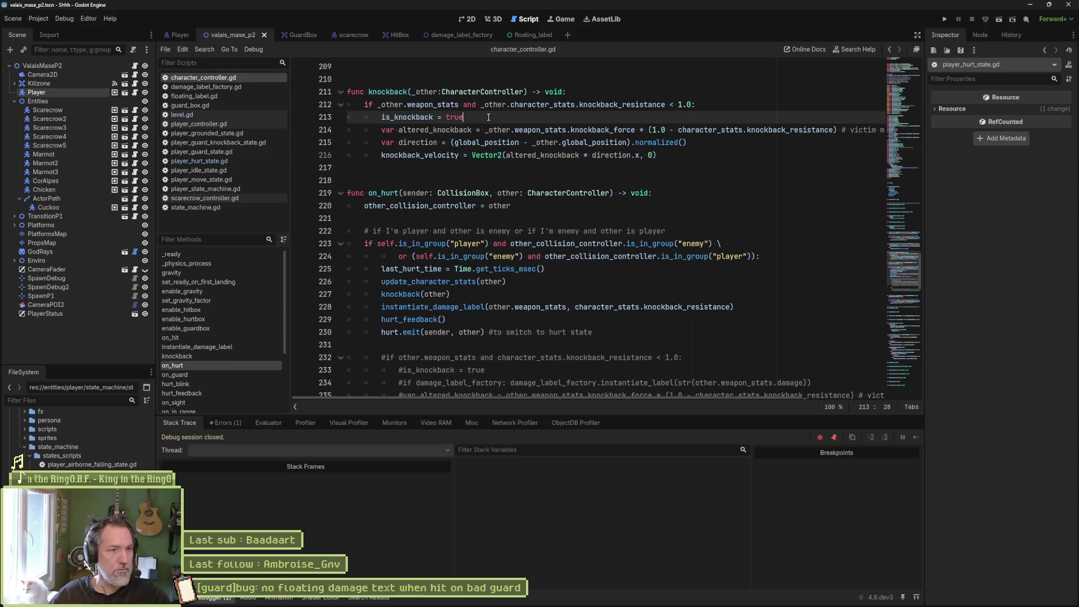
{"action": "key", "text": "Return"}
{"action": "type", "text": "print_debug()"}
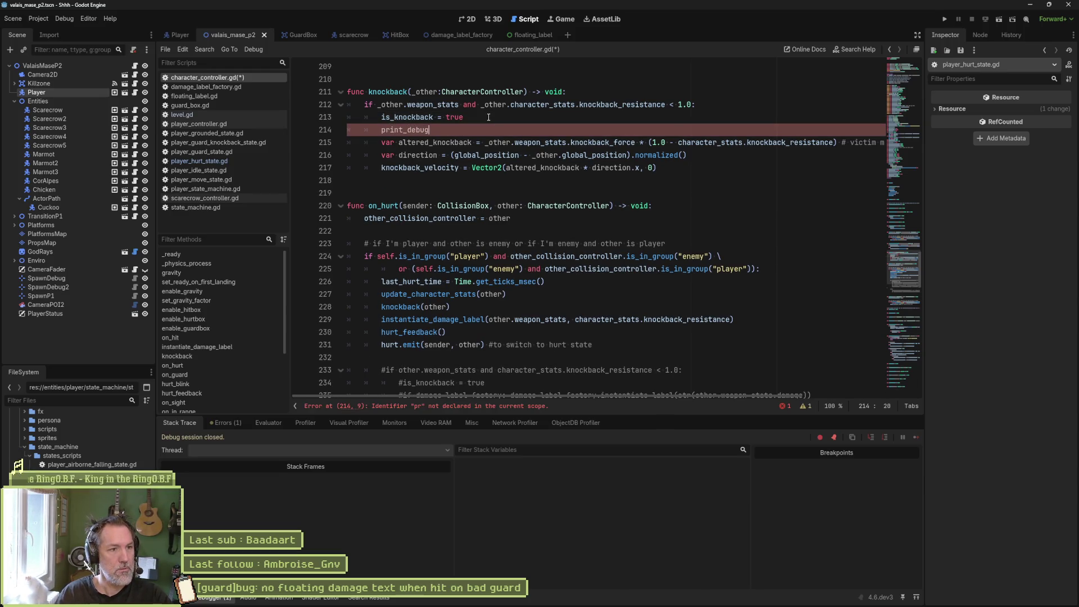
{"action": "key", "text": "Left"}
{"action": "type", "text": "self, \" "}
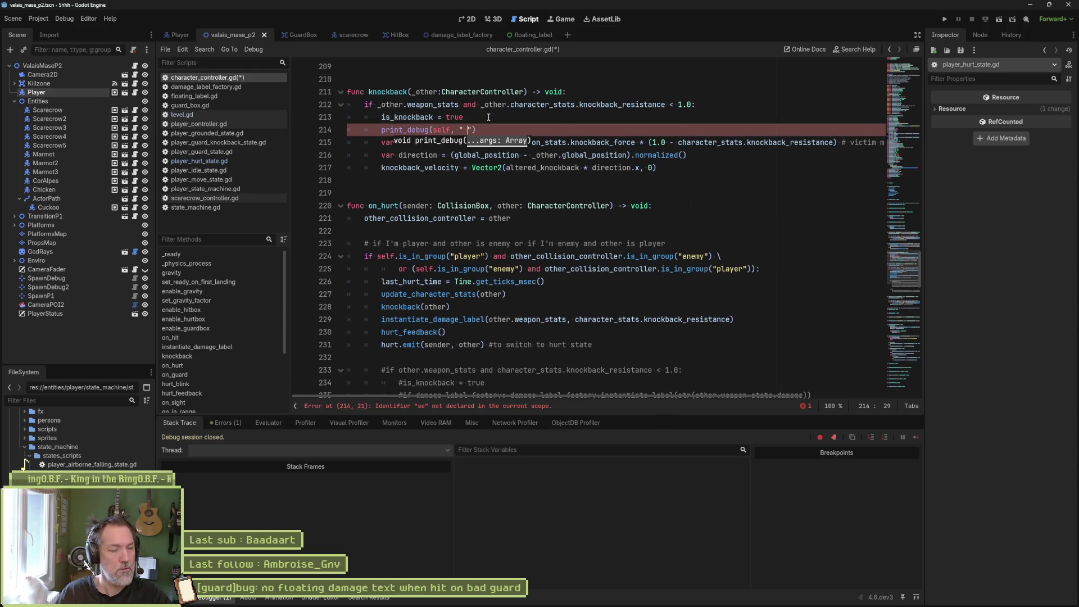
{"action": "type", "text": "is_knockback"}
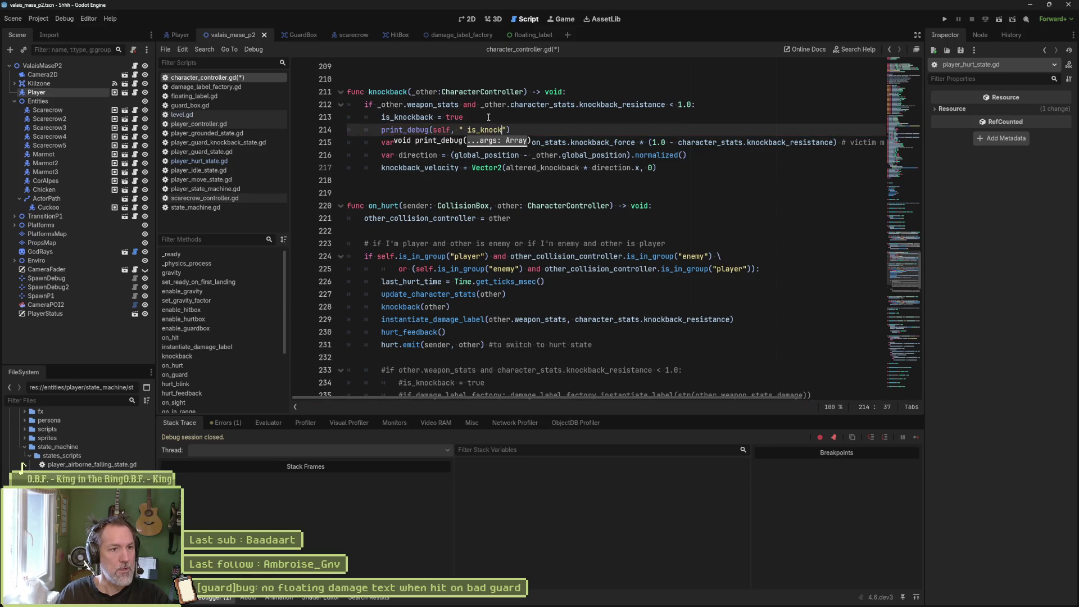
{"action": "type", "text": ": \","}
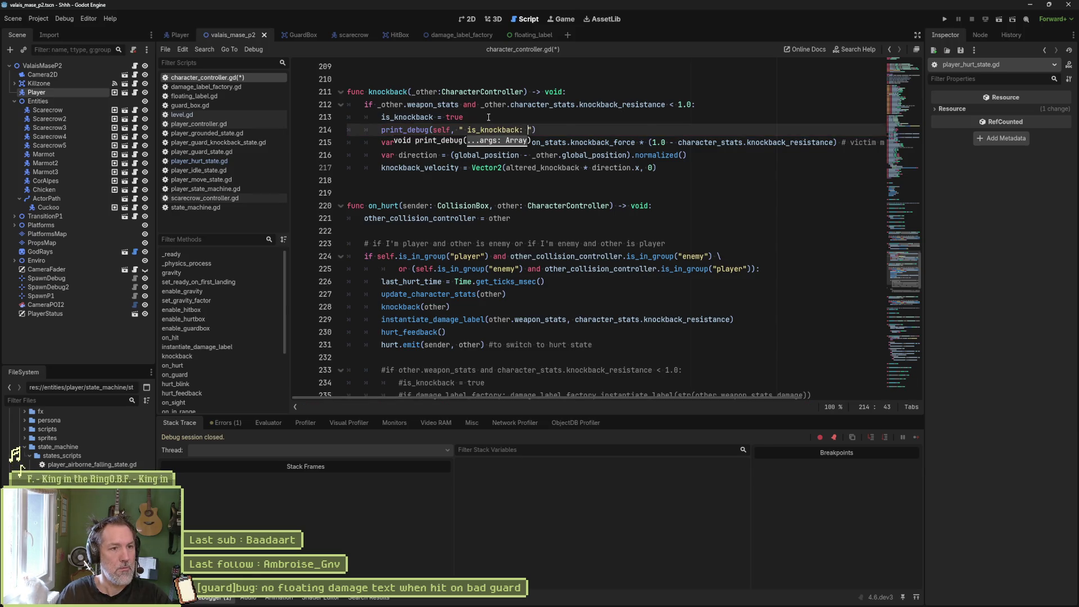
{"action": "type", "text": " is_kn"}
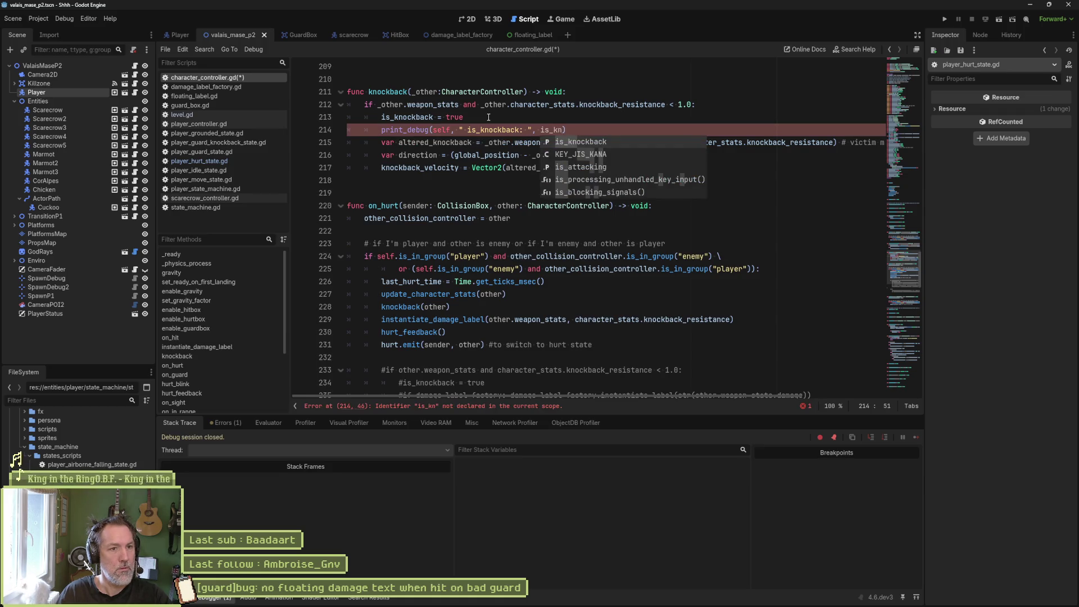
{"action": "key", "text": "Return"}
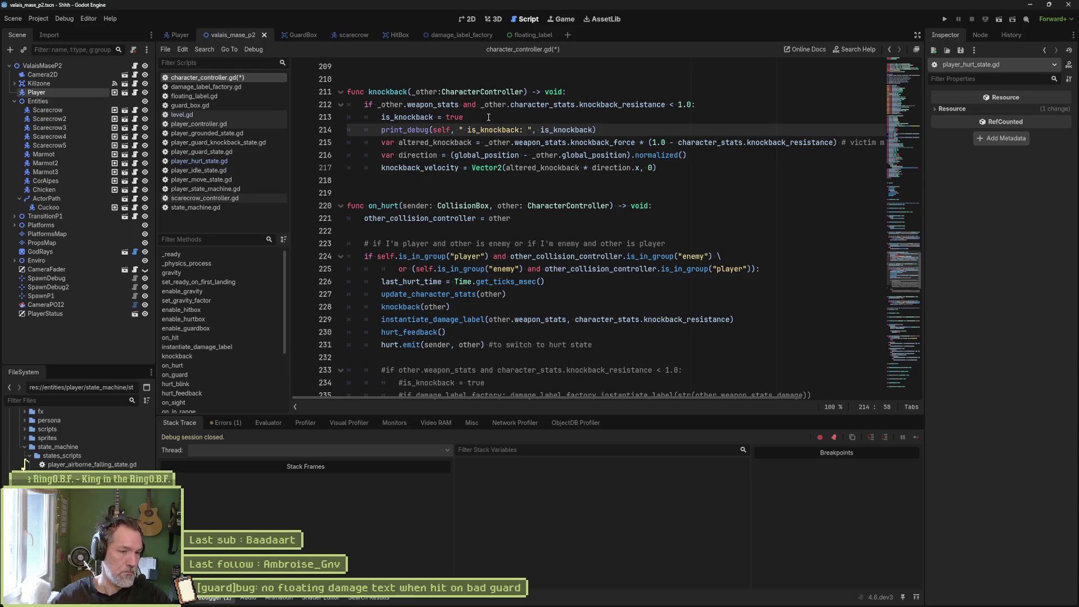
{"action": "key", "text": "ctrl+s"}
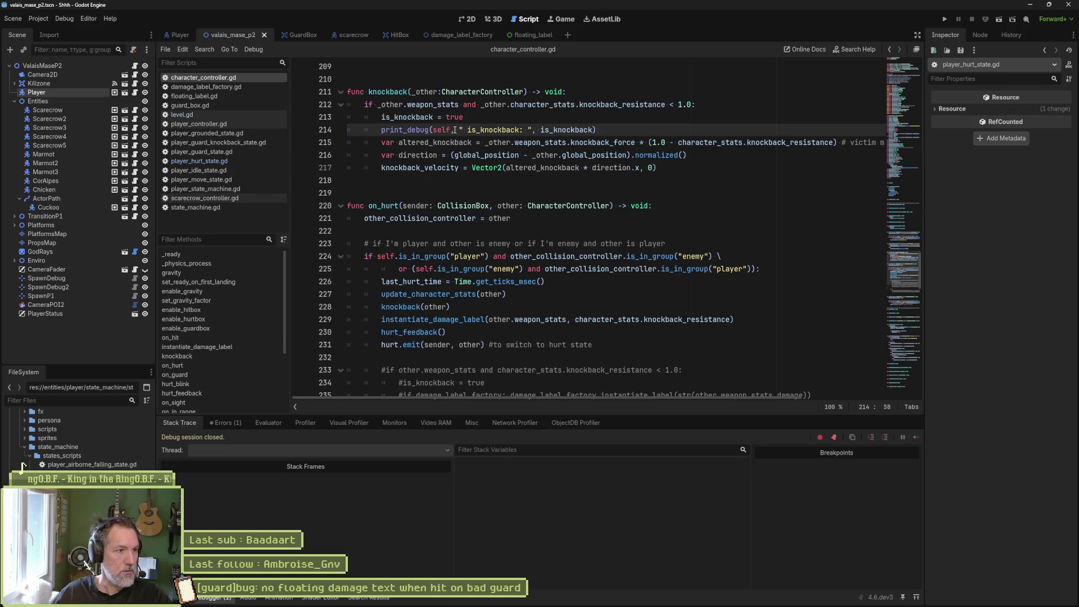
{"action": "left_click", "coordinate": [231, 162]}
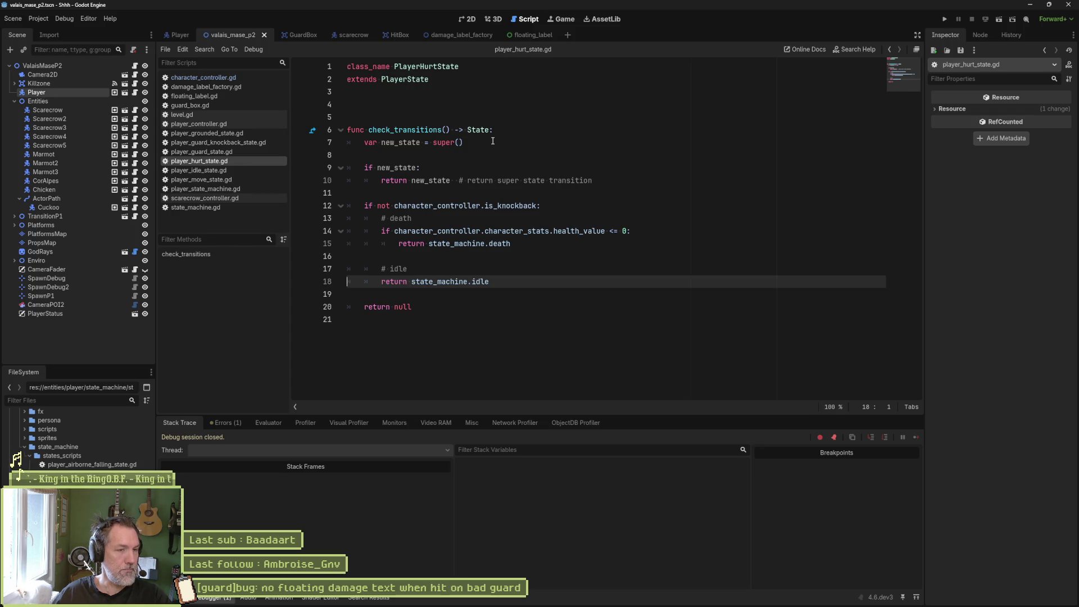
Add print_debug(self, " switch from hurt to idle") in the not-knockback branch, save, and run the scene.
{"action": "left_click", "coordinate": [558, 205]}
{"action": "key", "text": "Return"}
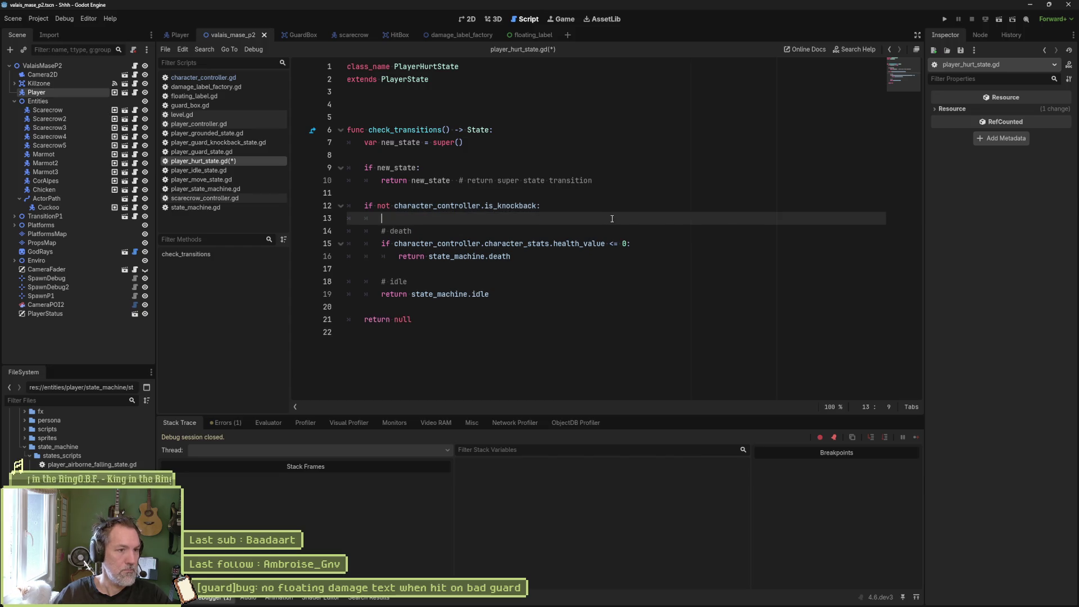
{"action": "type", "text": "print_debu"}
{"action": "type", "text": "fg("}
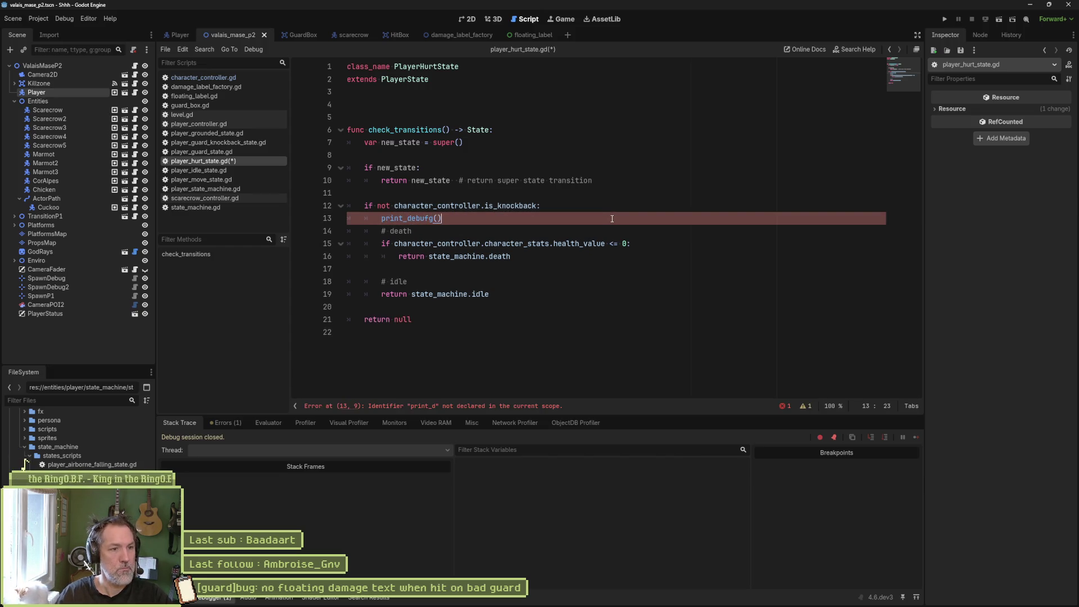
{"action": "type", "text": "self, \" "}
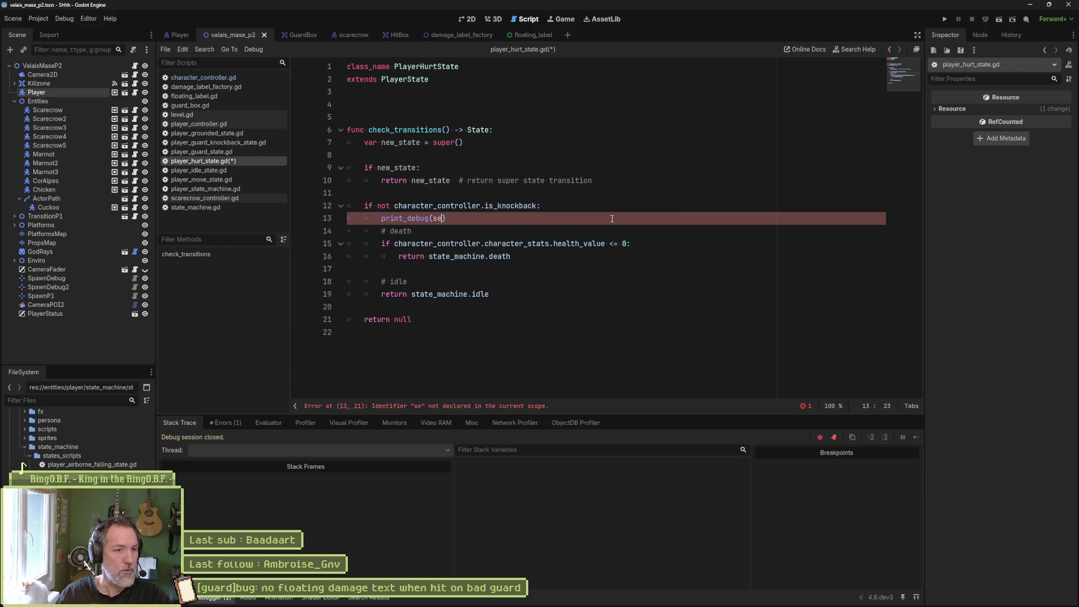
{"action": "type", "text": "switch from "}
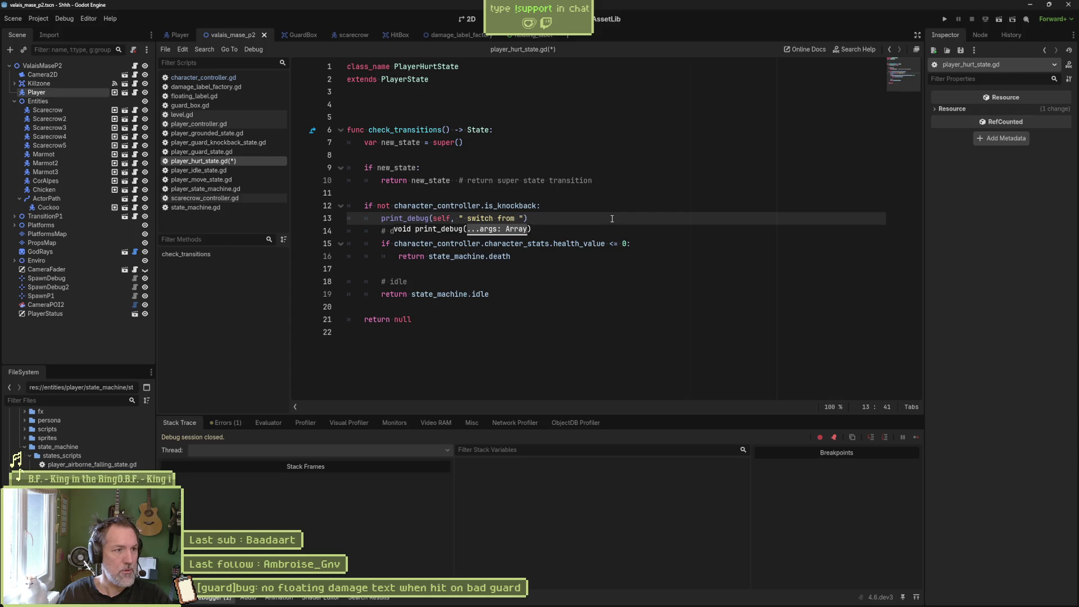
{"action": "type", "text": "hurt to idle"}
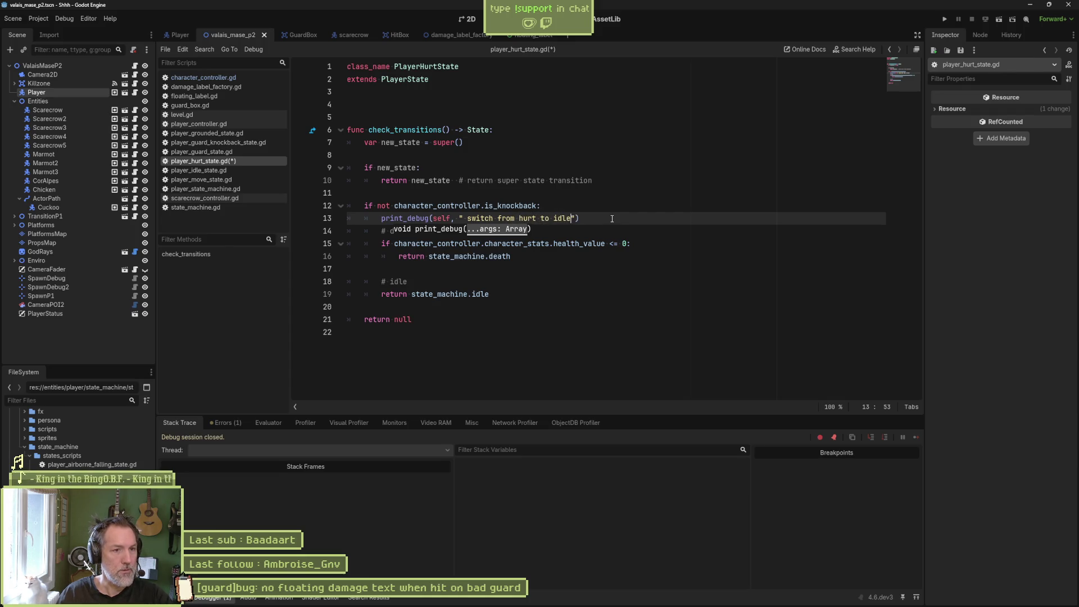
{"action": "key", "text": "ctrl+s"}
{"action": "key", "text": "F6"}
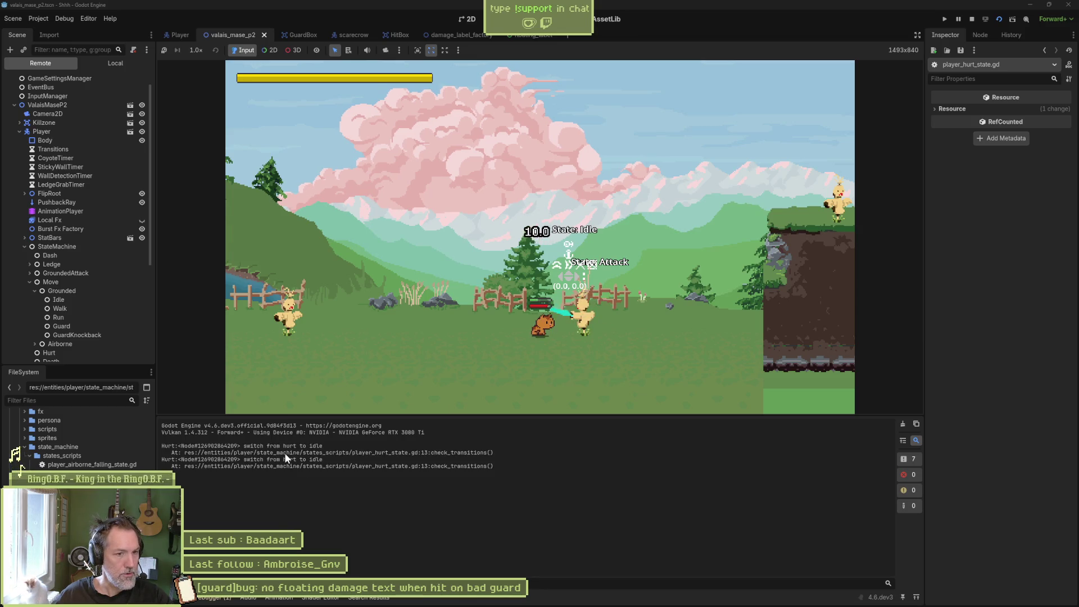
Stop the running test game once it has logged its hurt-to-idle switches.
{"action": "left_click", "coordinate": [972, 18]}
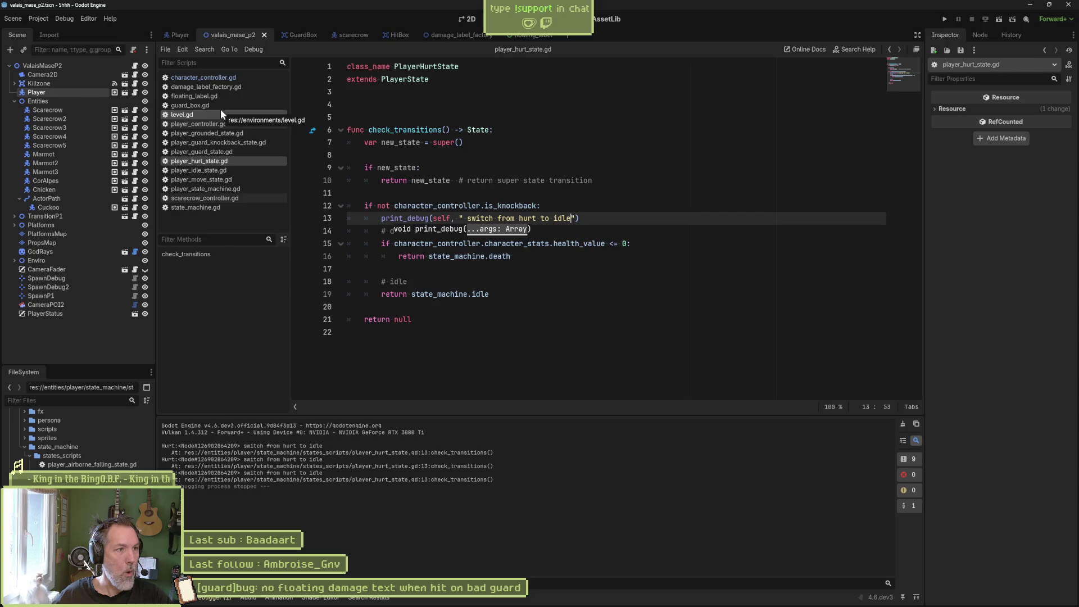
In character_controller.gd, put a breakpoint on line 212's weapon_stats check and rerun the scene.
{"action": "left_click", "coordinate": [240, 77]}
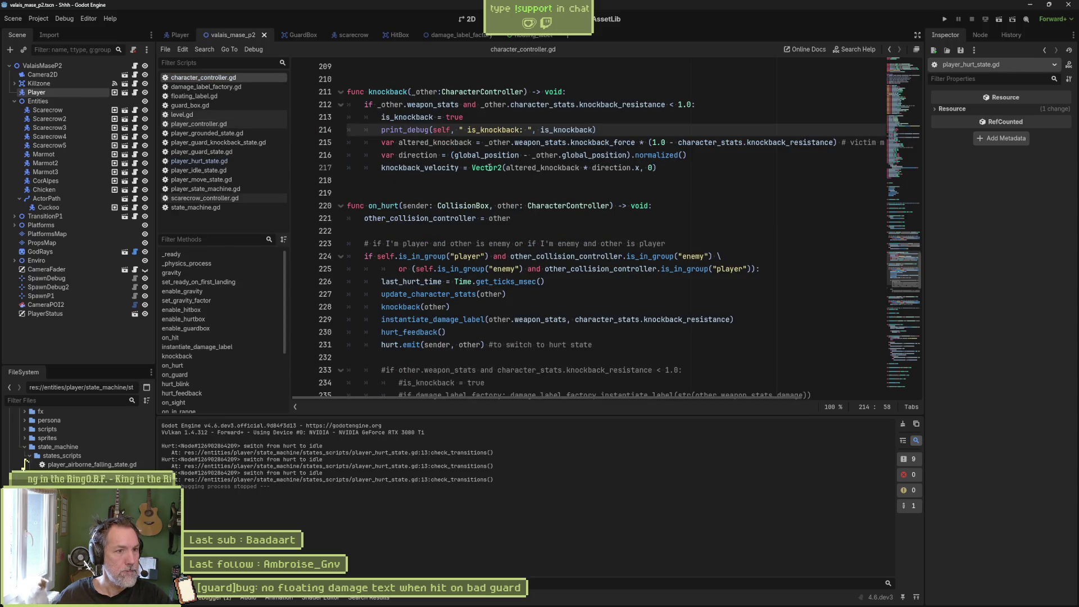
{"action": "left_click", "coordinate": [462, 130]}
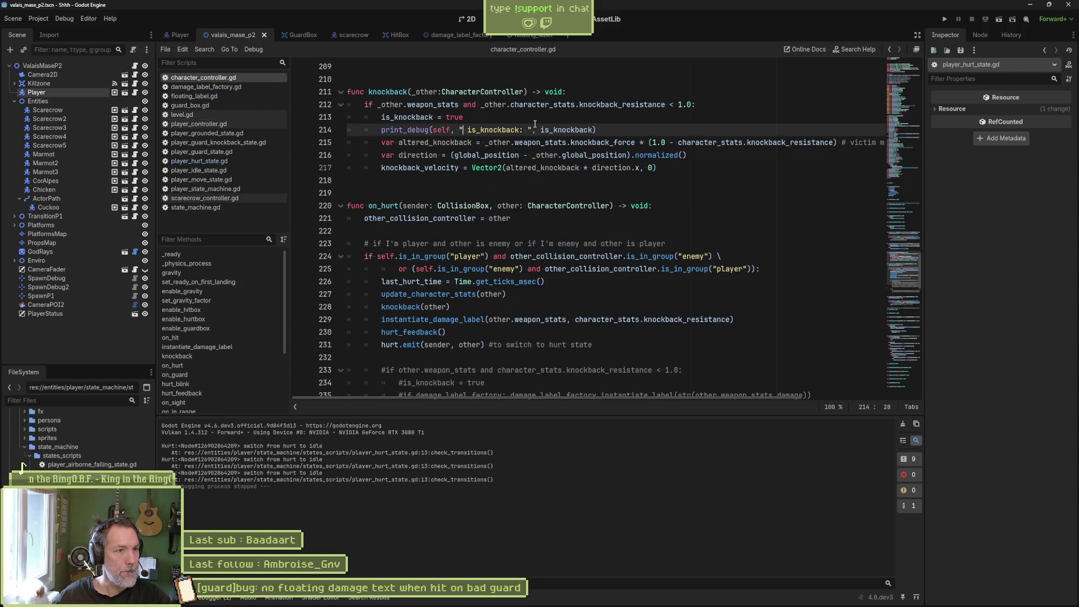
{"action": "double_click", "coordinate": [433, 306]}
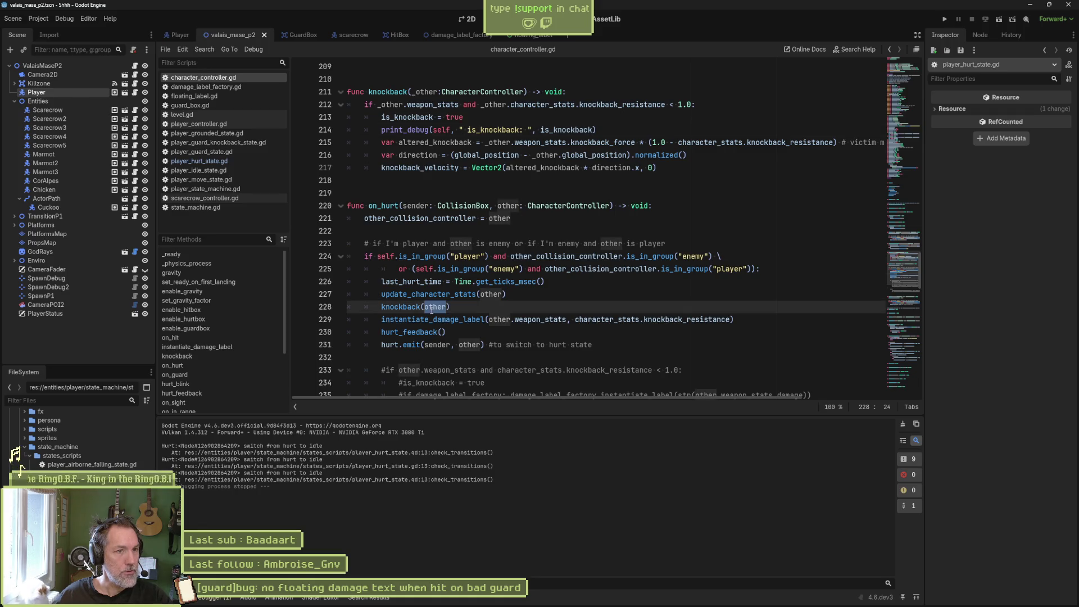
{"action": "left_click", "coordinate": [419, 106]}
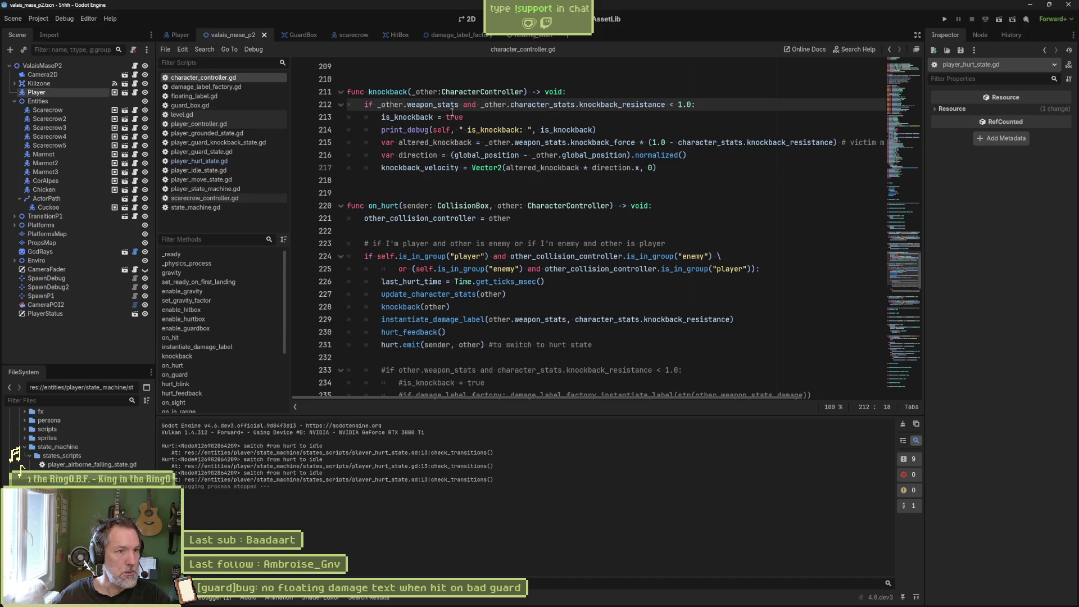
{"action": "key", "text": "F9"}
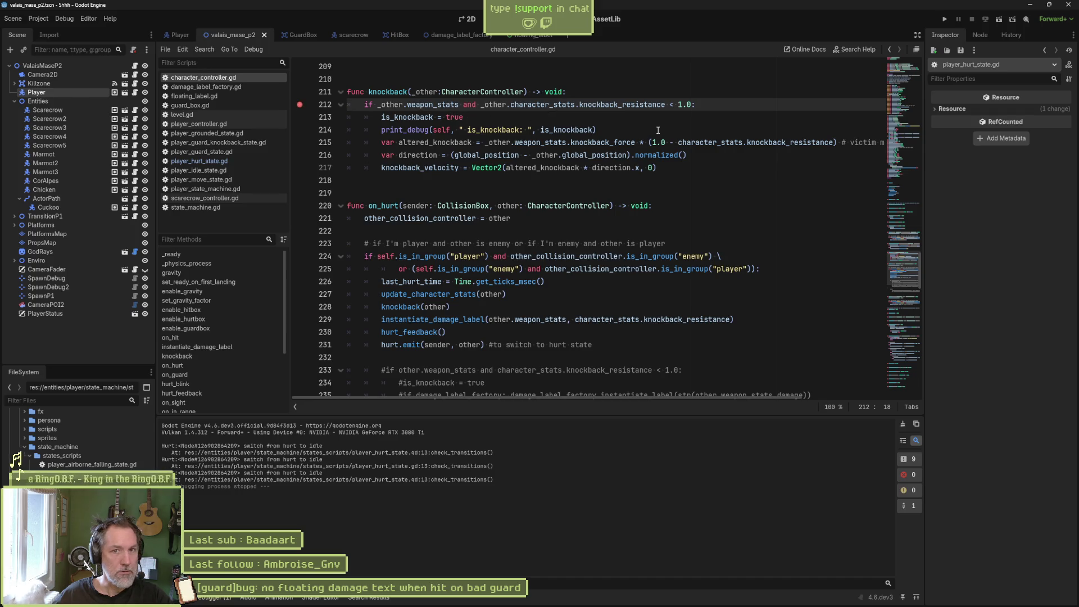
{"action": "key", "text": "F6"}
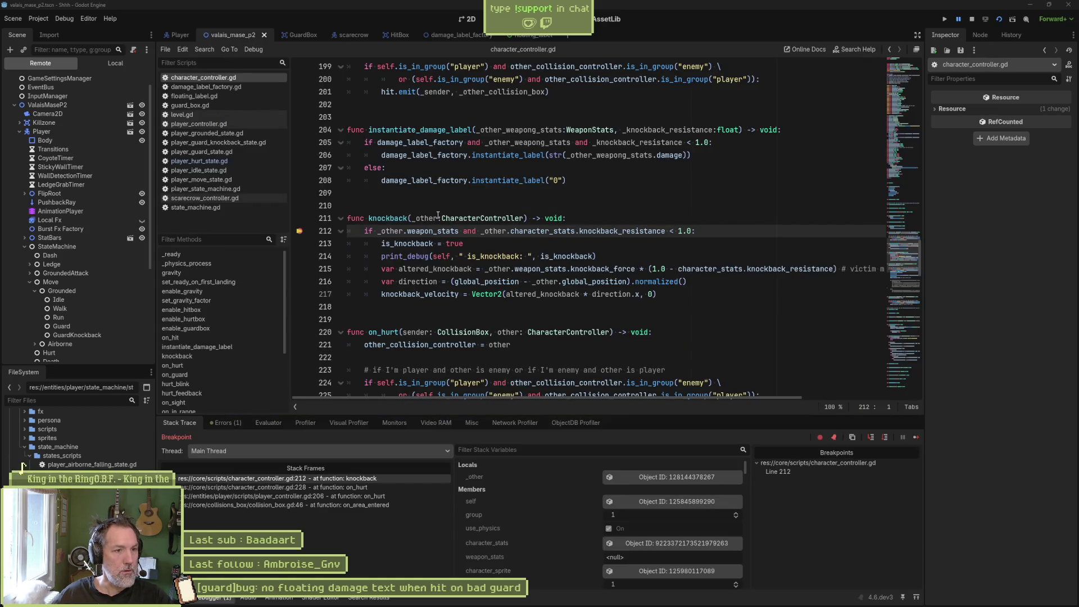
Inspect the attacking _other object and expand its Weapon Stats resource in the Inspector.
{"action": "mouse_move", "coordinate": [423, 232]}
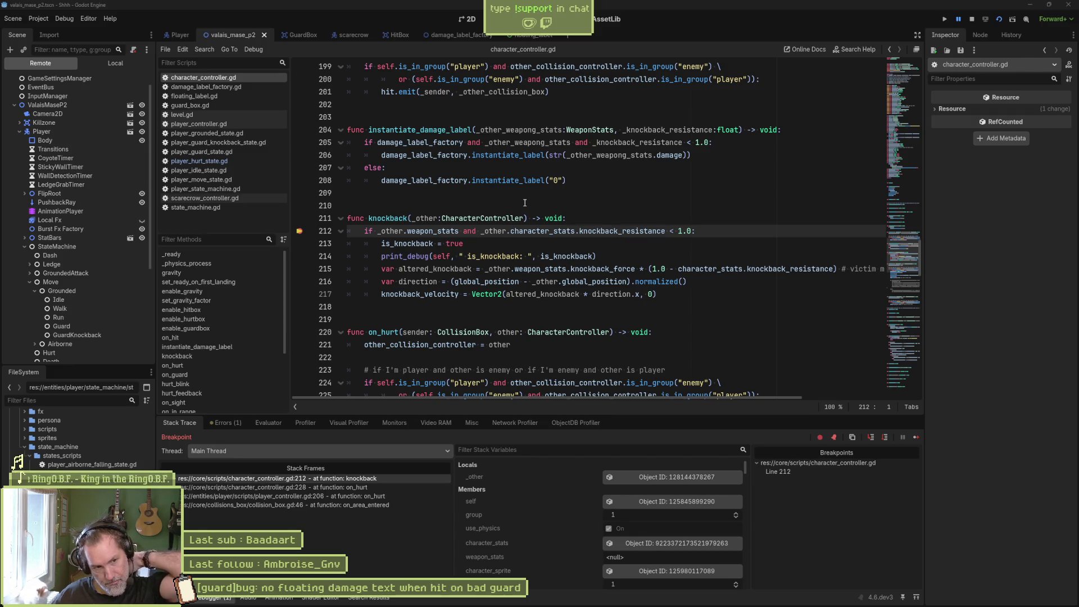
{"action": "left_click", "coordinate": [669, 475]}
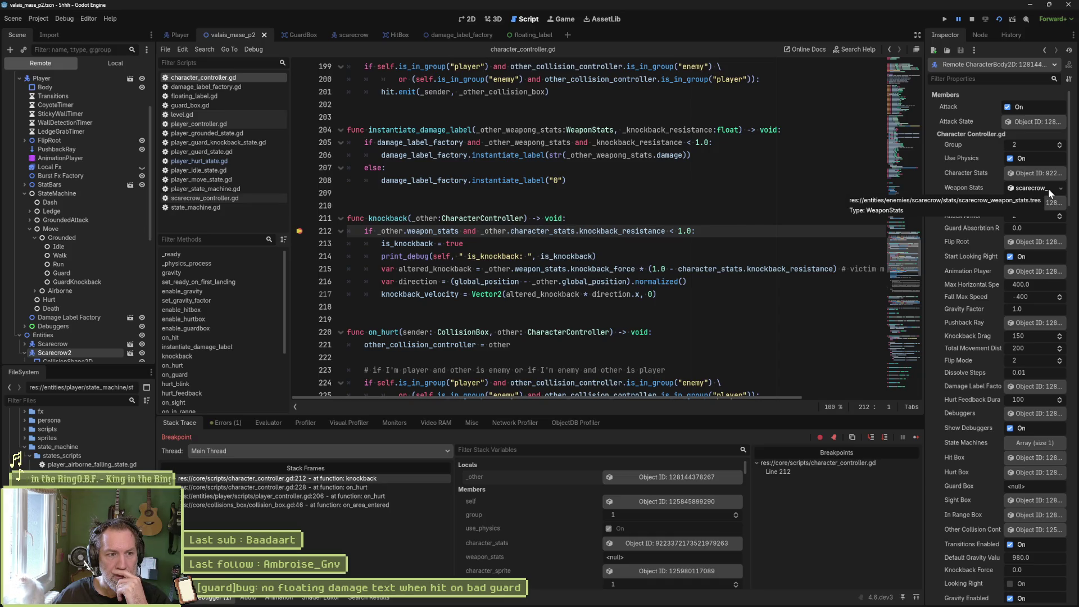
{"action": "left_click", "coordinate": [1047, 188]}
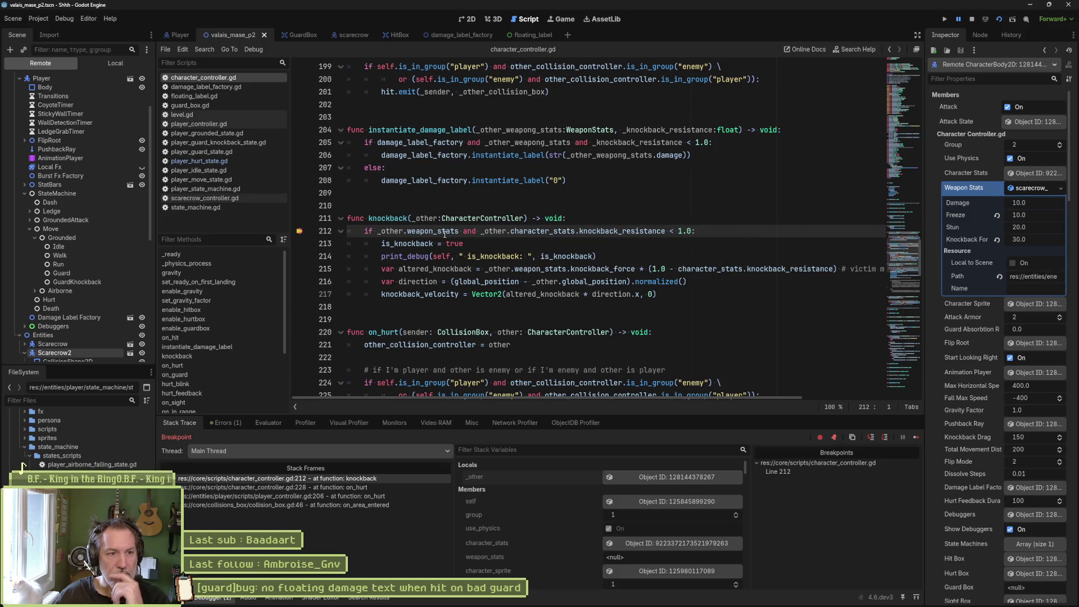
Evaluate the _other.weapon_stats expression on line 212, which reports <null>.
{"action": "left_click_drag", "start_coordinate": [377, 232], "coordinate": [425, 236]}
{"action": "type", "text": "_other.wea"}
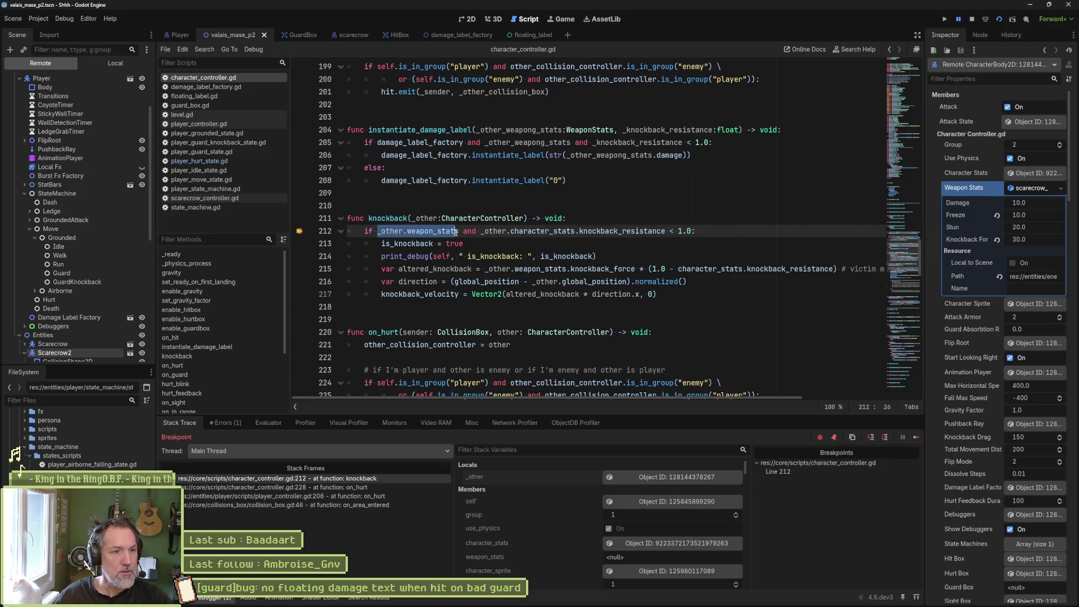
{"action": "key", "text": "Return"}
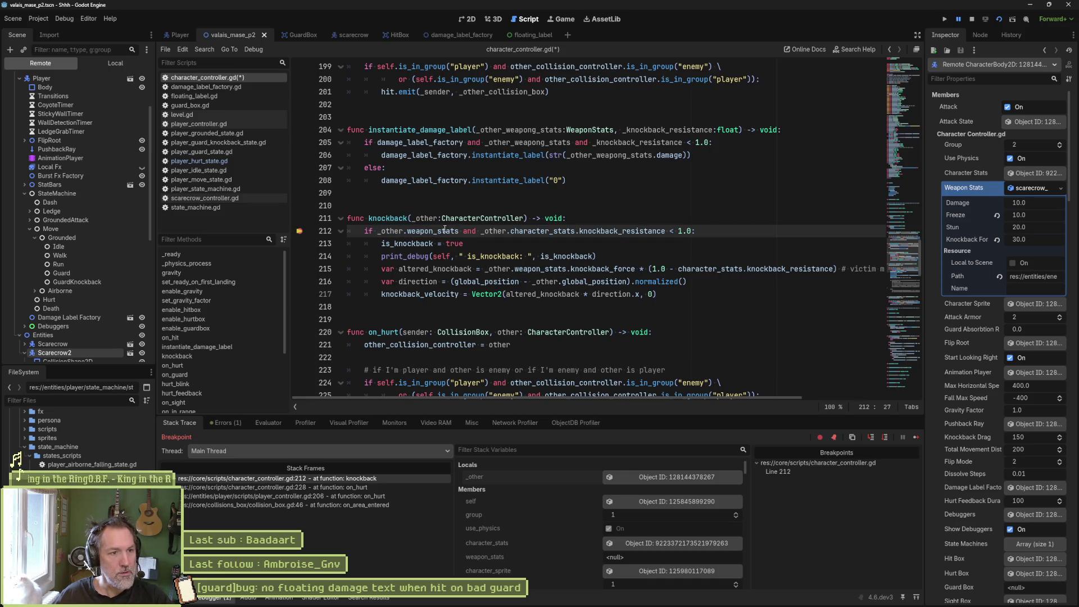
{"action": "mouse_move", "coordinate": [445, 231]}
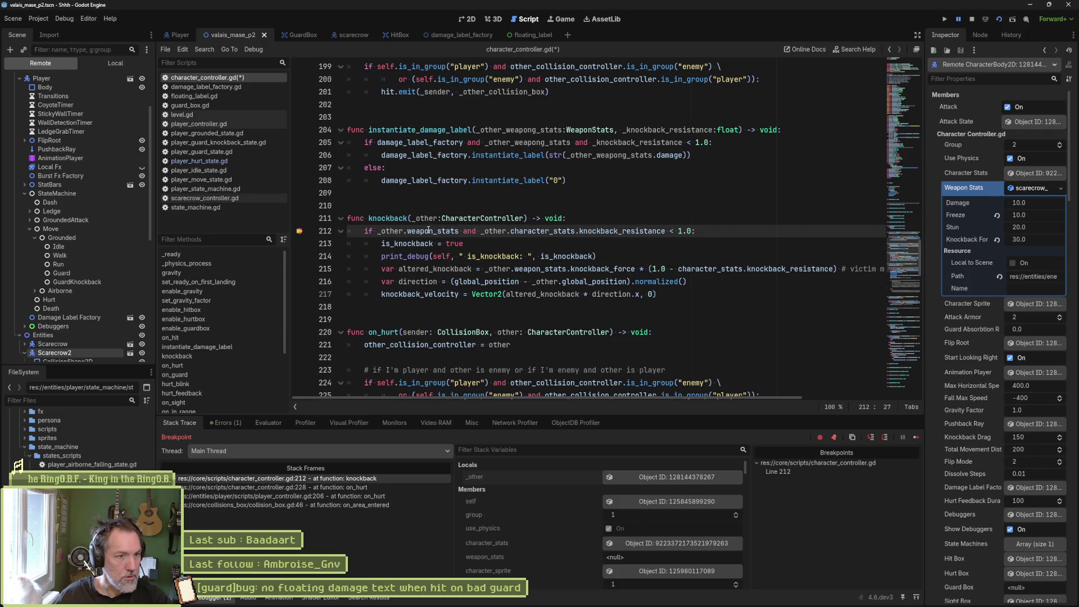
{"action": "left_click_drag", "start_coordinate": [379, 231], "coordinate": [458, 231]}
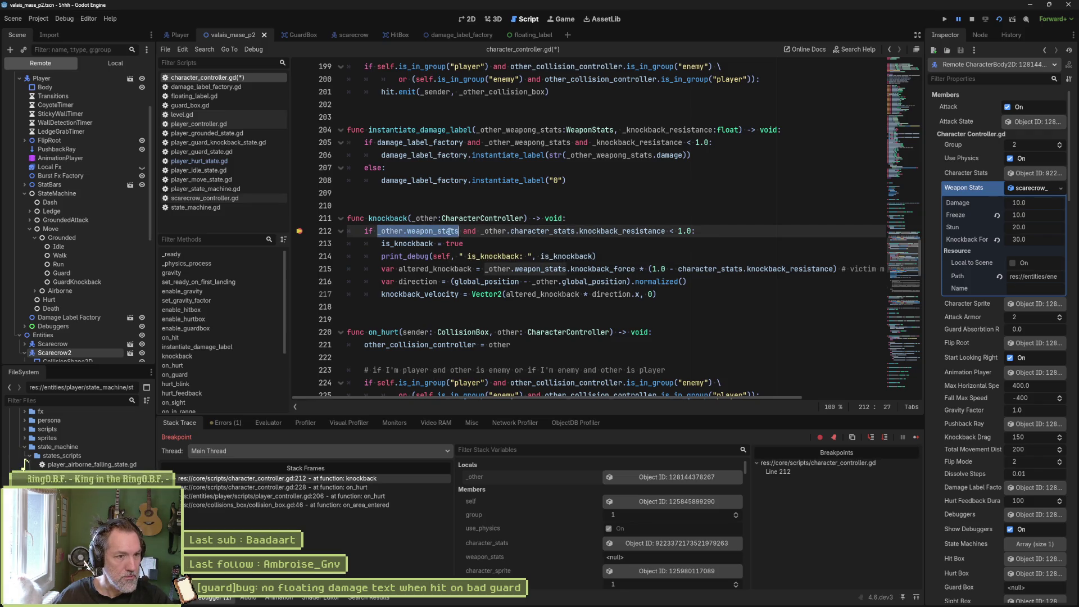
{"action": "right_click", "coordinate": [446, 229]}
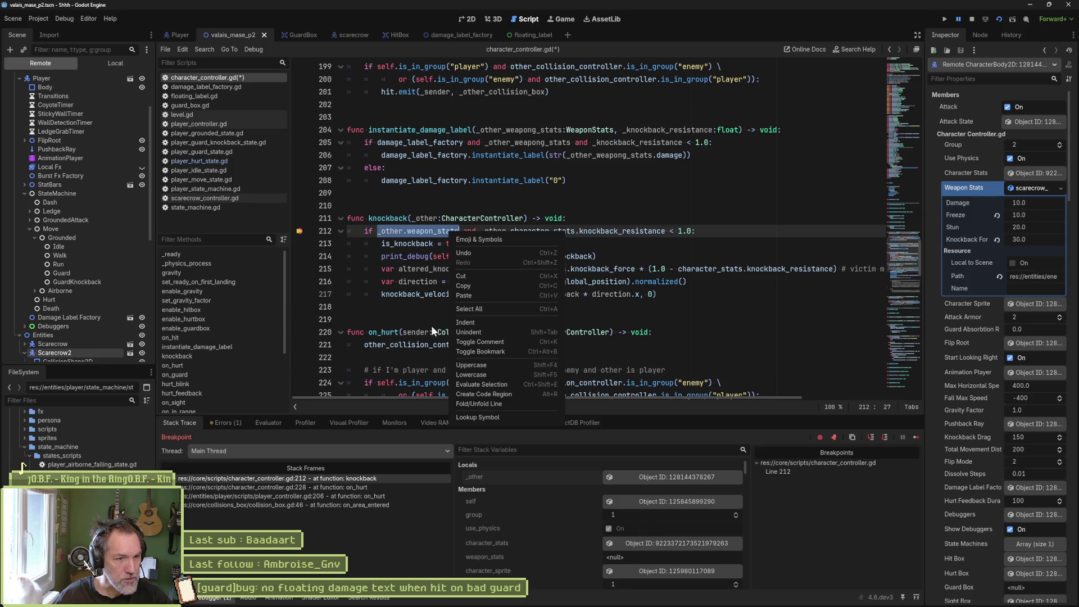
{"action": "left_click", "coordinate": [475, 386]}
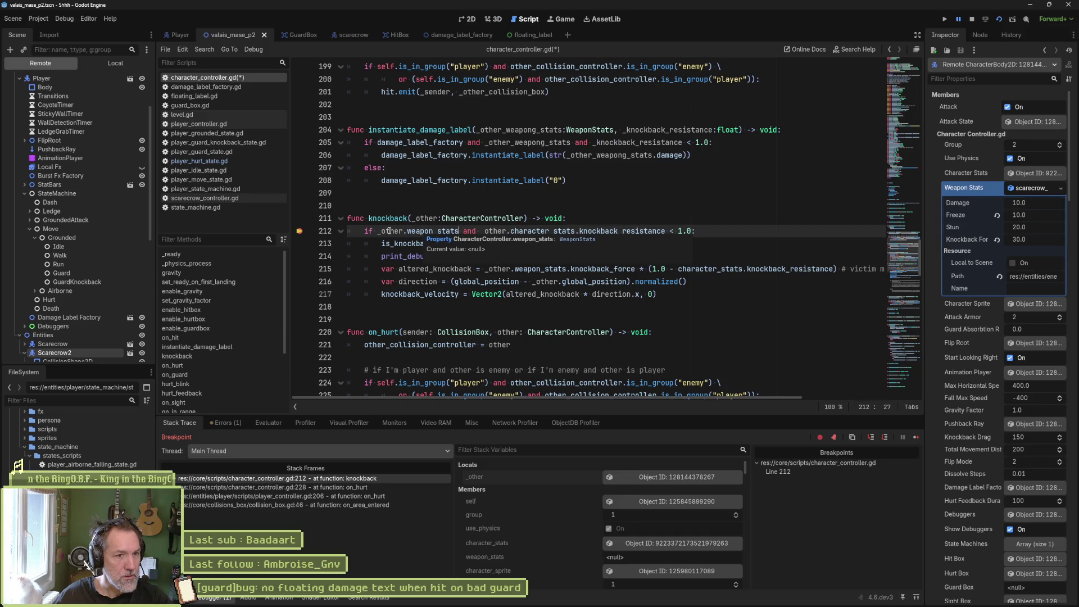
Evaluate _other.weapon_stats in the debugger's Evaluator, which now resolves to an object.
{"action": "left_click", "coordinate": [280, 424]}
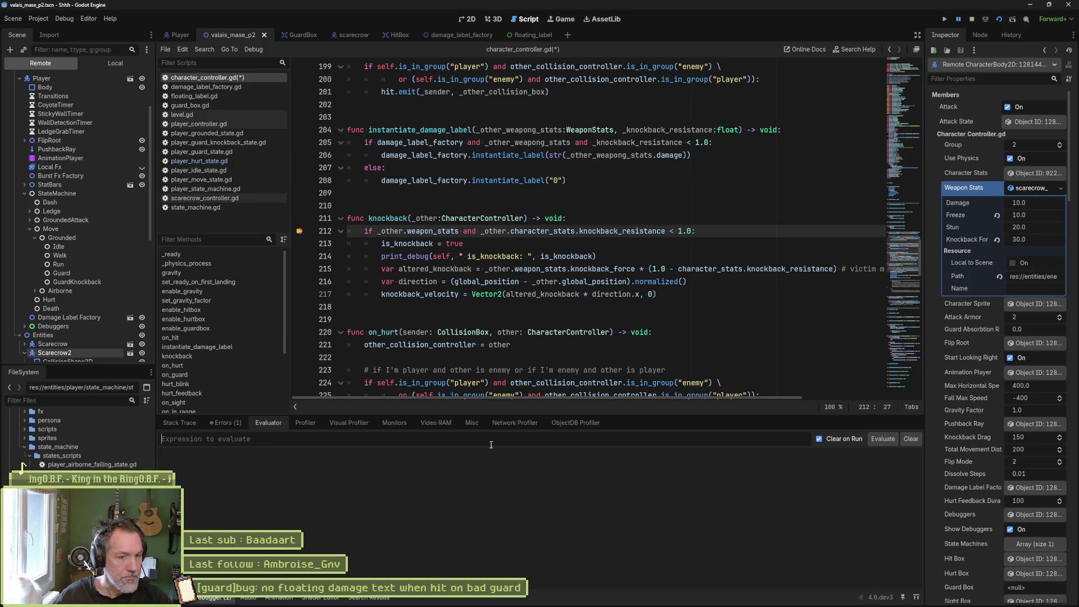
{"action": "left_click_drag", "start_coordinate": [377, 232], "coordinate": [459, 232]}
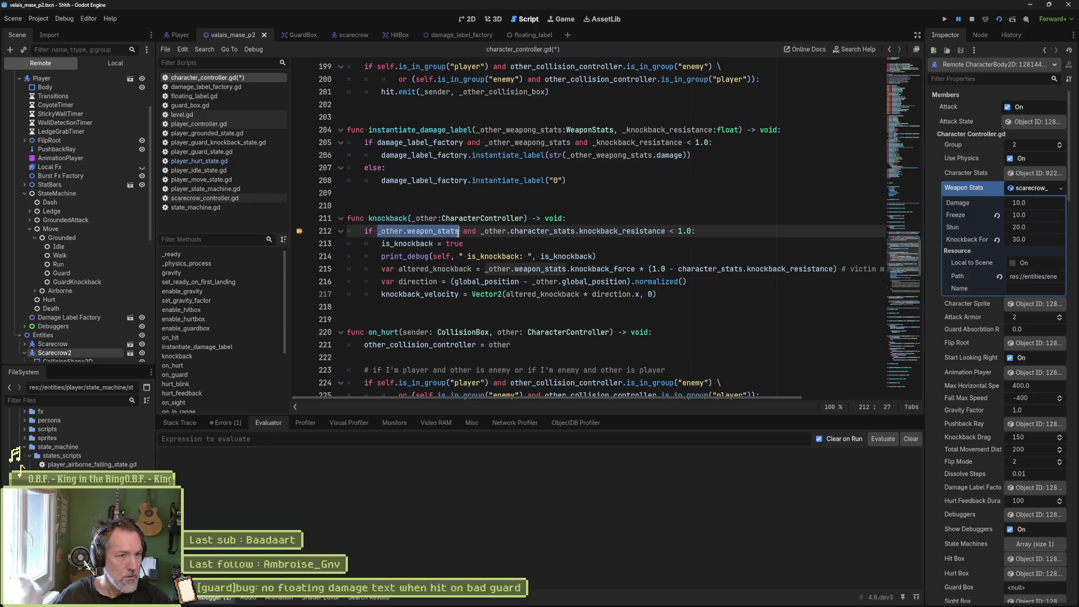
{"action": "left_click", "coordinate": [279, 437]}
{"action": "key", "text": "ctrl+v"}
{"action": "key", "text": "Return"}
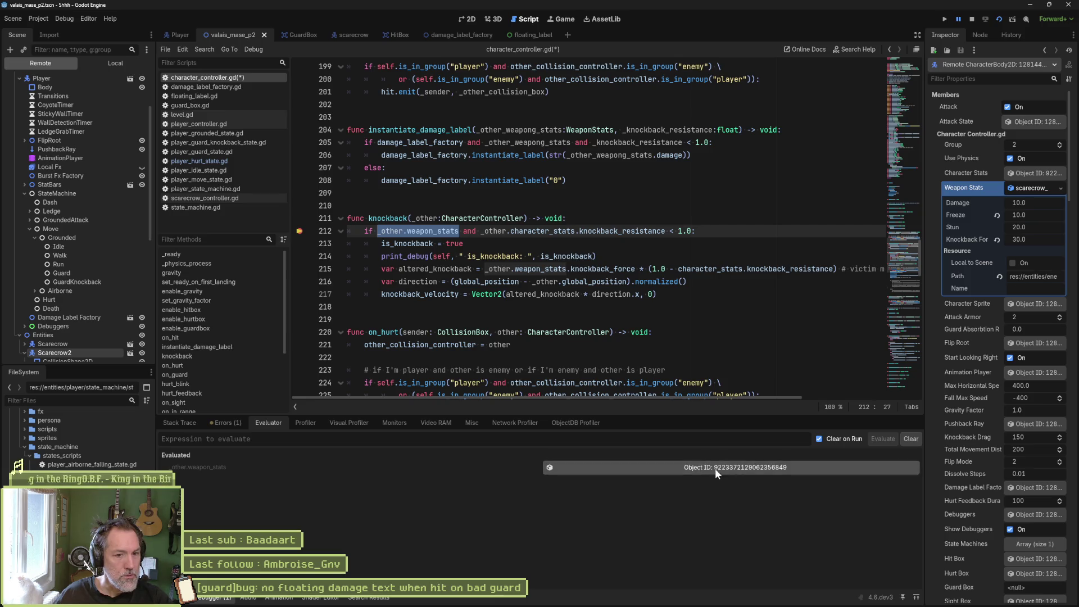
Evaluate _other.character_stats.knockback_resistance, which returns 1.0.
{"action": "left_click_drag", "start_coordinate": [481, 232], "coordinate": [665, 234]}
{"action": "left_click", "coordinate": [420, 445]}
{"action": "key", "text": "ctrl+v"}
{"action": "key", "text": "Return"}
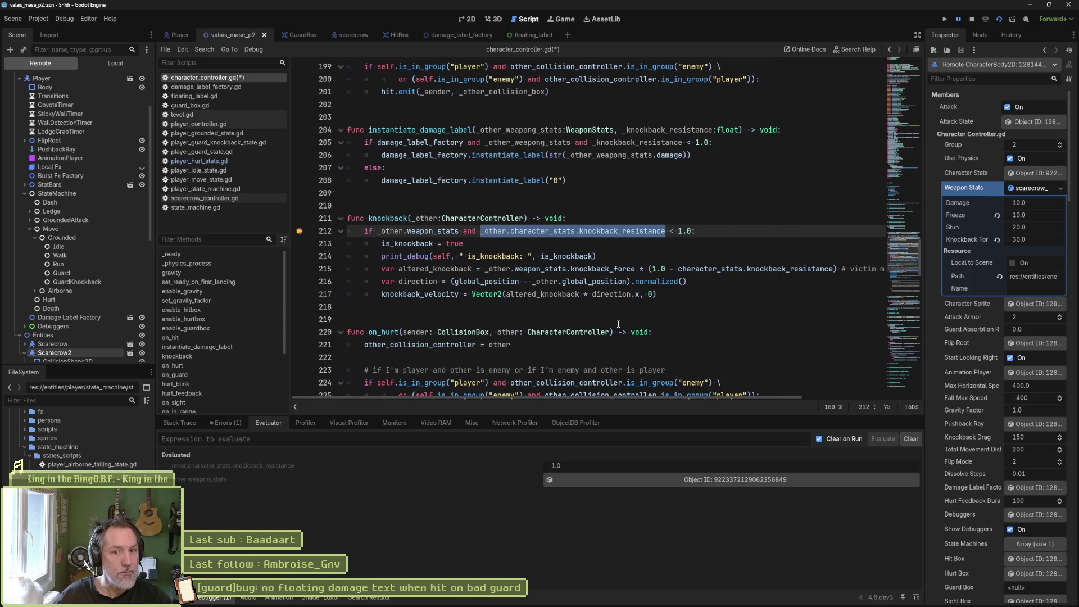
Review the attacker's Character Stats resource, then return to its CharacterBody2D properties.
{"action": "left_click", "coordinate": [1017, 174]}
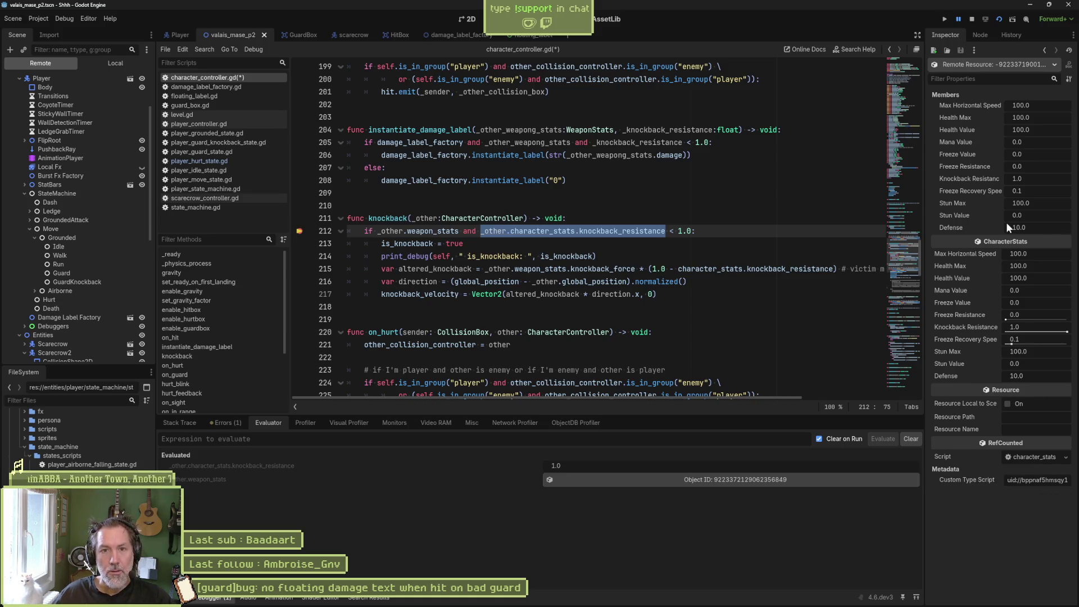
{"action": "left_click", "coordinate": [1045, 50]}
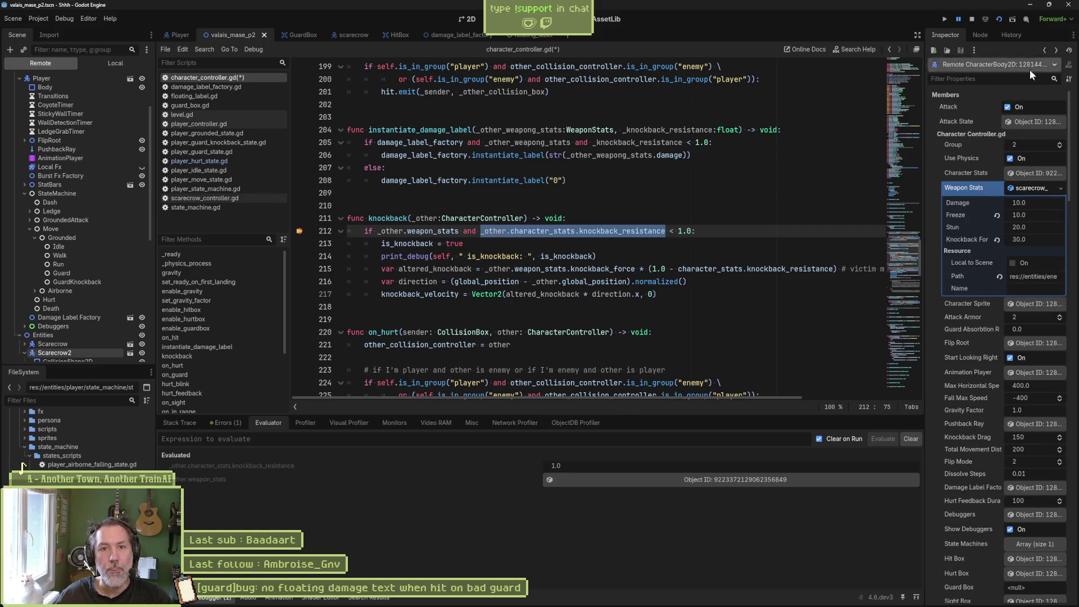
{"action": "scroll", "coordinate": [1008, 370], "scroll_direction": "down", "scroll_amount": 10}
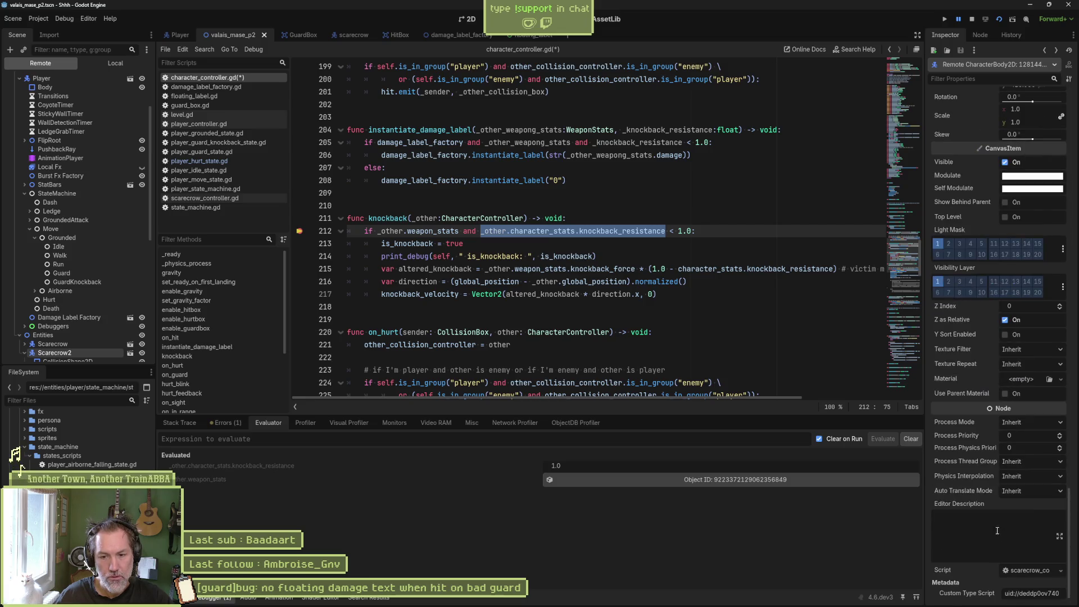
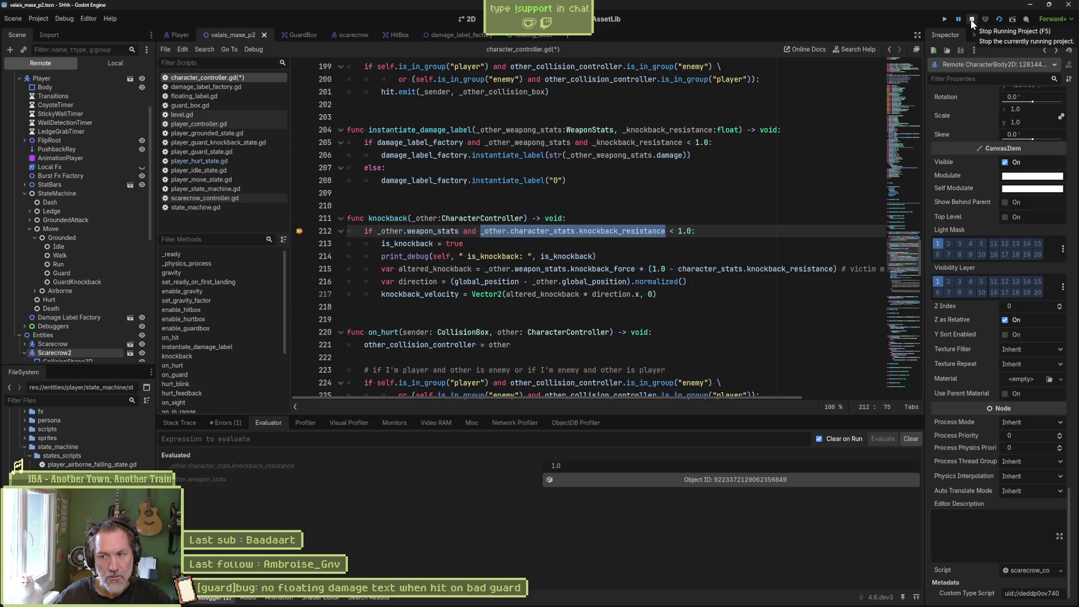
Stop the game, remove the line 212 breakpoint, and playtest the current scene twice.
{"action": "left_click", "coordinate": [971, 20]}
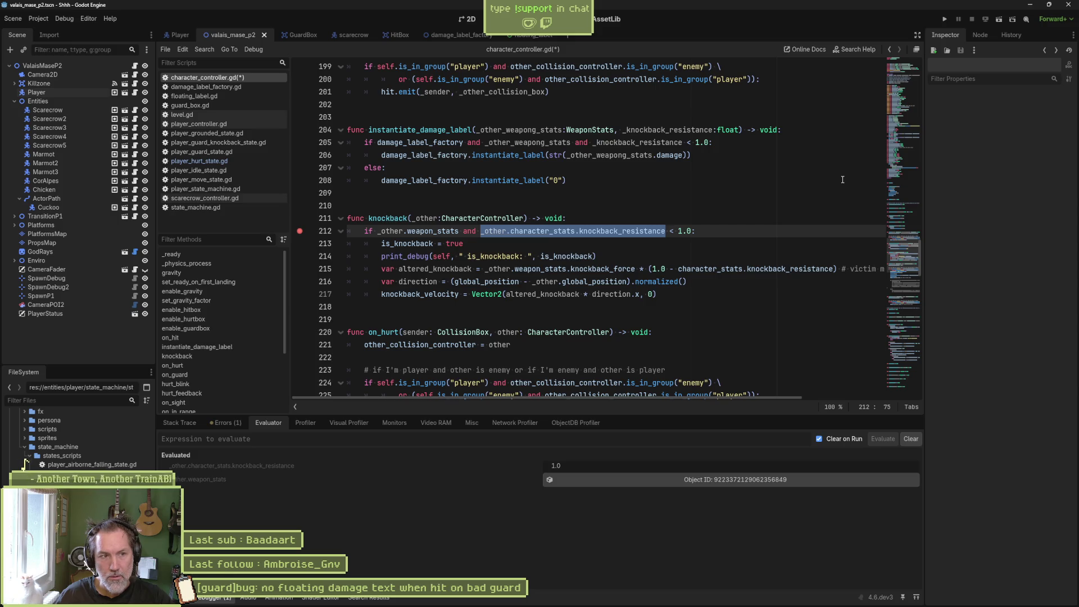
{"action": "left_click", "coordinate": [300, 231]}
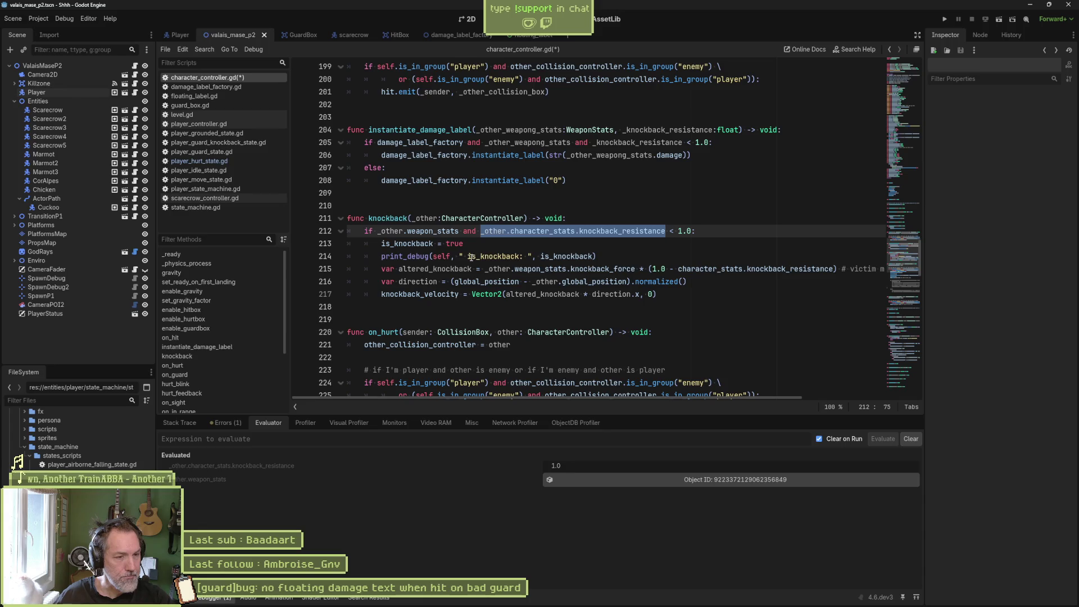
{"action": "key", "text": "F6"}
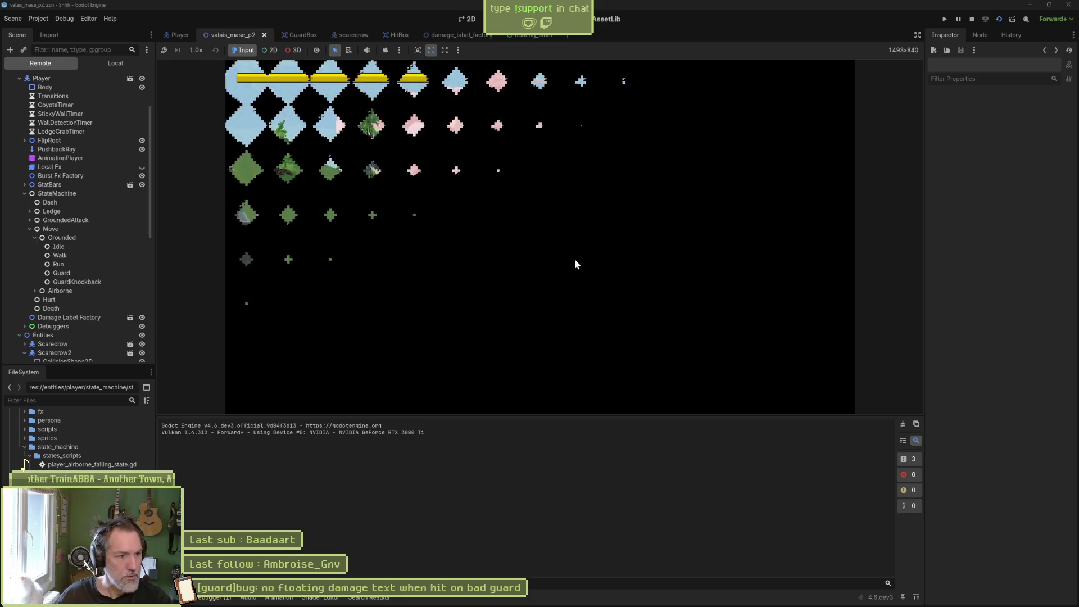
{"action": "key", "text": "F8"}
{"action": "key", "text": "F6"}
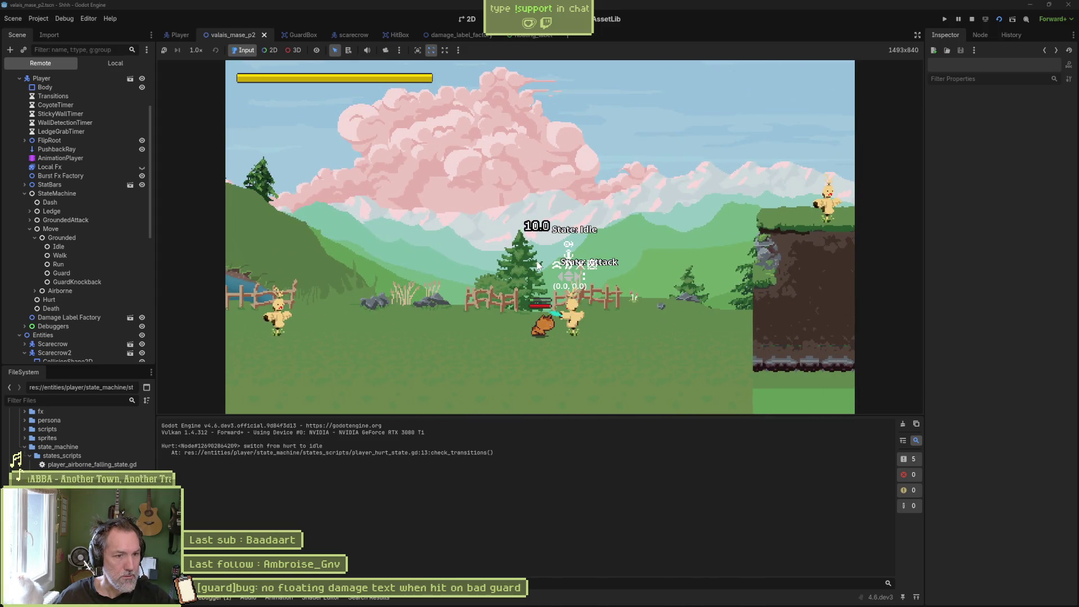
{"action": "key", "text": "F8"}
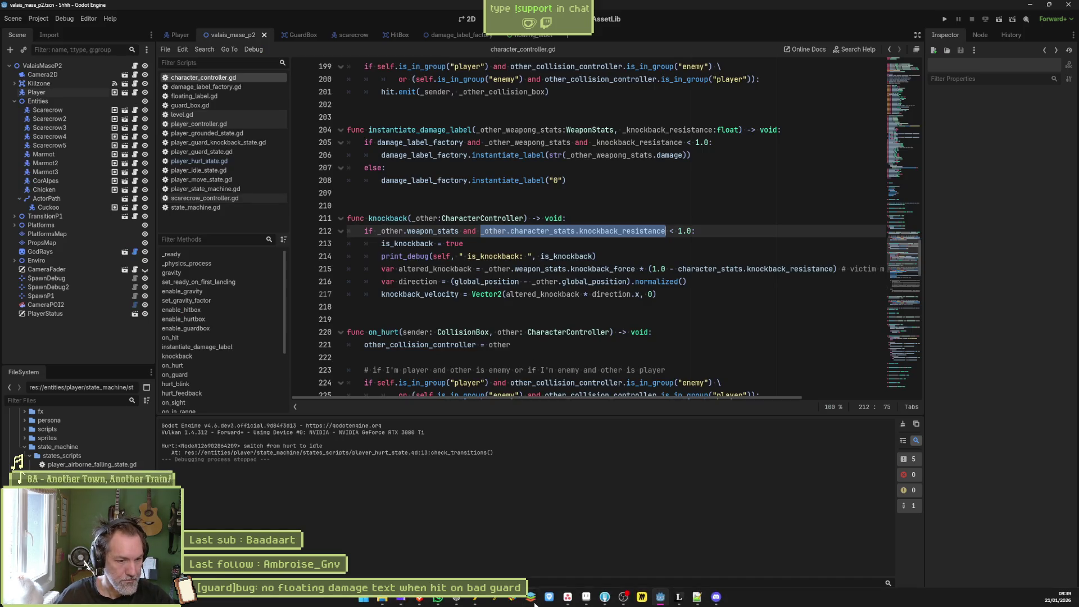
{"action": "left_click", "coordinate": [567, 599]}
Add an In progress task titled '[player controller]bug: no hurt state transition'.
{"action": "scroll", "coordinate": [489, 477], "scroll_direction": "down", "scroll_amount": 1}
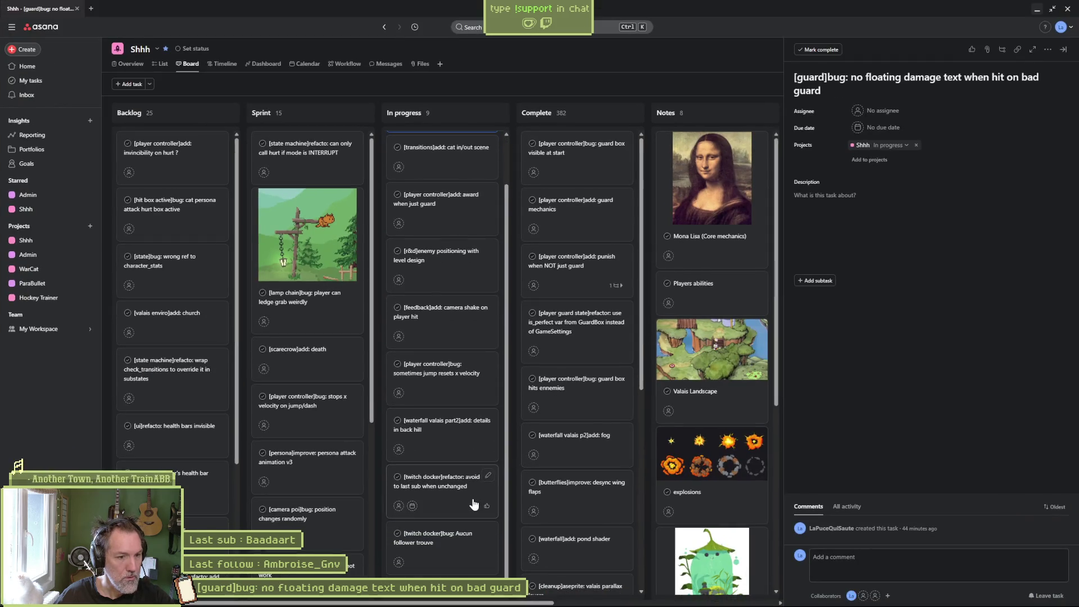
{"action": "left_click", "coordinate": [442, 576]}
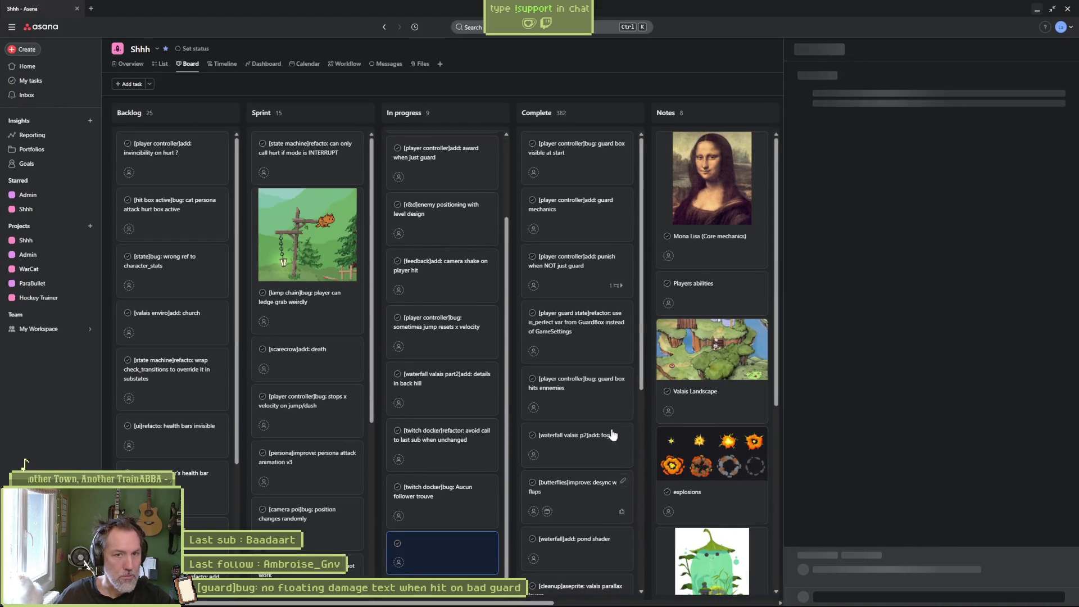
{"action": "left_click", "coordinate": [835, 79]}
{"action": "type", "text": "[]"}
{"action": "key", "text": "Left"}
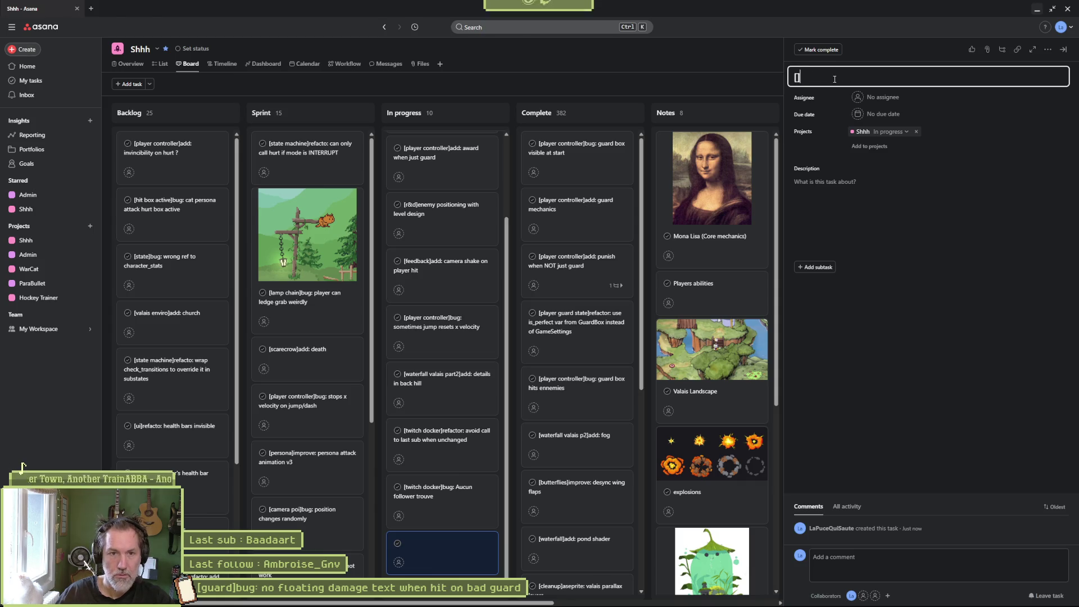
{"action": "type", "text": "player cptnrol"}
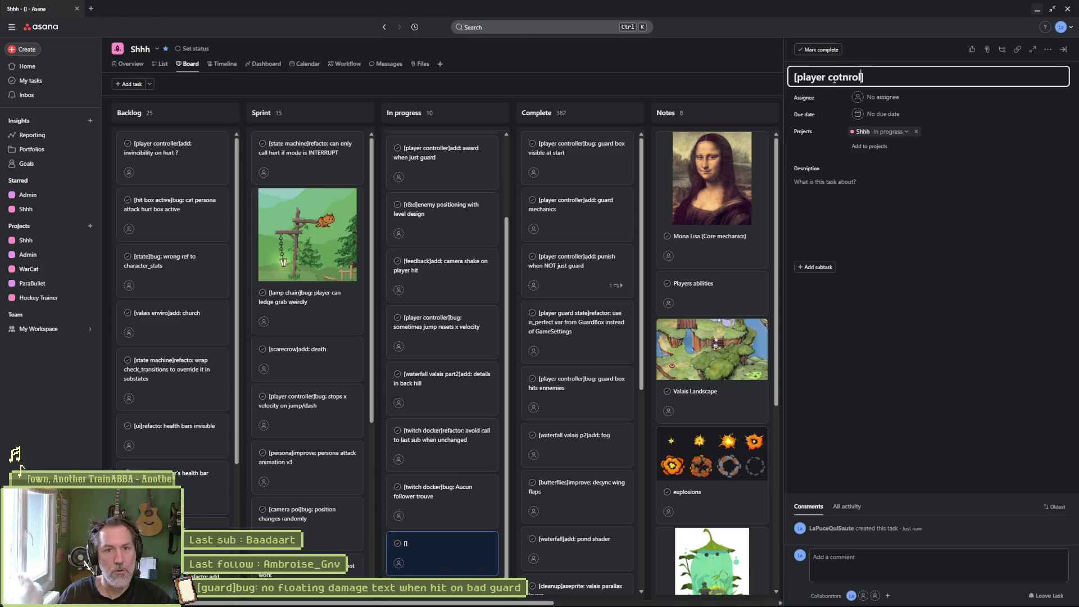
{"action": "key", "text": "ctrl+BackSpace"}
{"action": "type", "text": "controller"}
{"action": "key", "text": "End"}
{"action": "type", "text": "bu"}
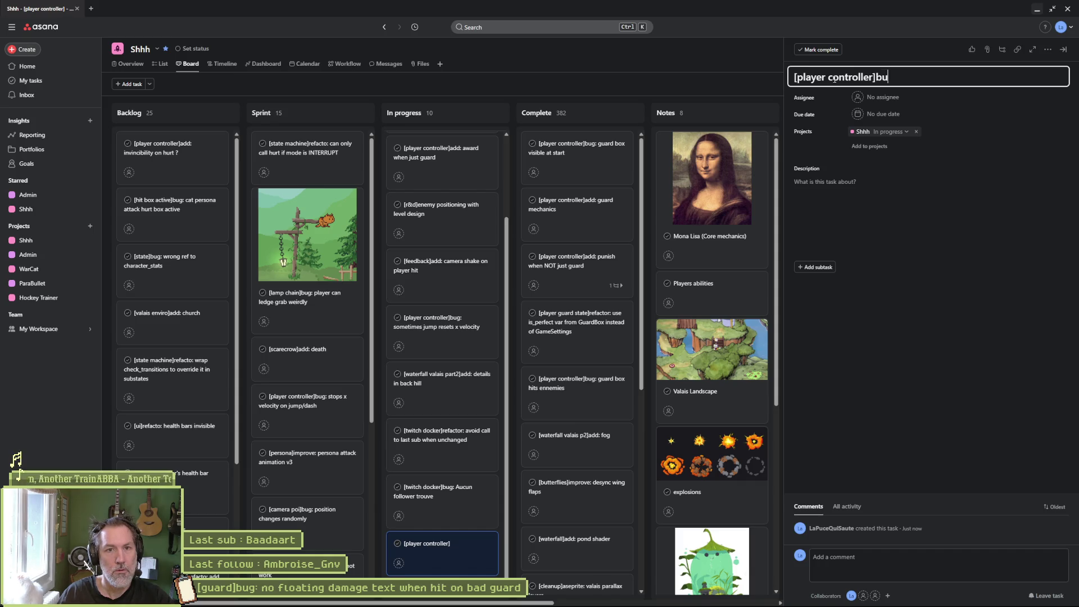
{"action": "type", "text": "g: no hurt"}
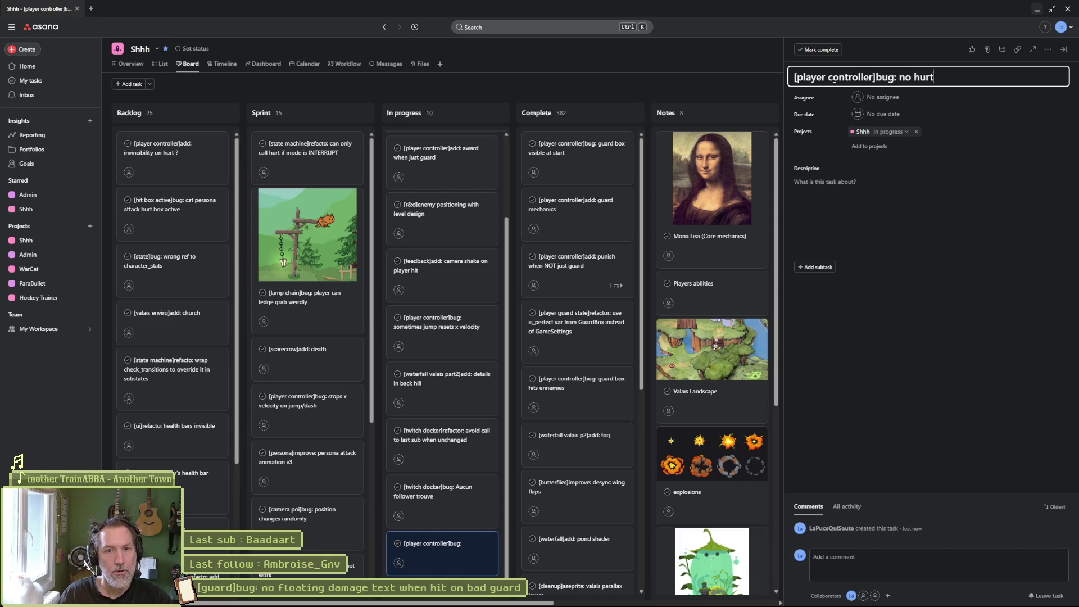
{"action": "type", "text": " state transition"}
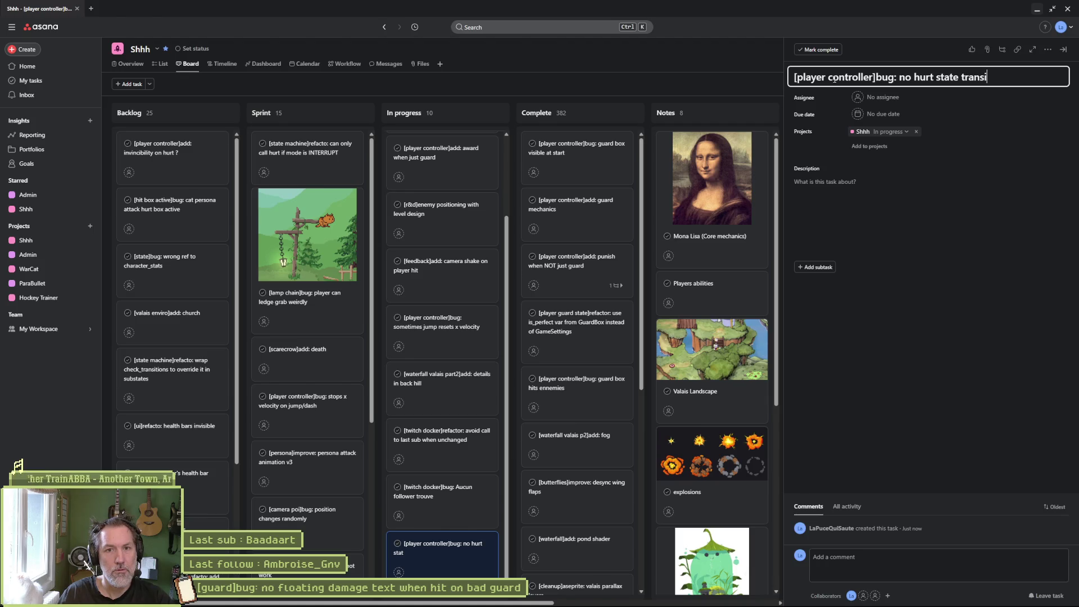
Move the new card to the top of In progress and open its details.
{"action": "mouse_move", "coordinate": [427, 553]}
{"action": "left_mouse_down"}
{"action": "mouse_move", "coordinate": [455, 255]}
{"action": "mouse_move", "coordinate": [455, 115]}
{"action": "mouse_move", "coordinate": [438, 144]}
{"action": "left_mouse_up"}
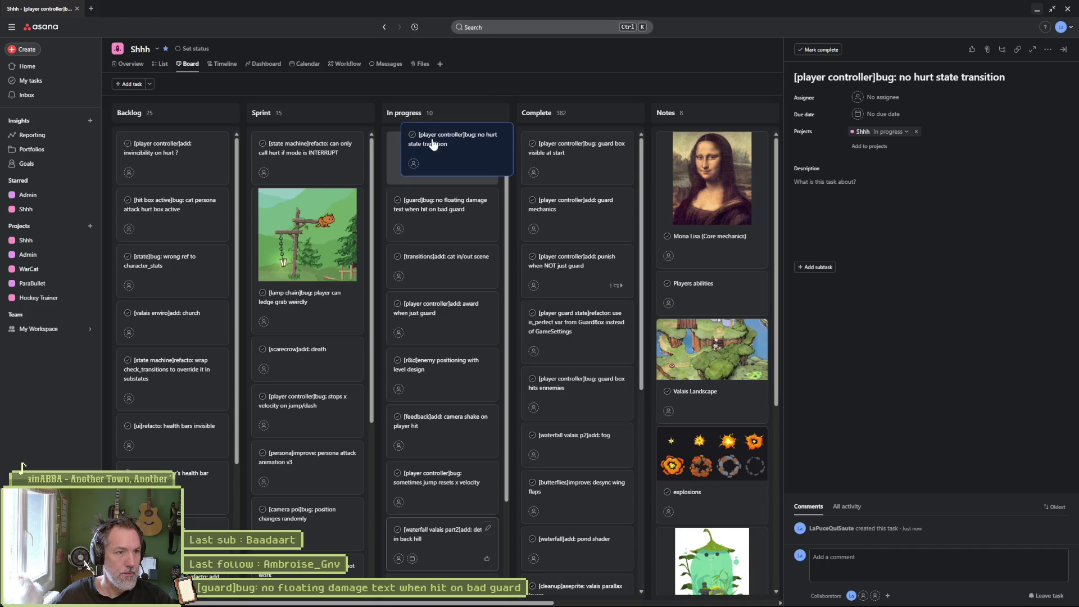
{"action": "left_click", "coordinate": [432, 205]}
{"action": "left_click", "coordinate": [897, 86]}
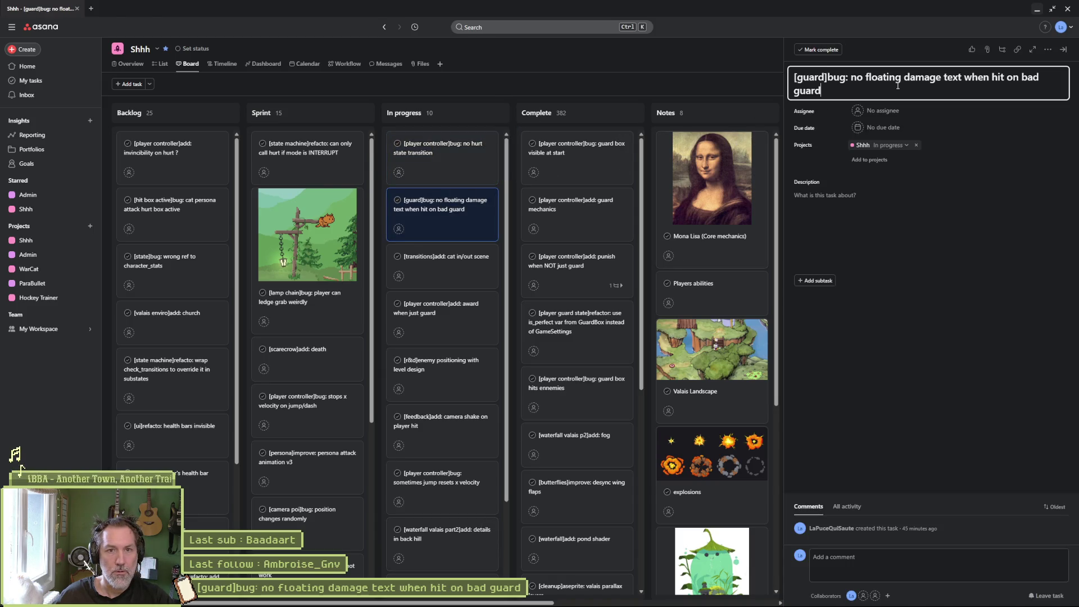
{"action": "key", "text": "ctrl+a"}
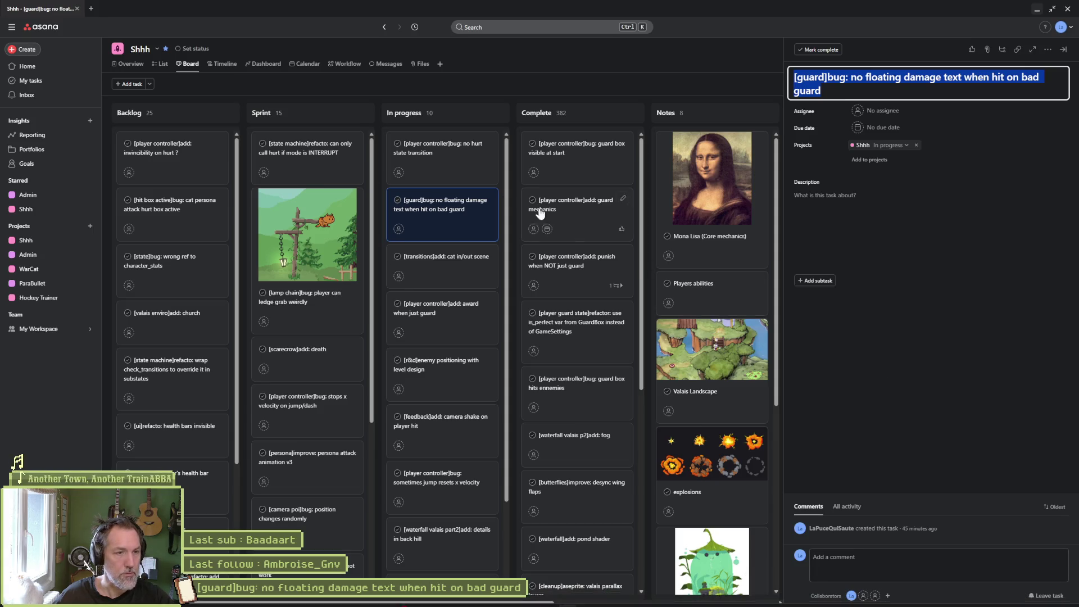
{"action": "left_click", "coordinate": [450, 160]}
{"action": "key", "text": "alt+Tab"}
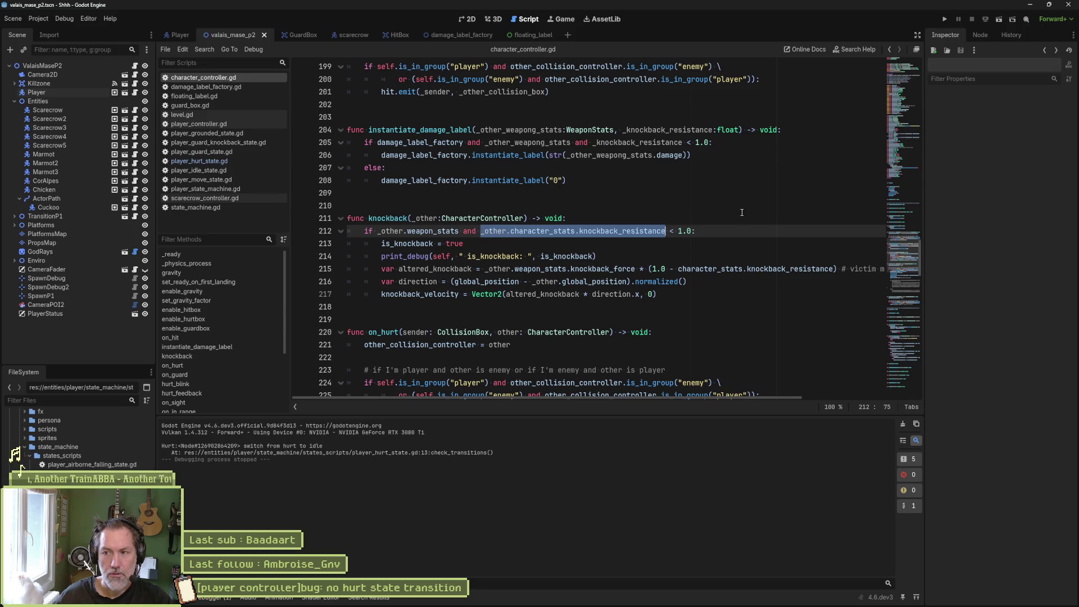
Change line 212 to use the character's own knockback_resistance instead of _other's, and save.
{"action": "left_click", "coordinate": [555, 218]}
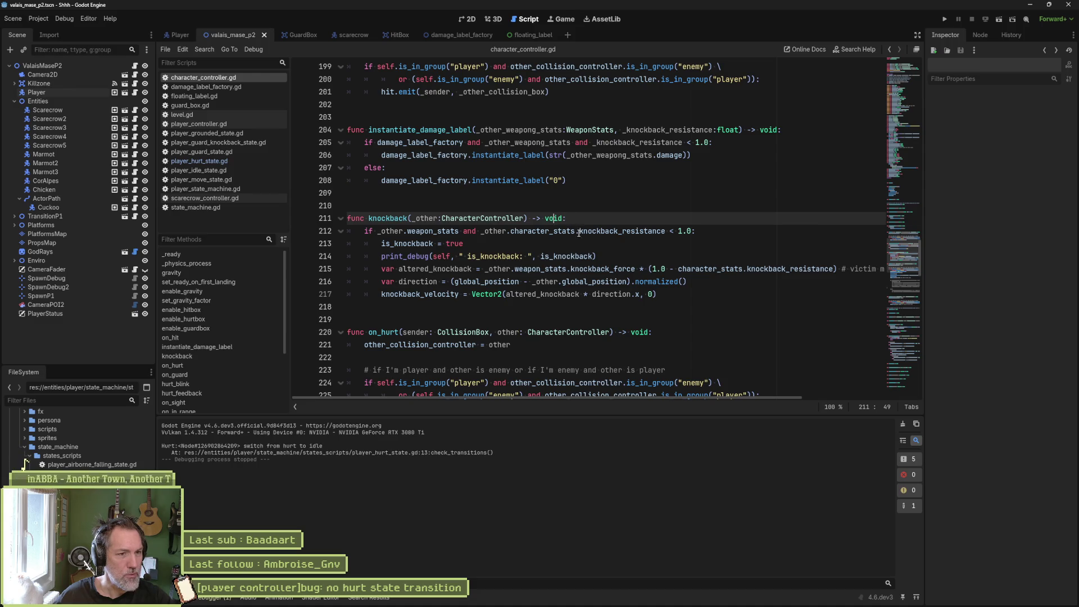
{"action": "double_click", "coordinate": [494, 231]}
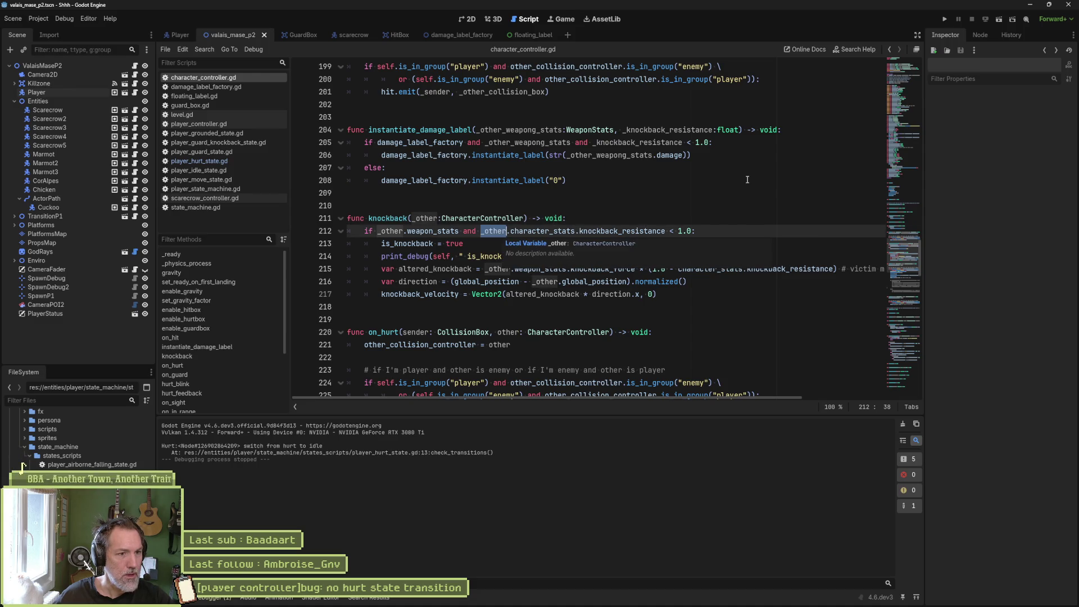
{"action": "key", "text": "Delete"}
{"action": "key", "text": "Delete"}
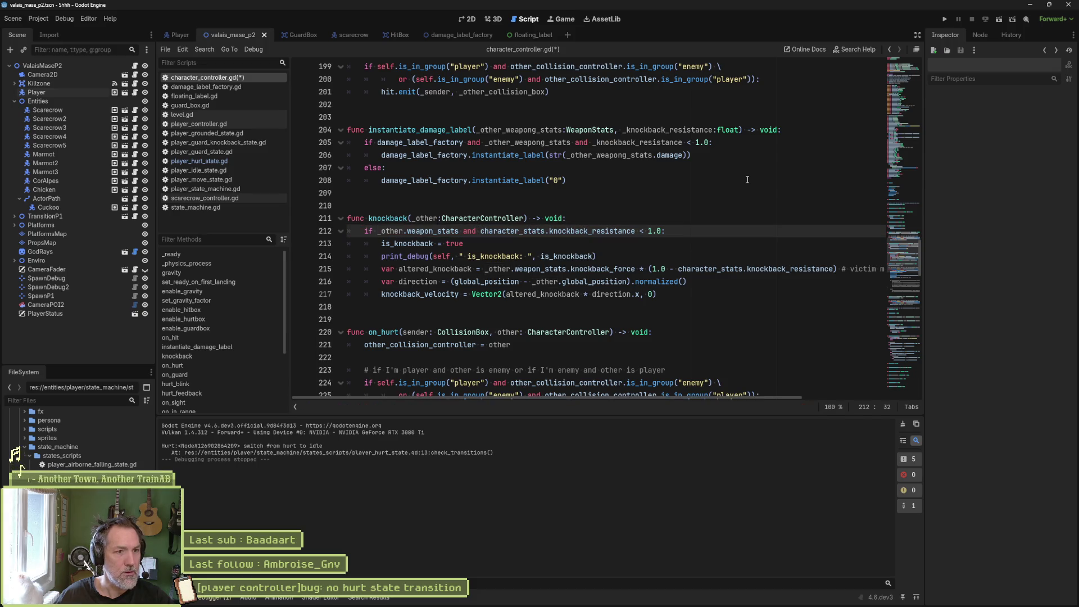
{"action": "key", "text": "ctrl+s"}
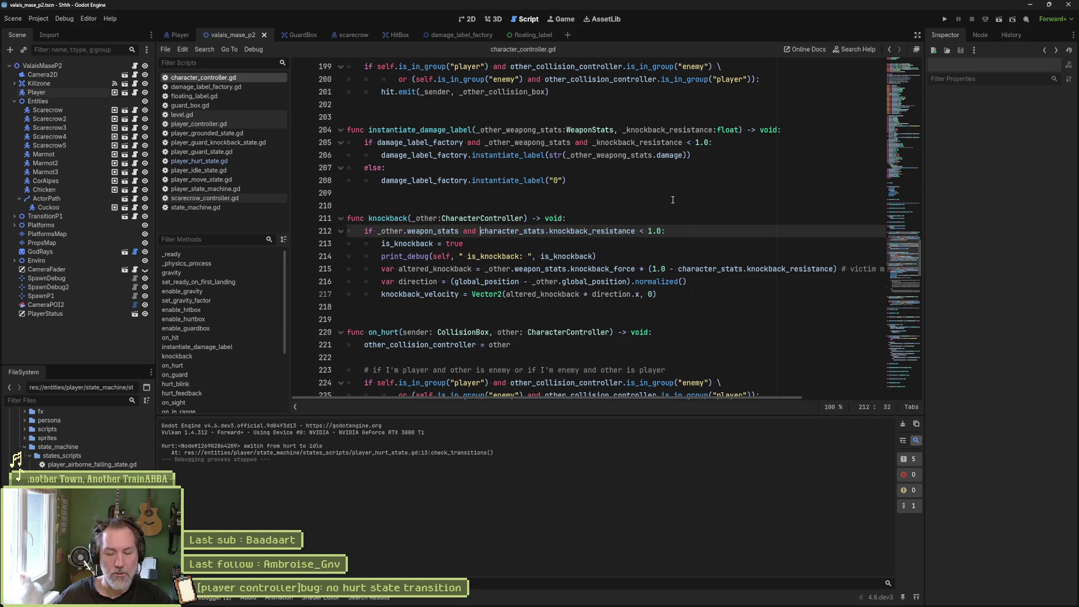
Playtest the fix in-game, then return to the new Asana task.
{"action": "key", "text": "F5"}
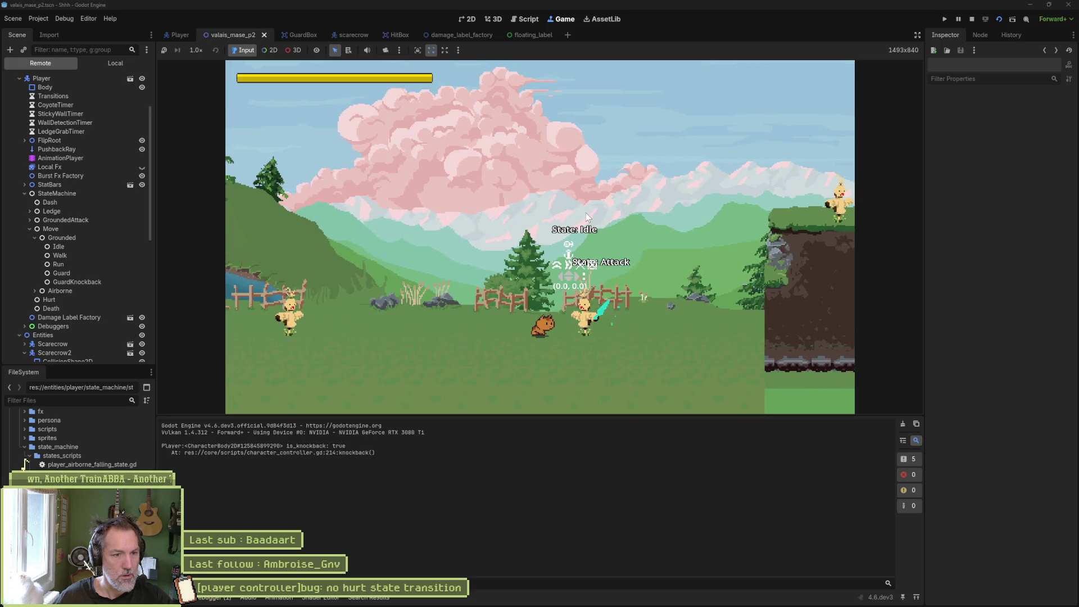
{"action": "key", "text": "F8"}
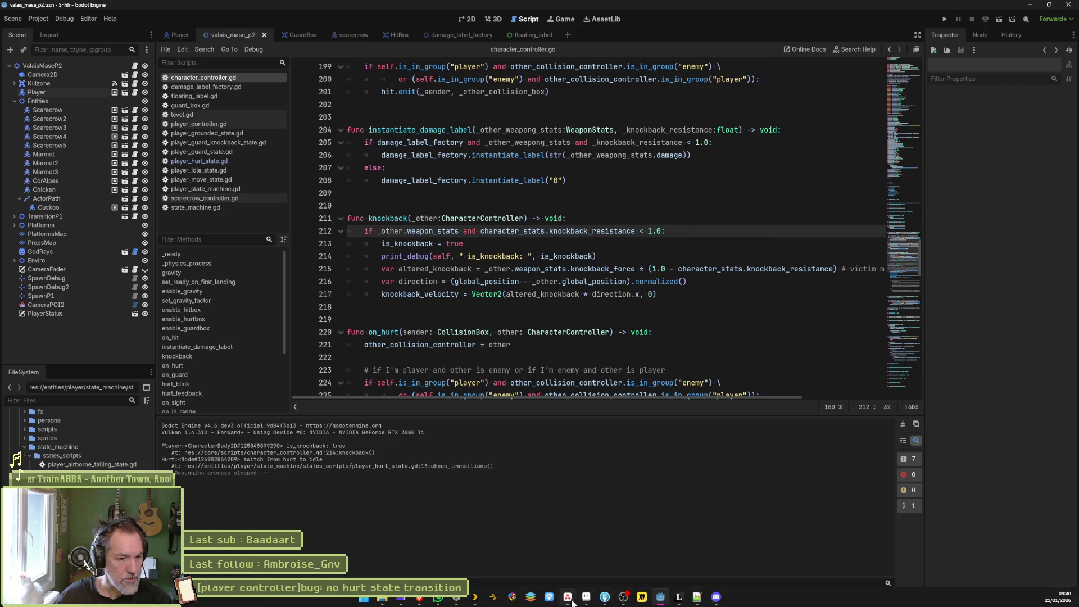
{"action": "left_click", "coordinate": [568, 597]}
{"action": "key", "text": "ctrl+a"}
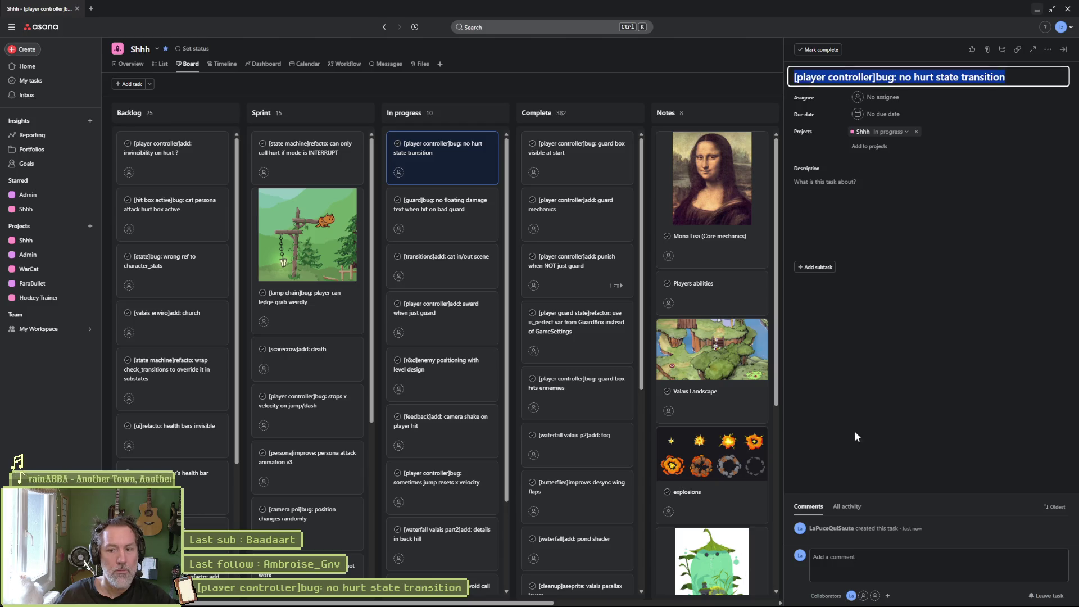
{"action": "left_click", "coordinate": [606, 596]}
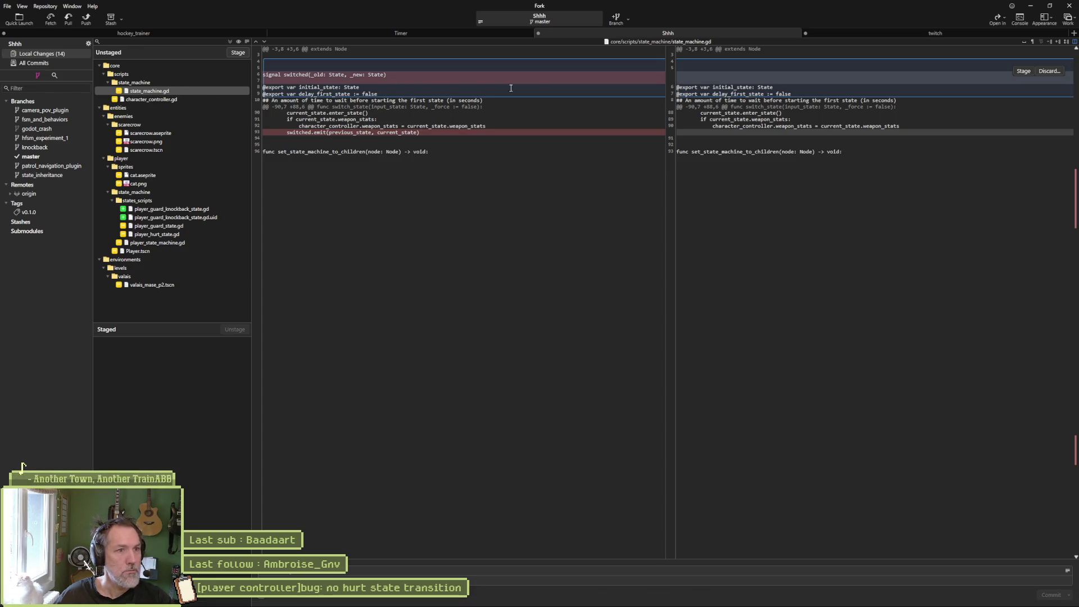
{"action": "left_click", "coordinate": [209, 101]}
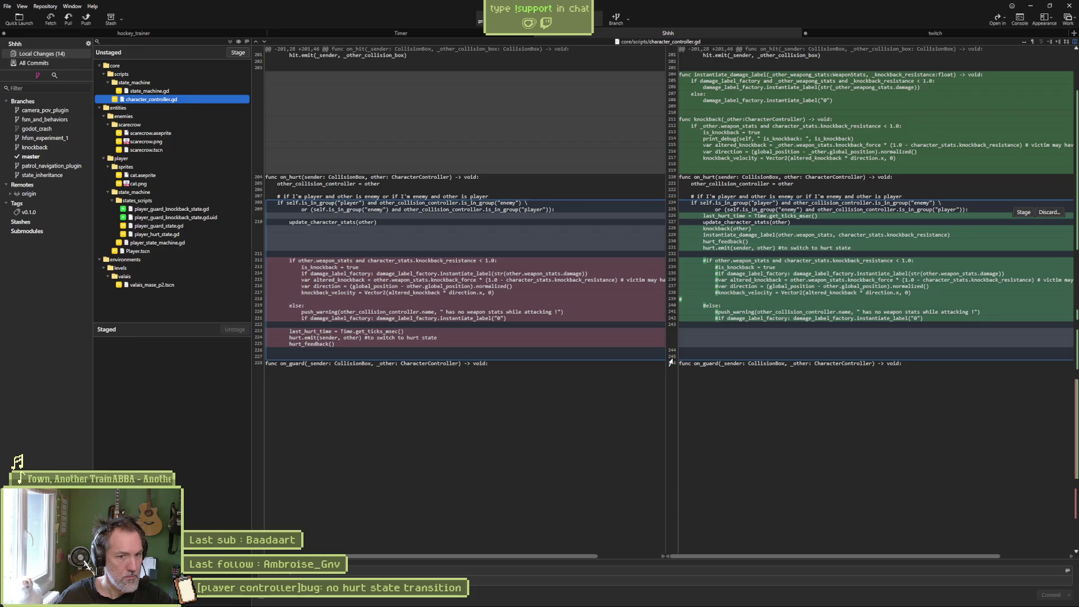
{"action": "left_click", "coordinate": [1029, 6]}
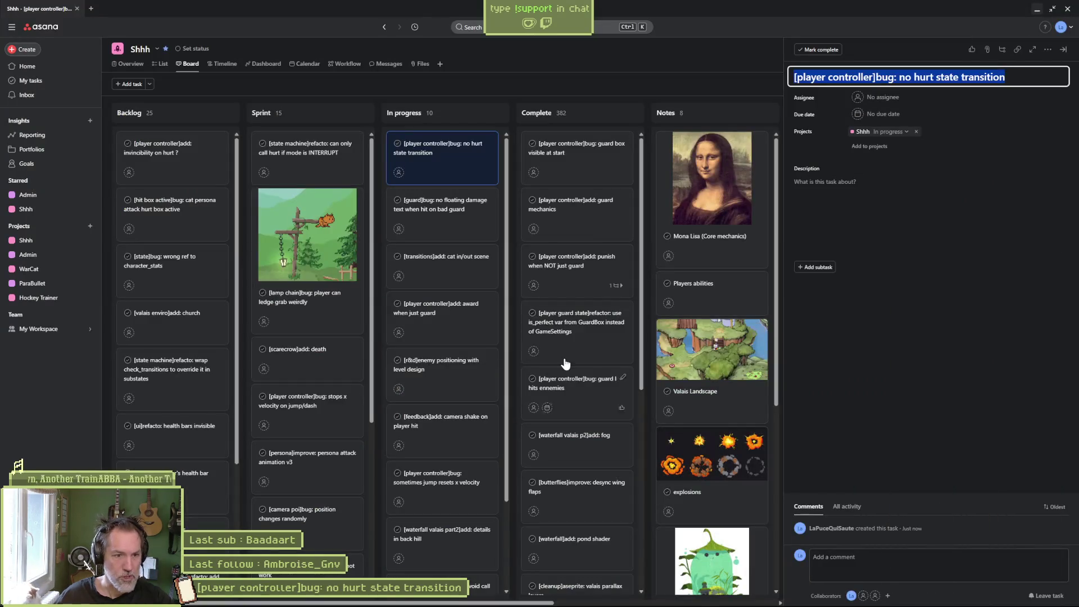
Add '[character controller]refacto: split on_hurt instructions into small functions' near the top of In progress.
{"action": "mouse_move", "coordinate": [33, 605]}
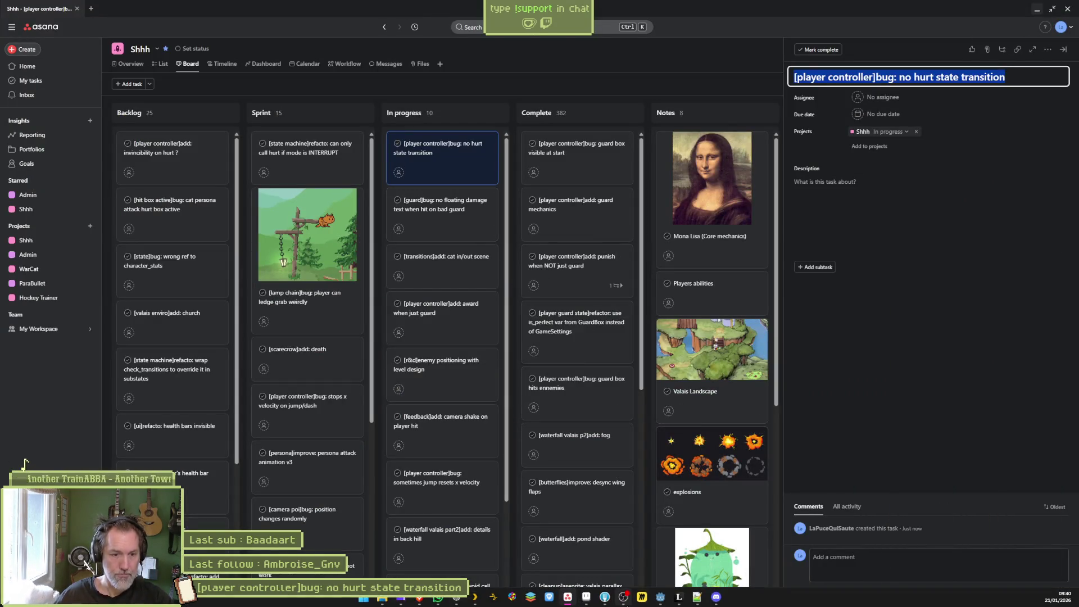
{"action": "mouse_move", "coordinate": [607, 598]}
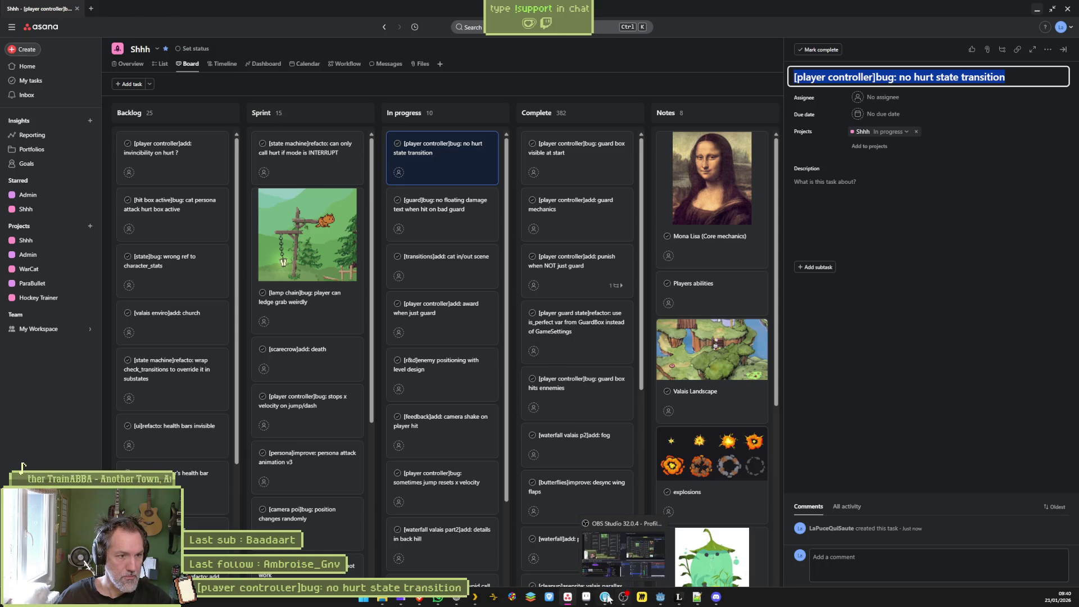
{"action": "key", "text": "Return"}
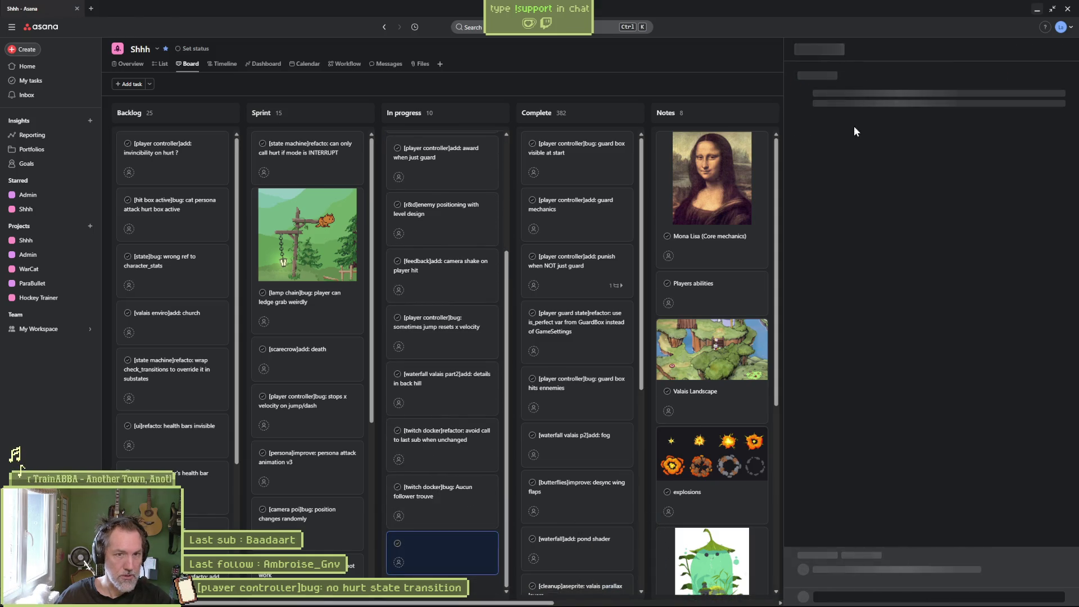
{"action": "type", "text": "[]"}
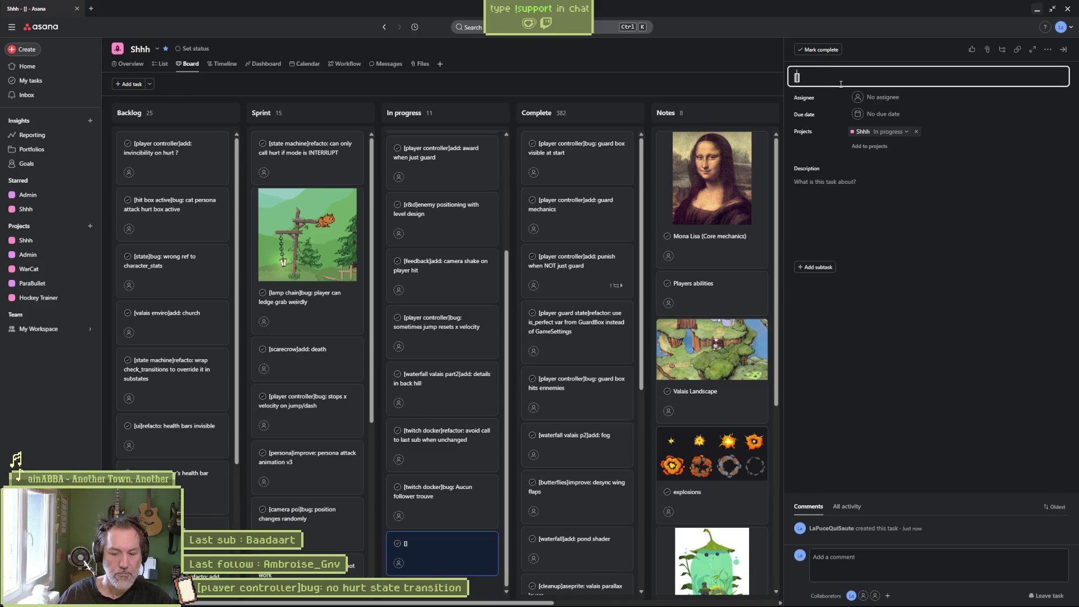
{"action": "type", "text": "character_contro"}
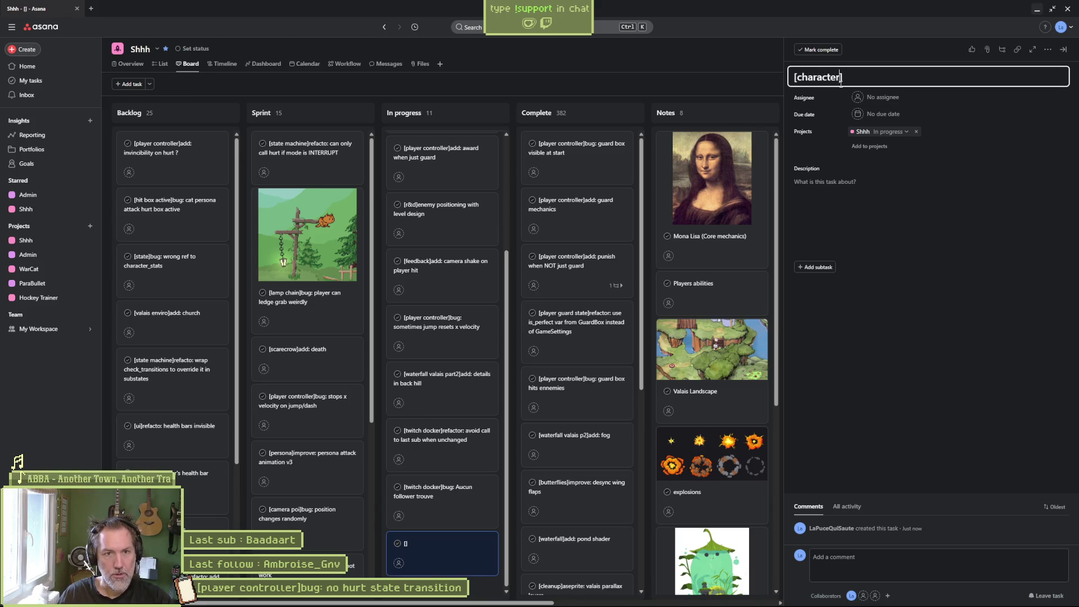
{"action": "type", "text": "refacto: on hurt"}
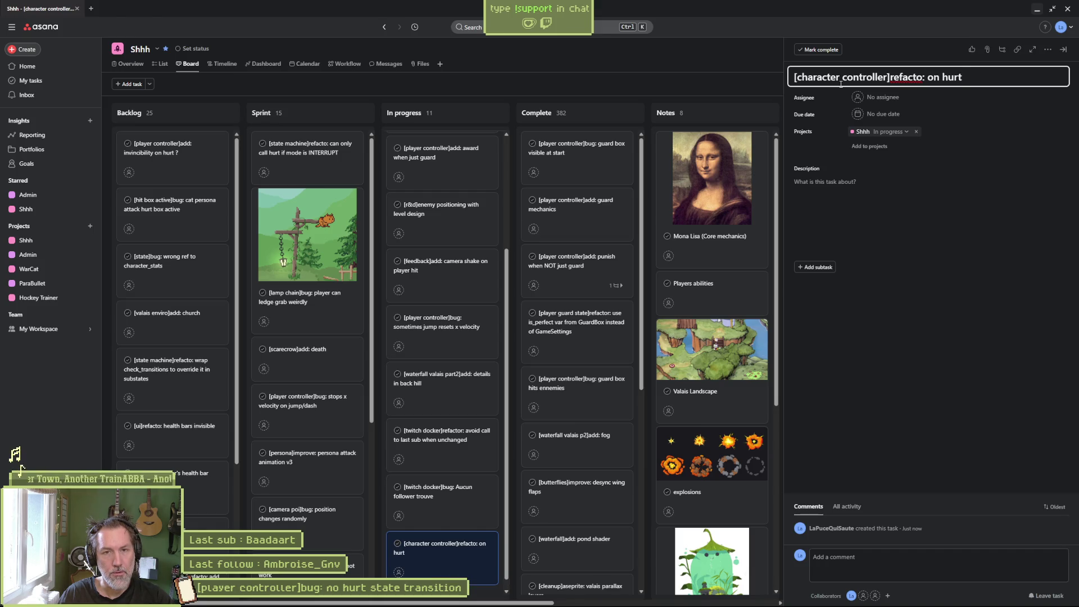
{"action": "key", "text": "BackSpace"}
{"action": "key", "text": "BackSpace"}
{"action": "key", "text": "BackSpace"}
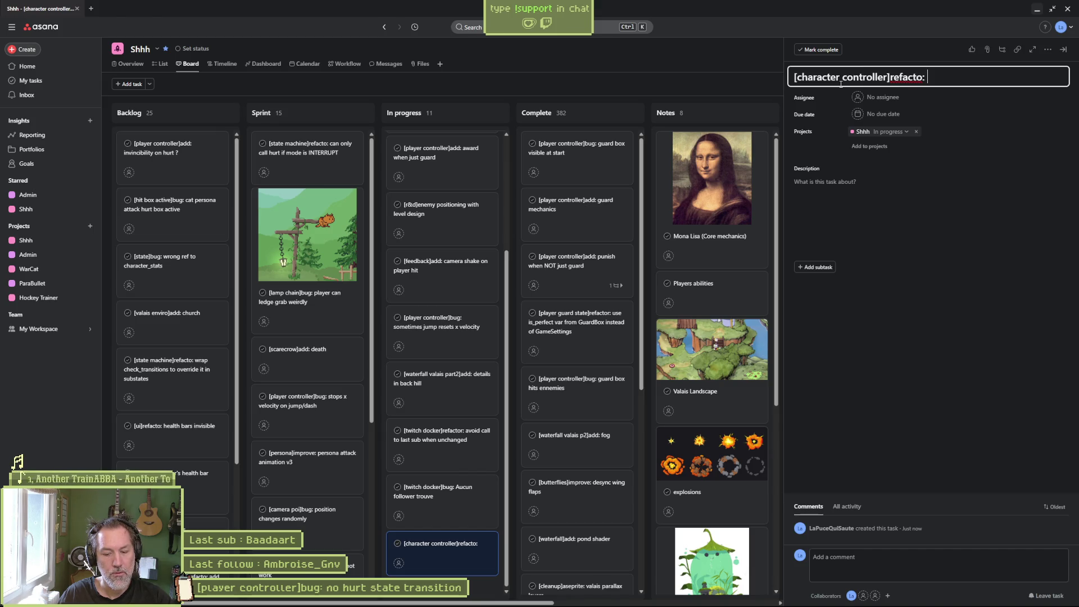
{"action": "type", "text": "split on_h"}
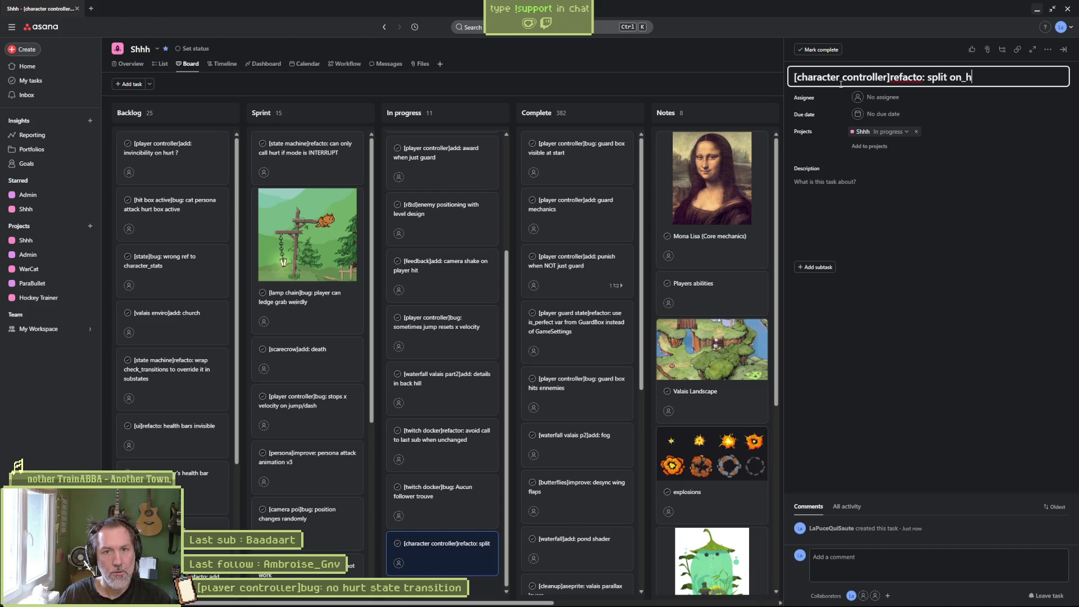
{"action": "type", "text": "urt in"}
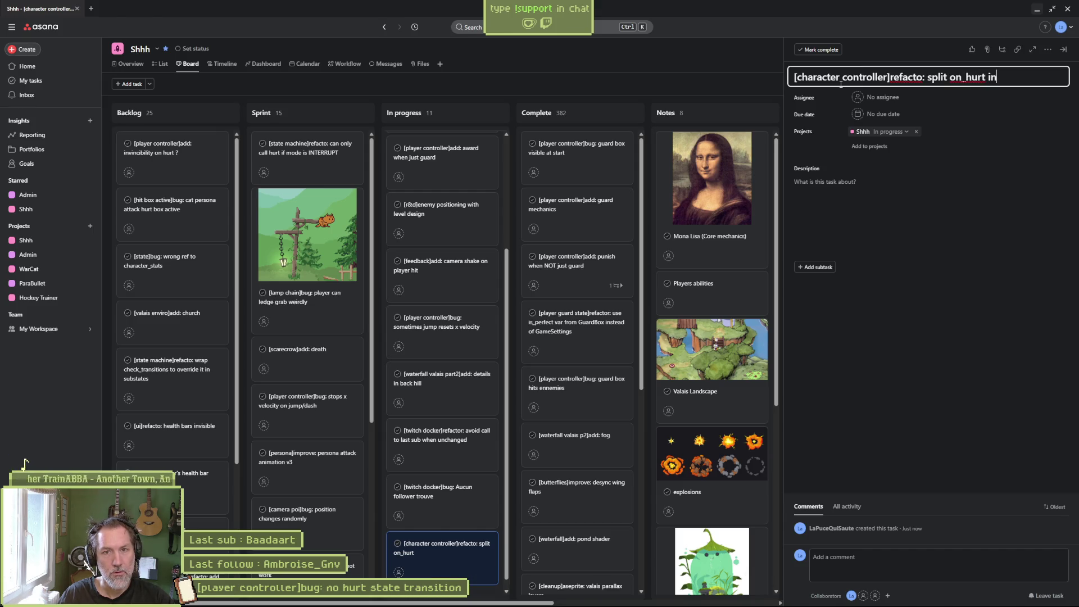
{"action": "type", "text": "structions into"}
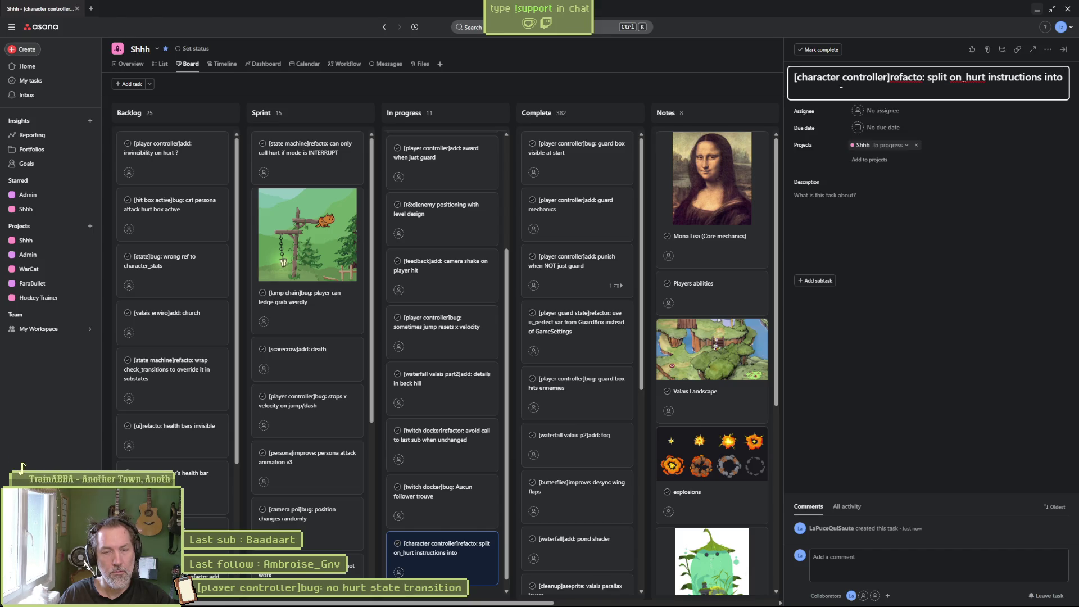
{"action": "type", "text": " small functions"}
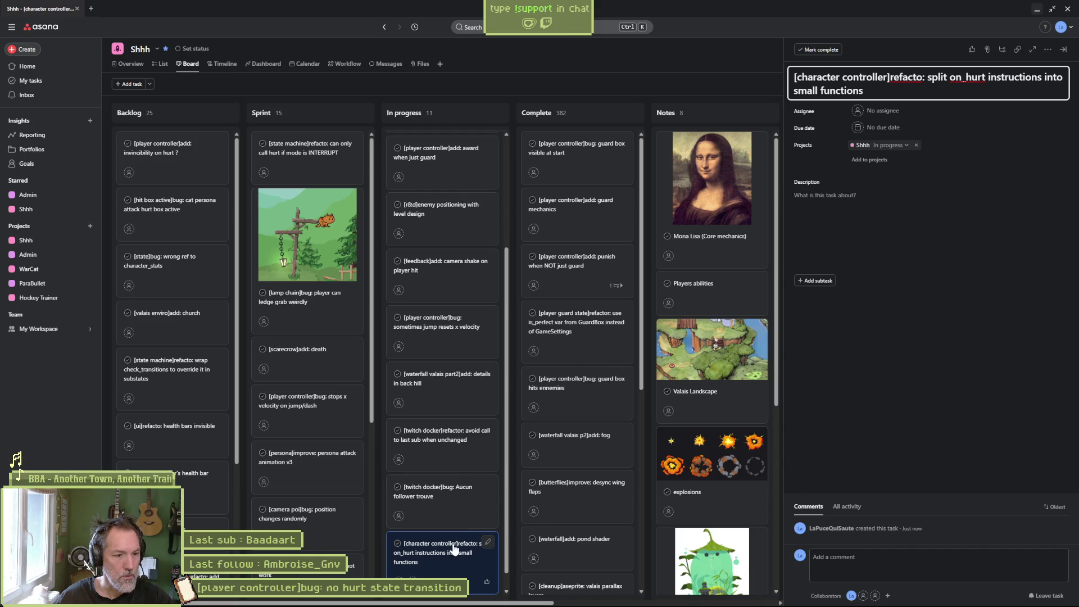
{"action": "mouse_move", "coordinate": [453, 547]}
{"action": "left_mouse_down"}
{"action": "mouse_move", "coordinate": [458, 132]}
{"action": "mouse_move", "coordinate": [457, 194]}
{"action": "left_mouse_up"}
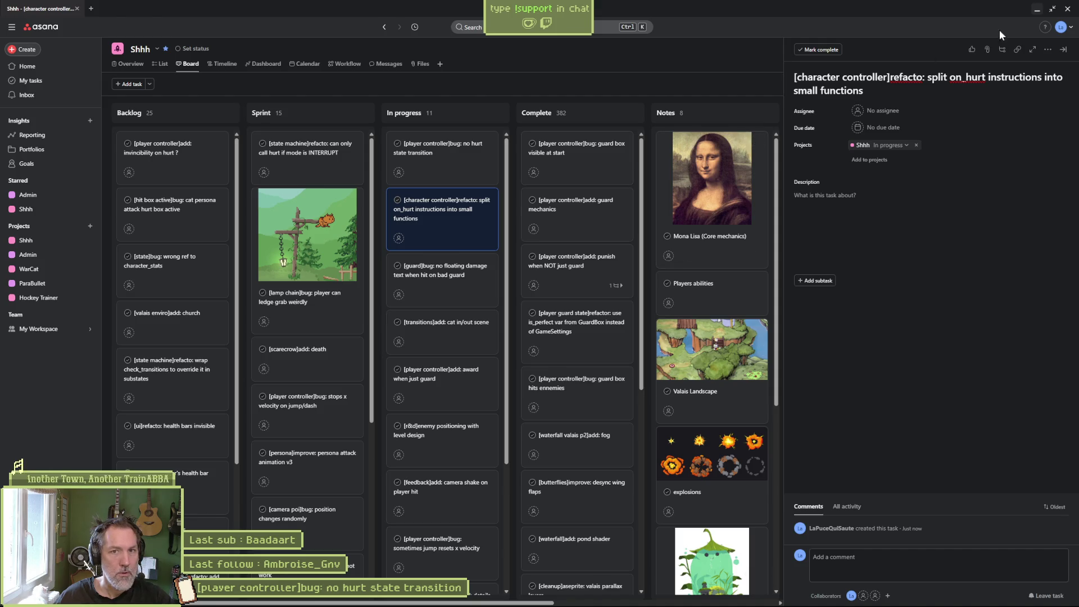
{"action": "left_click", "coordinate": [1037, 10]}
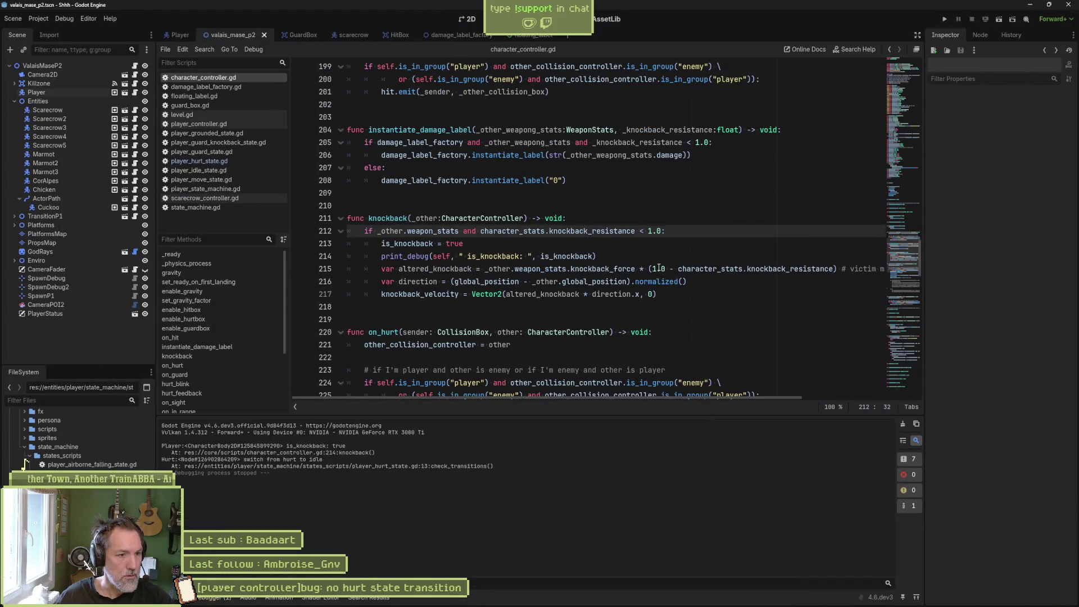
Delete the commented-out knockback lines 232–242 below on_hurt and run the current scene.
{"action": "scroll", "coordinate": [659, 269], "scroll_direction": "down", "scroll_amount": 7}
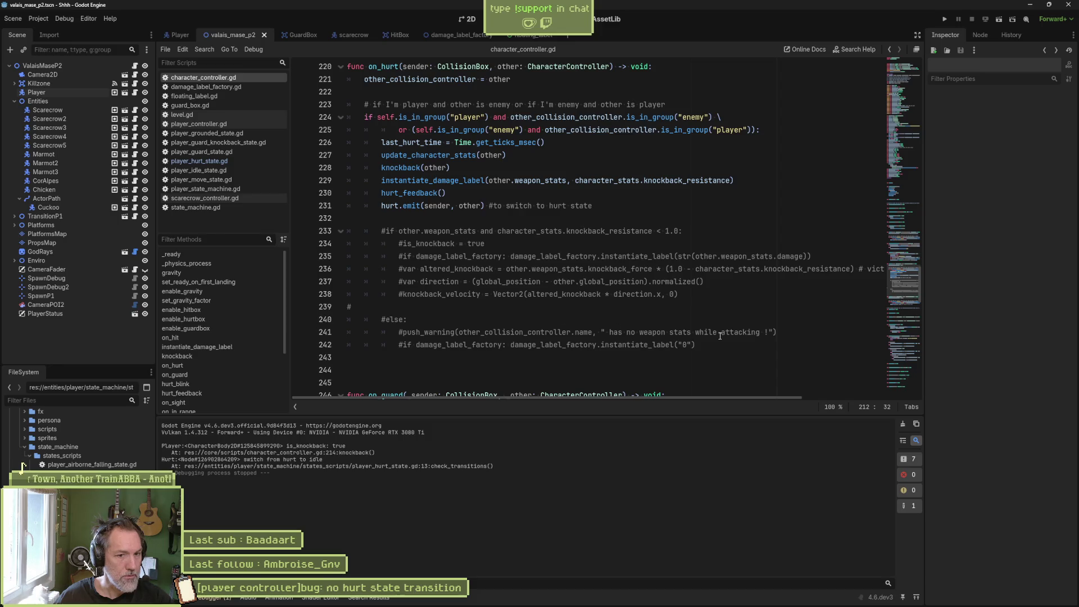
{"action": "left_click_drag", "start_coordinate": [719, 335], "coordinate": [679, 208]}
{"action": "key", "text": "BackSpace"}
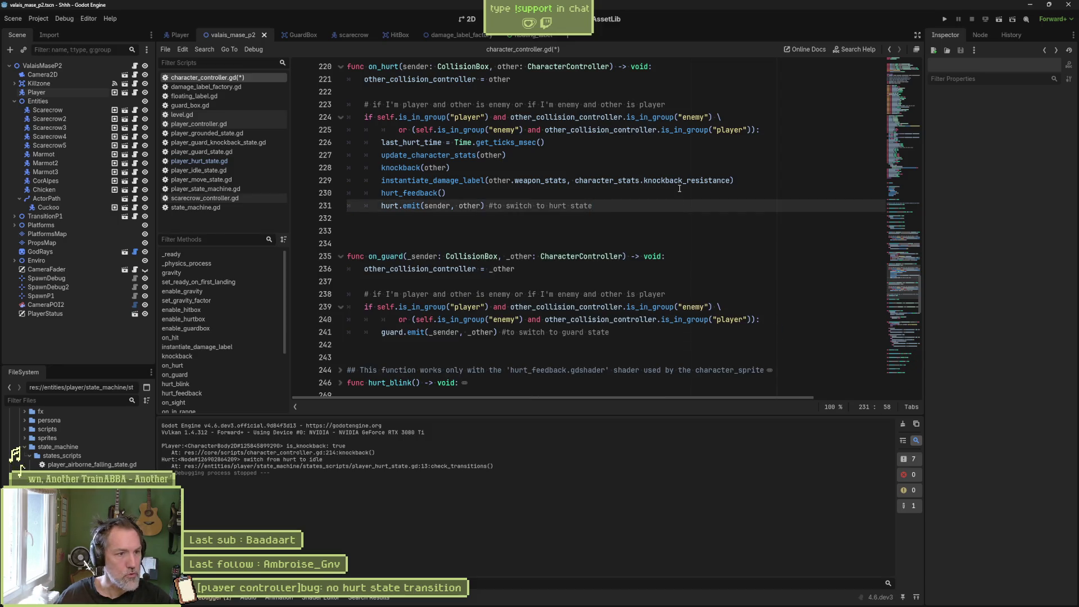
{"action": "scroll", "coordinate": [699, 250], "scroll_direction": "up", "scroll_amount": 2}
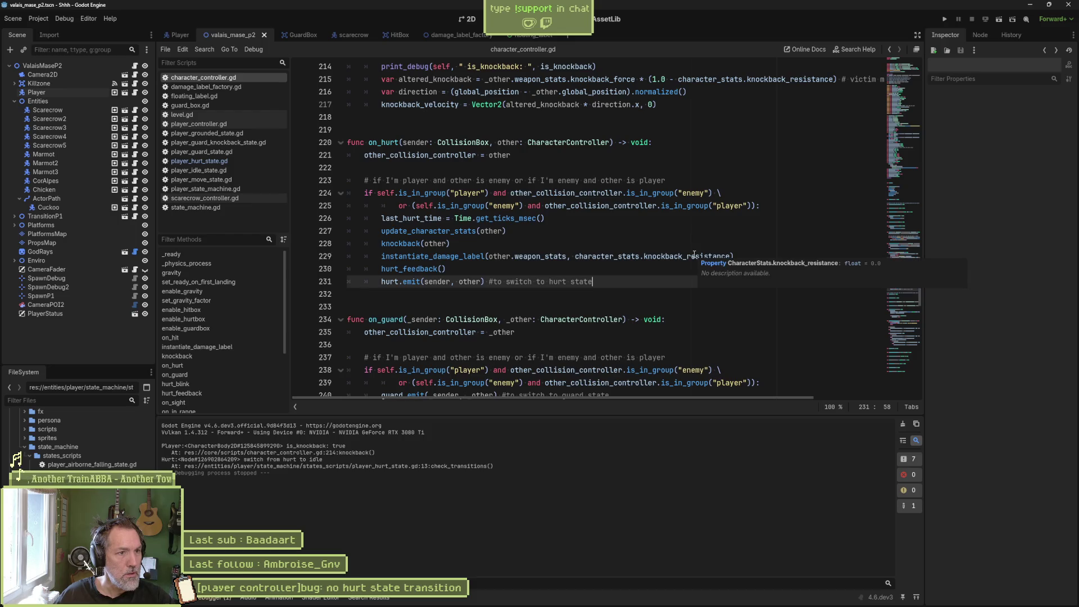
{"action": "key", "text": "F6"}
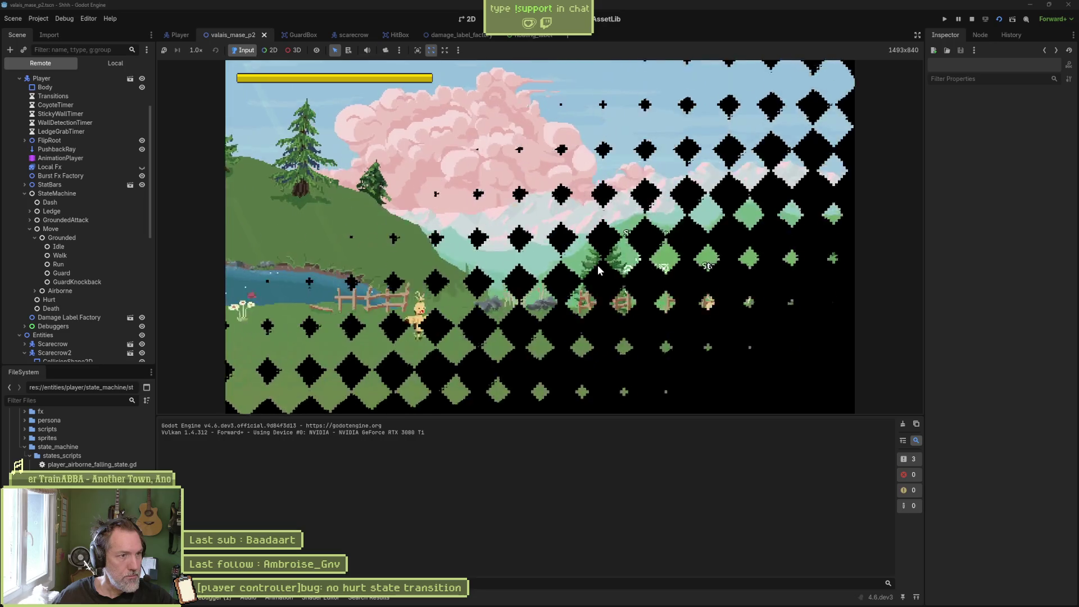
Walk the cat into the scarecrow's attacks and guard once, checking the Hurt-to-Idle transitions.
{"action": "key", "text": "Right"}
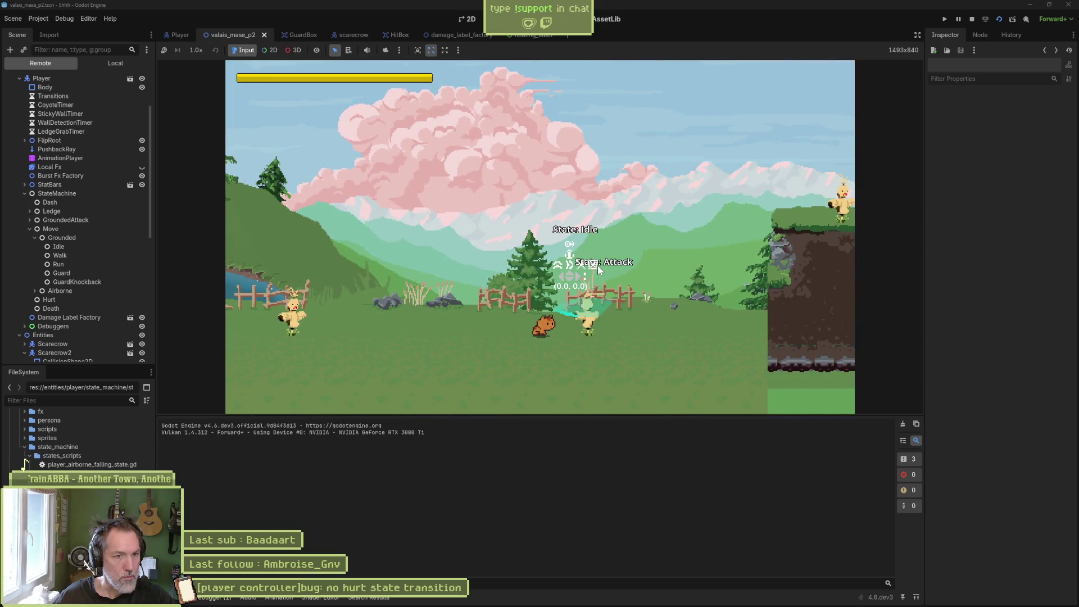
{"action": "key", "text": "Right"}
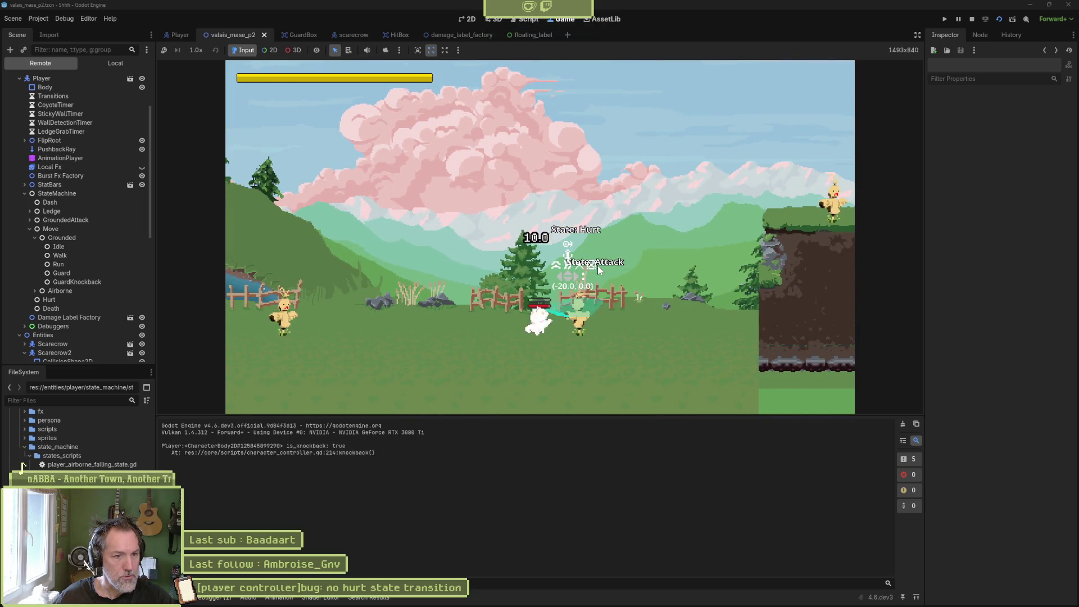
{"action": "key", "text": "Right"}
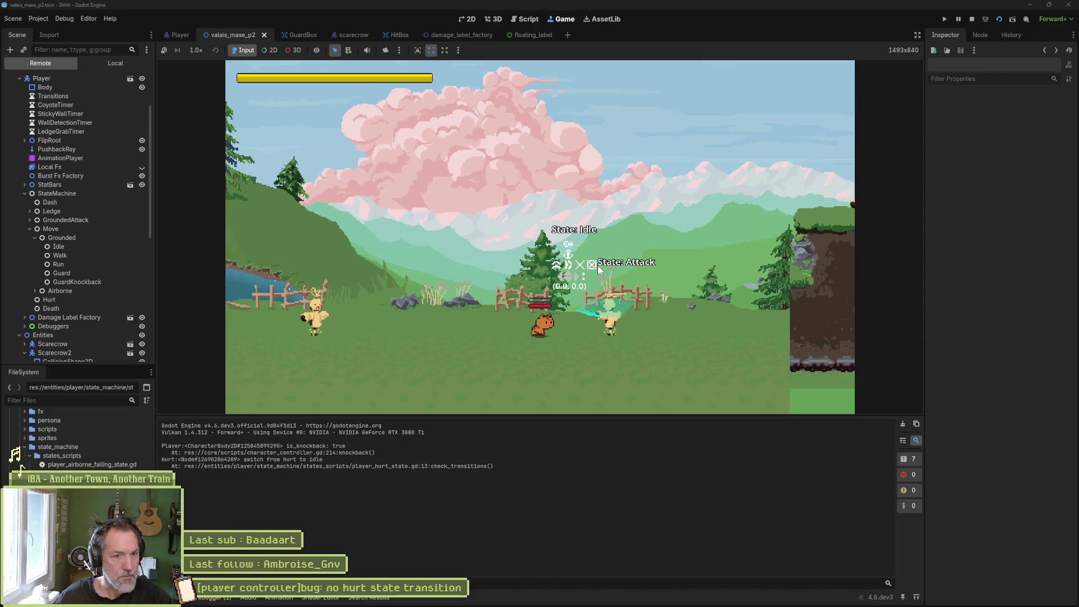
{"action": "key", "text": "Right"}
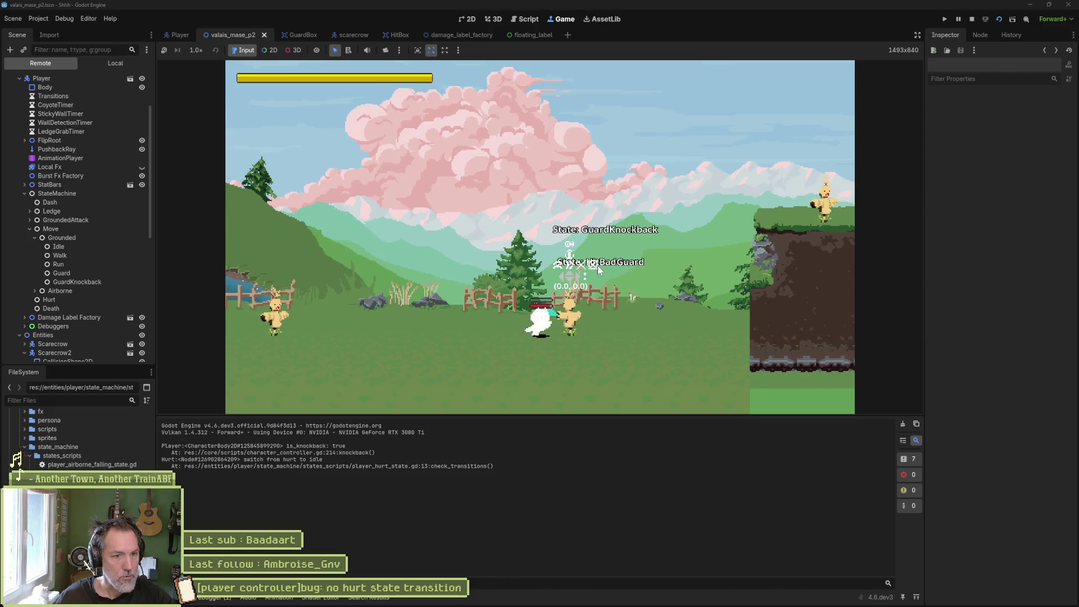
{"action": "key", "text": "Left"}
{"action": "key", "text": "Right"}
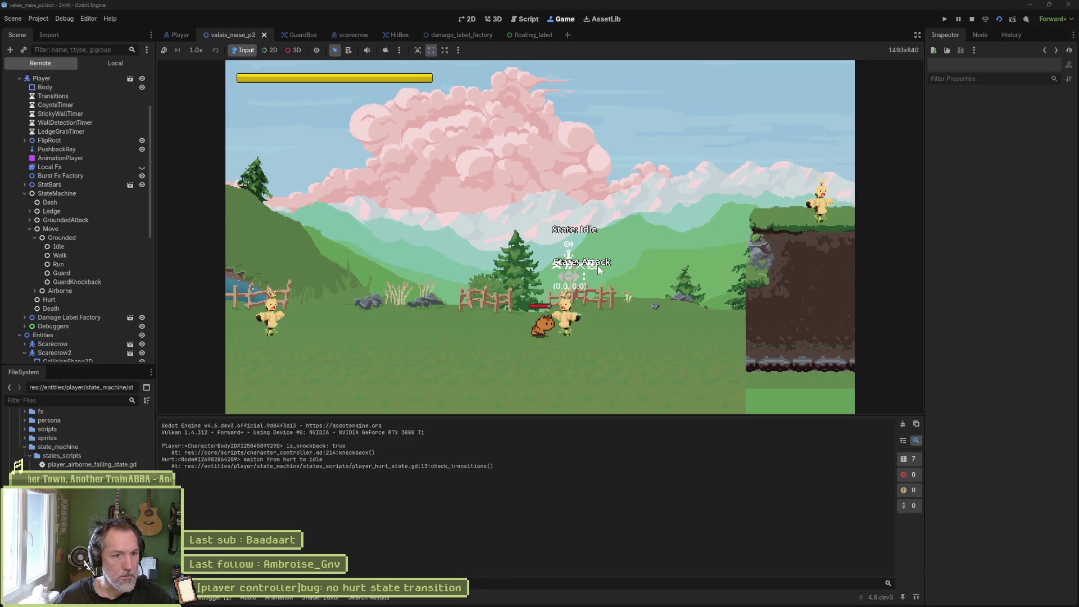
{"action": "key", "text": "c"}
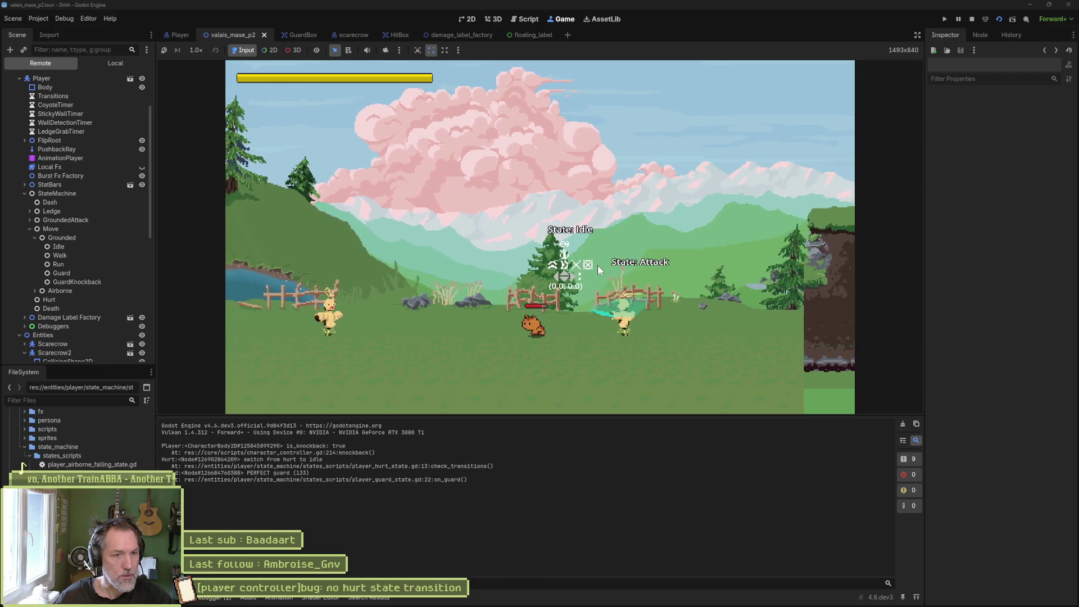
{"action": "key", "text": "Right"}
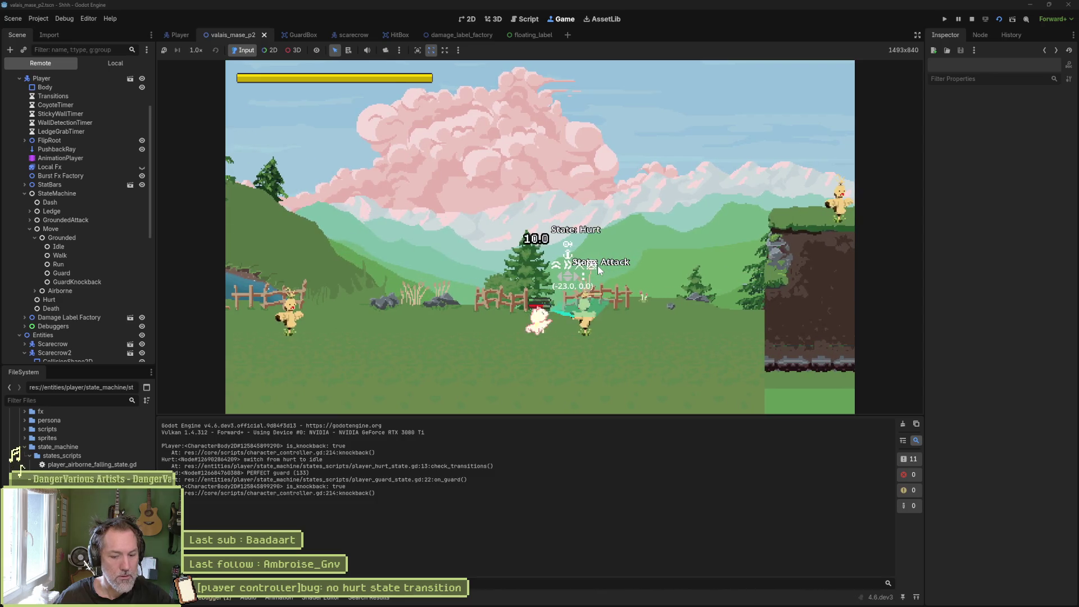
{"action": "key", "text": "Right"}
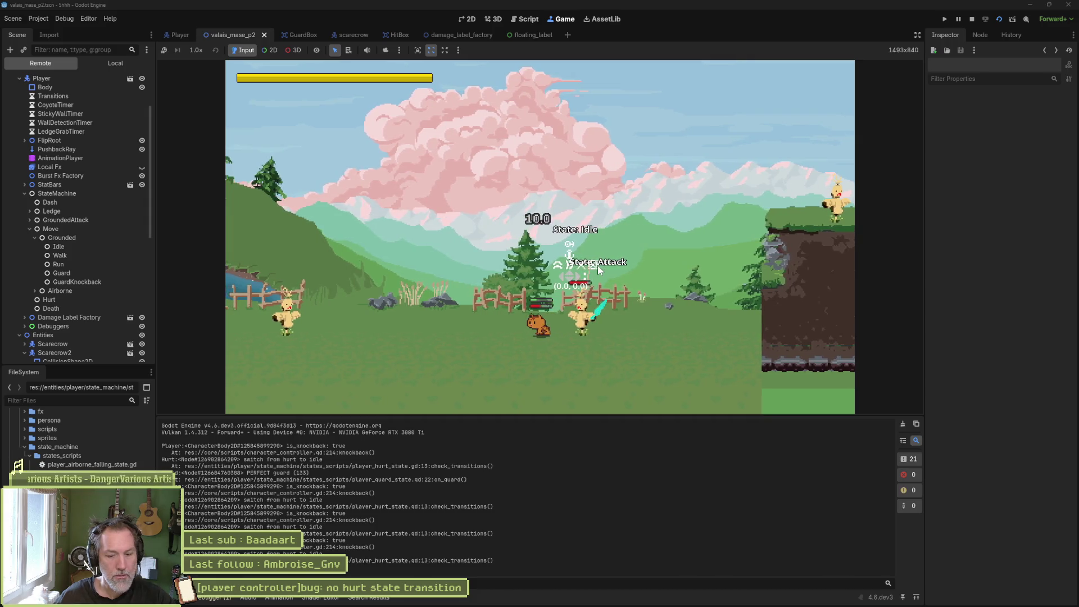
{"action": "key", "text": "ctrl+F3"}
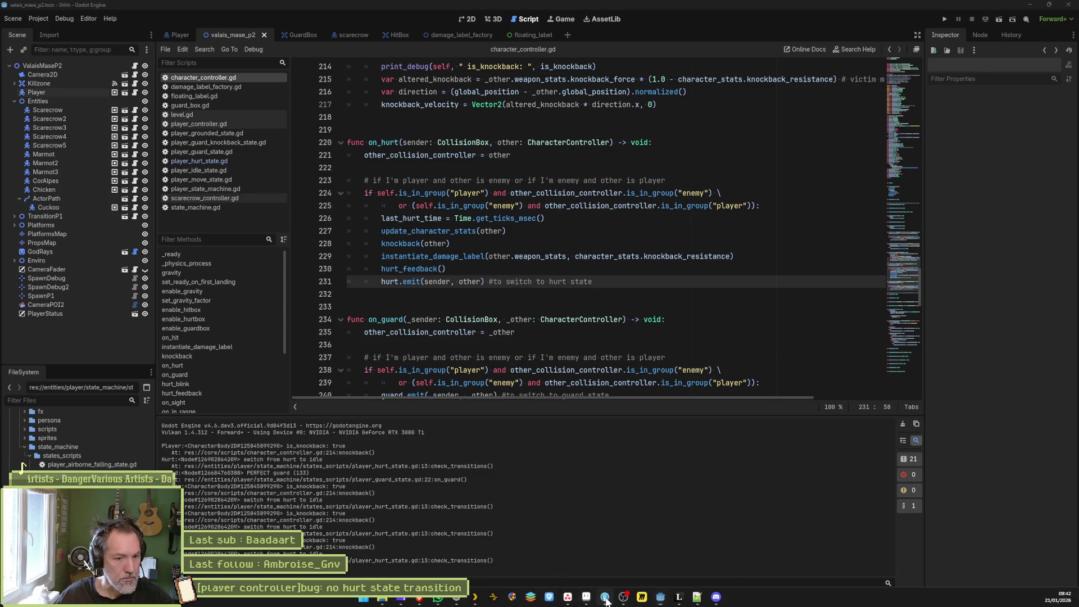
Inspect the scarecrow.png, cat.png, player_guard_knockback_state.gd, player_guard_state.gd and player_hurt_state.gd diffs.
{"action": "left_click", "coordinate": [605, 597]}
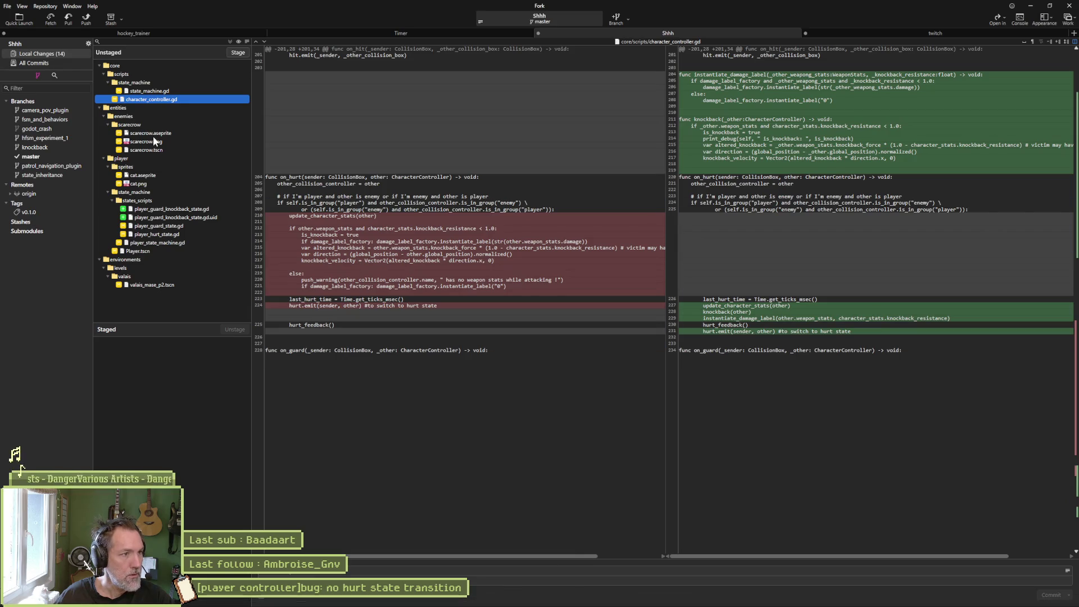
{"action": "left_click", "coordinate": [185, 142]}
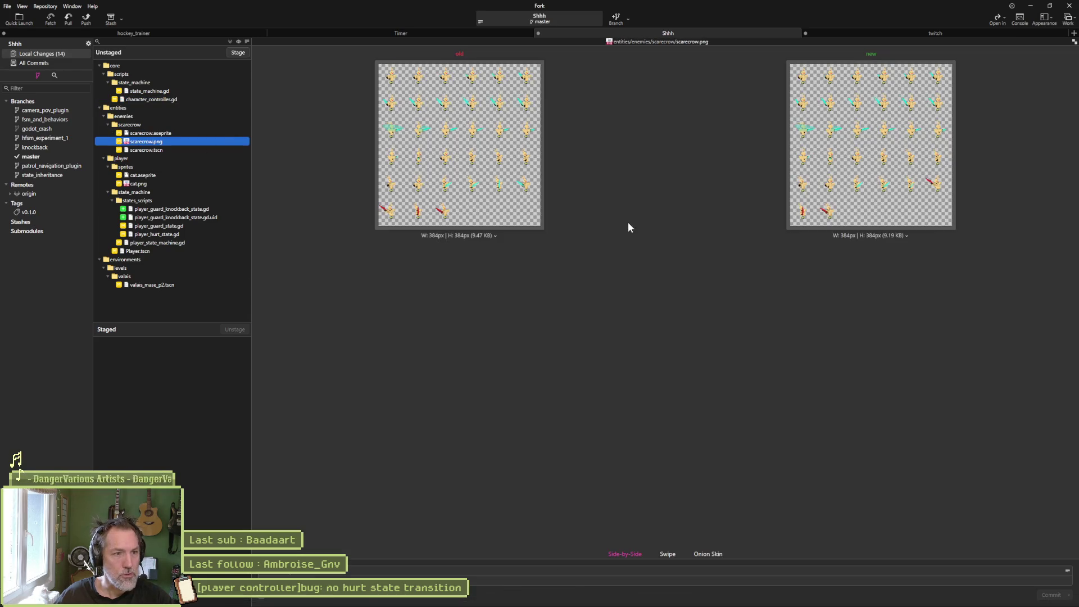
{"action": "left_click", "coordinate": [138, 183]}
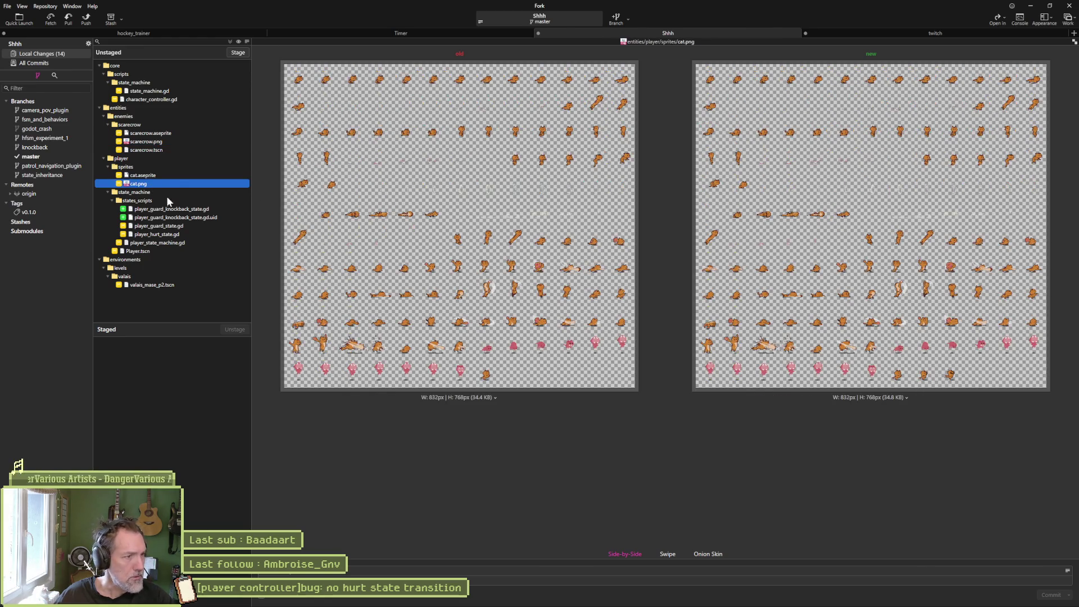
{"action": "left_click", "coordinate": [202, 211]}
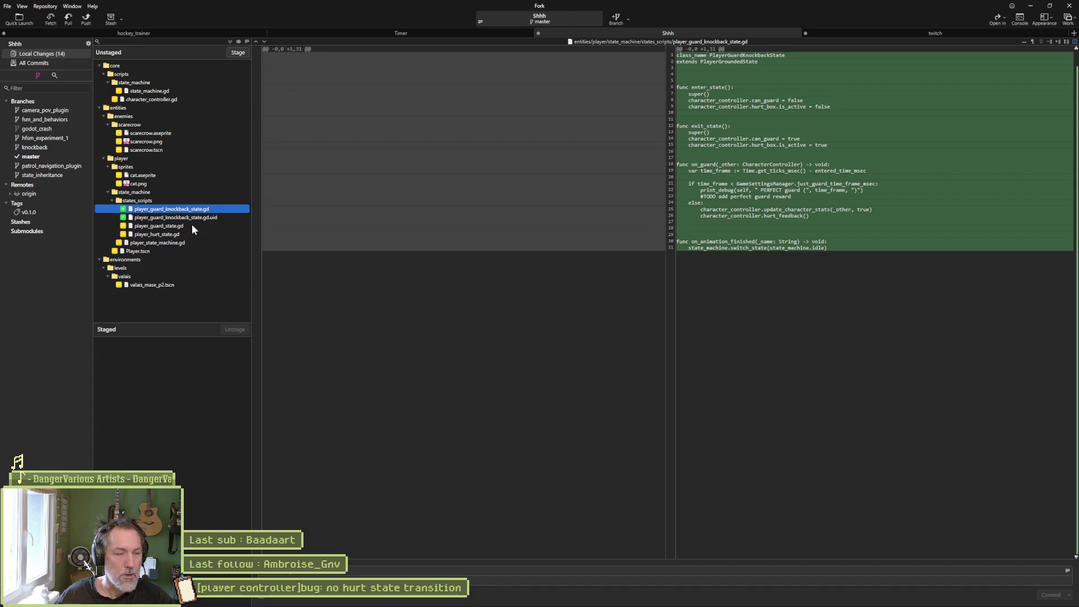
{"action": "left_click", "coordinate": [187, 227]}
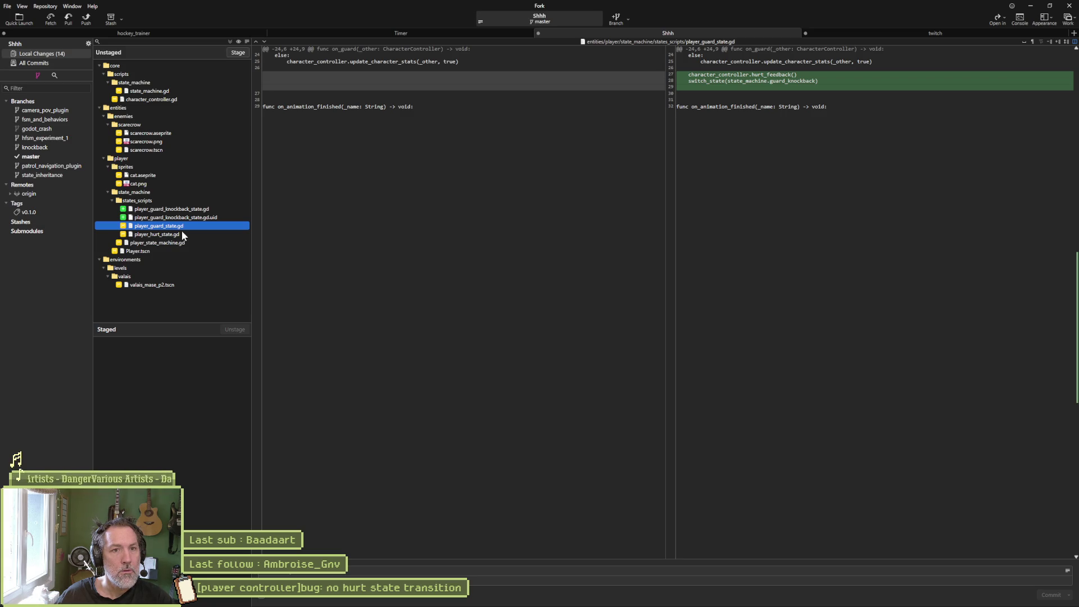
{"action": "left_click", "coordinate": [194, 235]}
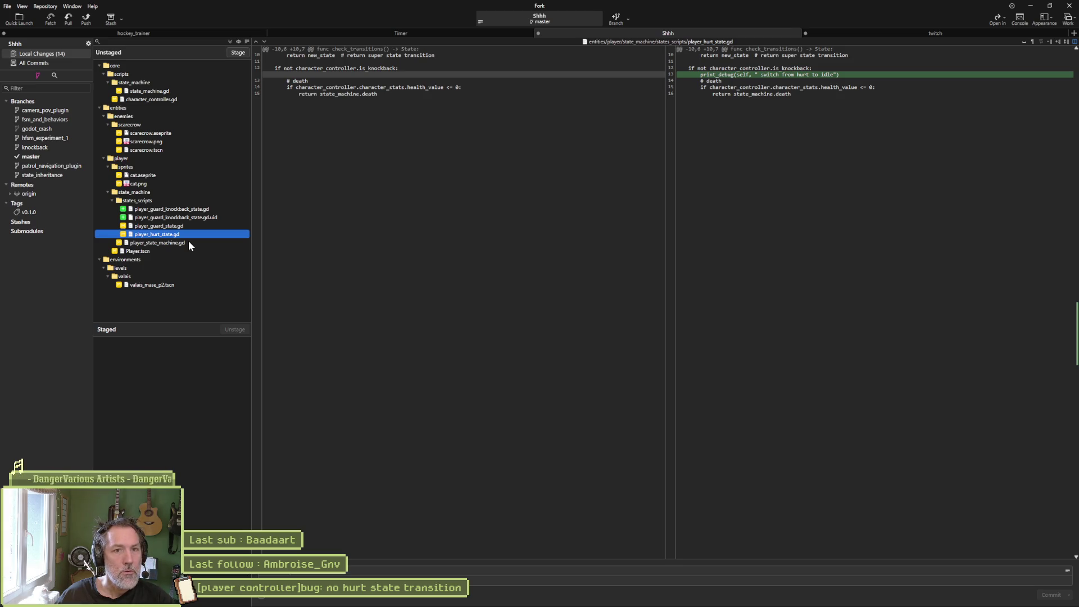
{"action": "mouse_move", "coordinate": [556, 605]}
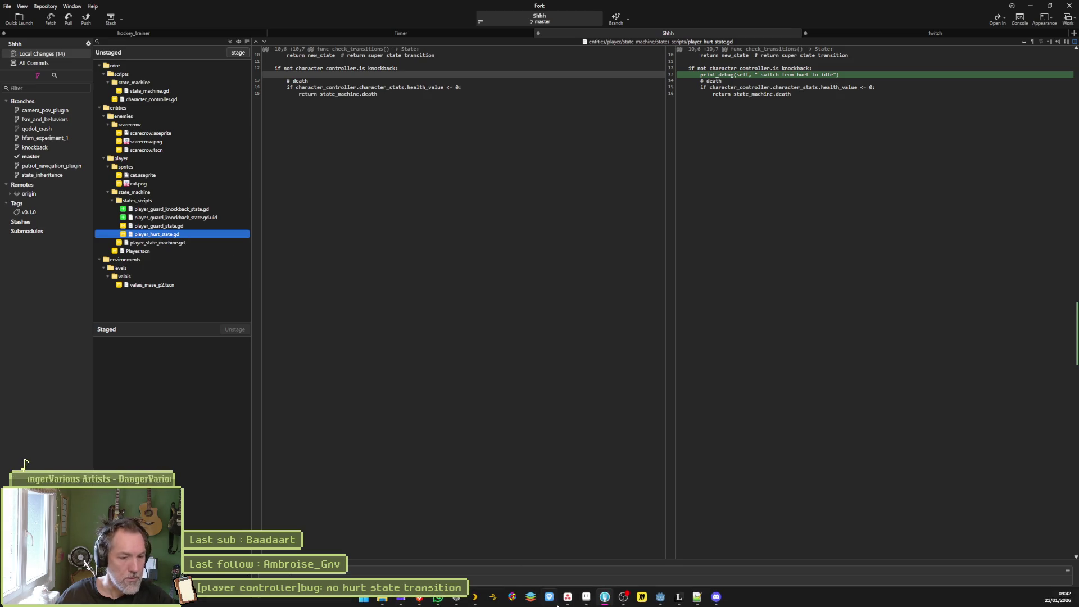
{"action": "left_click", "coordinate": [604, 598]}
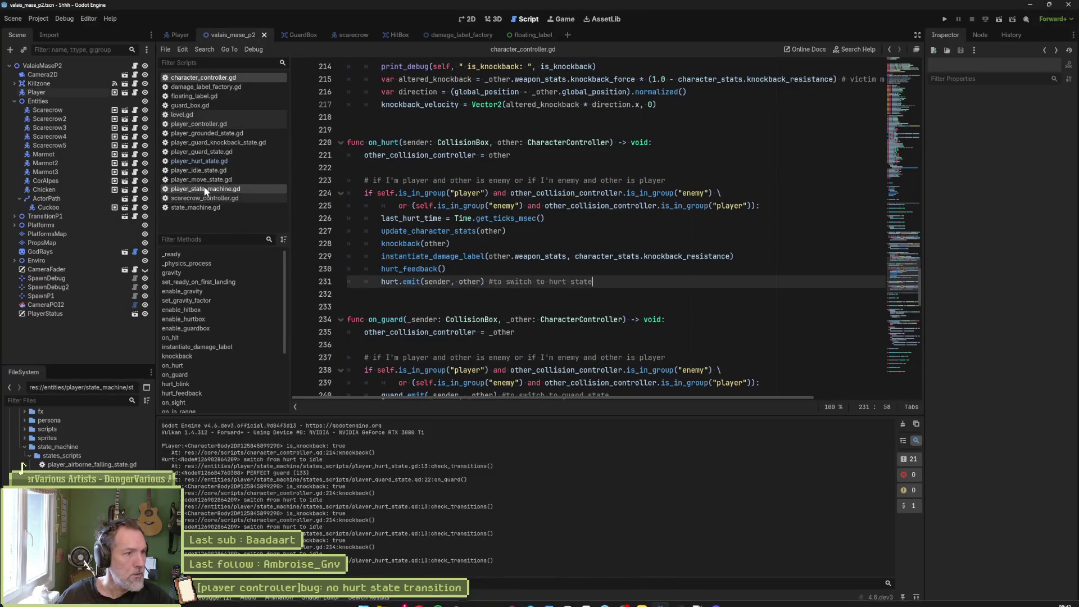
Browse the hurt, idle, move and state-machine scripts, then player_controller.gd's on_hurt and on_hit.
{"action": "left_click", "coordinate": [215, 161]}
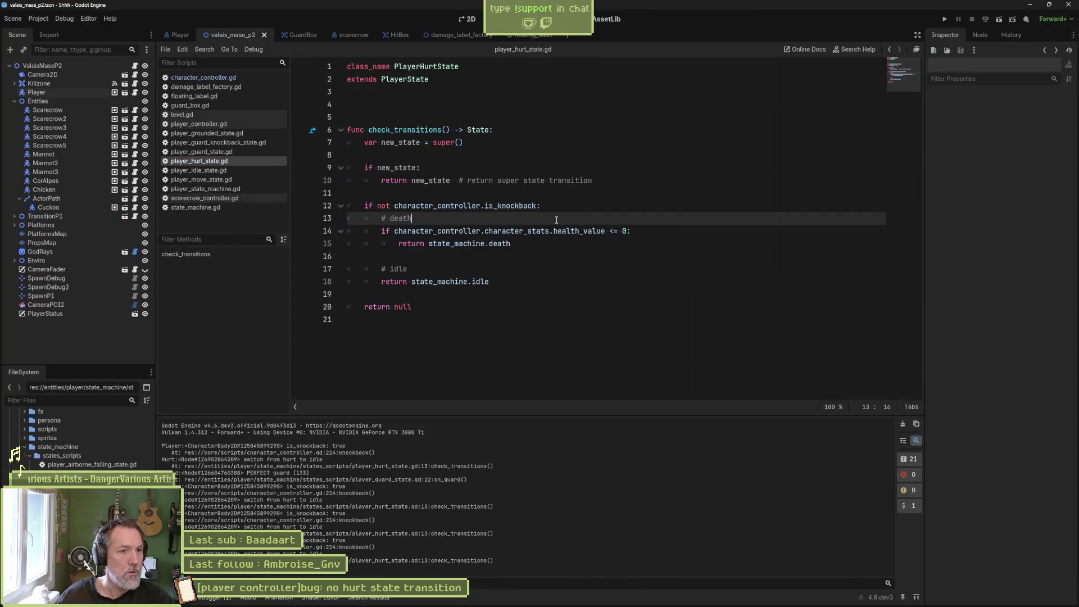
{"action": "left_click", "coordinate": [243, 171]}
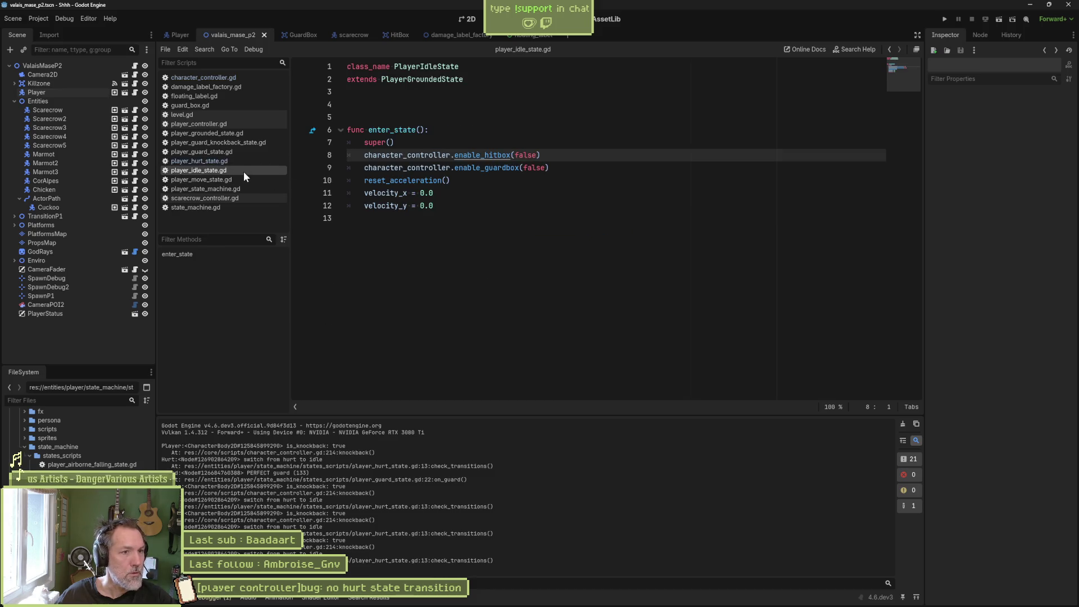
{"action": "left_click", "coordinate": [244, 180]}
{"action": "left_click", "coordinate": [245, 189]}
{"action": "left_click", "coordinate": [247, 207]}
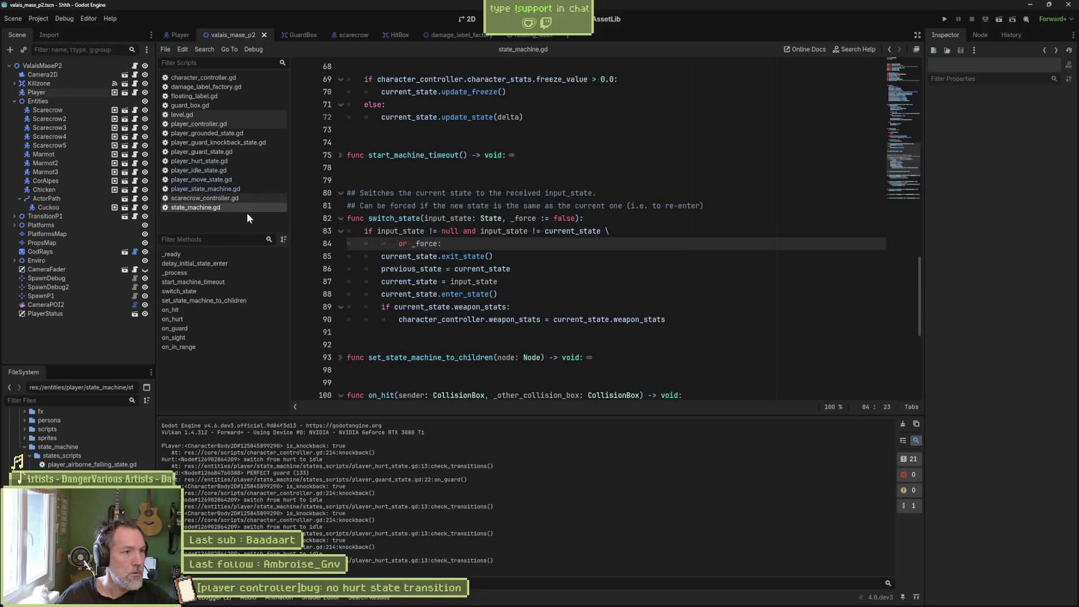
{"action": "left_click", "coordinate": [230, 125]}
{"action": "scroll", "coordinate": [448, 180], "scroll_direction": "down", "scroll_amount": 5}
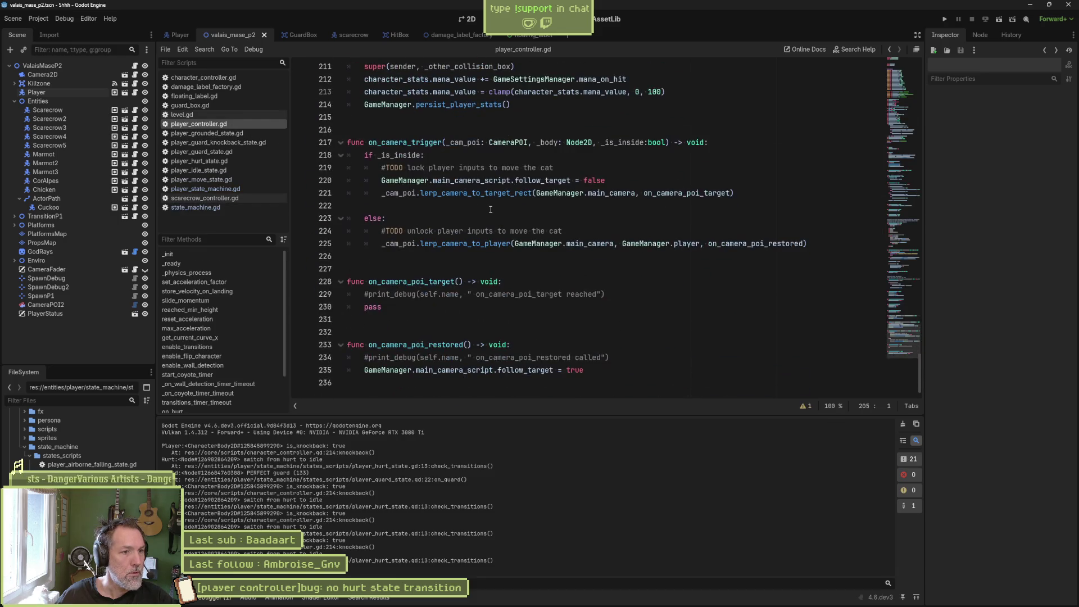
{"action": "scroll", "coordinate": [224, 361], "scroll_direction": "down", "scroll_amount": 2}
{"action": "left_click", "coordinate": [214, 369]}
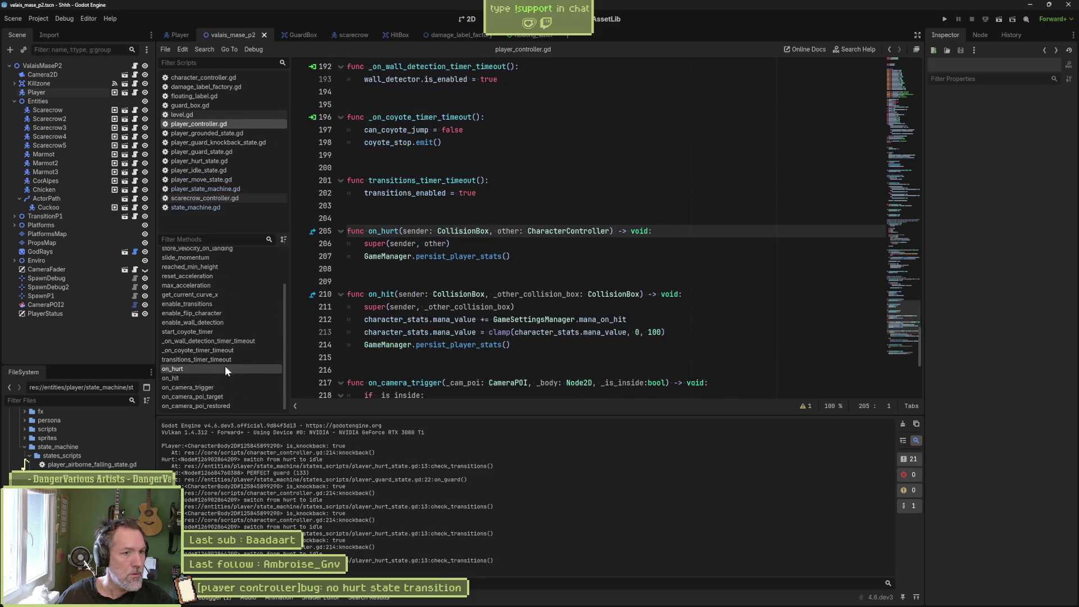
{"action": "left_click", "coordinate": [225, 378]}
{"action": "key", "text": "alt+Tab"}
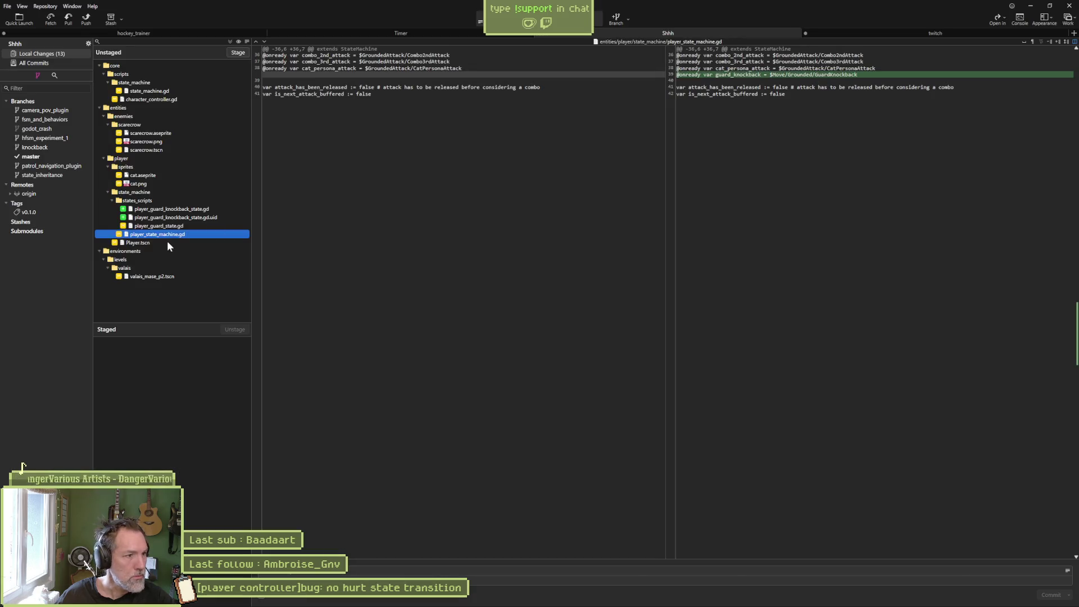
Inspect the Player.tscn, valais_mase_p2.tscn, state_machine.gd and character_controller.gd diffs.
{"action": "left_click", "coordinate": [166, 242]}
{"action": "left_click", "coordinate": [161, 275]}
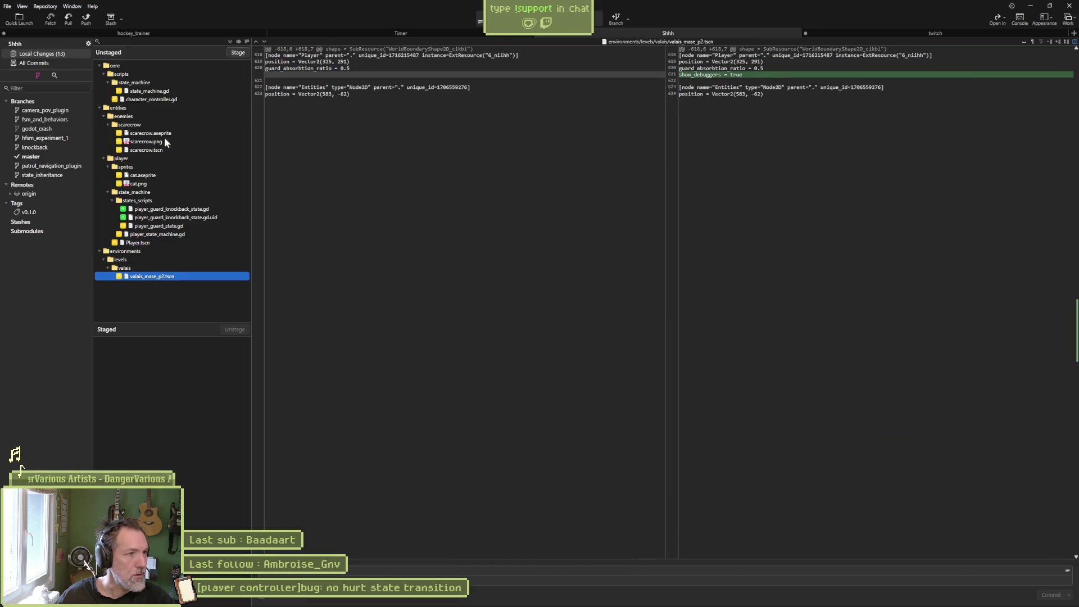
{"action": "left_click", "coordinate": [163, 92]}
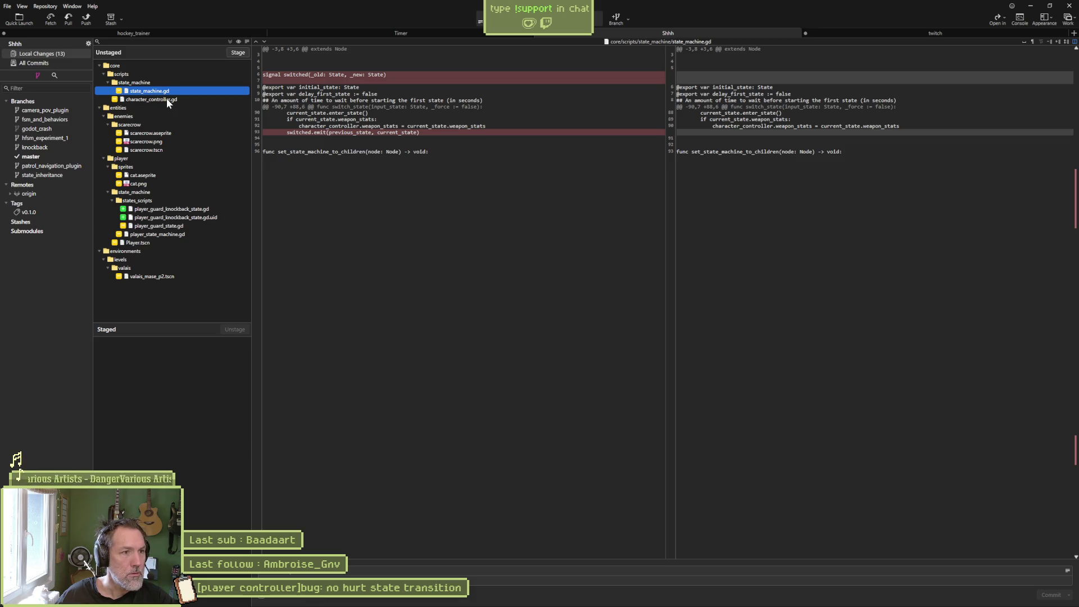
{"action": "left_click", "coordinate": [167, 99]}
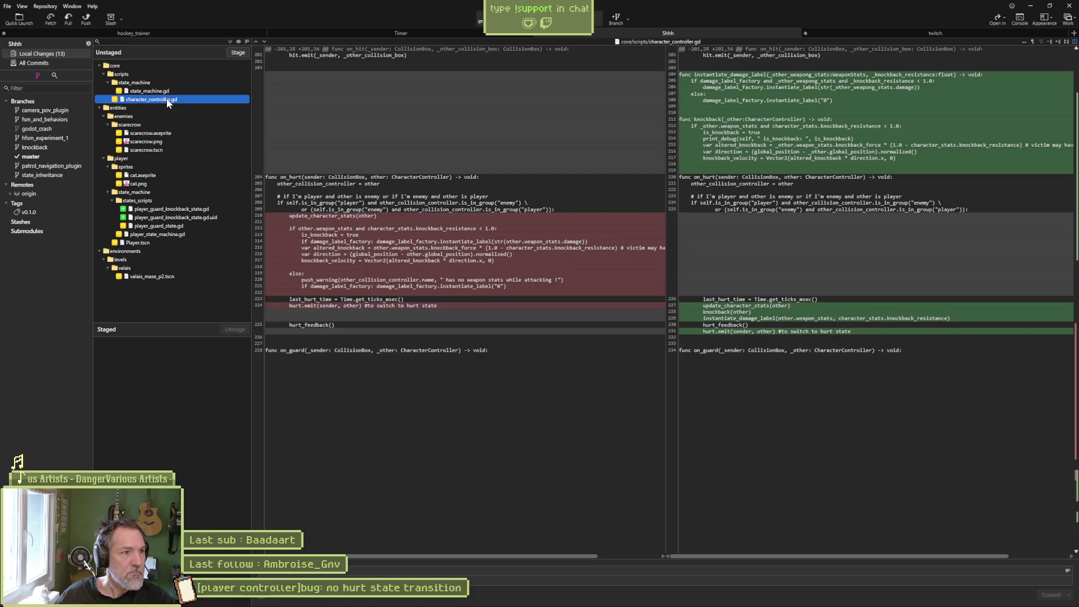
{"action": "mouse_move", "coordinate": [522, 167]}
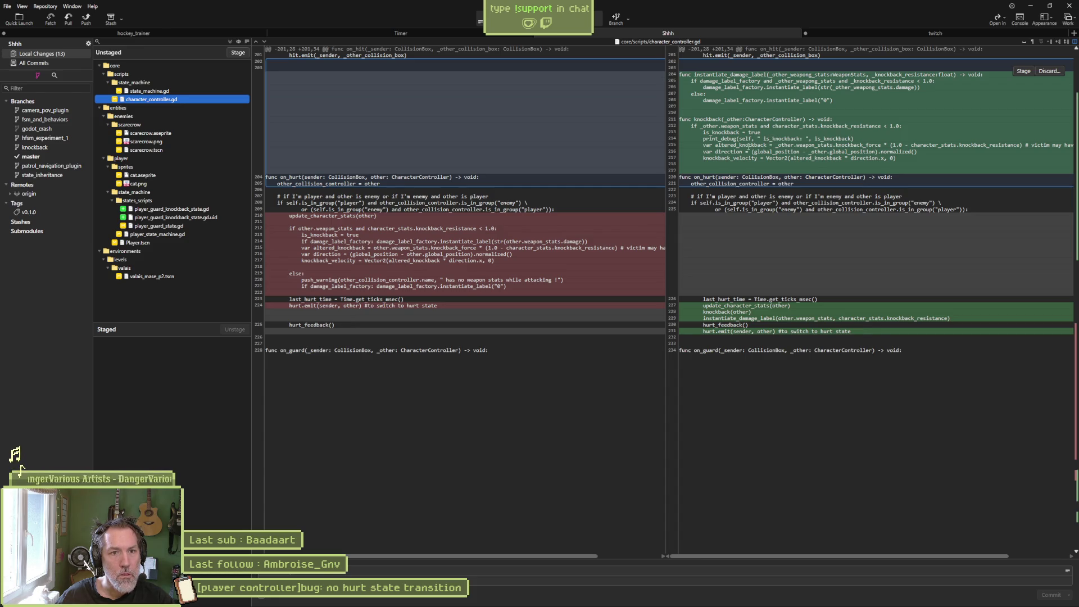
{"action": "key", "text": "alt+Tab"}
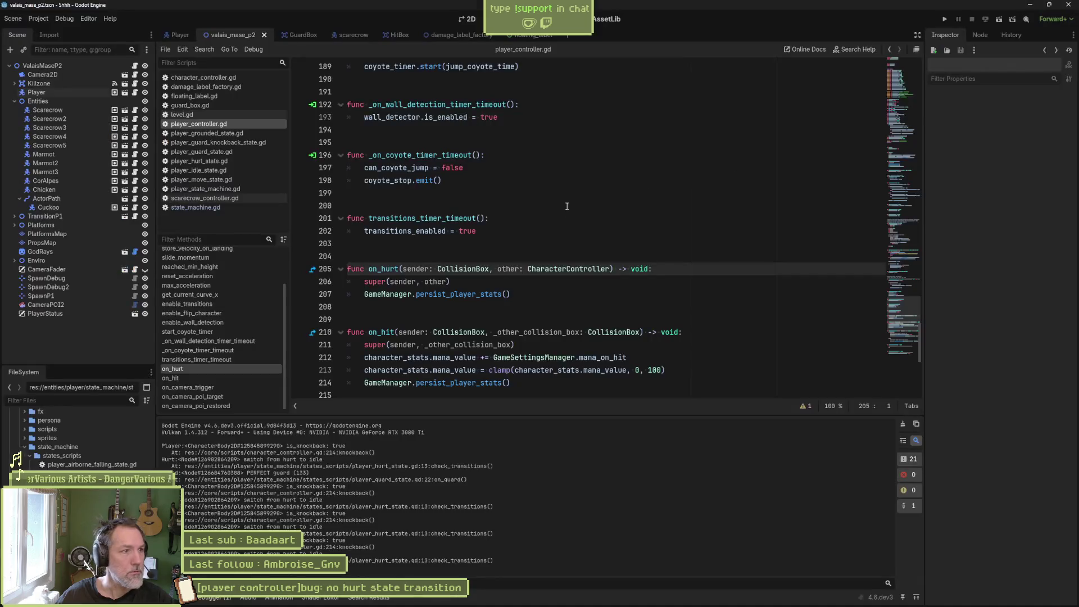
Delete the print_debug line at 214 in character_controller.gd's knockback function and save.
{"action": "left_click", "coordinate": [203, 78]}
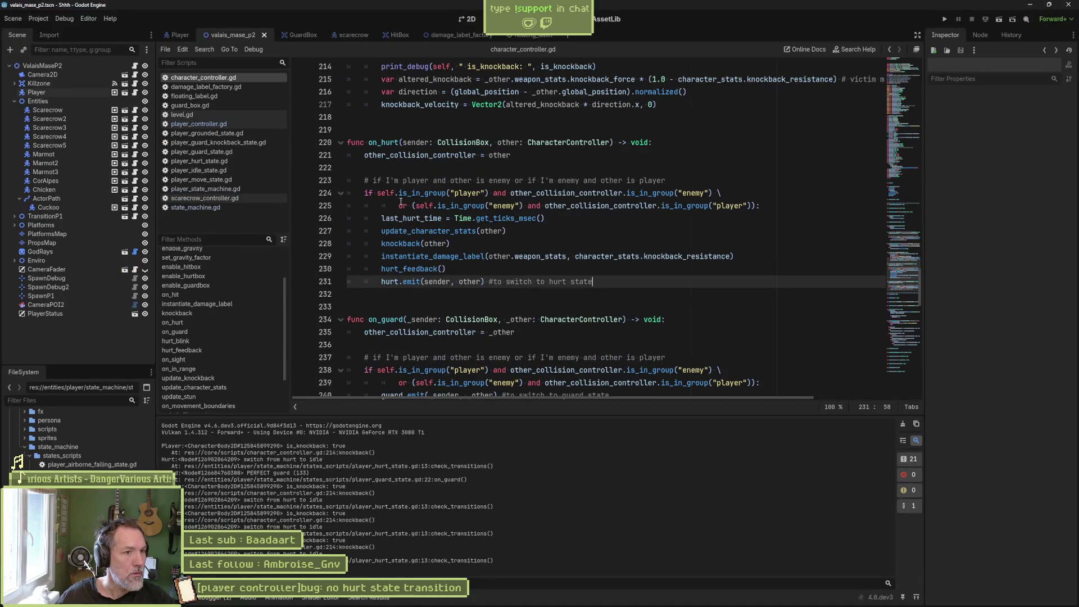
{"action": "scroll", "coordinate": [446, 188], "scroll_direction": "up", "scroll_amount": 3}
{"action": "left_click", "coordinate": [472, 180]}
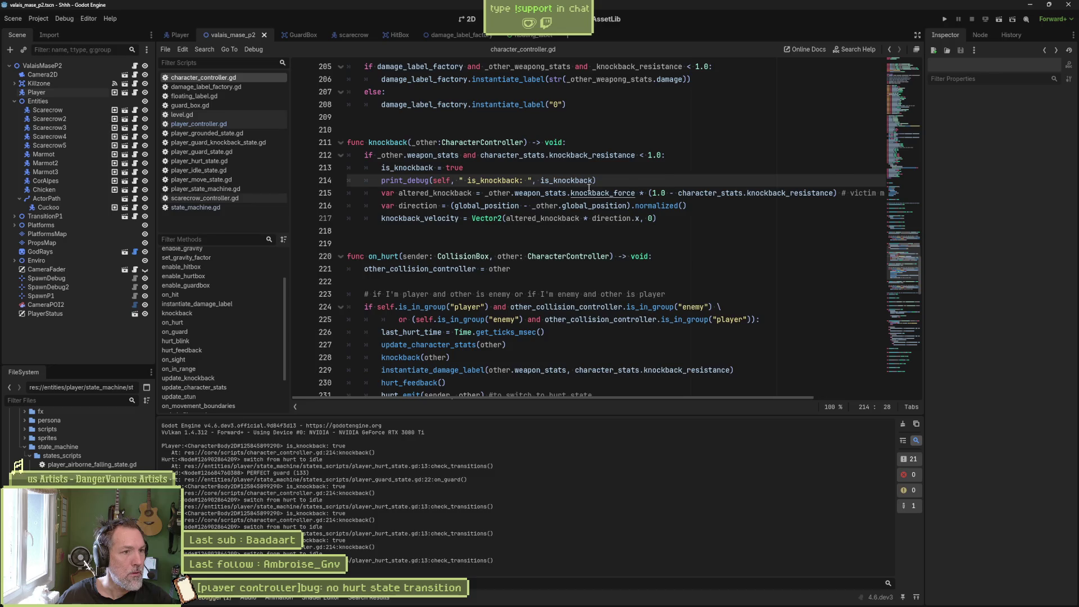
{"action": "key", "text": "ctrl+shift+k"}
{"action": "key", "text": "ctrl+s"}
In Fork, view the scarecrow.aseprite, scarecrow.png and scarecrow.tscn diffs.
{"action": "key", "text": "alt+Tab"}
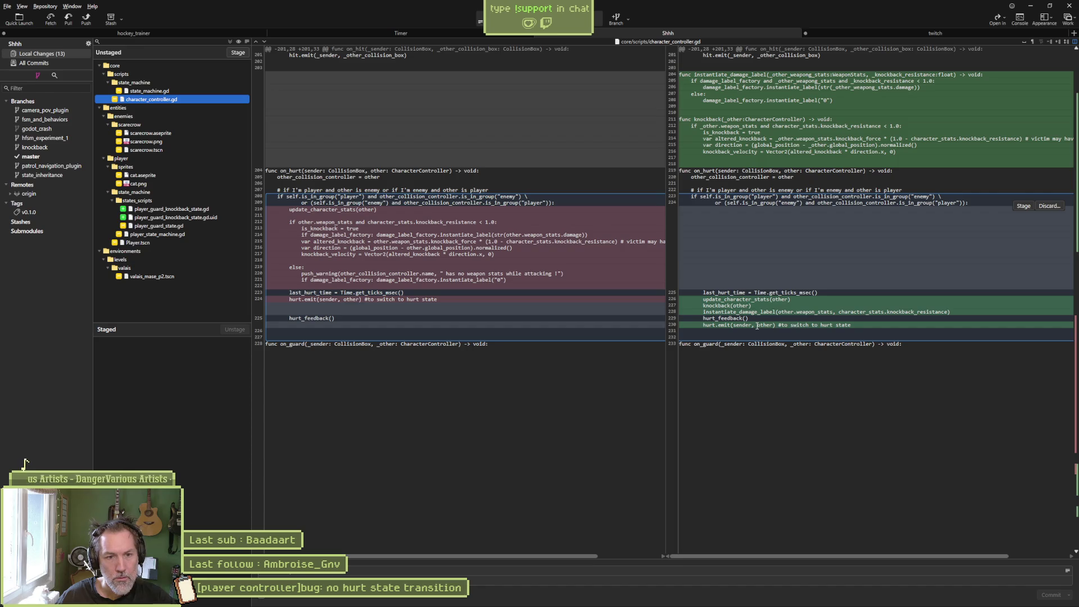
{"action": "left_click", "coordinate": [164, 135]}
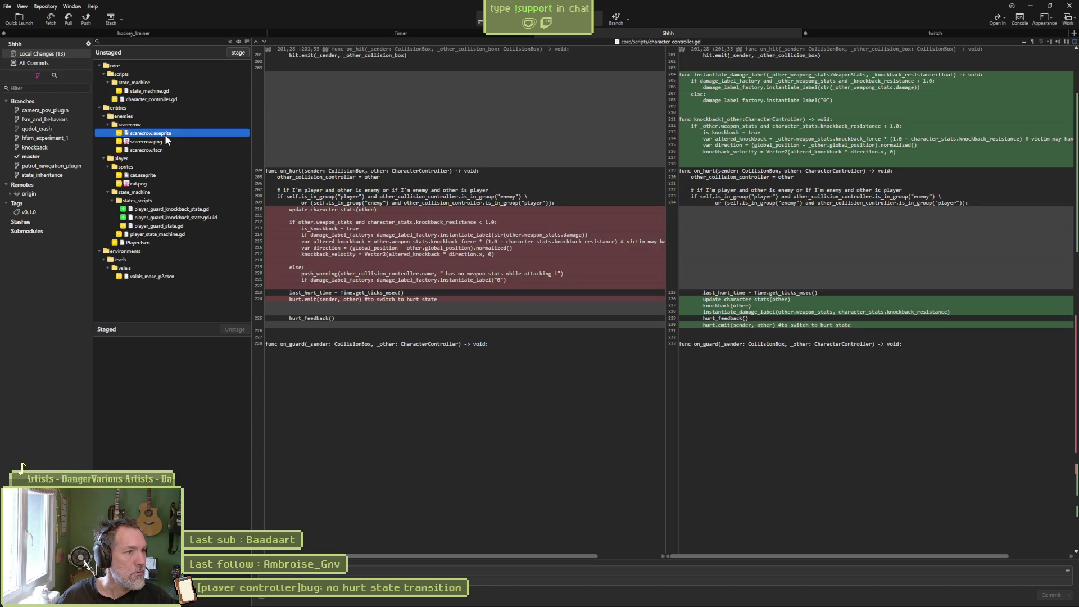
{"action": "left_click", "coordinate": [165, 142]}
{"action": "left_click", "coordinate": [166, 150]}
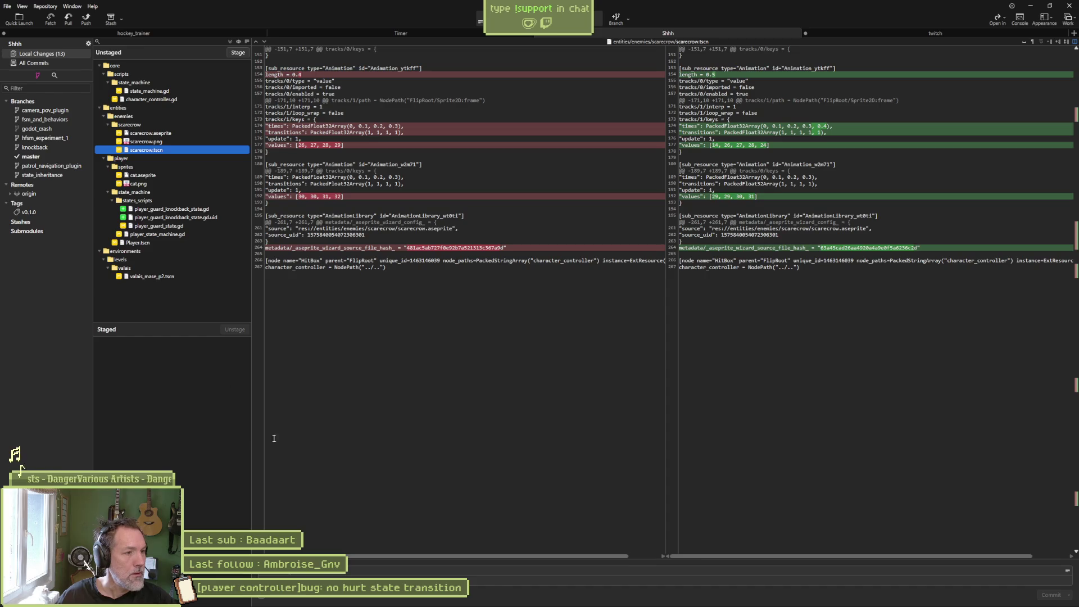
Copy the 'no hurt state transition' bug task title into Fork's commit summary.
{"action": "key", "text": "alt+Tab"}
{"action": "key", "text": "alt+Tab"}
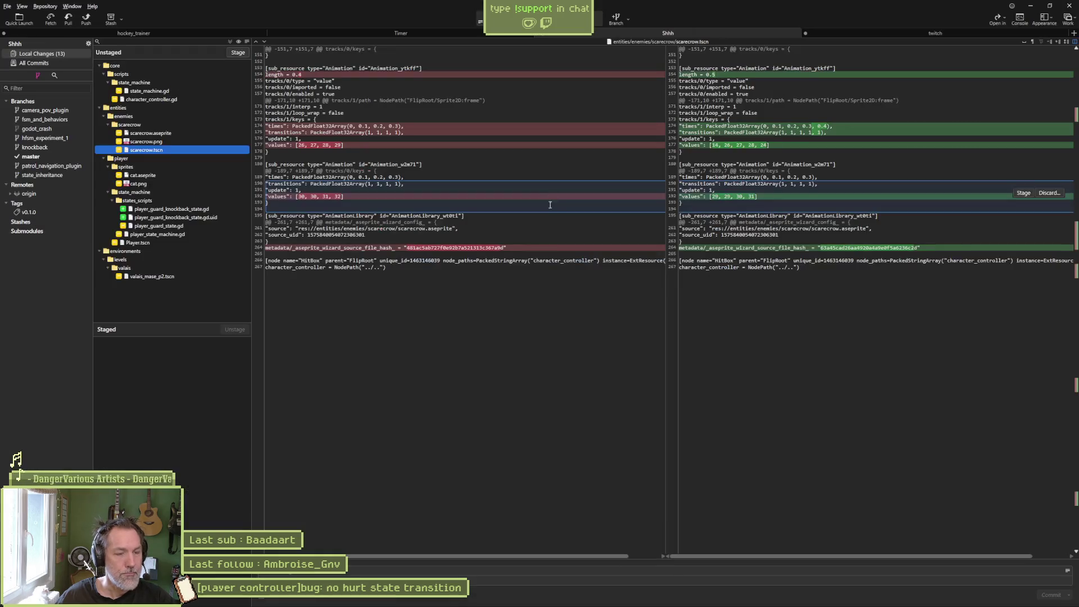
{"action": "key", "text": "alt+Tab"}
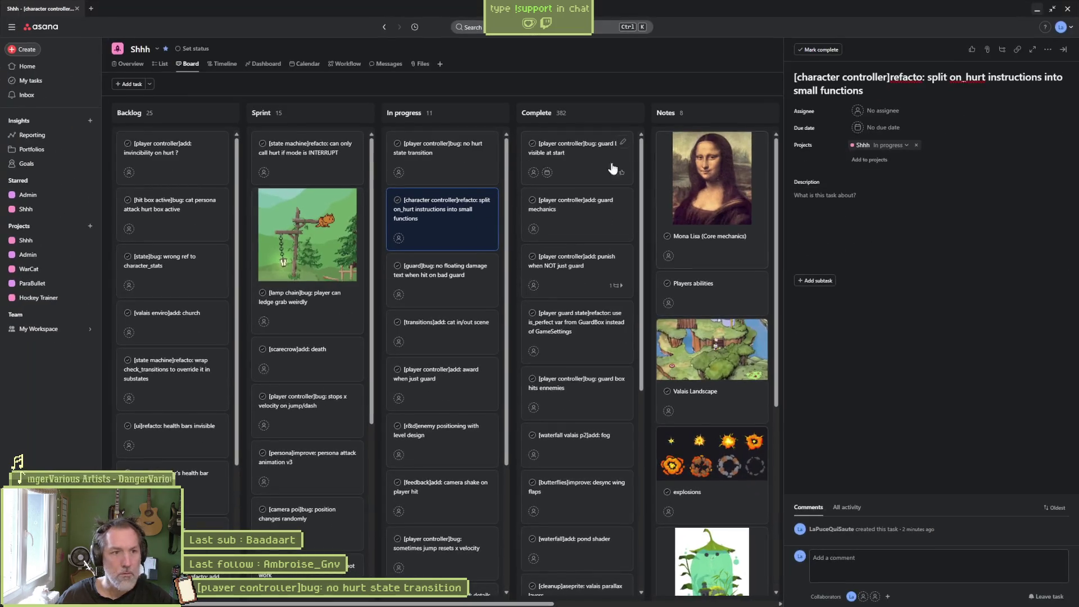
{"action": "left_click", "coordinate": [834, 81]}
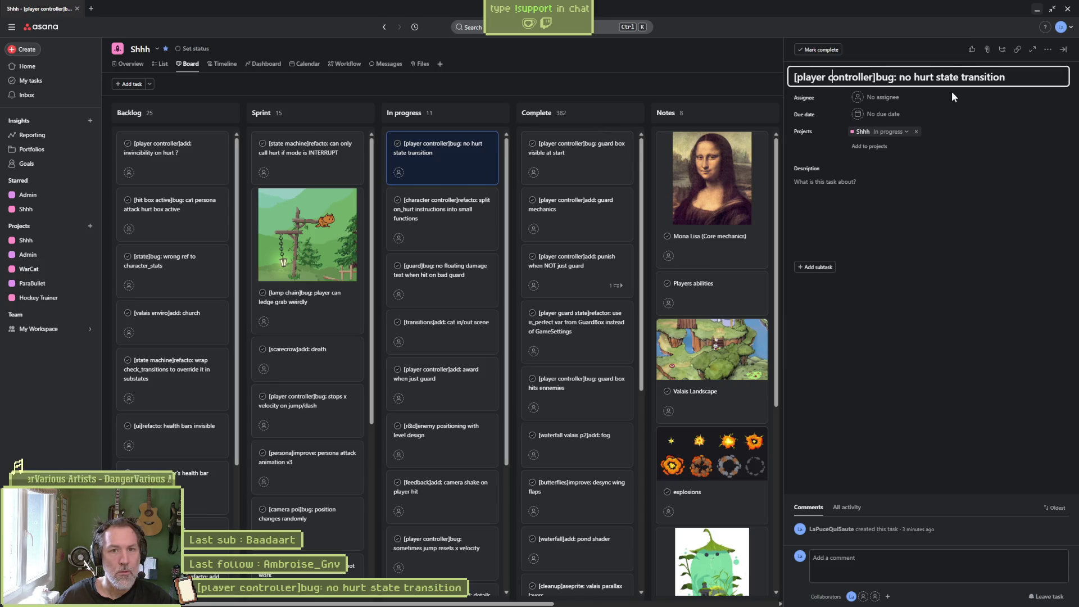
{"action": "key", "text": "ctrl+a"}
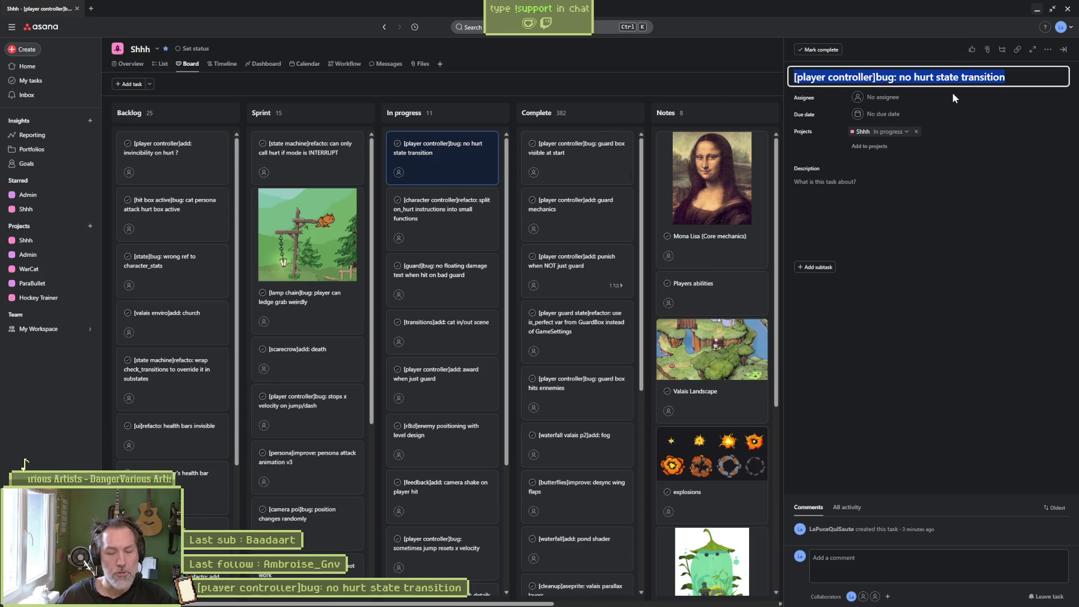
{"action": "key", "text": "alt+Tab"}
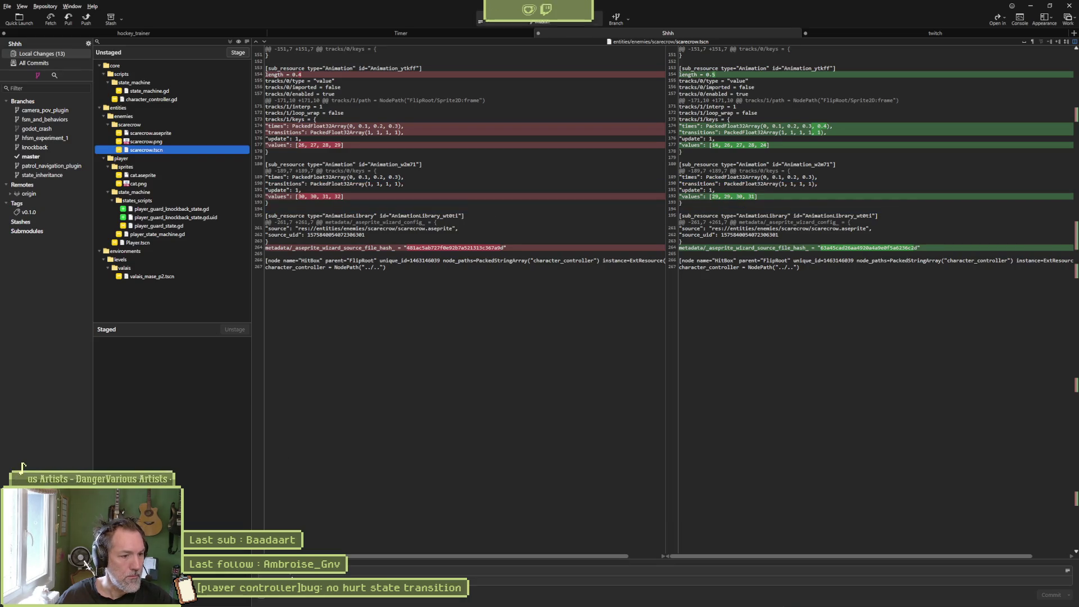
{"action": "left_click", "coordinate": [315, 570]}
{"action": "key", "text": "ctrl+v"}
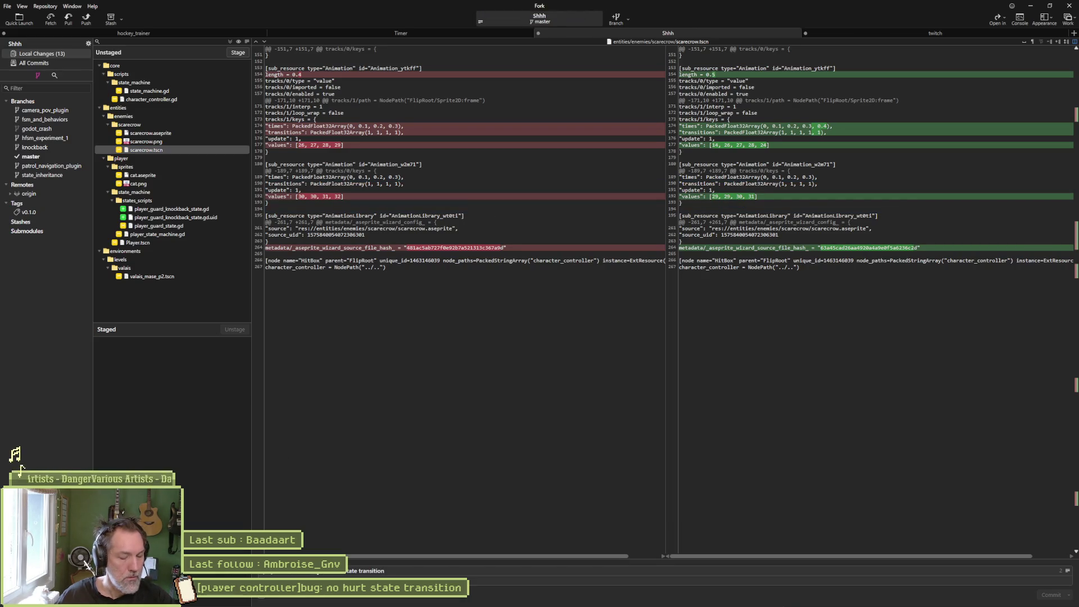
Move the 'no hurt state transition' bug and on_hurt refactor cards from In progress to Complete.
{"action": "key", "text": "alt+Tab"}
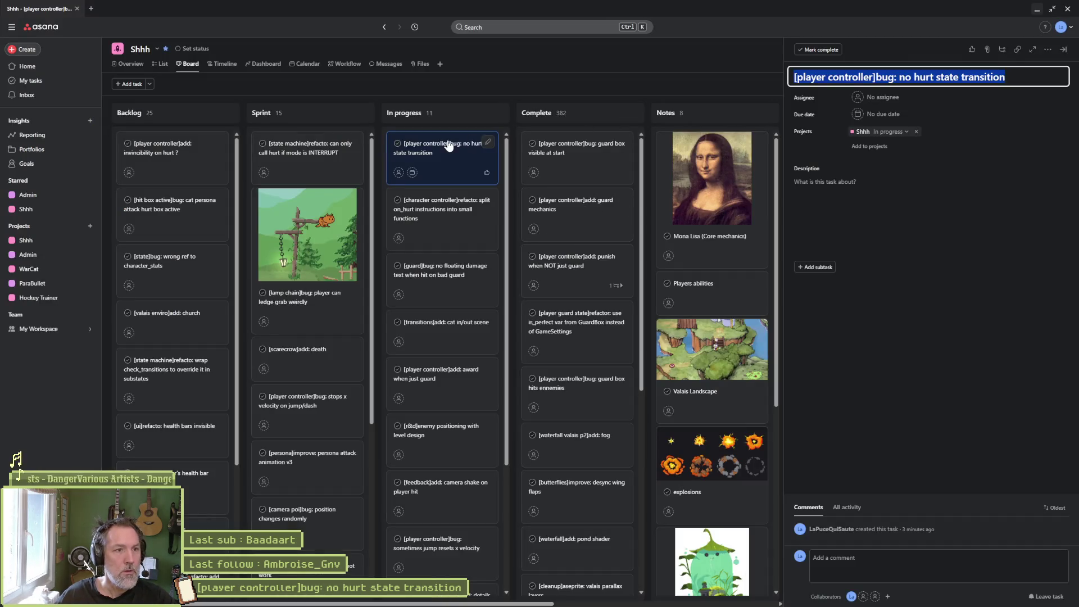
{"action": "mouse_move", "coordinate": [448, 142]}
{"action": "left_mouse_down"}
{"action": "mouse_move", "coordinate": [590, 137]}
{"action": "mouse_move", "coordinate": [535, 175]}
{"action": "left_mouse_up"}
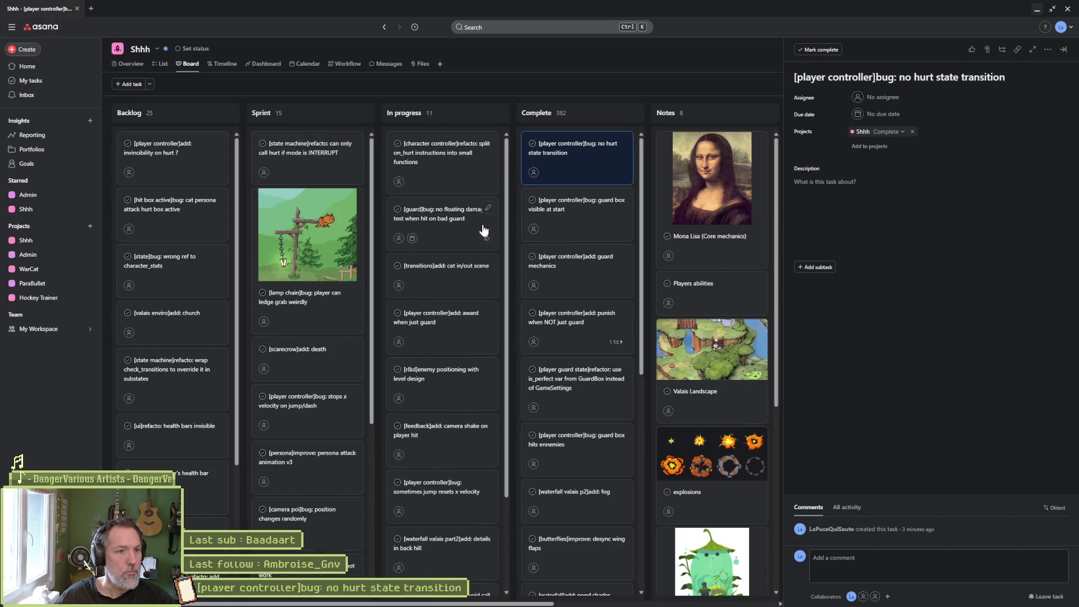
{"action": "left_click", "coordinate": [444, 165]}
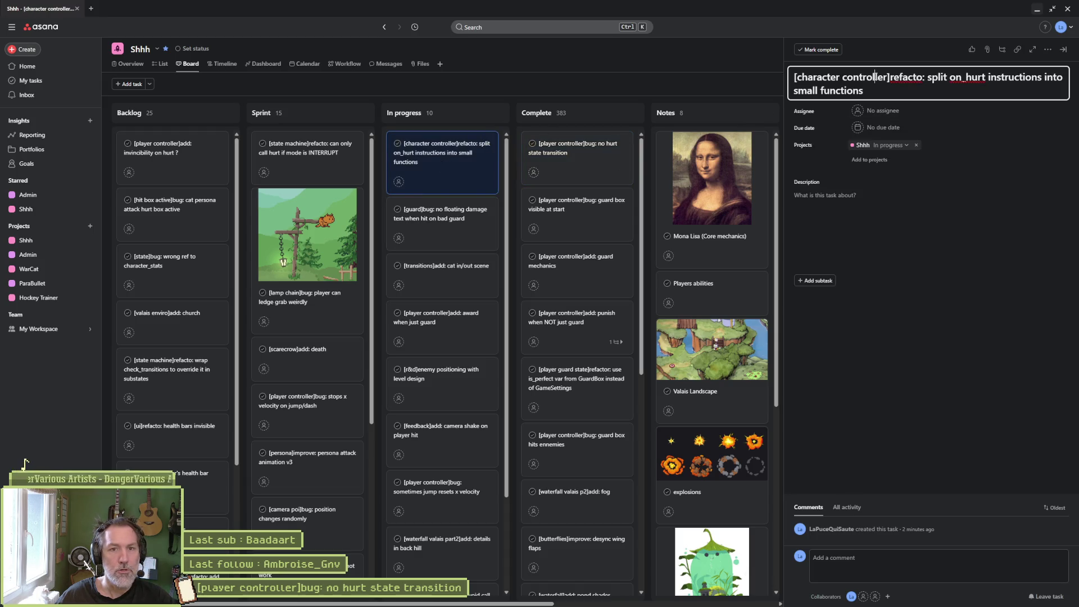
{"action": "left_click_drag", "start_coordinate": [485, 141], "coordinate": [573, 145]}
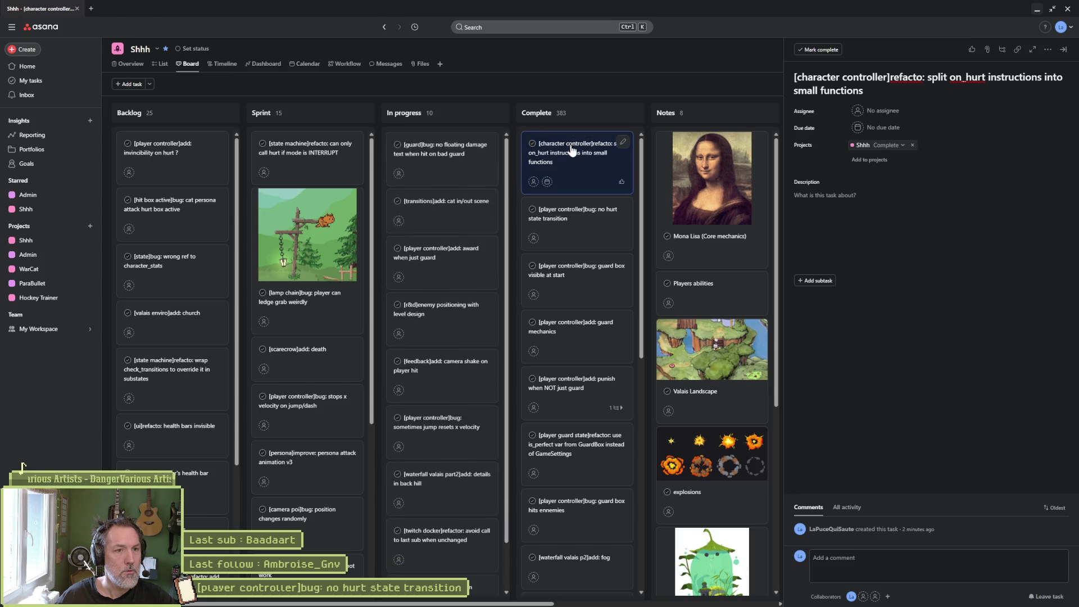
Append '&' and the on_hurt refactor task title to the commit summary, then minimize Asana.
{"action": "key", "text": "alt+Tab"}
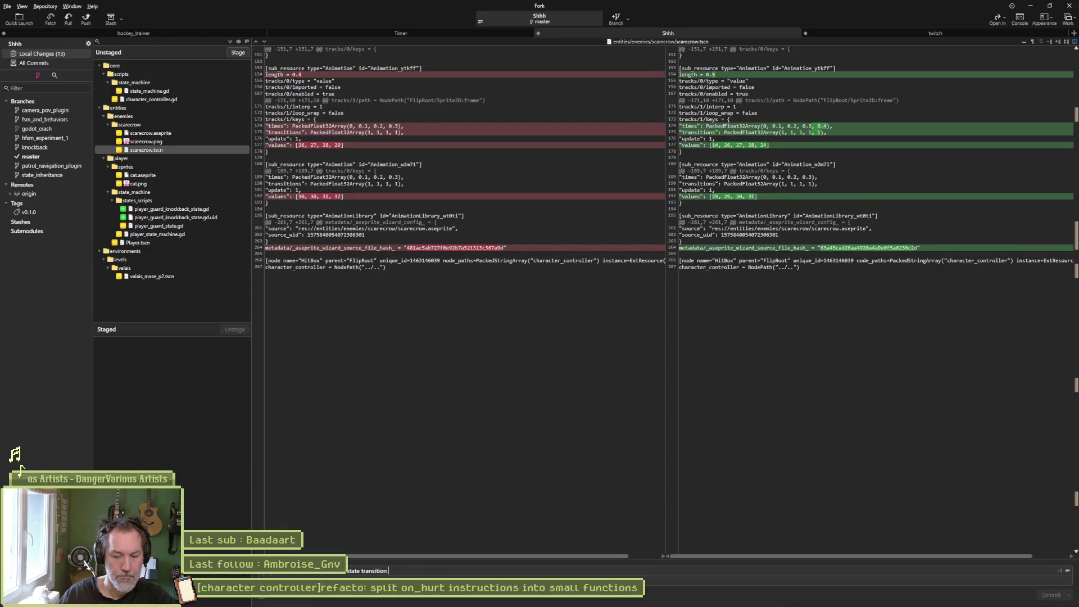
{"action": "type", "text": "&"}
{"action": "type", "text": "[character controller]refacto: split on_hurt instructions into small functions"}
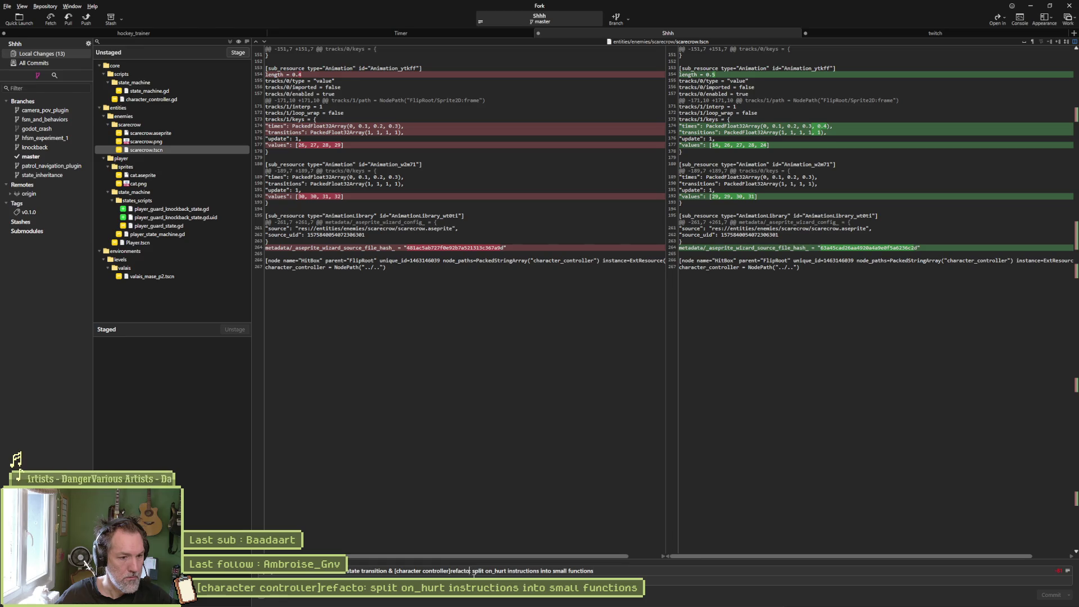
{"action": "key", "text": "alt+Tab"}
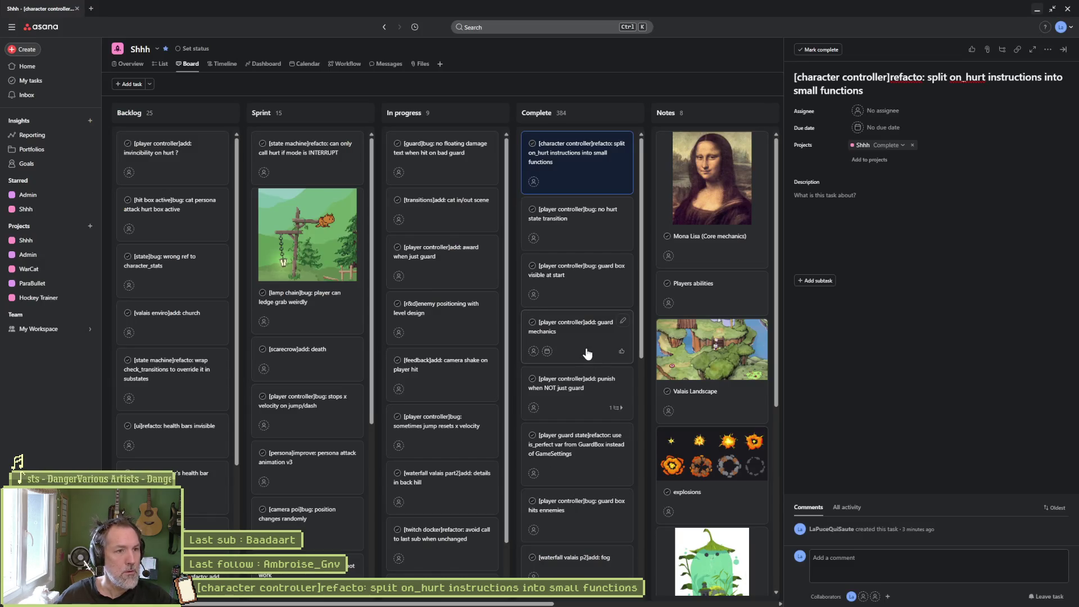
{"action": "left_click", "coordinate": [1037, 11]}
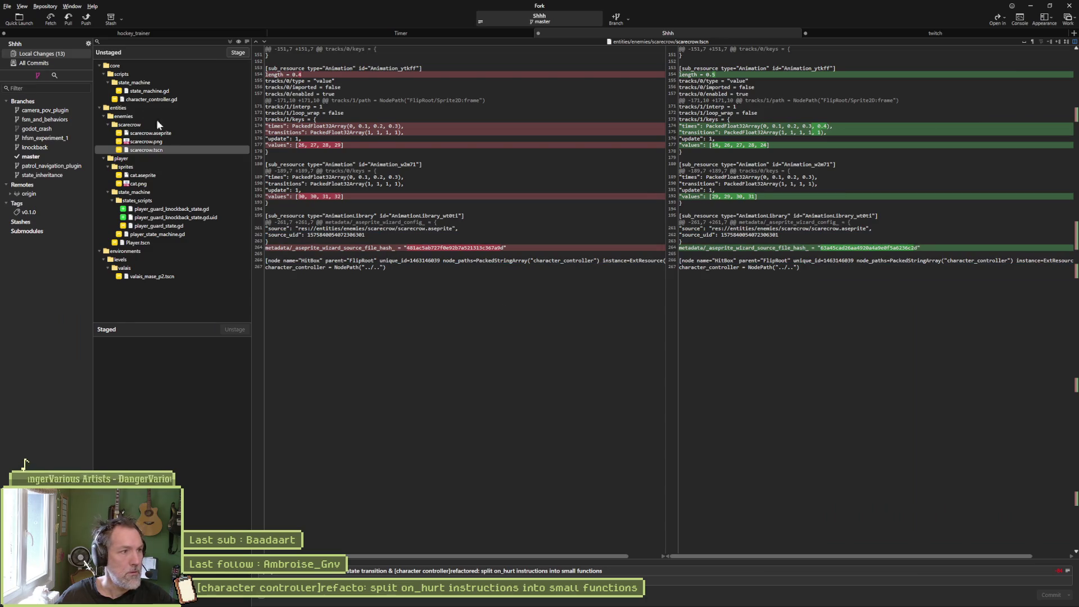
Stage and commit all 13 Shhh files, then push hockey_trainer's main to origin.
{"action": "left_click", "coordinate": [237, 52]}
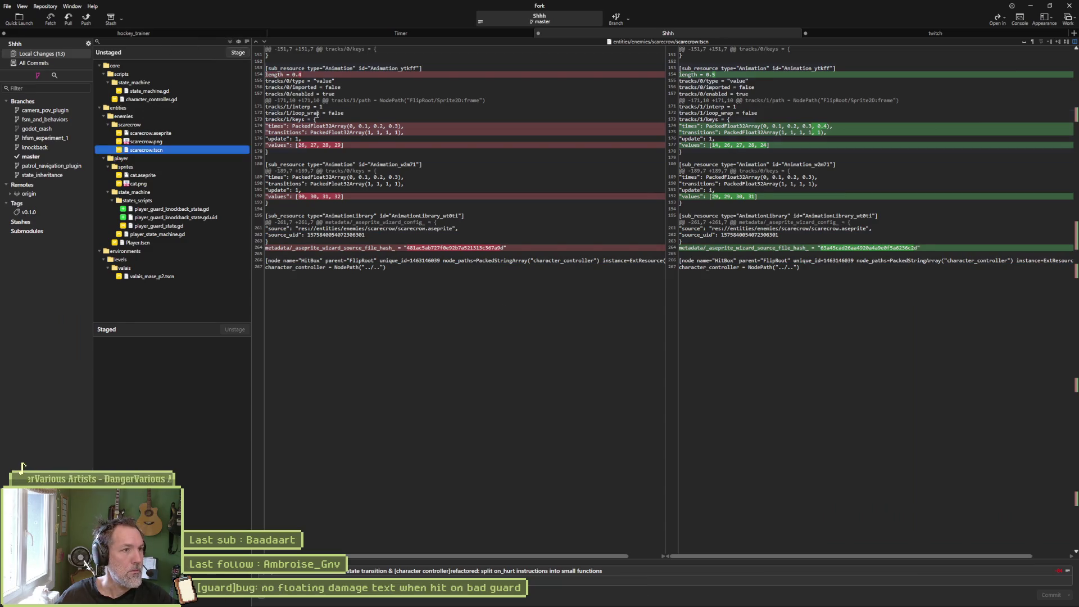
{"action": "left_click", "coordinate": [1029, 597]}
{"action": "left_click", "coordinate": [101, 32]}
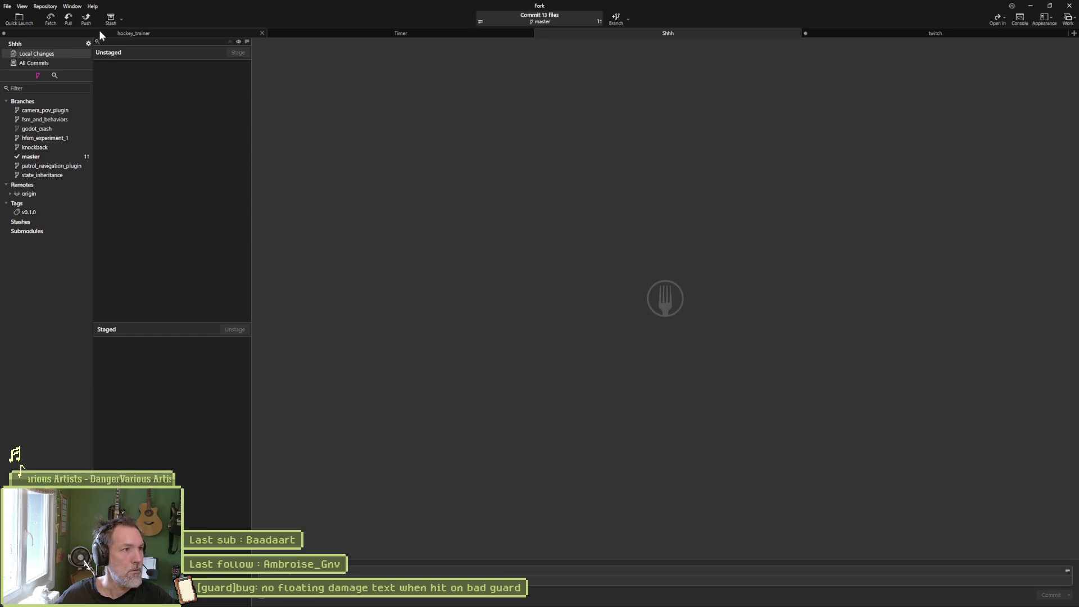
{"action": "left_click", "coordinate": [87, 19]}
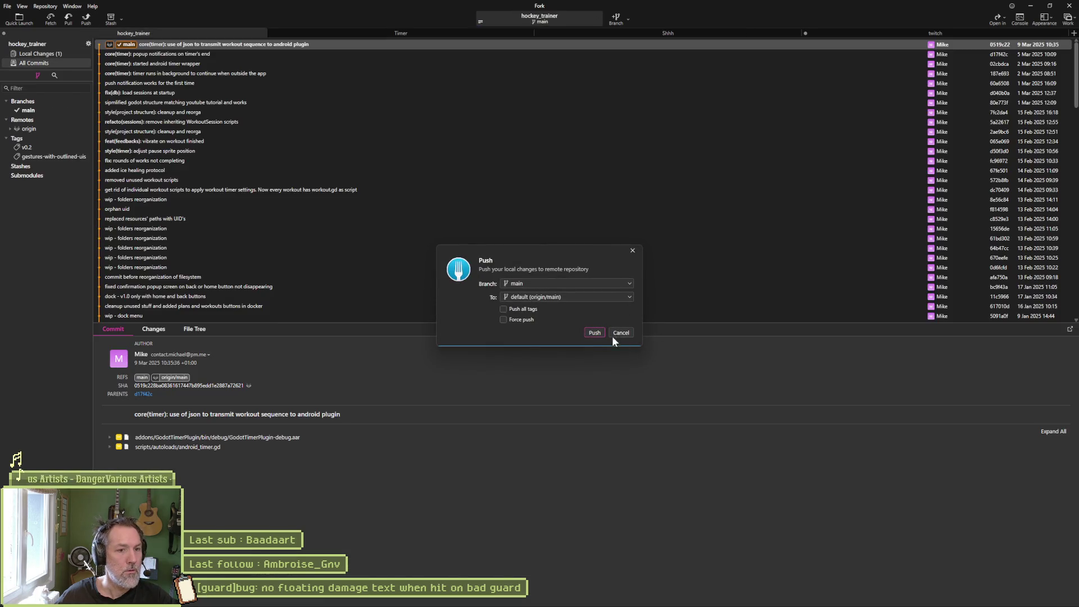
{"action": "left_click", "coordinate": [593, 332]}
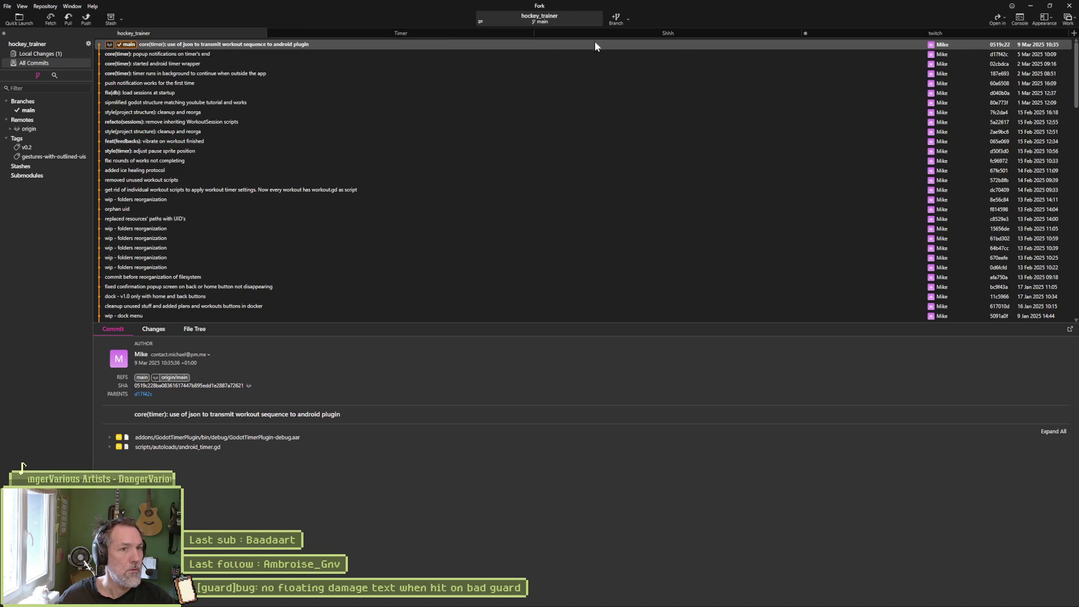
Push Shhh's master to origin and check its commit history before hiding Fork.
{"action": "left_click", "coordinate": [690, 33]}
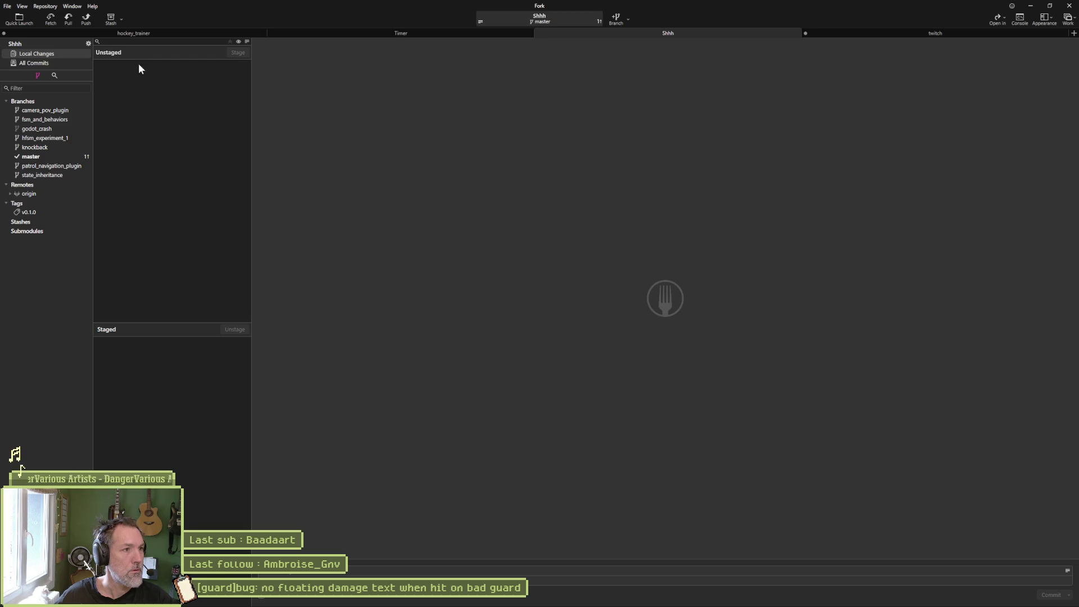
{"action": "left_click", "coordinate": [86, 19]}
{"action": "left_click", "coordinate": [594, 332]}
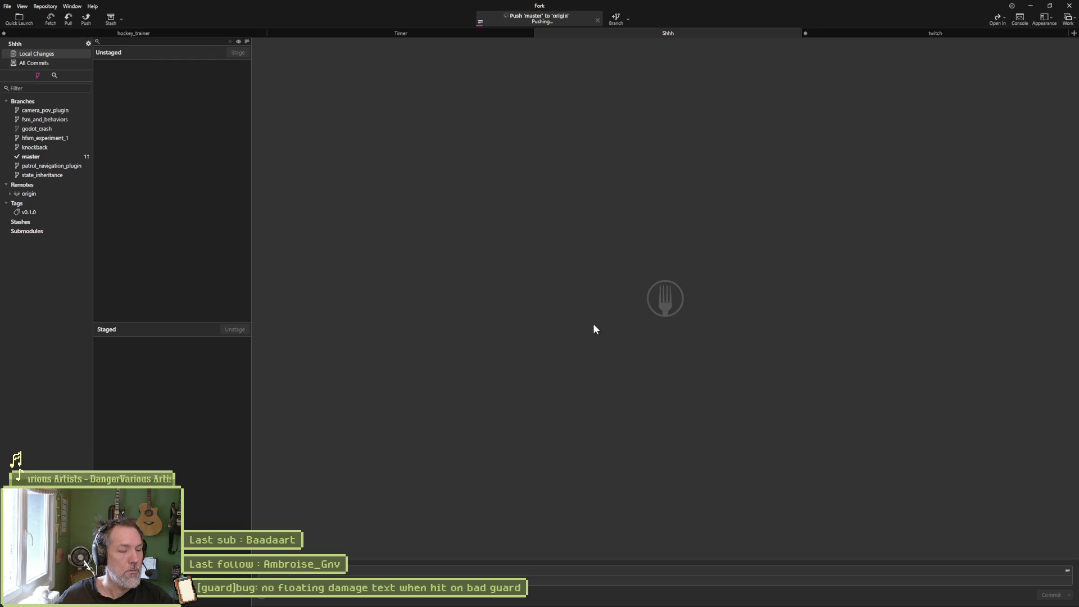
{"action": "left_click", "coordinate": [41, 158]}
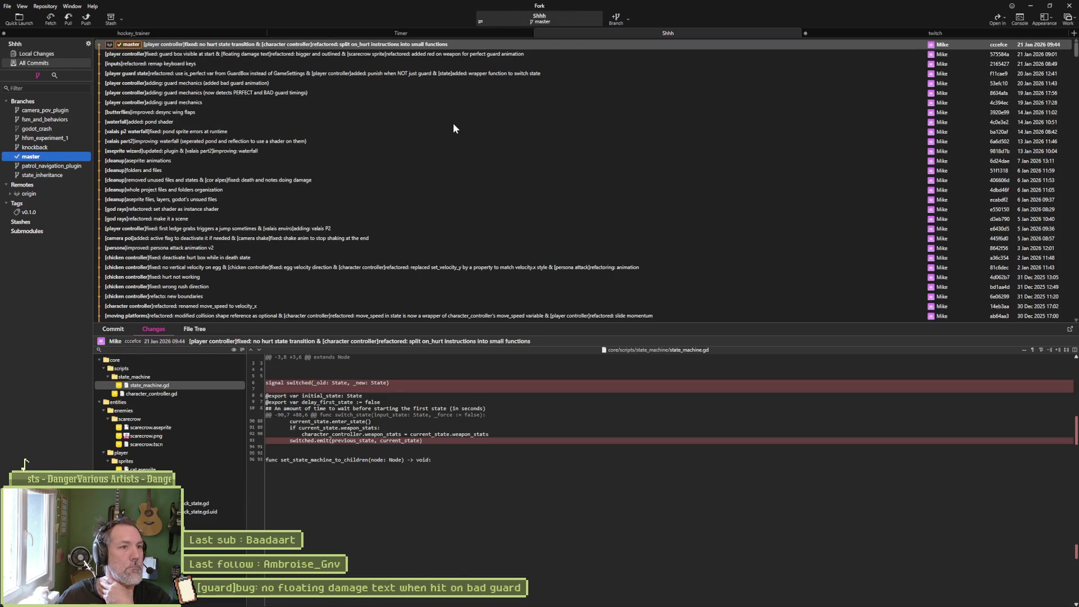
{"action": "left_click", "coordinate": [1030, 6]}
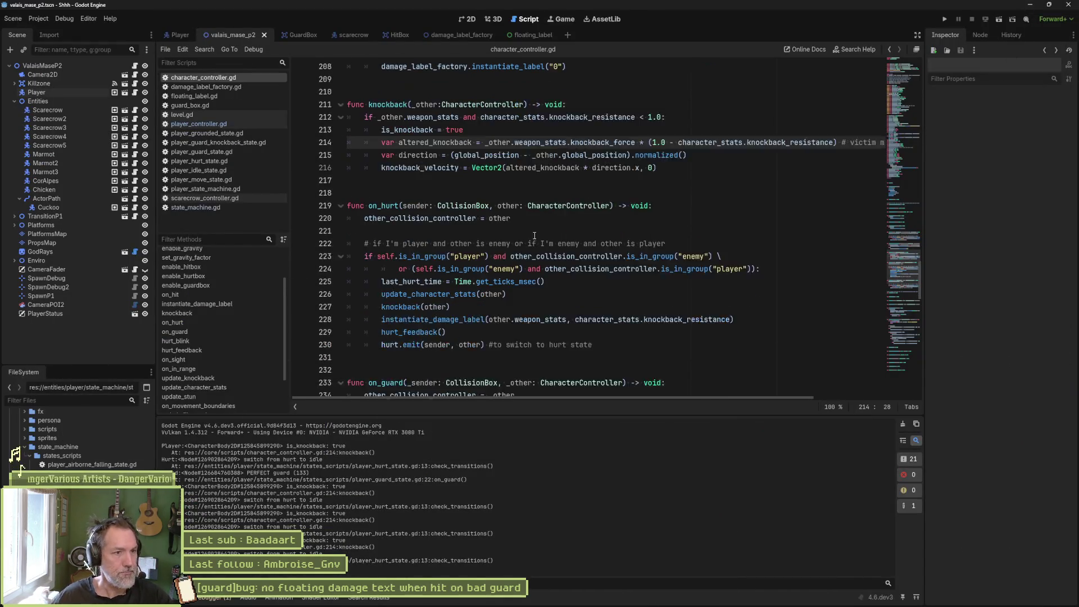
Cut instantiate_damage_label and knockback (lines 201–216) and paste them below update_stun.
{"action": "scroll", "coordinate": [467, 213], "scroll_direction": "down", "scroll_amount": 2}
{"action": "scroll", "coordinate": [466, 213], "scroll_direction": "up", "scroll_amount": 4}
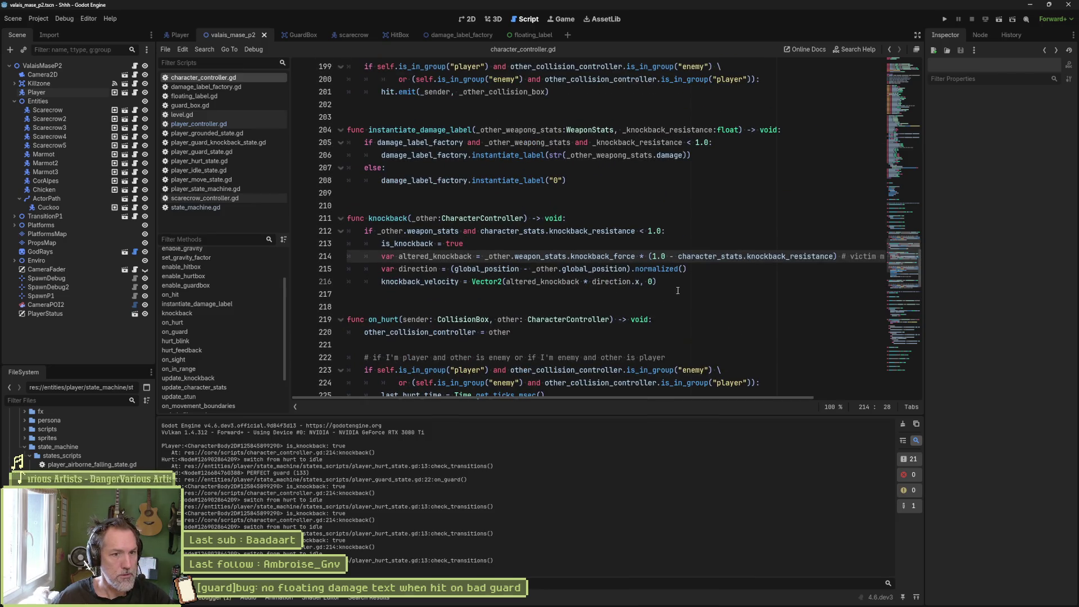
{"action": "mouse_move", "coordinate": [677, 290]}
{"action": "left_mouse_down"}
{"action": "mouse_move", "coordinate": [646, 260]}
{"action": "mouse_move", "coordinate": [615, 93]}
{"action": "mouse_move", "coordinate": [614, 165]}
{"action": "left_mouse_up"}
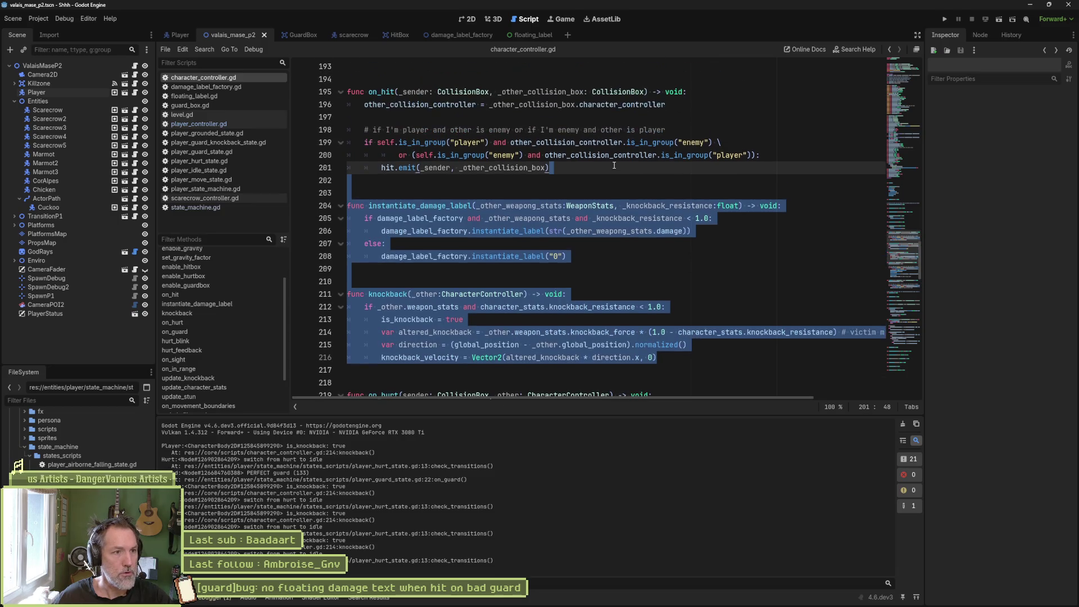
{"action": "key", "text": "ctrl+x"}
{"action": "scroll", "coordinate": [497, 236], "scroll_direction": "down", "scroll_amount": 8}
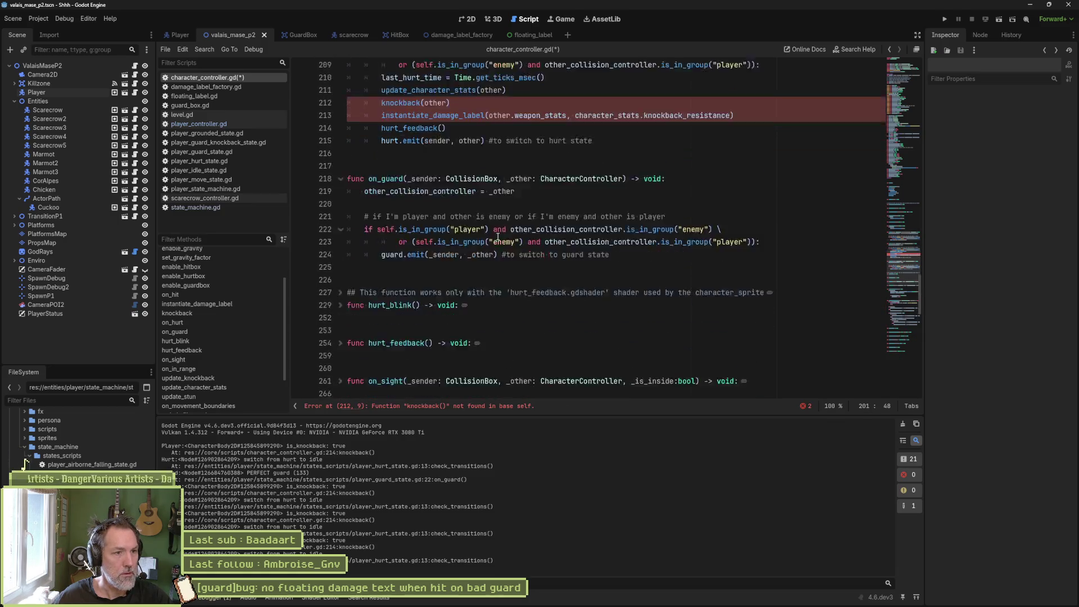
{"action": "scroll", "coordinate": [497, 236], "scroll_direction": "down", "scroll_amount": 12}
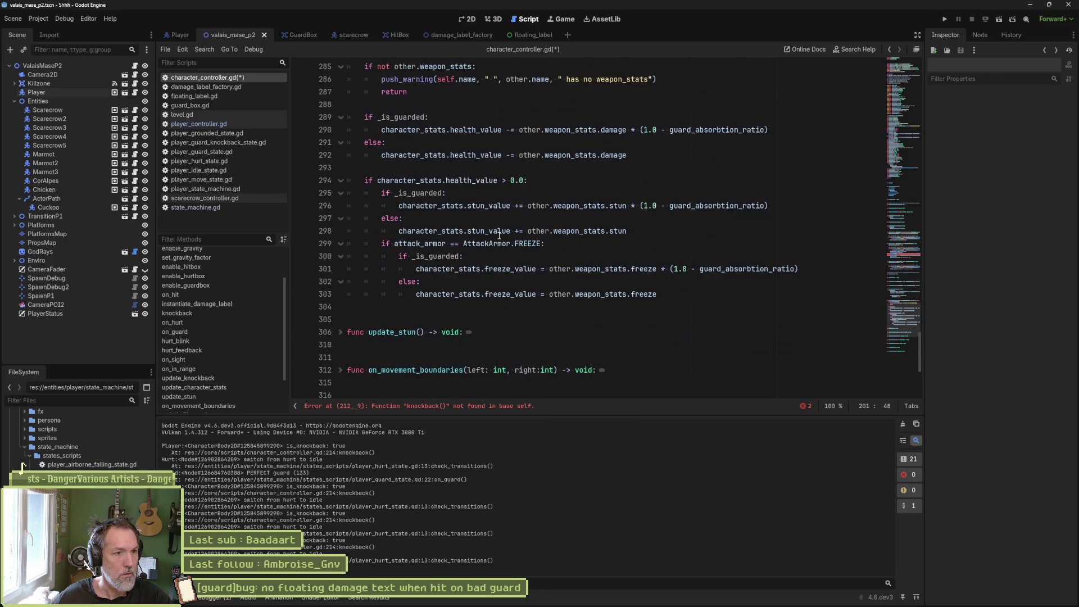
{"action": "left_click", "coordinate": [457, 346]}
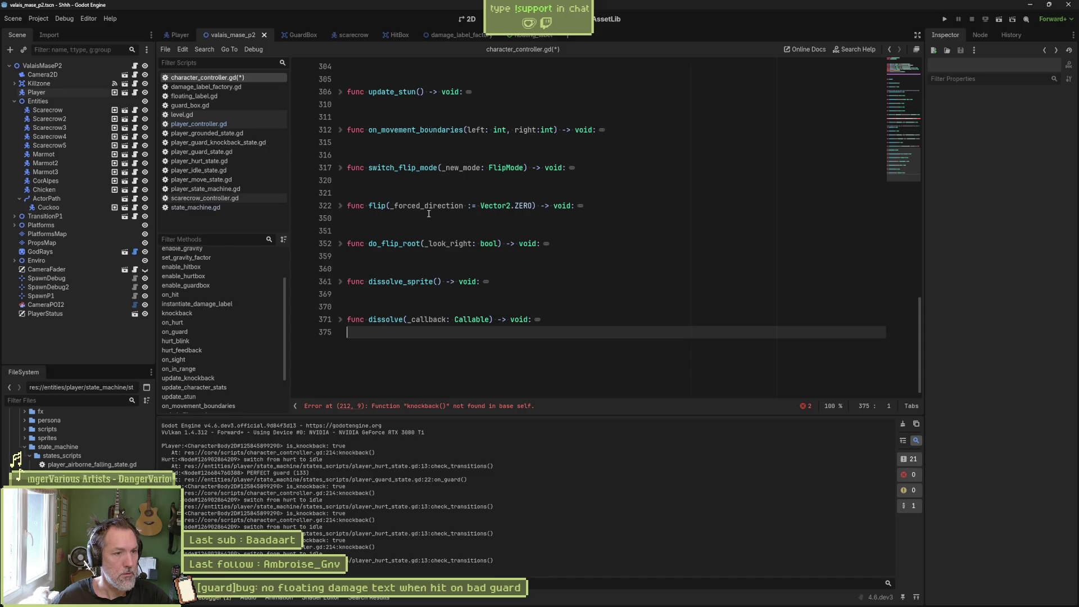
{"action": "scroll", "coordinate": [424, 232], "scroll_direction": "up", "scroll_amount": 3}
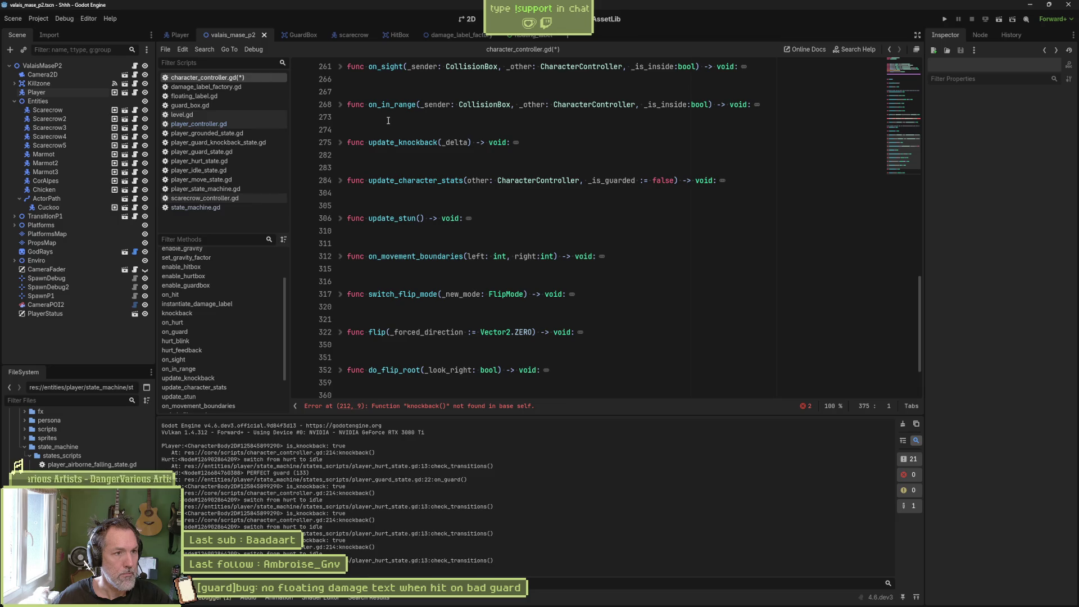
{"action": "left_click", "coordinate": [358, 235]}
{"action": "key", "text": "ctrl+v"}
Add a blank line above on_movement_boundaries and fold the knockback and instantiate_damage_label functions.
{"action": "left_click", "coordinate": [360, 205]}
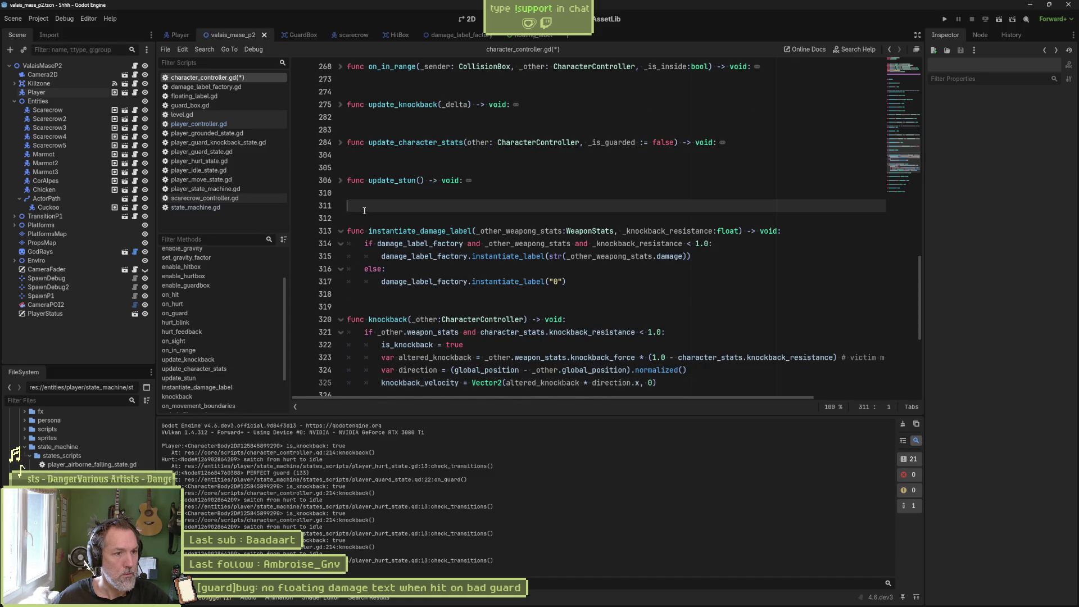
{"action": "scroll", "coordinate": [387, 253], "scroll_direction": "down", "scroll_amount": 3}
{"action": "left_click", "coordinate": [396, 281]}
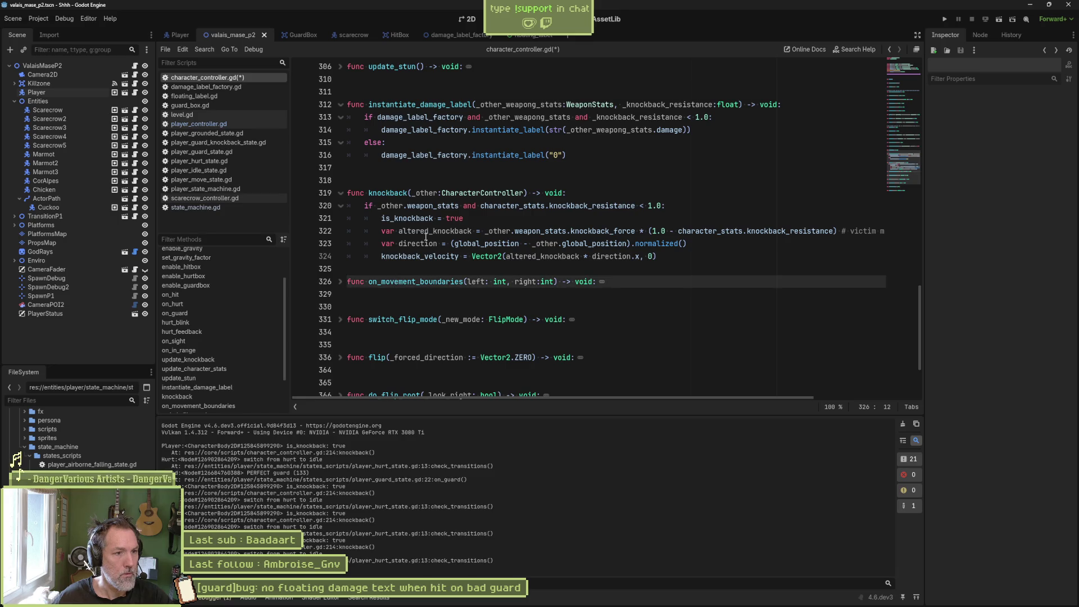
{"action": "key", "text": "ctrl+shift+Return"}
{"action": "left_click", "coordinate": [340, 193]}
{"action": "left_click", "coordinate": [340, 104]}
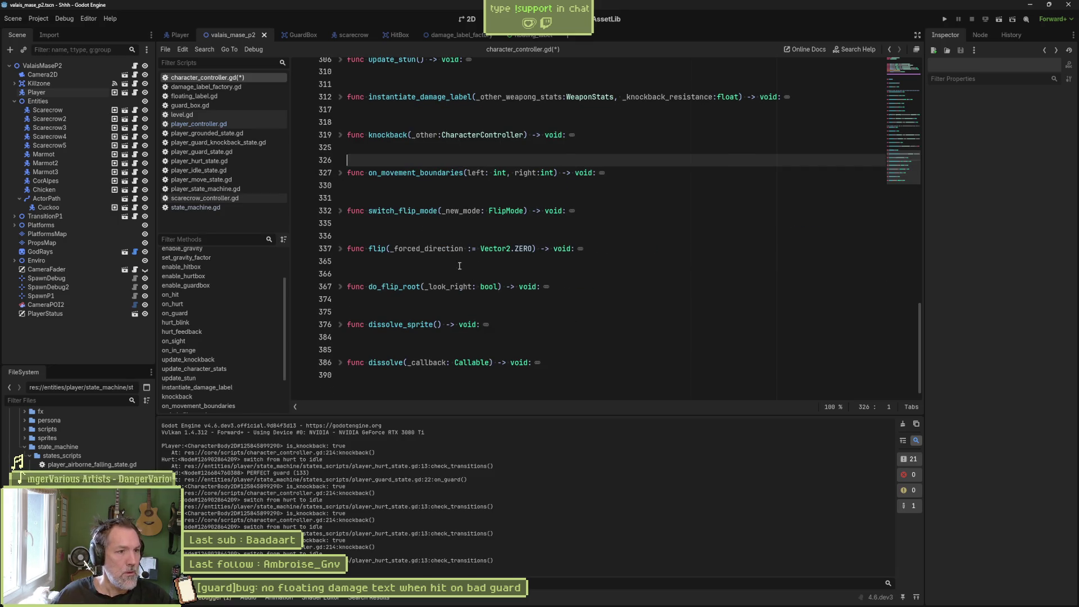
Search the whole project for usages of on_movement_boundaries.
{"action": "triple_click", "coordinate": [435, 175]}
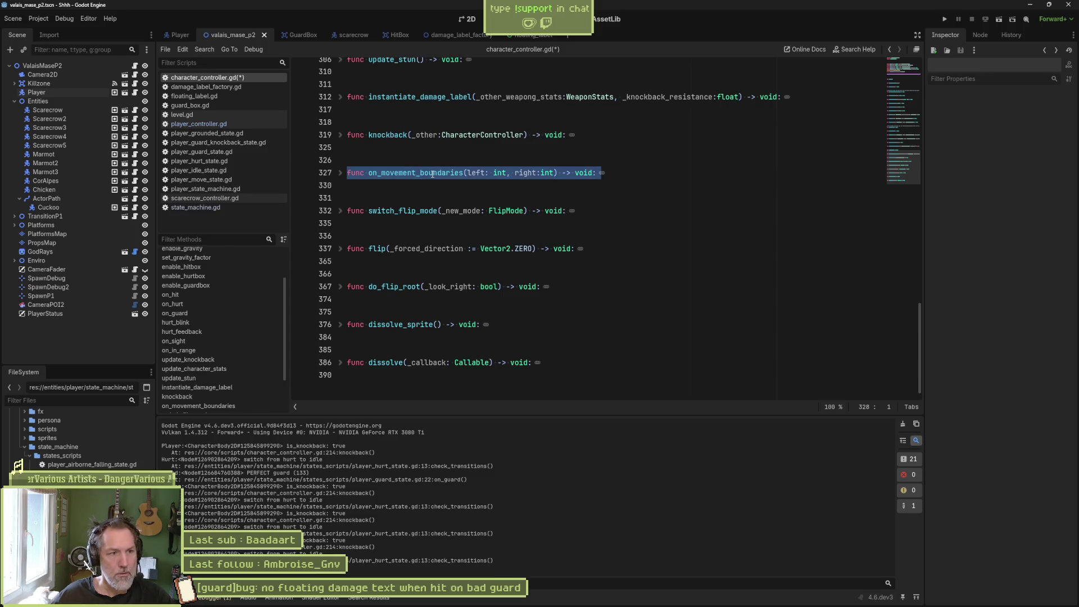
{"action": "left_click", "coordinate": [435, 211]}
{"action": "double_click", "coordinate": [434, 173]}
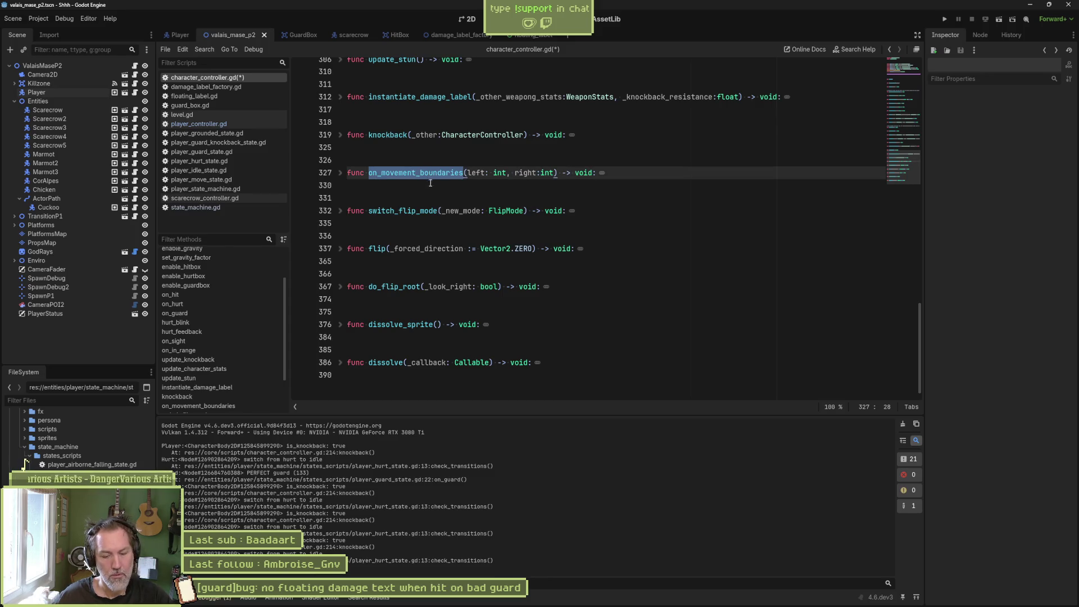
{"action": "key", "text": "ctrl+shift+f"}
{"action": "left_click", "coordinate": [538, 343]}
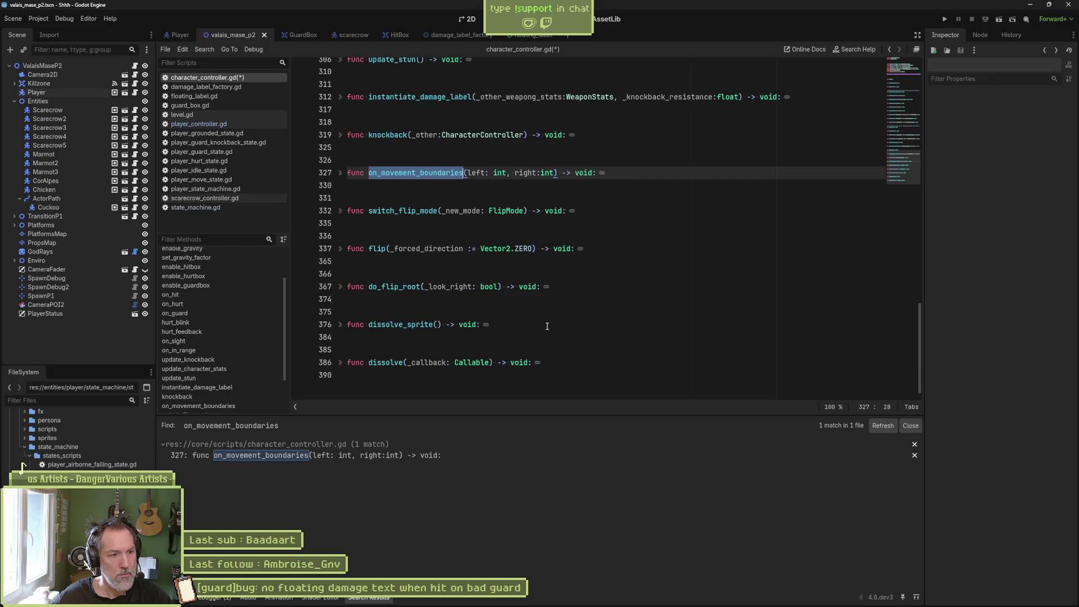
Delete the unused on_movement_boundaries function, save character_controller.gd, and launch the game.
{"action": "left_click", "coordinate": [341, 174]}
{"action": "mouse_move", "coordinate": [390, 195]}
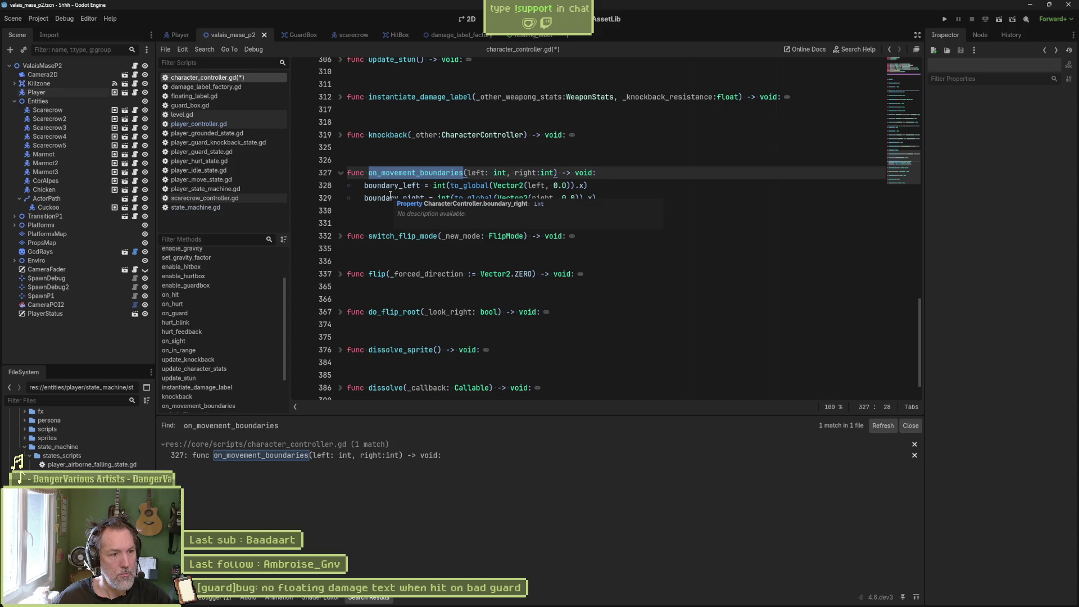
{"action": "left_click", "coordinate": [389, 164]}
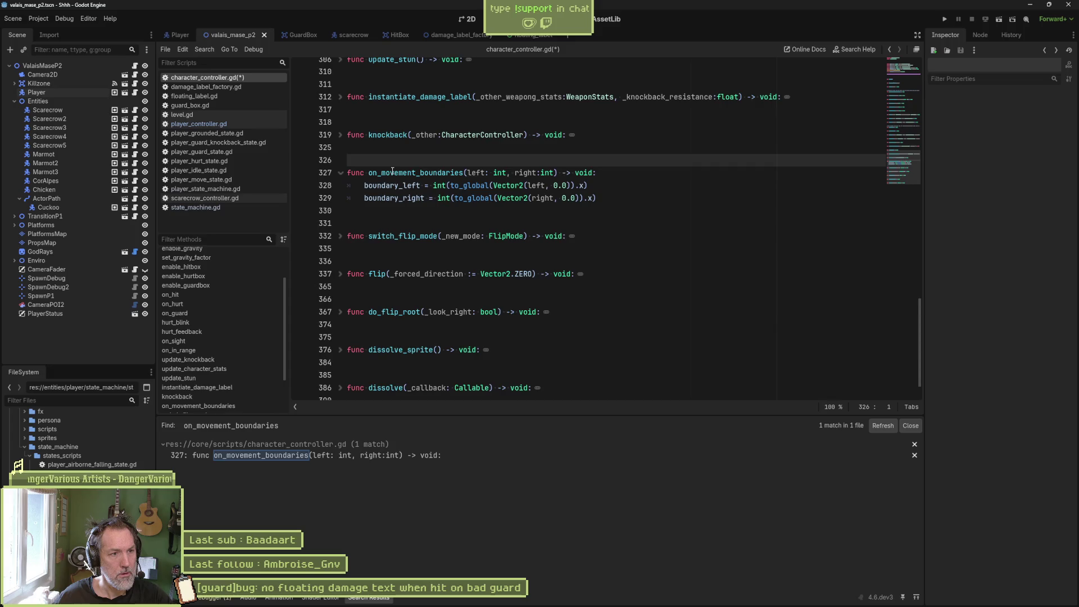
{"action": "key", "text": "ctrl+shift+k"}
{"action": "key", "text": "ctrl+shift+k"}
{"action": "key", "text": "ctrl+shift+k"}
{"action": "key", "text": "ctrl+s"}
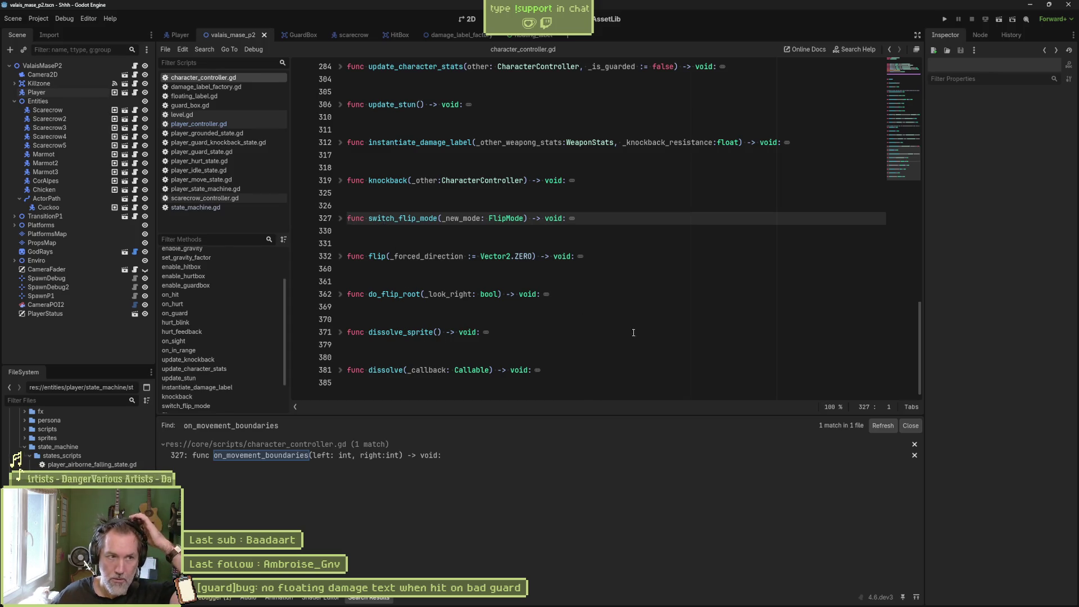
{"action": "key", "text": "F5"}
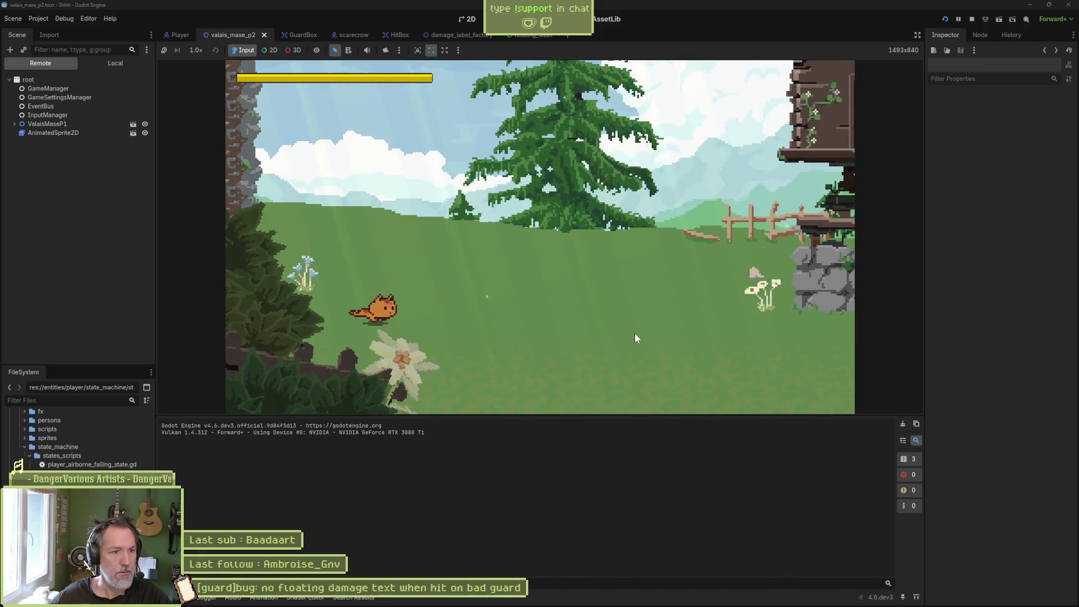
Run, jump and dash the cat back and forth across the meadow.
{"action": "key", "text": "Left"}
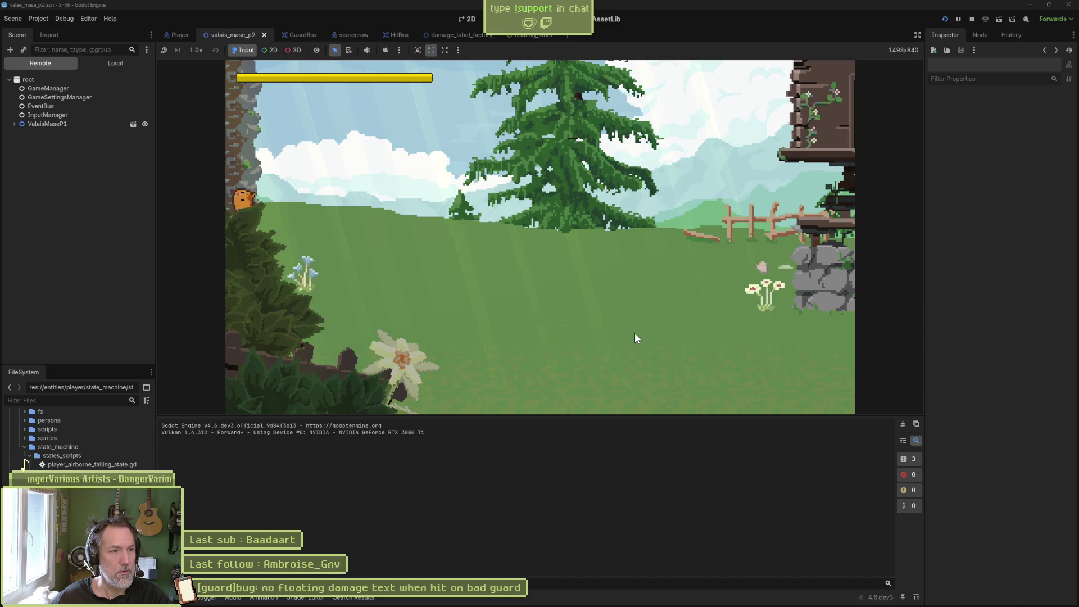
{"action": "key", "text": "space"}
{"action": "key", "text": "Right"}
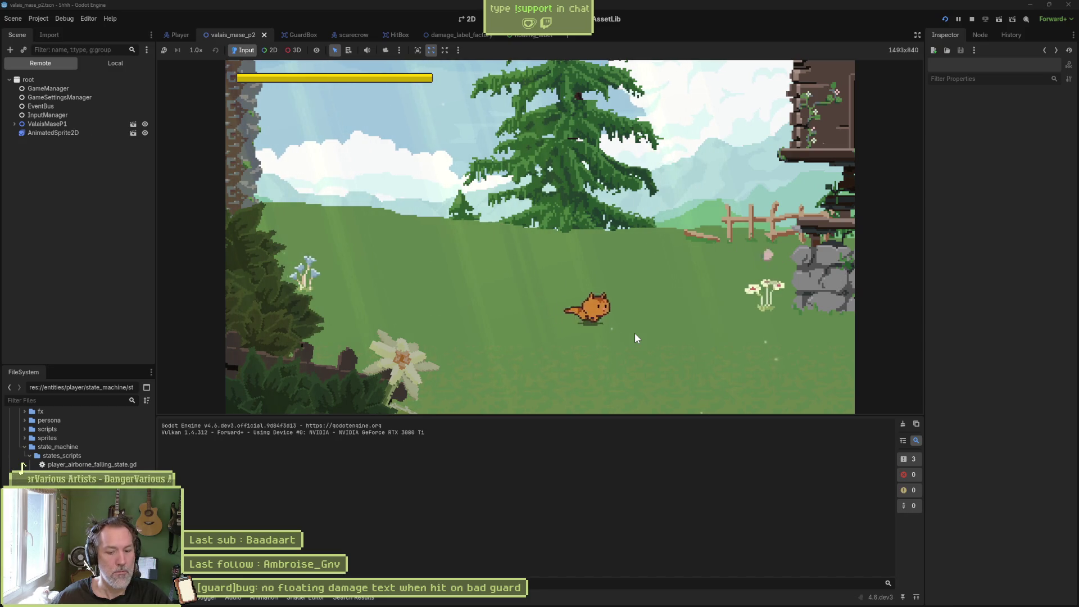
{"action": "key", "text": "Right"}
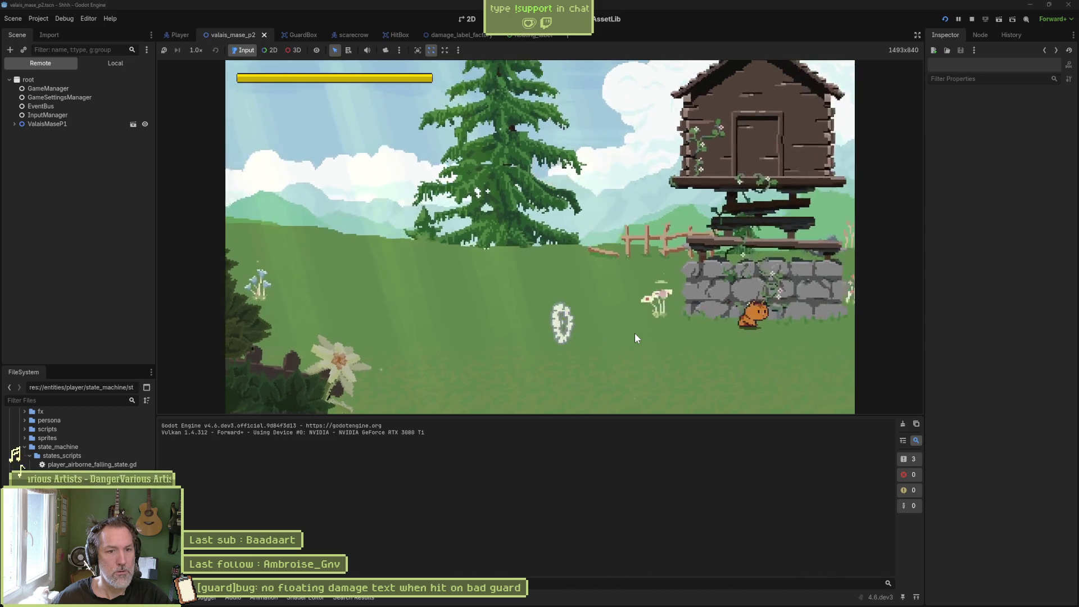
{"action": "key", "text": "Left"}
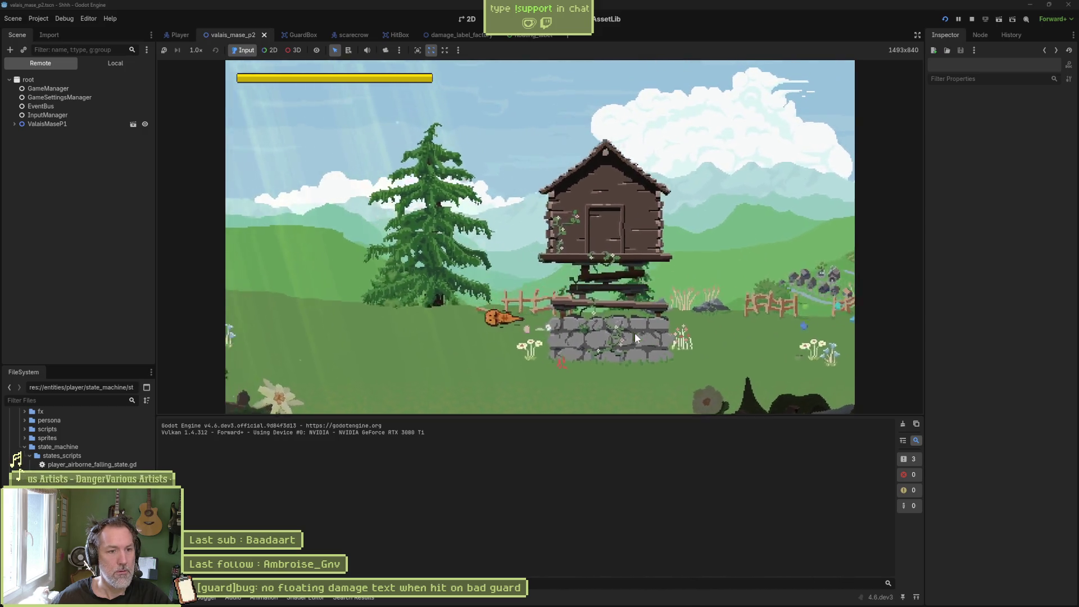
{"action": "key", "text": "space"}
{"action": "key", "text": "Right"}
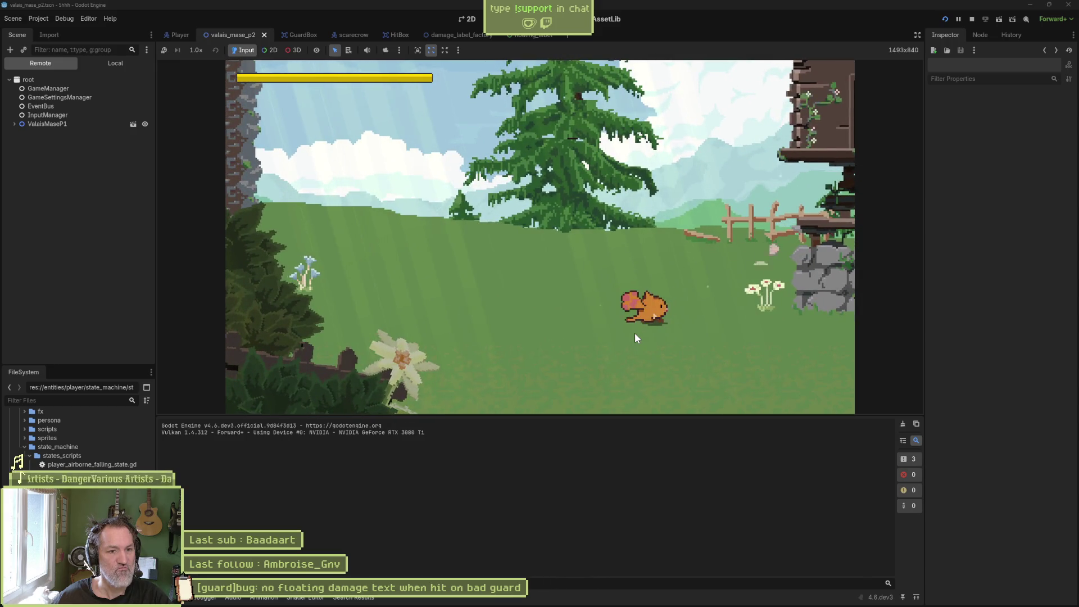
{"action": "key", "text": "Right"}
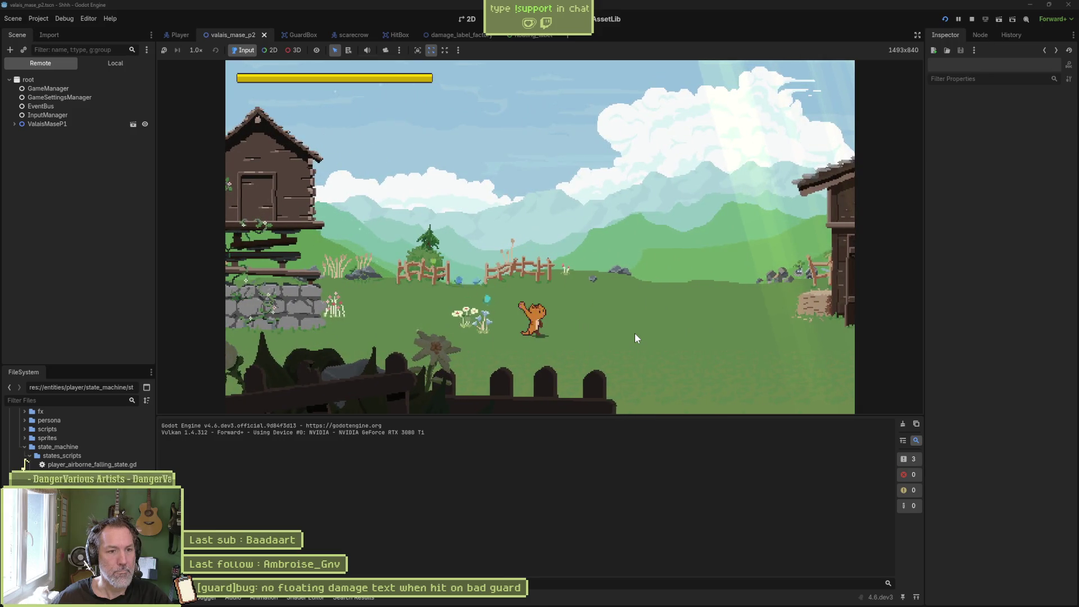
Take the cat past the barn, up the platforms and rock ledges, and into the exit.
{"action": "key", "text": "Right"}
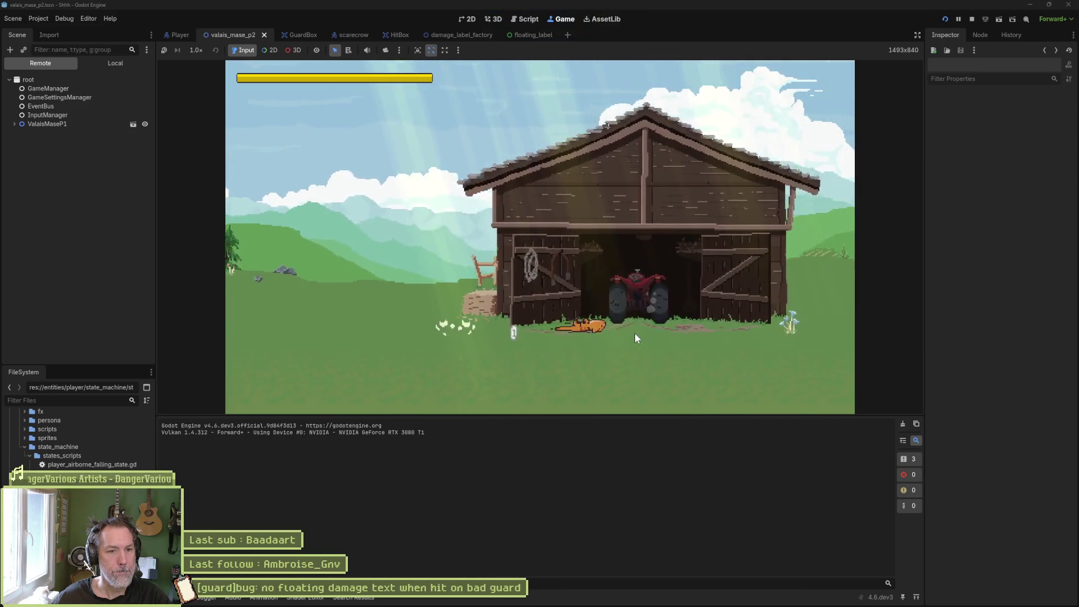
{"action": "key", "text": "Right"}
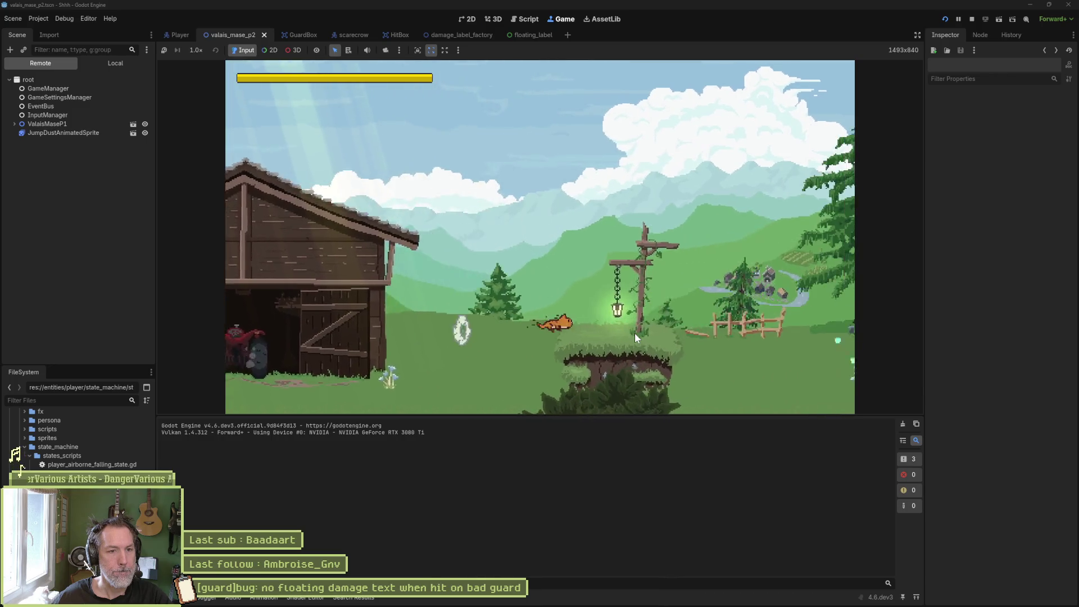
{"action": "key", "text": "space"}
{"action": "key", "text": "Right"}
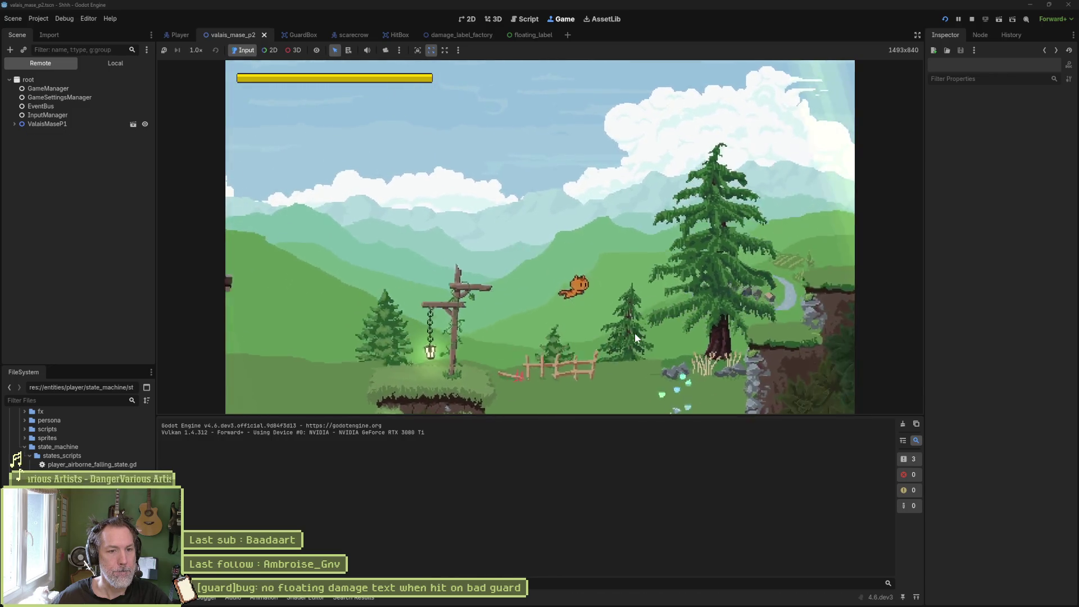
{"action": "key", "text": "Right"}
{"action": "key", "text": "space"}
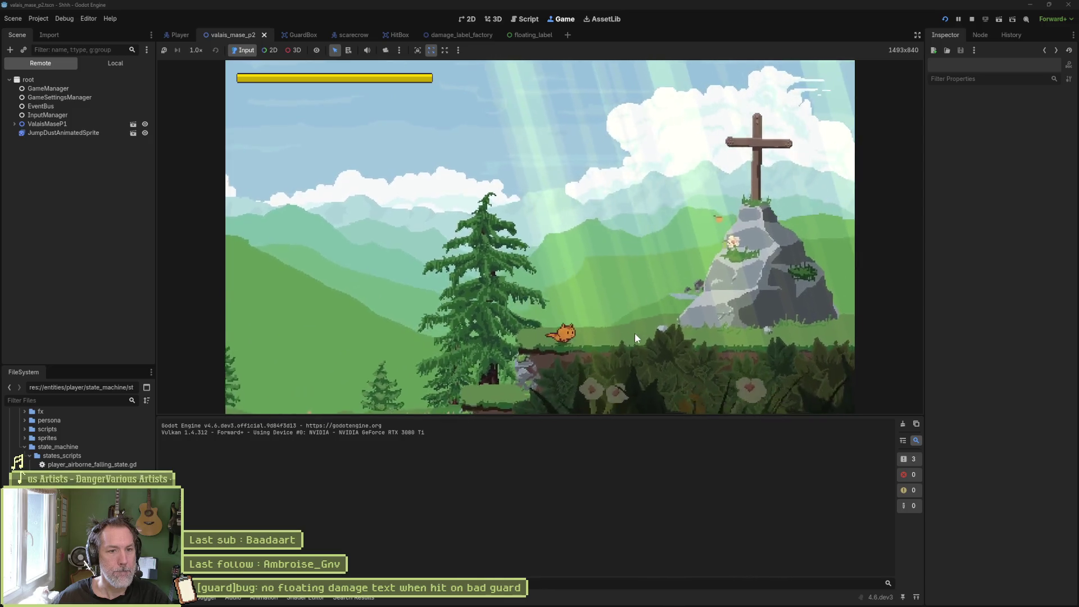
{"action": "key", "text": "Right"}
{"action": "key", "text": "space"}
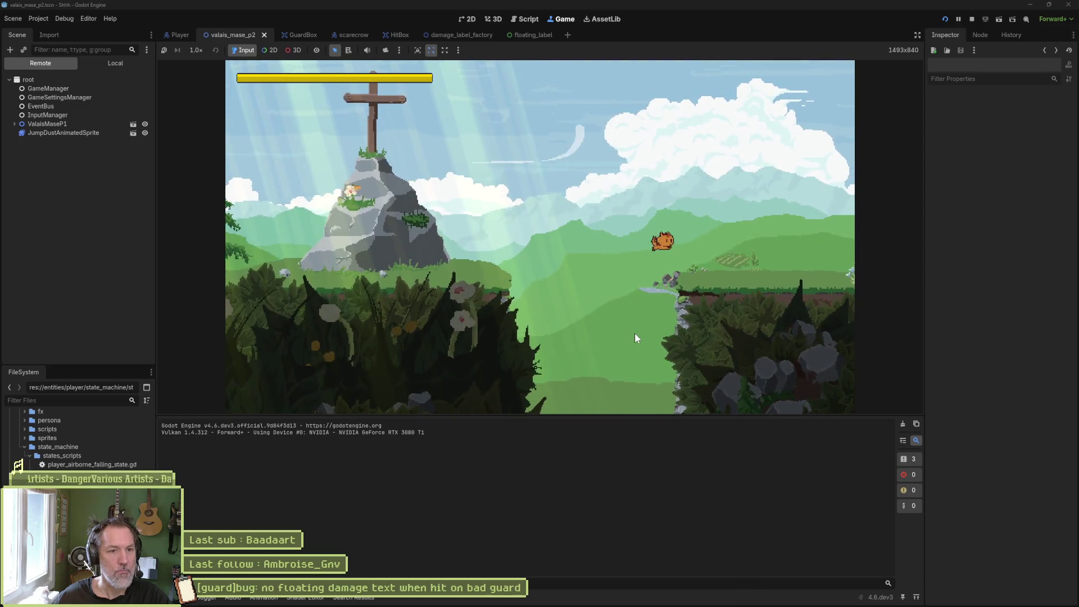
{"action": "key", "text": "Left"}
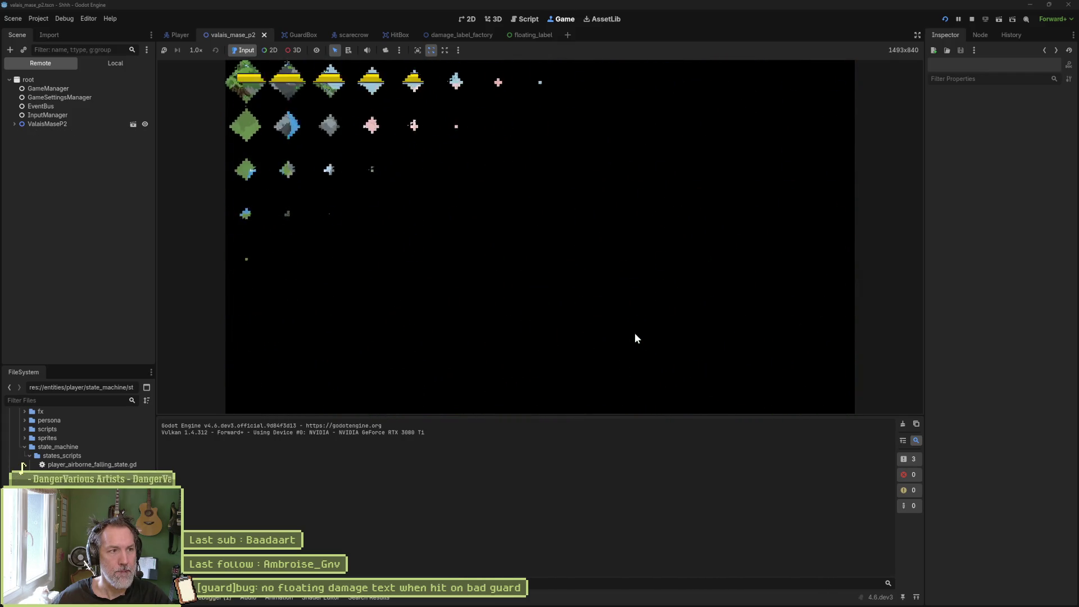
Dash to the scarecrow, land a paw attack combo, then guard and fire the persona shockwave.
{"action": "key", "text": "Right"}
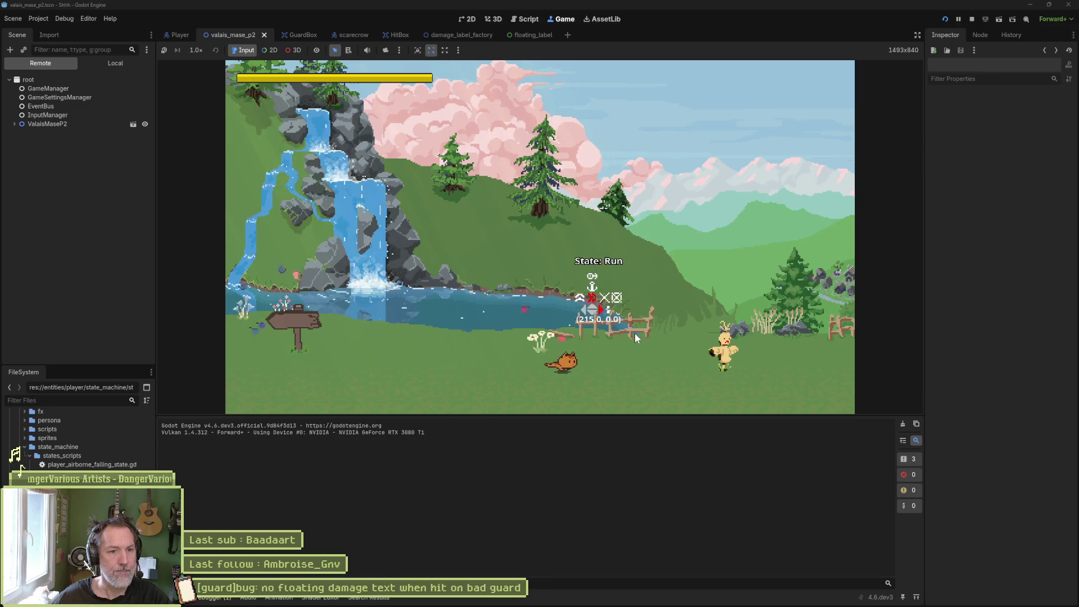
{"action": "key", "text": "shift"}
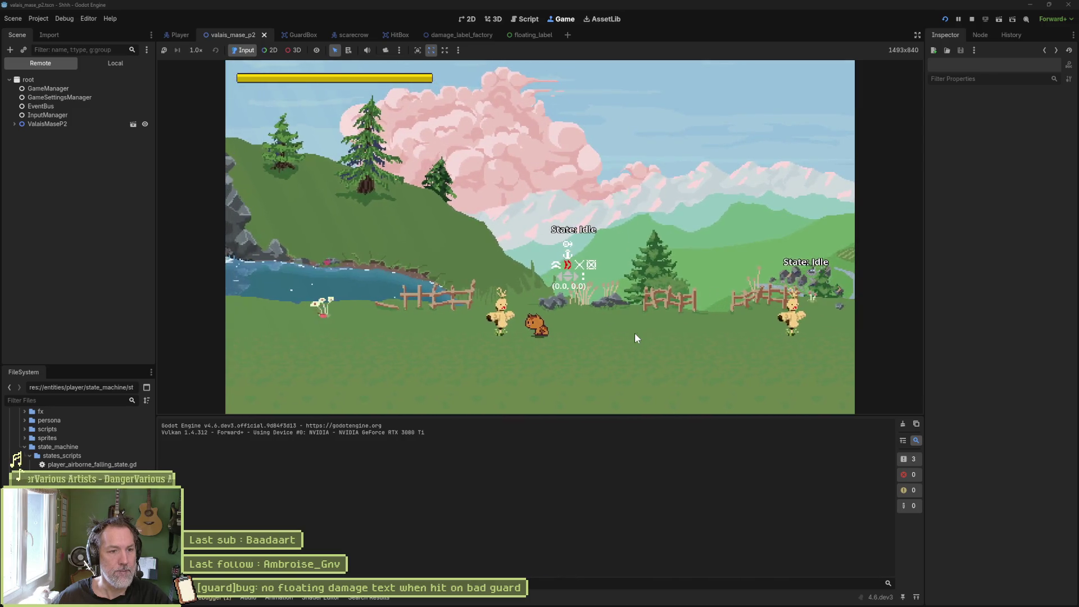
{"action": "key", "text": "j"}
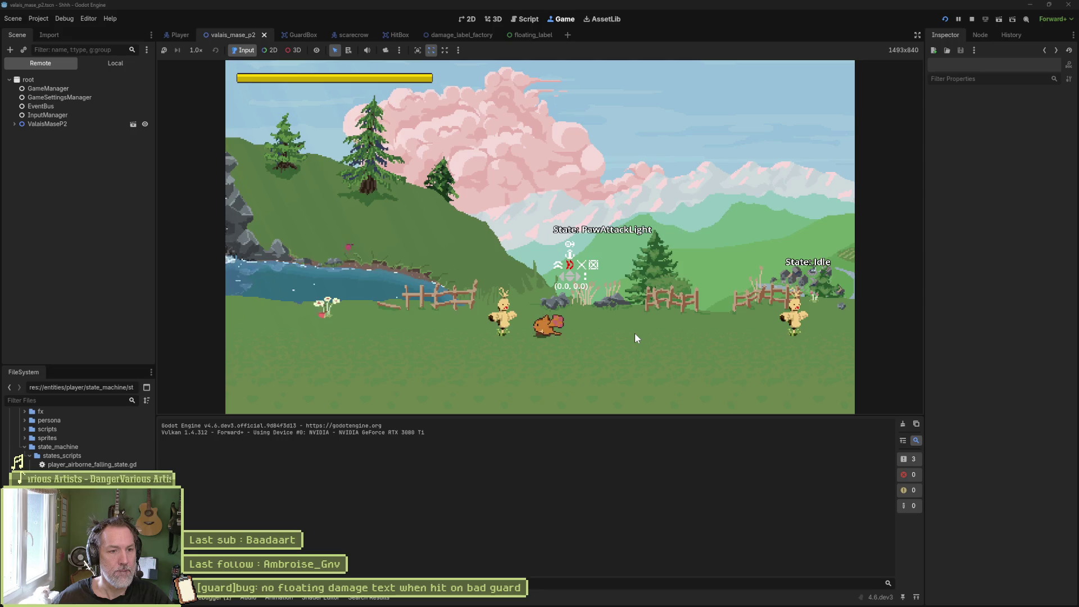
{"action": "key", "text": "j"}
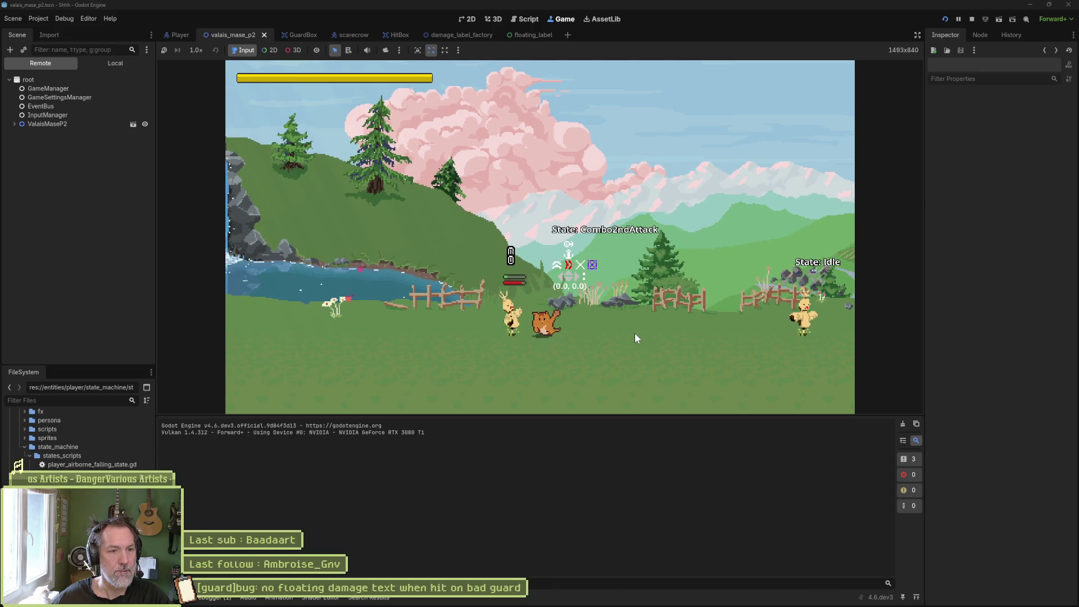
{"action": "key", "text": "j"}
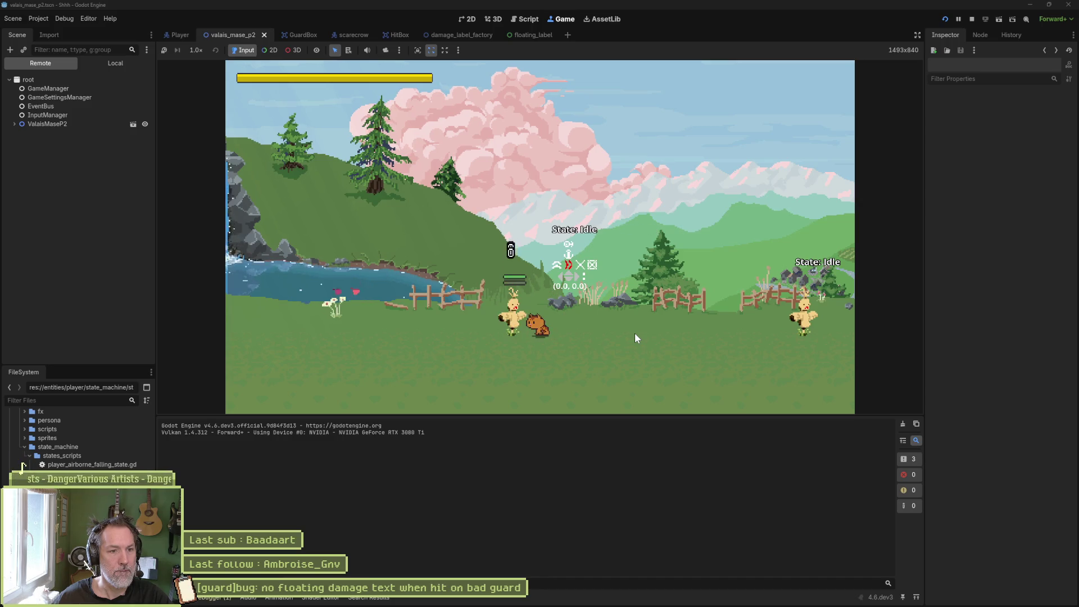
{"action": "key", "text": "j"}
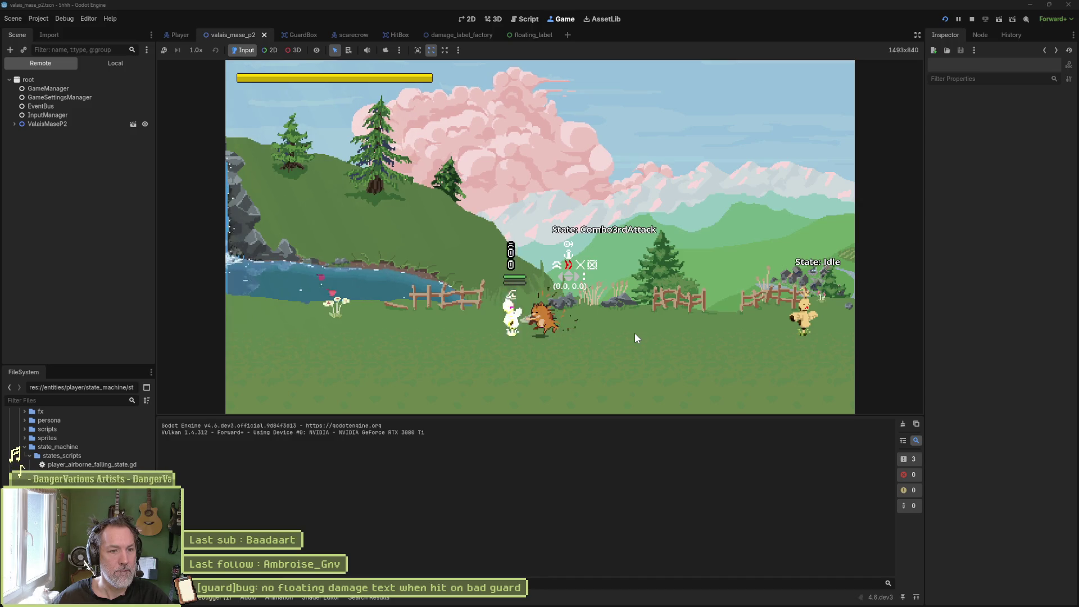
{"action": "key", "text": "d"}
{"action": "key", "text": "k"}
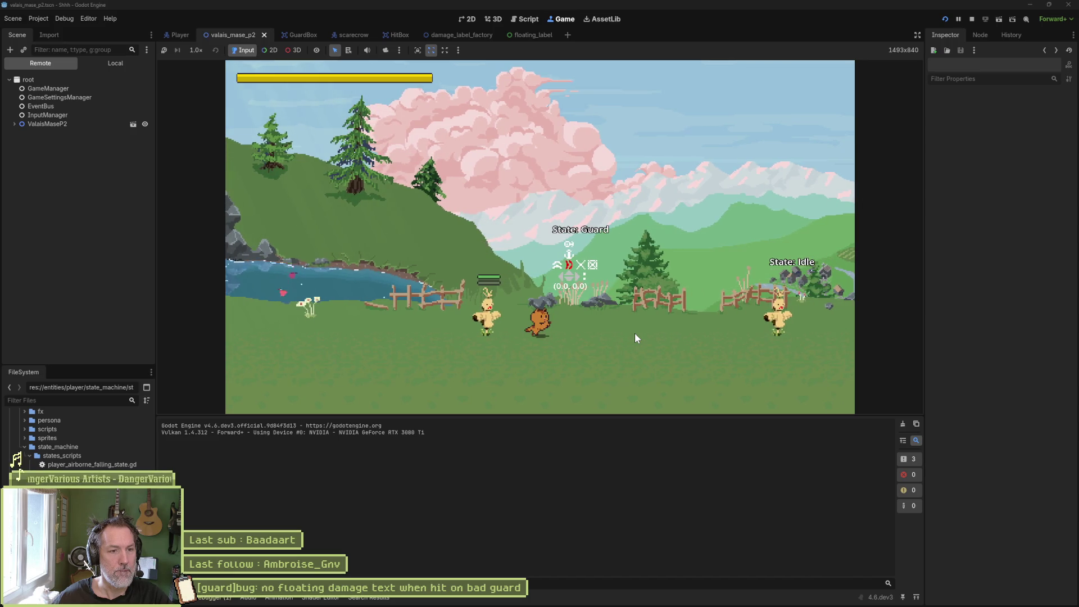
{"action": "key", "text": "l"}
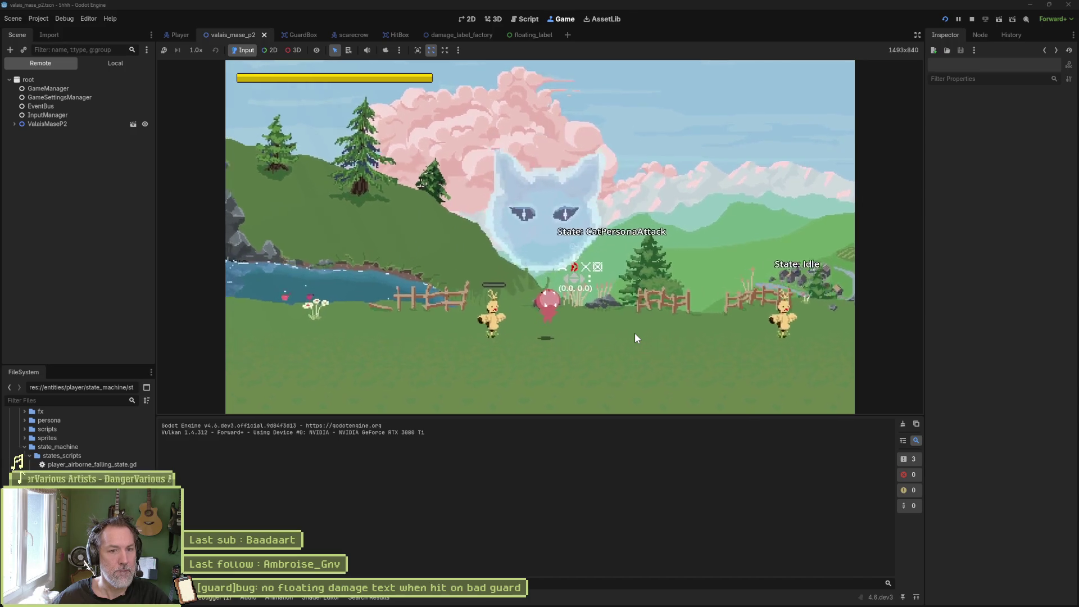
Perfect-guard four scarecrow swings, then stop the game with F8.
{"action": "key", "text": "d"}
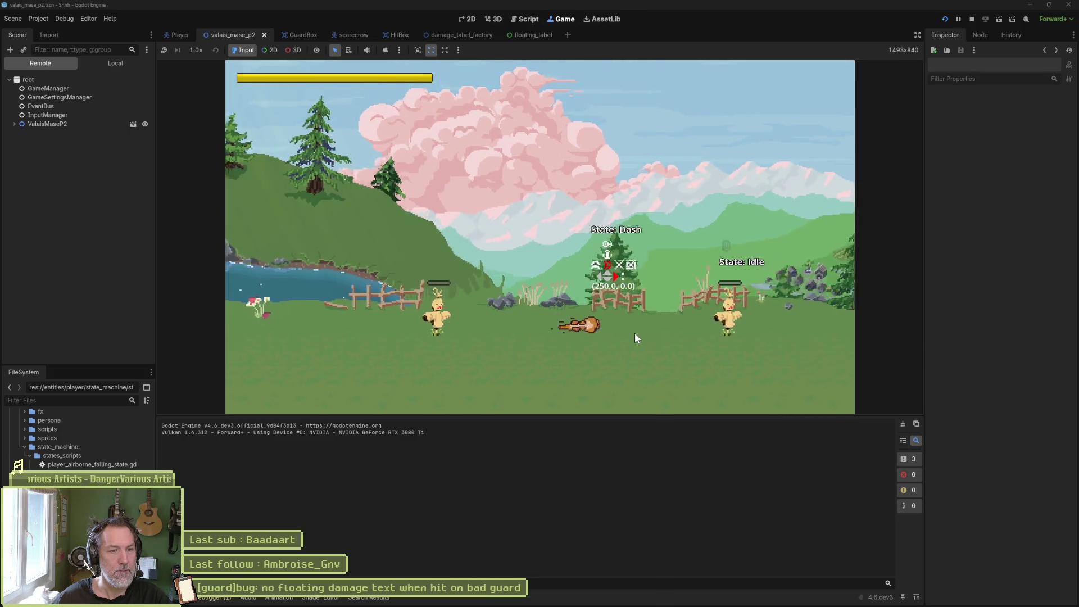
{"action": "key", "text": "a"}
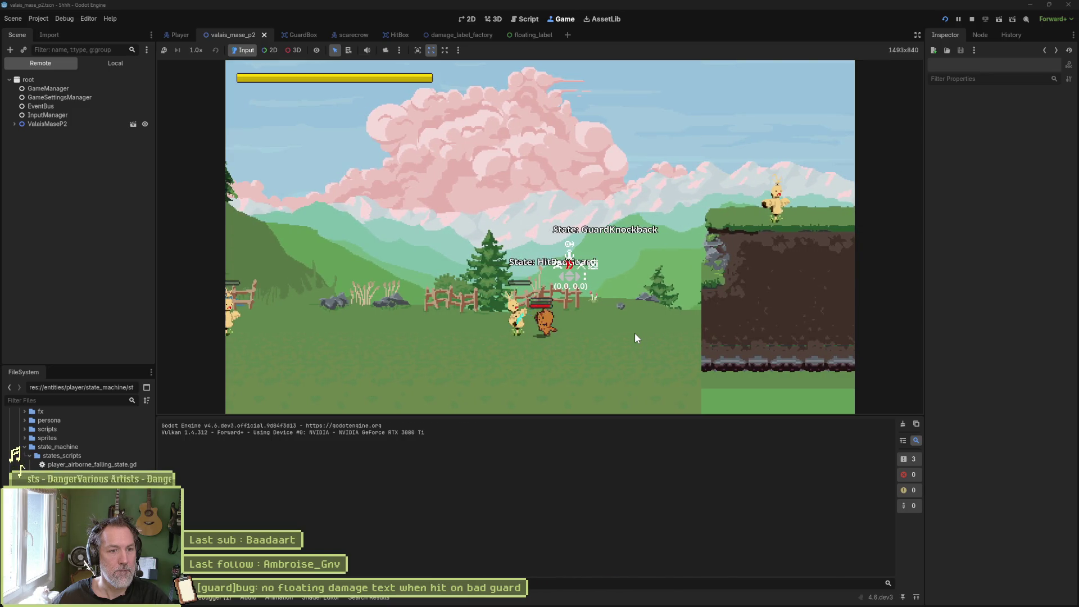
{"action": "key", "text": "s"}
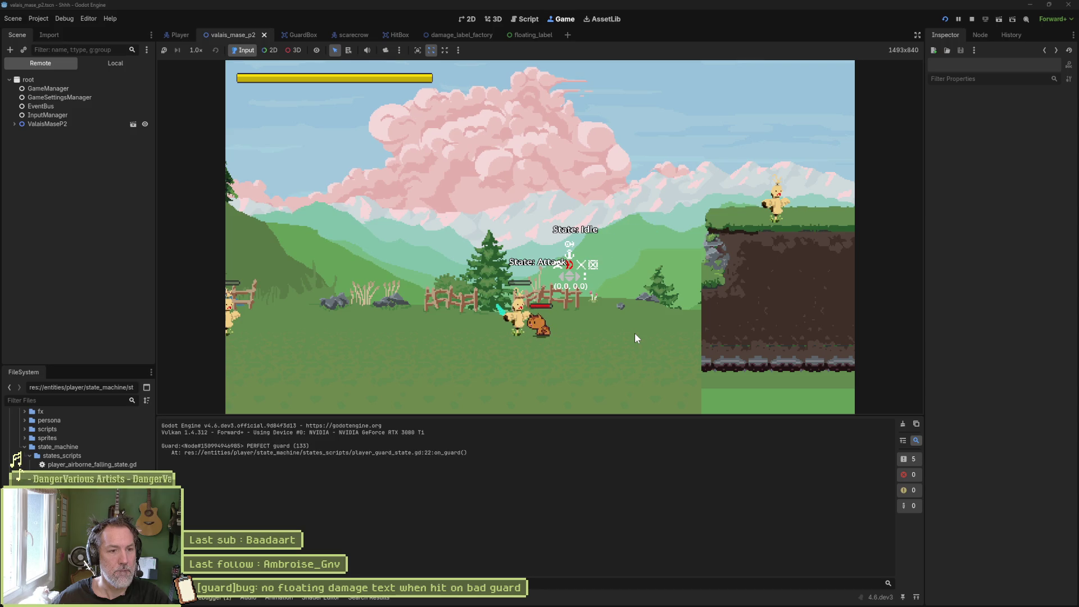
{"action": "key", "text": "s"}
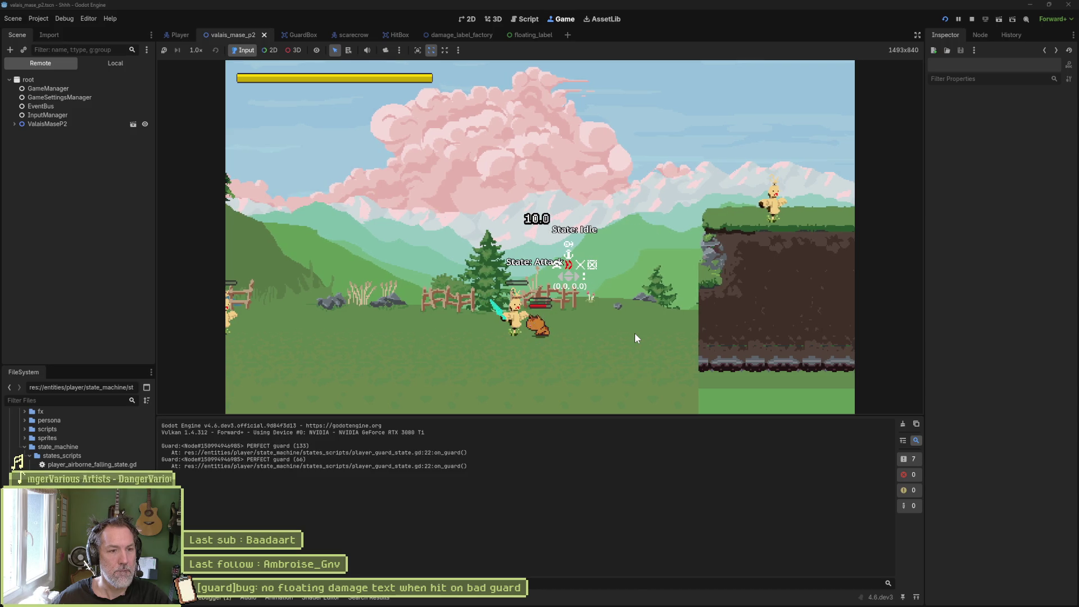
{"action": "key", "text": "s"}
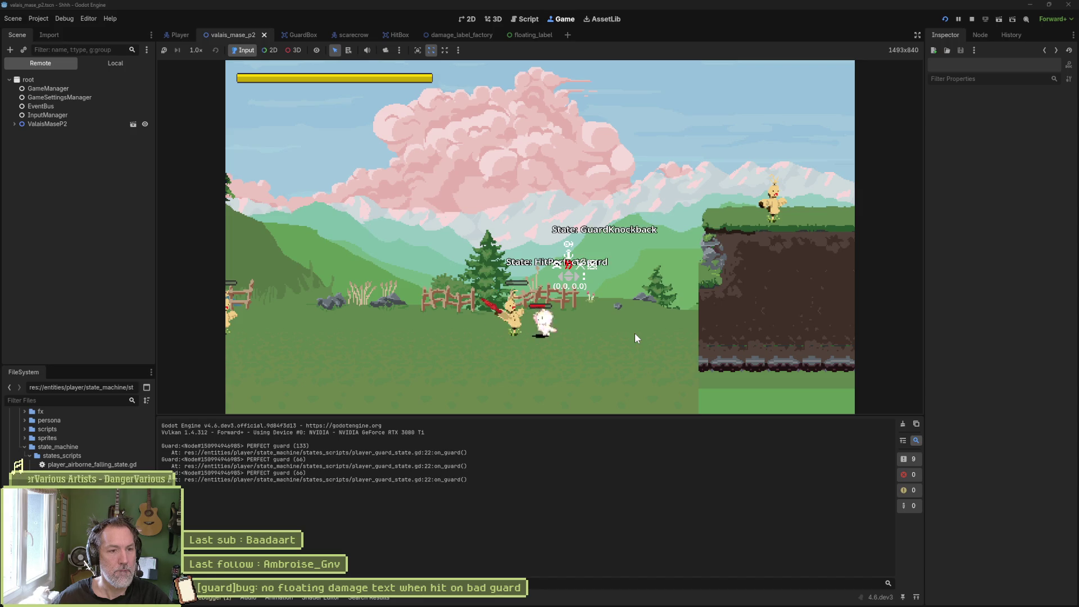
{"action": "key", "text": "s"}
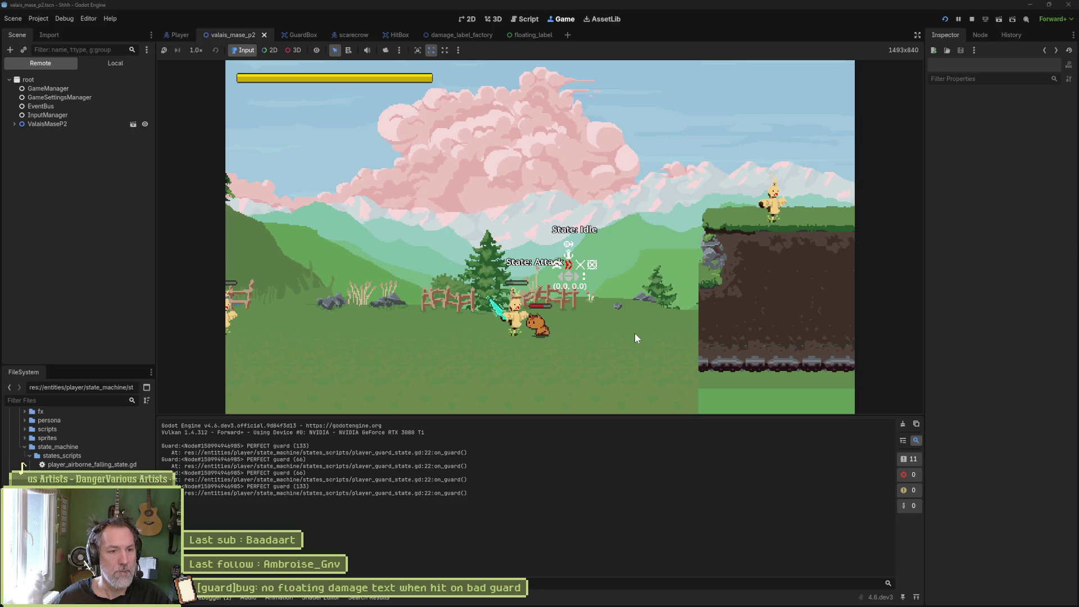
{"action": "key", "text": "F8"}
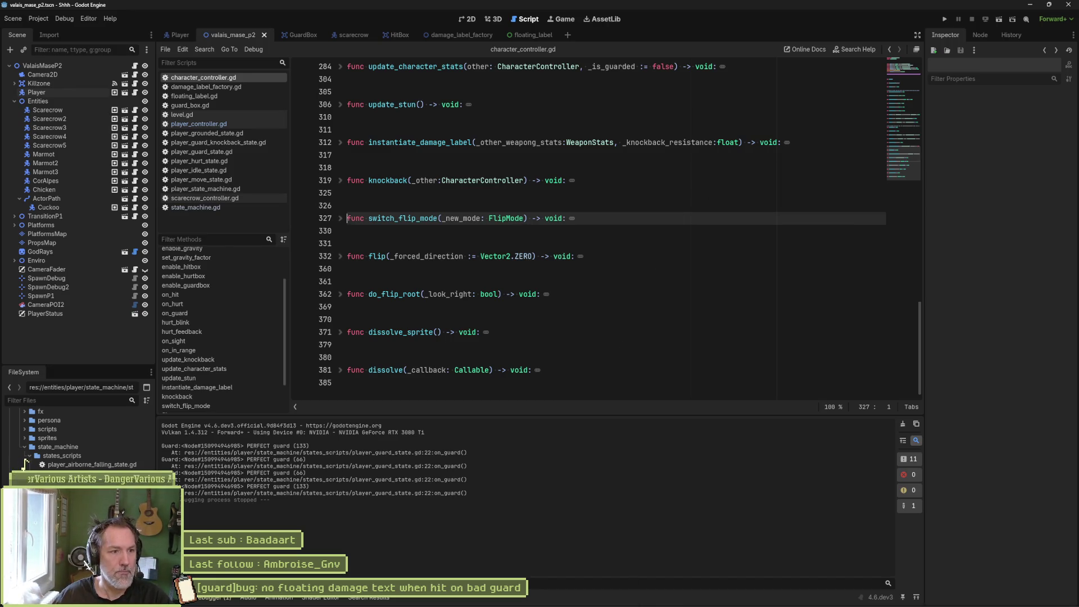
Review character_controller.gd's unstaged diff under Fork's Local Changes, then minimize Fork.
{"action": "left_click", "coordinate": [604, 597]}
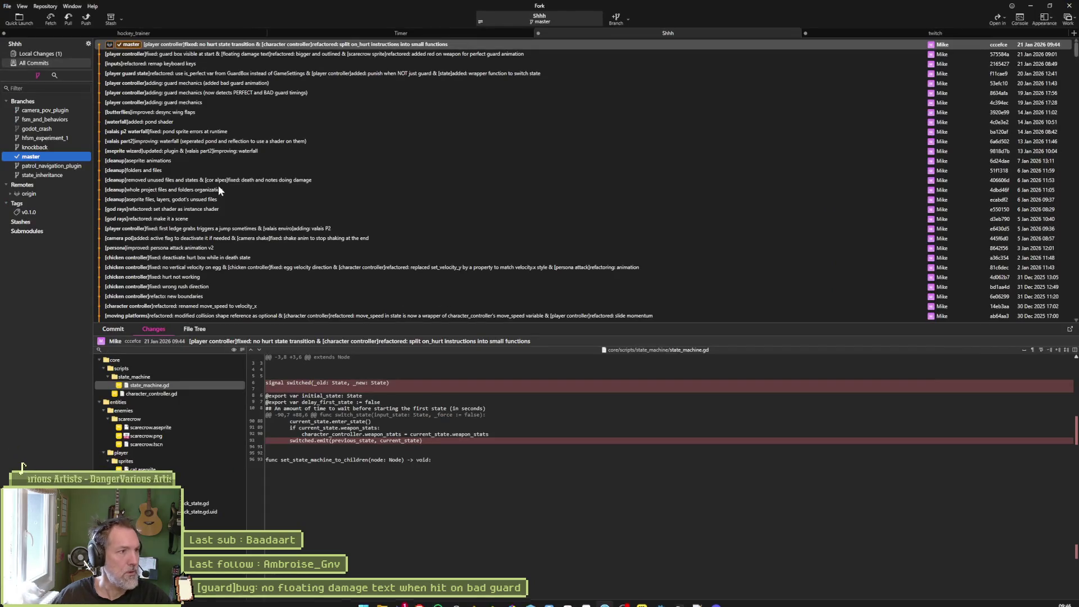
{"action": "left_click", "coordinate": [67, 54]}
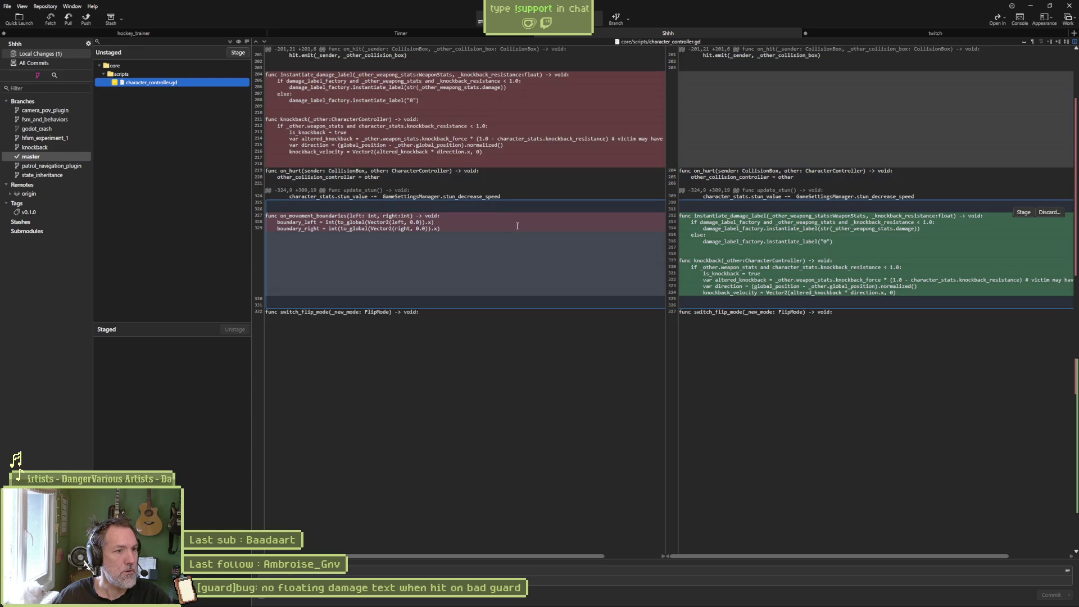
{"action": "left_click", "coordinate": [1030, 5]}
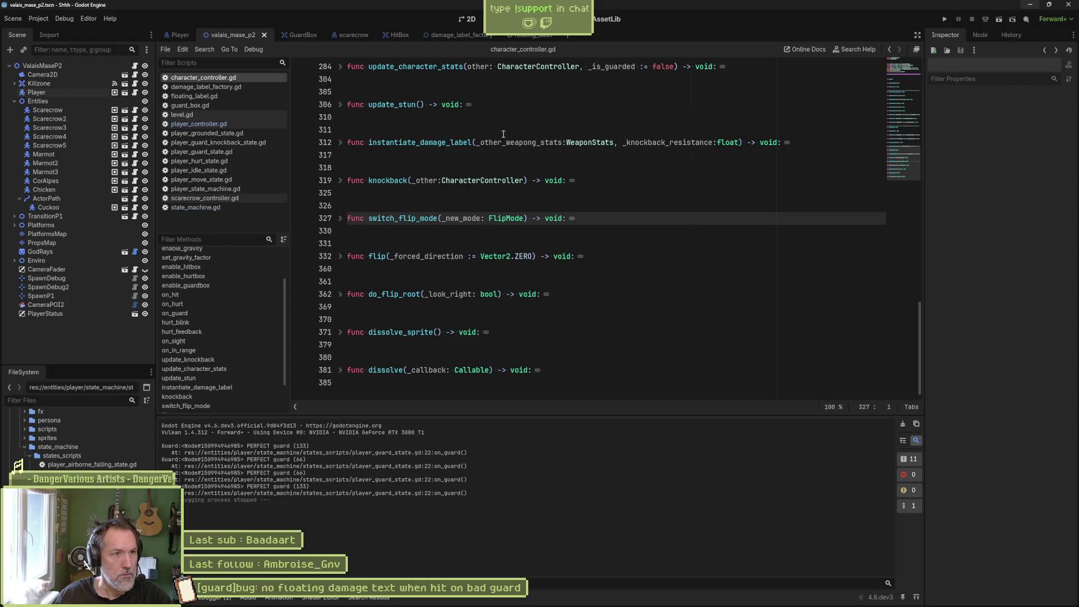
{"action": "mouse_move", "coordinate": [538, 600]}
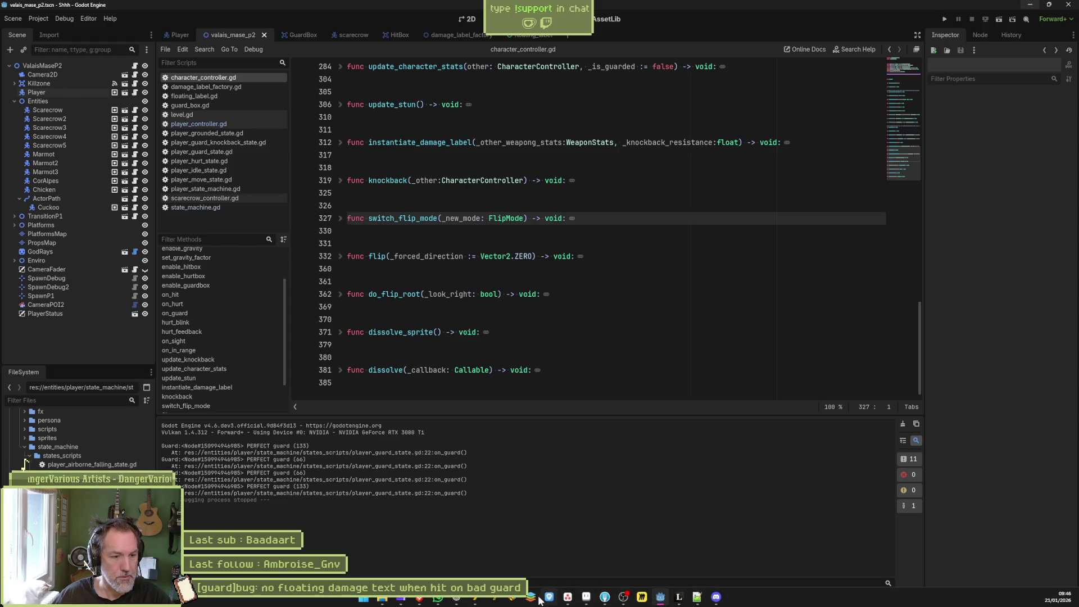
{"action": "left_click", "coordinate": [569, 599]}
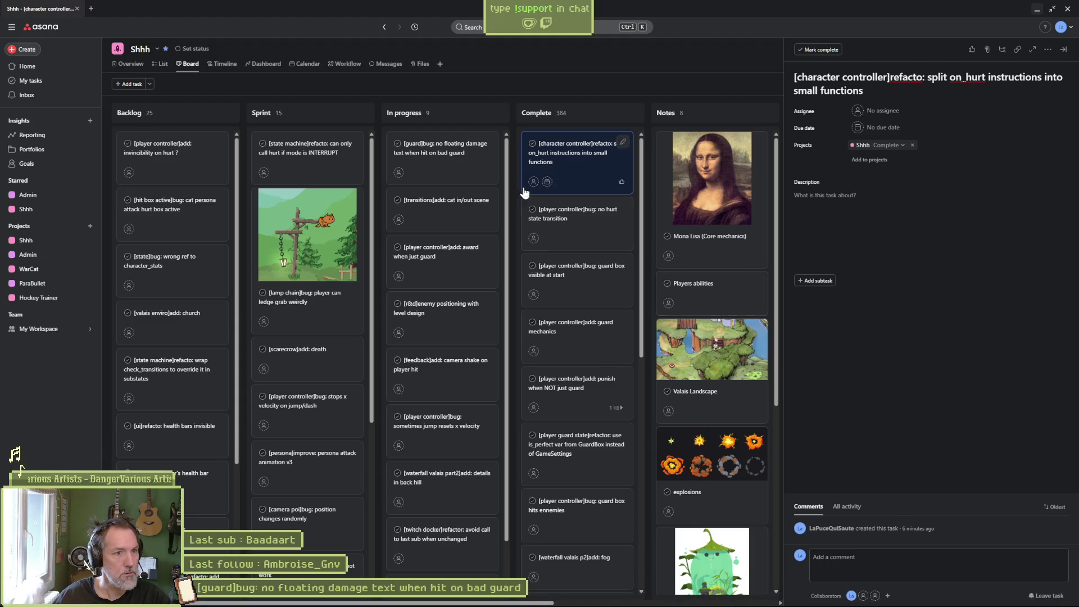
{"action": "left_click", "coordinate": [441, 153]}
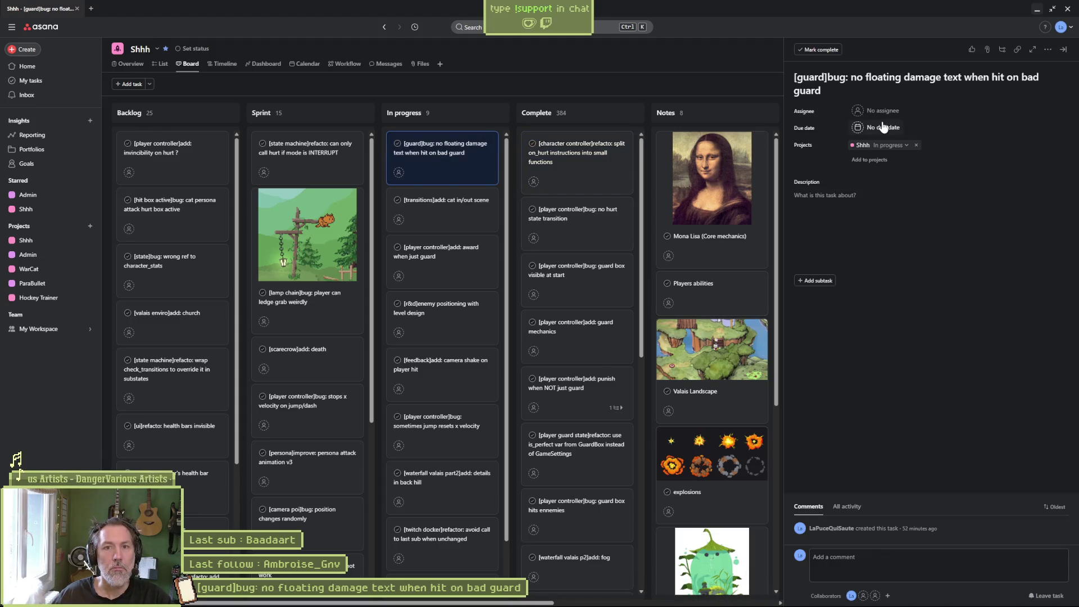
{"action": "left_click", "coordinate": [1036, 12]}
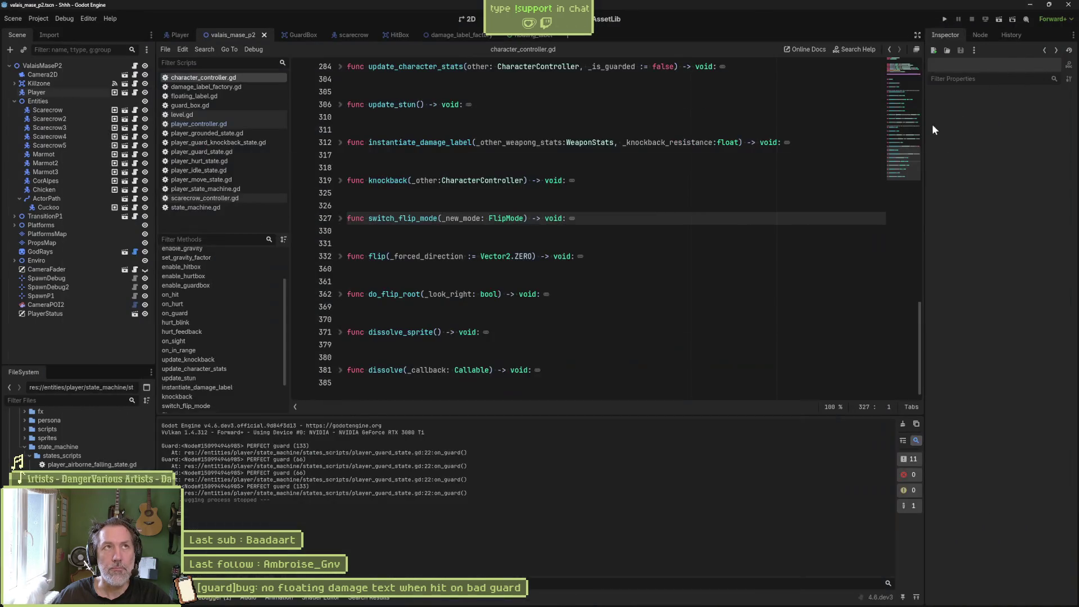